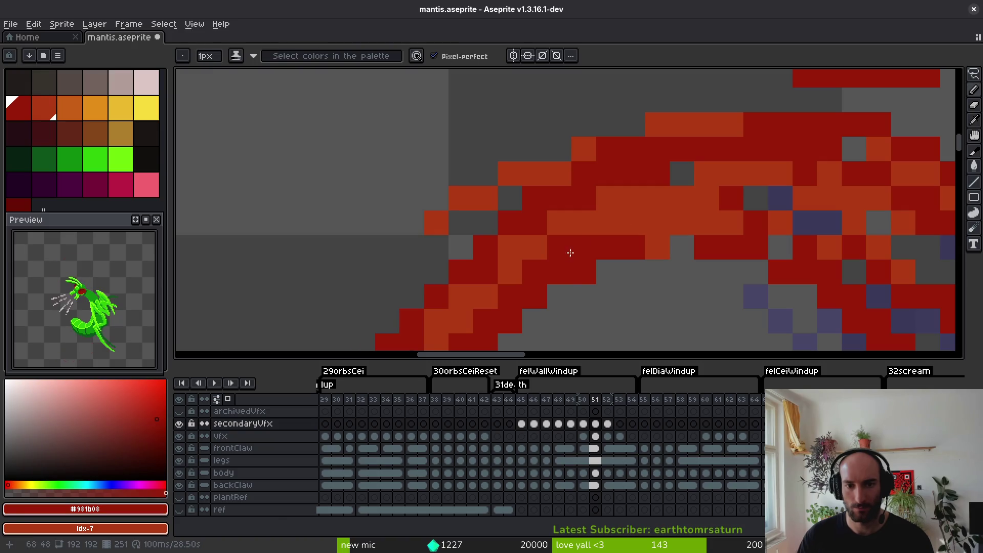
Paint dark red over the blood arc's orange pixels in frame 51 and save mantis.aseprite.
{"action": "left_click_drag", "start_coordinate": [645, 200], "coordinate": [764, 199]}
{"action": "scroll", "coordinate": [657, 196], "scroll_direction": "down", "scroll_amount": 5}
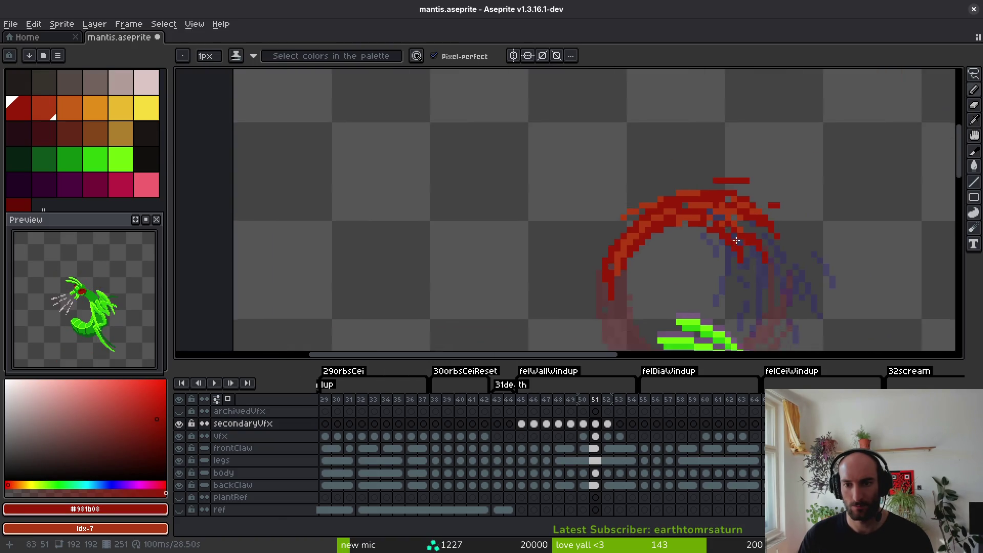
{"action": "scroll", "coordinate": [657, 196], "scroll_direction": "up", "scroll_amount": 4}
{"action": "scroll", "coordinate": [684, 257], "scroll_direction": "down", "scroll_amount": 4}
{"action": "scroll", "coordinate": [661, 210], "scroll_direction": "up", "scroll_amount": 1}
{"action": "key", "text": "ctrl+s"}
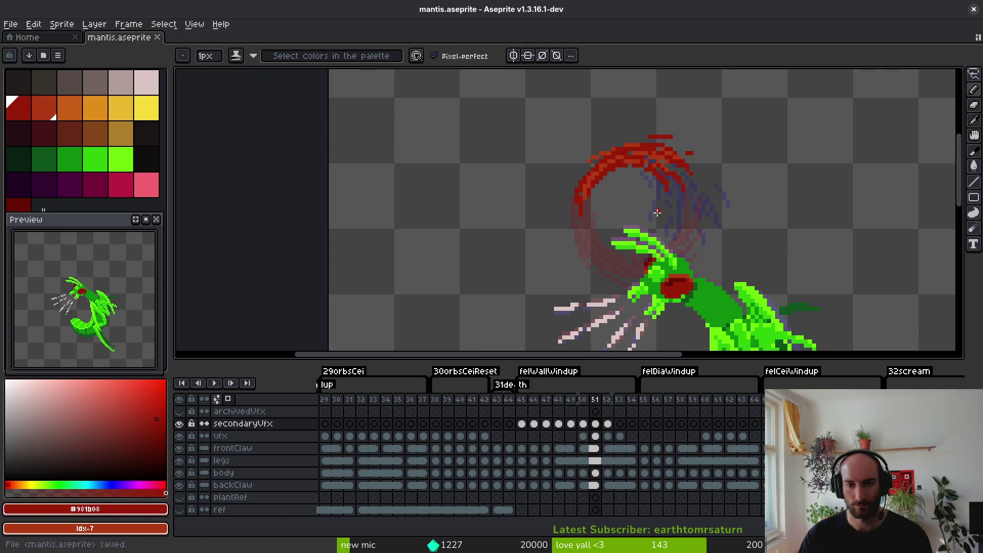
{"action": "scroll", "coordinate": [641, 221], "scroll_direction": "up", "scroll_amount": 3}
{"action": "key", "text": "b"}
{"action": "left_click_drag", "start_coordinate": [573, 164], "coordinate": [524, 265]}
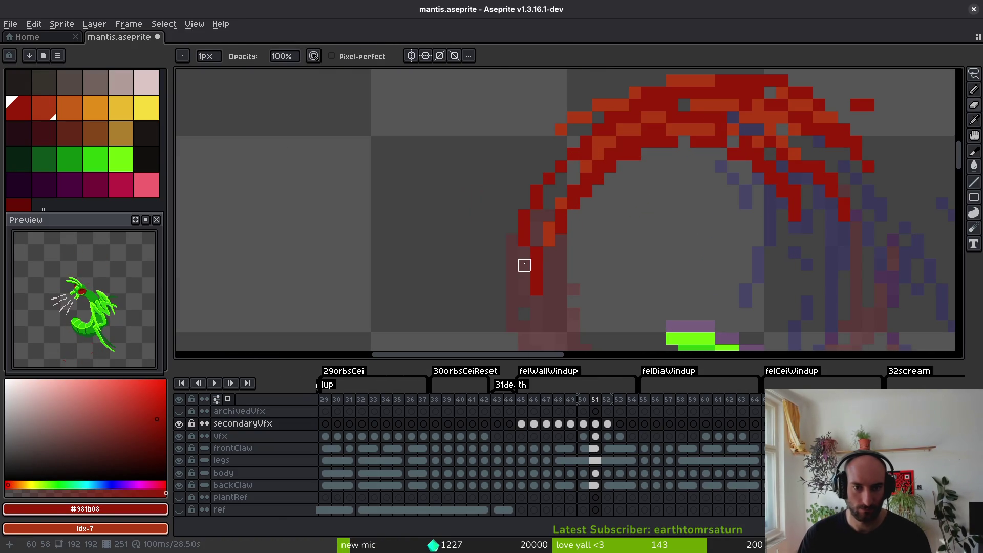
In frame 52, marquee-select the red arc and shift it to the right.
{"action": "scroll", "coordinate": [599, 204], "scroll_direction": "down", "scroll_amount": 3}
{"action": "key", "text": "i"}
{"action": "key", "text": "Right"}
{"action": "key", "text": "Left"}
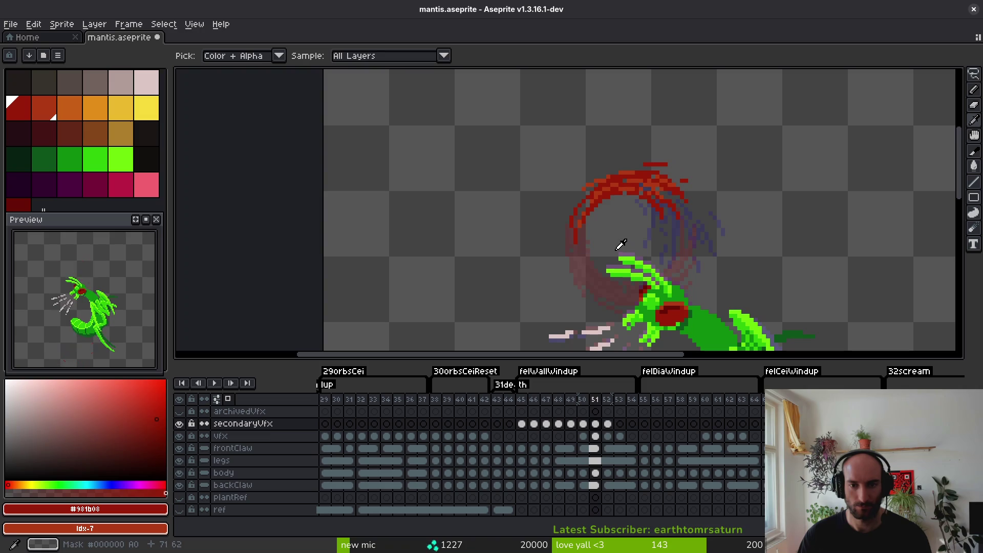
{"action": "key", "text": "Right"}
{"action": "key", "text": "b"}
{"action": "key", "text": "m"}
{"action": "left_click_drag", "start_coordinate": [564, 135], "coordinate": [784, 296]}
{"action": "left_click_drag", "start_coordinate": [702, 252], "coordinate": [724, 248]}
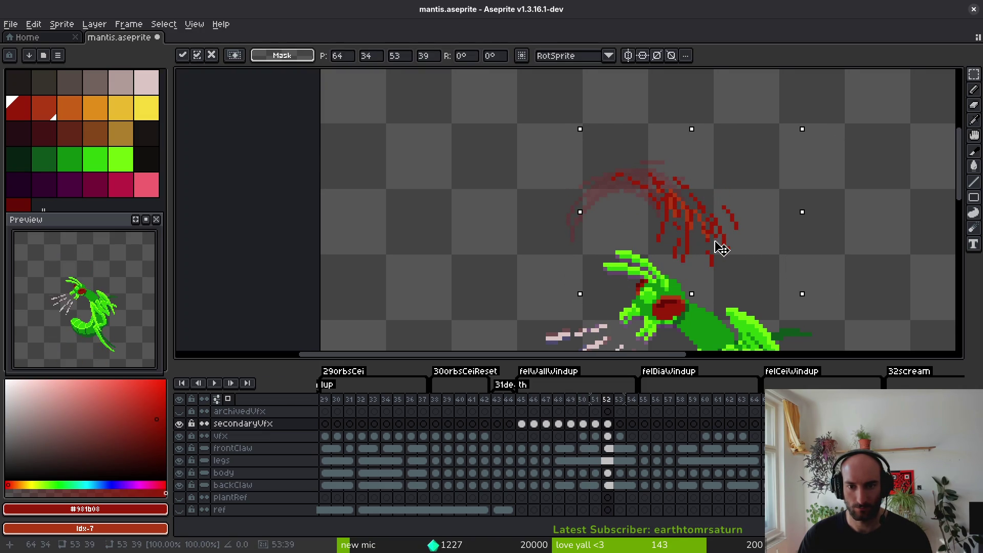
Apply the shifted arc in frame 52 and advance to frame 53.
{"action": "key", "text": "Return"}
{"action": "key", "text": "Right"}
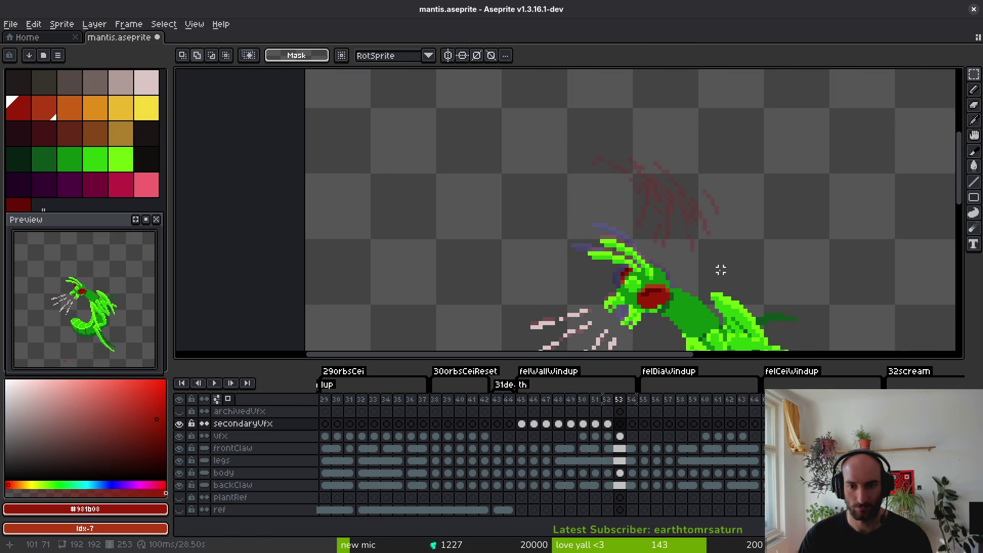
{"action": "scroll", "coordinate": [722, 270], "scroll_direction": "down", "scroll_amount": 1}
{"action": "key", "text": "i"}
Paste the third saved blood-arc image from clipboard history onto frame 53, comparing against frame 52.
{"action": "key", "text": "ctrl+shift+v"}
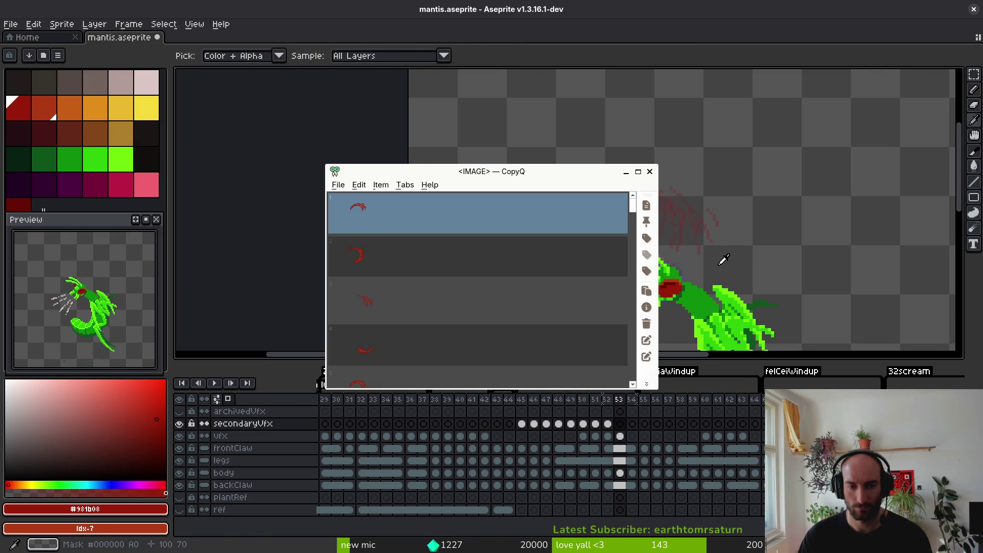
{"action": "key", "text": "Down"}
{"action": "key", "text": "Down"}
{"action": "key", "text": "Return"}
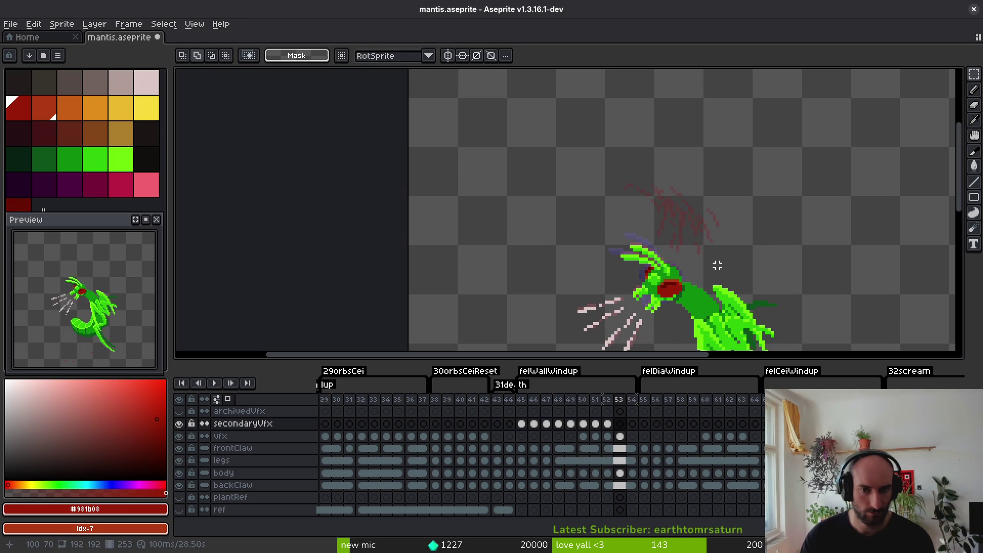
{"action": "key", "text": "Return"}
{"action": "scroll", "coordinate": [686, 255], "scroll_direction": "up", "scroll_amount": 2}
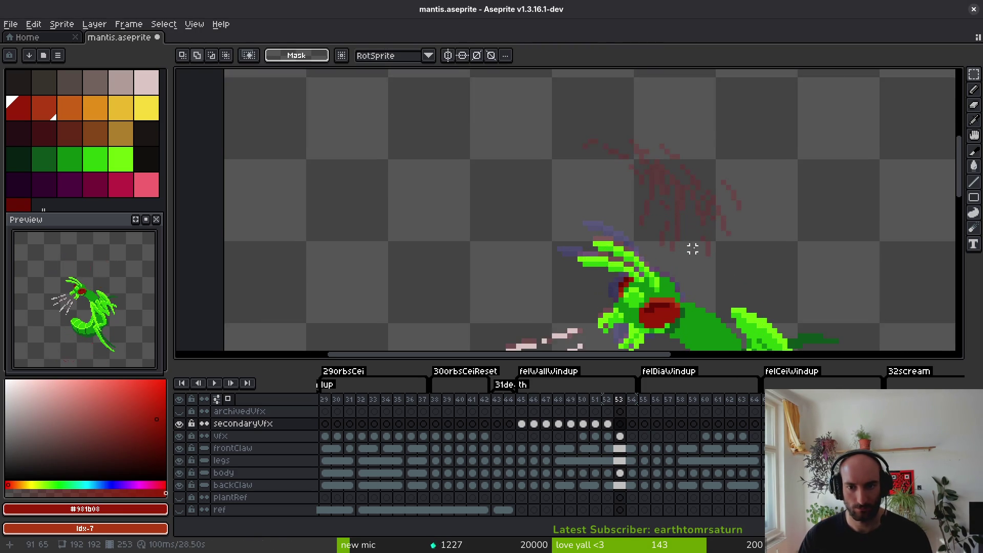
{"action": "key", "text": "comma"}
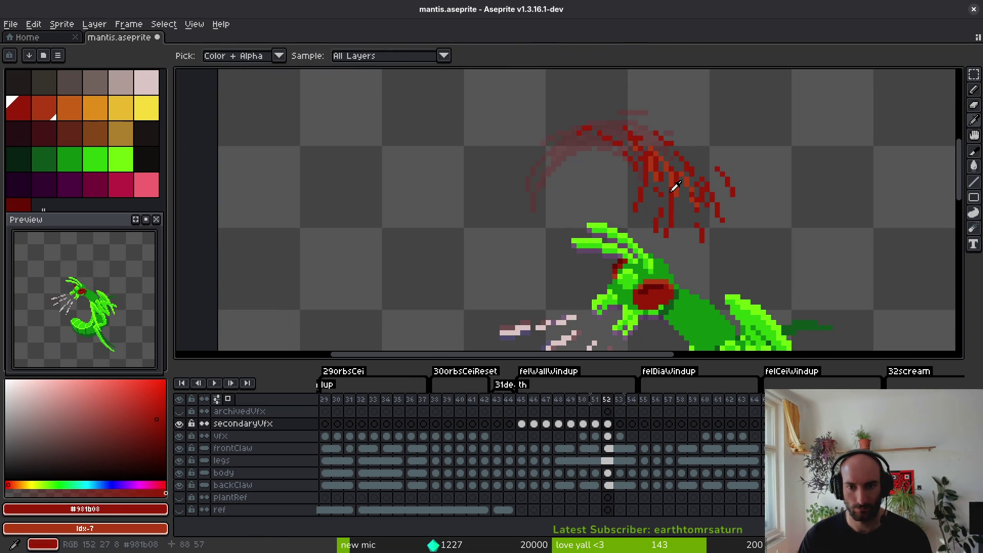
{"action": "key", "text": "alt+f"}
{"action": "key", "text": "Escape"}
{"action": "key", "text": "b"}
{"action": "key", "text": "period"}
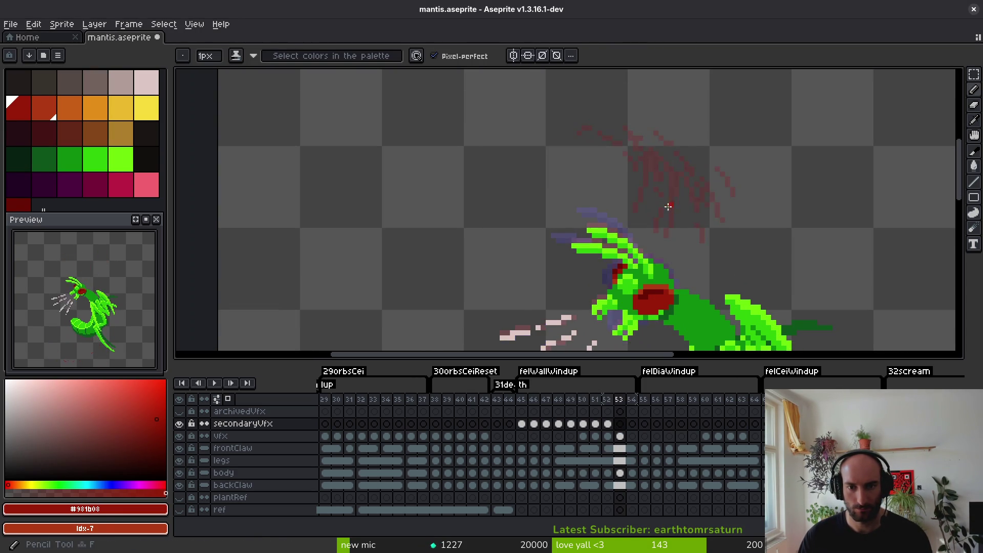
Draw several diagonal and vertical red drip streaks over the mantis in frame 53.
{"action": "scroll", "coordinate": [669, 206], "scroll_direction": "up", "scroll_amount": 4}
{"action": "left_click_drag", "start_coordinate": [626, 217], "coordinate": [581, 295]}
{"action": "left_click_drag", "start_coordinate": [711, 152], "coordinate": [724, 195]}
{"action": "left_click_drag", "start_coordinate": [736, 246], "coordinate": [736, 307]}
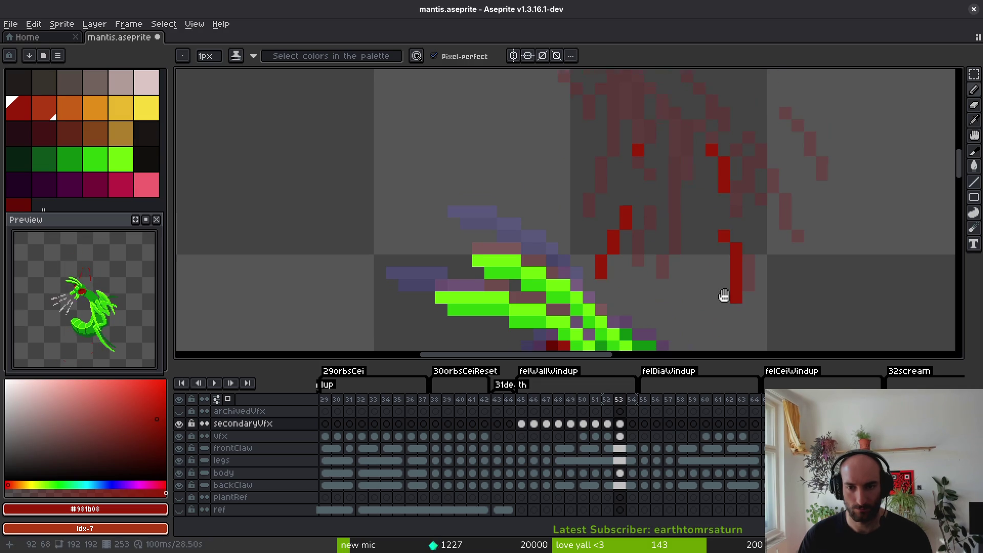
{"action": "left_click_drag", "start_coordinate": [702, 215], "coordinate": [681, 154]}
{"action": "left_click_drag", "start_coordinate": [684, 98], "coordinate": [683, 148]}
{"action": "left_click_drag", "start_coordinate": [666, 149], "coordinate": [666, 210]}
{"action": "left_click_drag", "start_coordinate": [760, 161], "coordinate": [763, 253]}
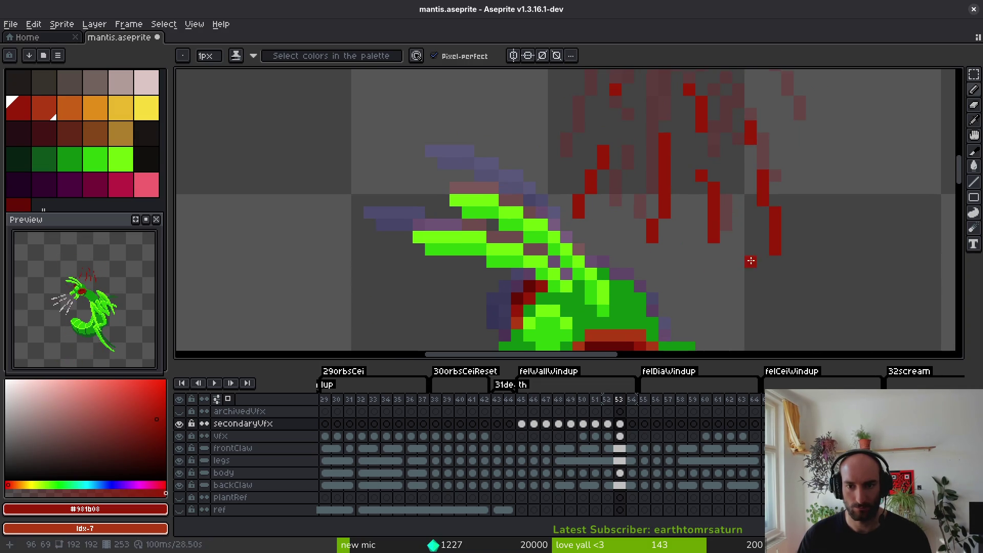
{"action": "scroll", "coordinate": [747, 259], "scroll_direction": "down", "scroll_amount": 1}
Marquee-select the new streaks, reposition them, and deselect.
{"action": "key", "text": "m"}
{"action": "mouse_move", "coordinate": [588, 121]}
{"action": "left_mouse_down"}
{"action": "mouse_move", "coordinate": [757, 263]}
{"action": "mouse_move", "coordinate": [742, 267]}
{"action": "left_mouse_up"}
{"action": "key", "text": "Return"}
{"action": "key", "text": "ctrl+d"}
Add more red streaks, including one at lower right, and redraw a misplaced streak higher.
{"action": "key", "text": "b"}
{"action": "scroll", "coordinate": [709, 189], "scroll_direction": "up", "scroll_amount": 2}
{"action": "left_click_drag", "start_coordinate": [658, 150], "coordinate": [734, 248]}
{"action": "key", "text": "ctrl+z"}
{"action": "key", "text": "ctrl+y"}
{"action": "scroll", "coordinate": [732, 249], "scroll_direction": "down", "scroll_amount": 1}
{"action": "key", "text": "ctrl+z"}
{"action": "key", "text": "ctrl+y"}
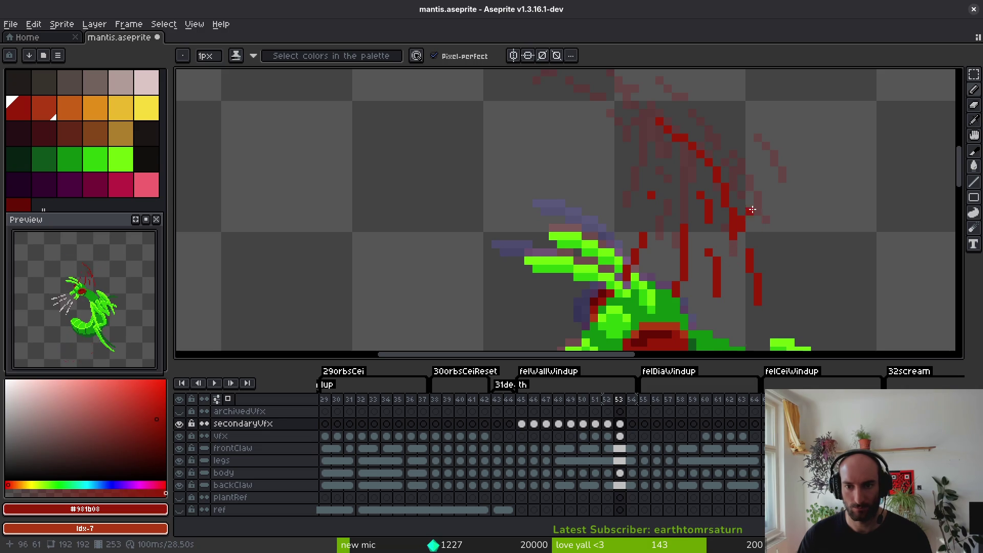
{"action": "left_click_drag", "start_coordinate": [782, 233], "coordinate": [799, 290]}
{"action": "scroll", "coordinate": [799, 290], "scroll_direction": "down", "scroll_amount": 2}
{"action": "left_click_drag", "start_coordinate": [728, 246], "coordinate": [709, 315]}
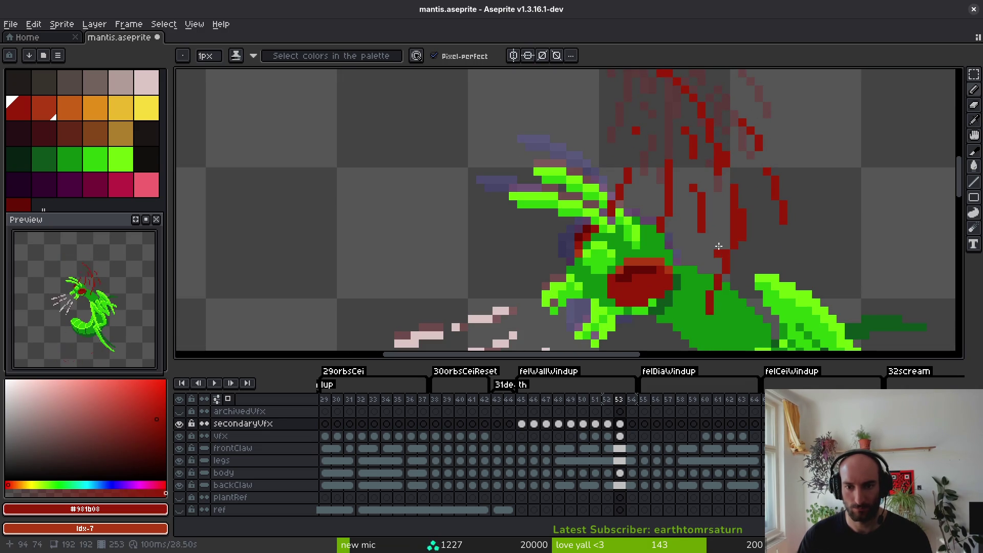
{"action": "key", "text": "ctrl+z"}
{"action": "left_click_drag", "start_coordinate": [727, 215], "coordinate": [710, 300]}
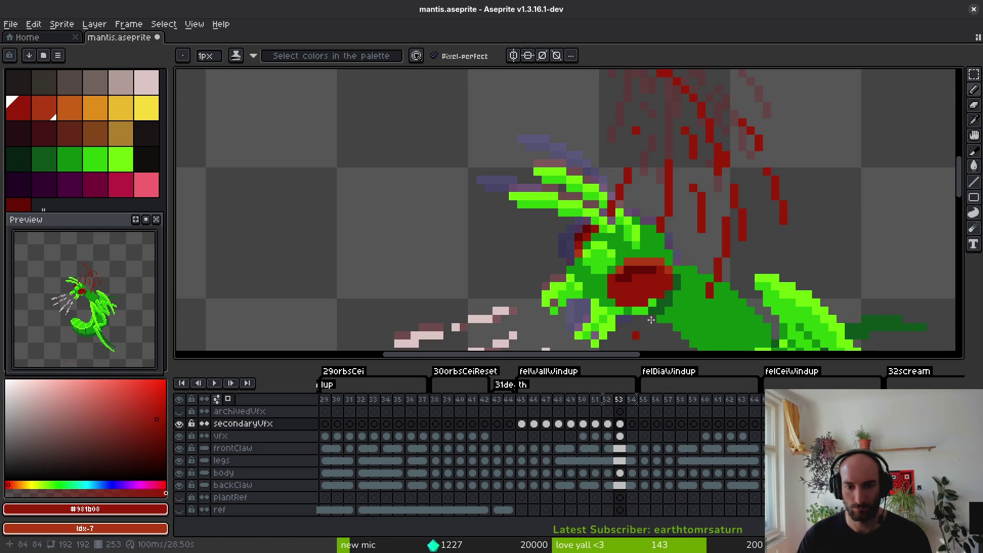
Paint orange-red highlights along a streak, add a dark-red streak on the left, and save.
{"action": "scroll", "coordinate": [699, 169], "scroll_direction": "up", "scroll_amount": 1}
{"action": "scroll", "coordinate": [656, 148], "scroll_direction": "up", "scroll_amount": 3}
{"action": "left_click_drag", "start_coordinate": [655, 149], "coordinate": [695, 250]}
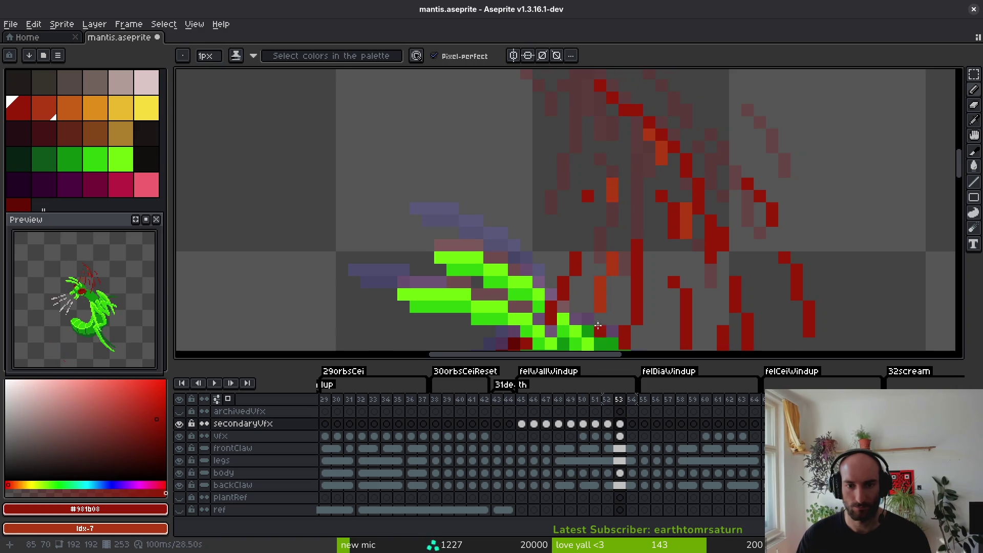
{"action": "scroll", "coordinate": [656, 169], "scroll_direction": "down", "scroll_amount": 2}
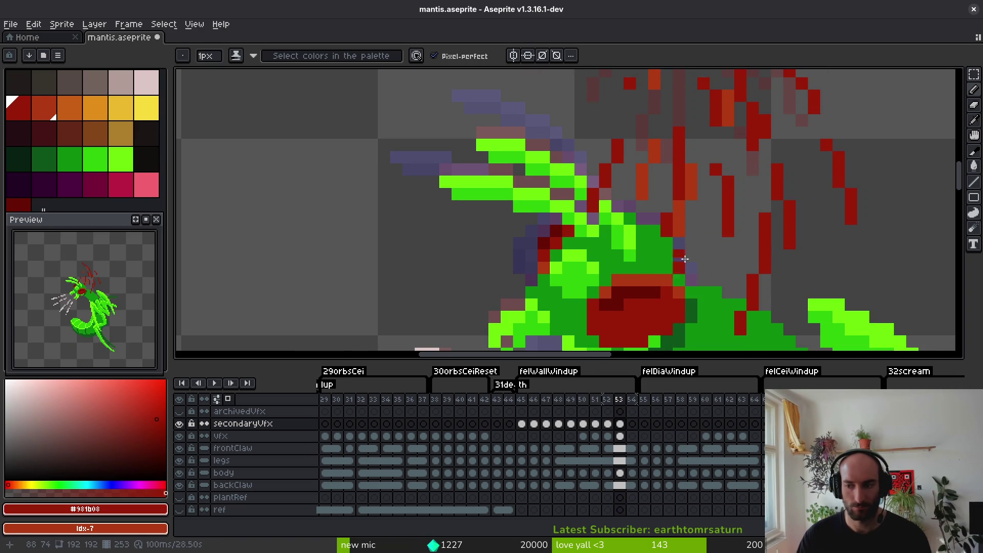
{"action": "left_click_drag", "start_coordinate": [654, 234], "coordinate": [665, 267]}
{"action": "key", "text": "i"}
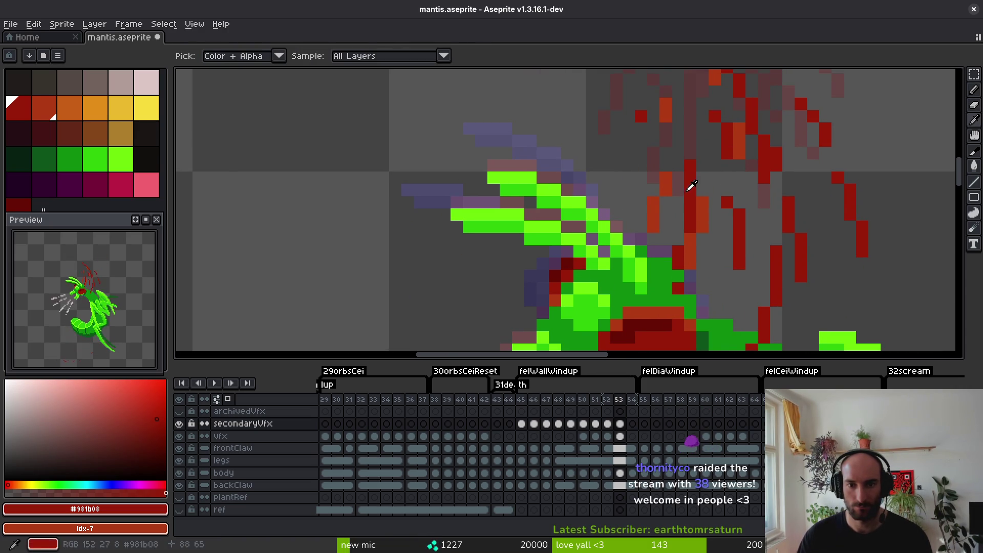
{"action": "key", "text": "b"}
{"action": "left_click_drag", "start_coordinate": [641, 176], "coordinate": [629, 241]}
{"action": "key", "text": "ctrl+s"}
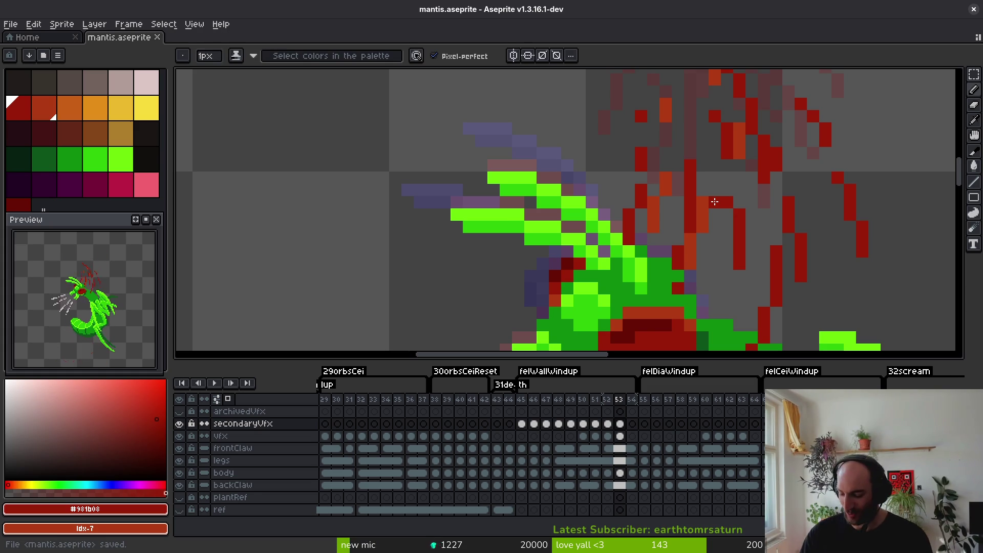
{"action": "key", "text": "h"}
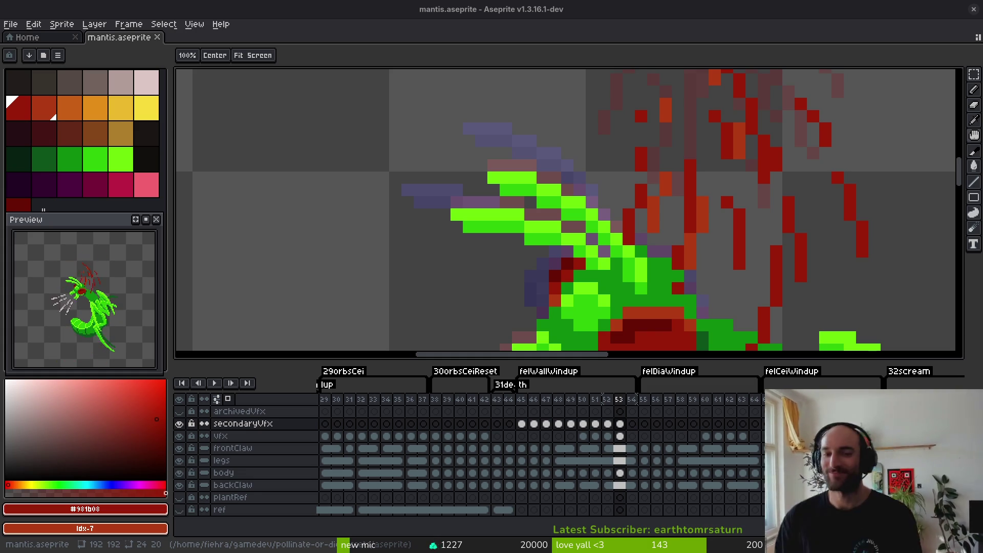
{"action": "scroll", "coordinate": [671, 260], "scroll_direction": "down", "scroll_amount": 2}
{"action": "scroll", "coordinate": [671, 261], "scroll_direction": "up", "scroll_amount": 3}
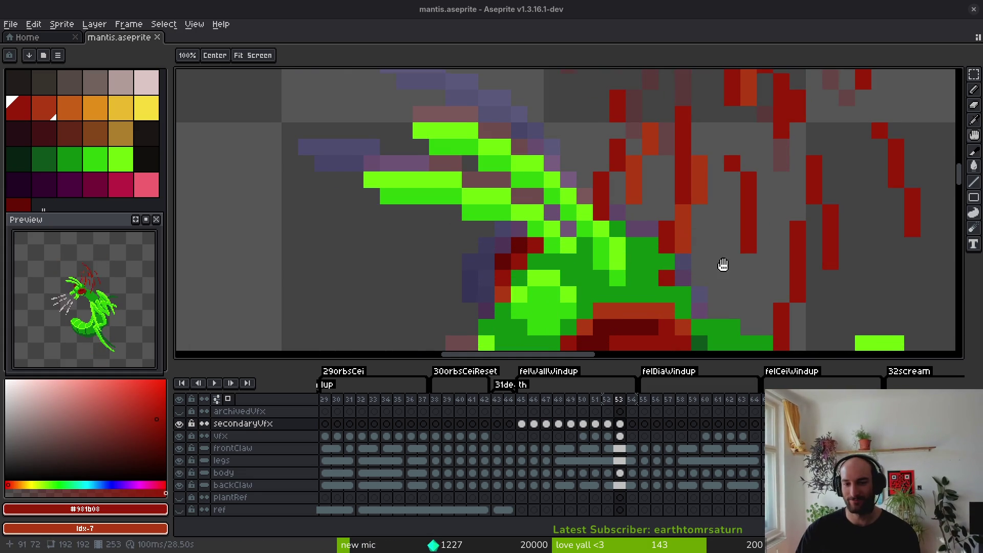
{"action": "key", "text": "ctrl+s"}
Add three shaded red pixels to the blood streaks and save.
{"action": "scroll", "coordinate": [727, 246], "scroll_direction": "down", "scroll_amount": 4}
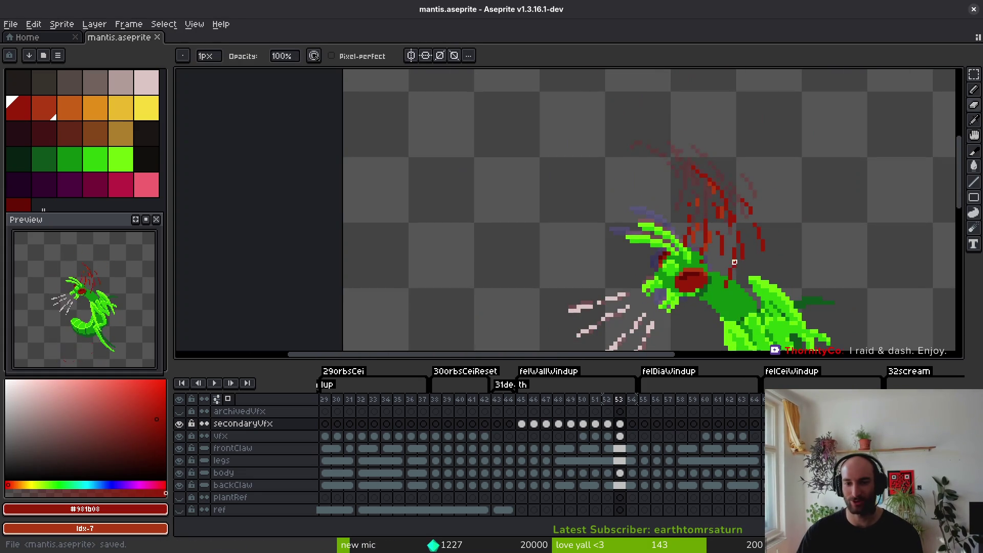
{"action": "scroll", "coordinate": [739, 262], "scroll_direction": "up", "scroll_amount": 4}
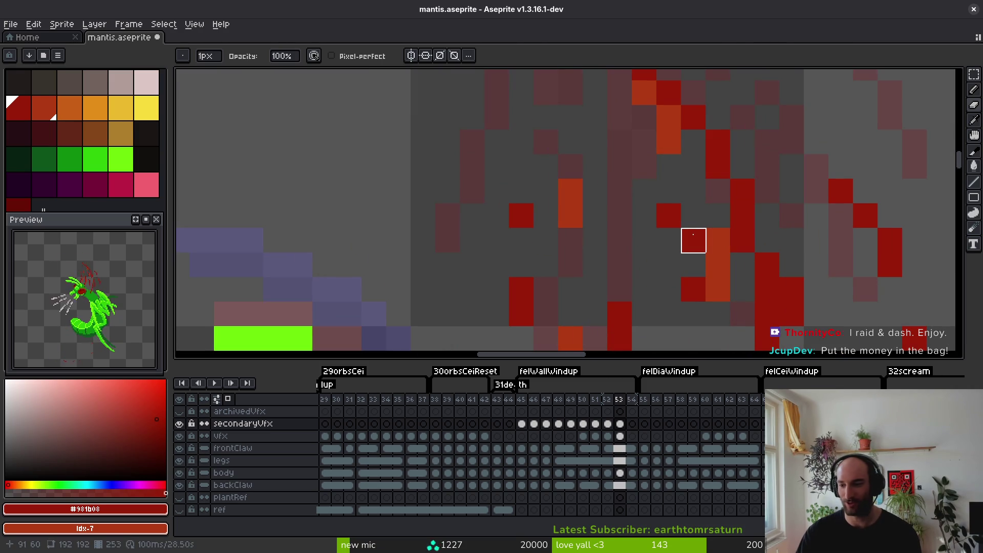
{"action": "left_click", "coordinate": [670, 210], "text": "alt"}
{"action": "left_click", "coordinate": [669, 241]}
{"action": "left_click", "coordinate": [644, 191]}
{"action": "key", "text": "ctrl+s"}
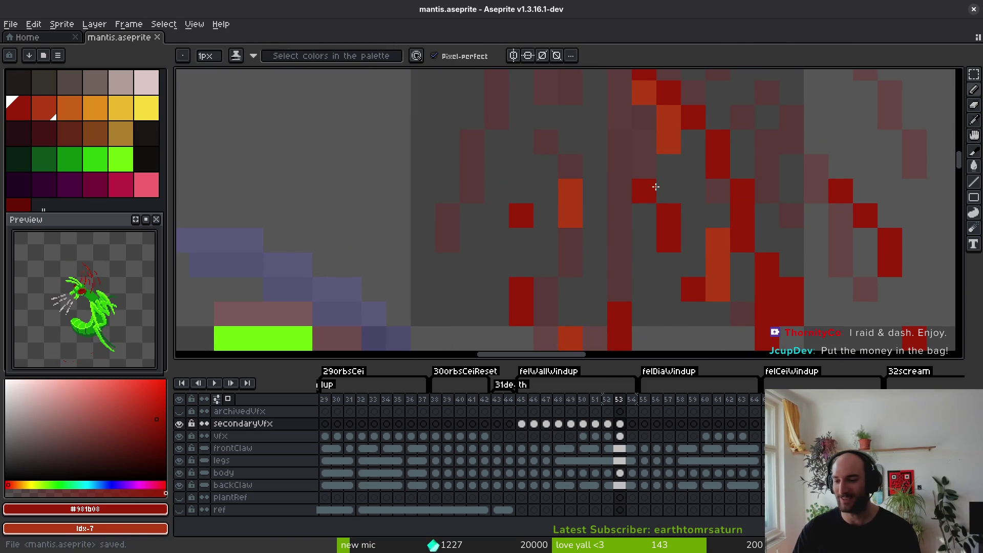
Erase a stray red pixel, add two more shaded pixels, and save again.
{"action": "scroll", "coordinate": [718, 271], "scroll_direction": "down", "scroll_amount": 4}
{"action": "scroll", "coordinate": [718, 271], "scroll_direction": "up", "scroll_amount": 2}
{"action": "scroll", "coordinate": [665, 205], "scroll_direction": "up", "scroll_amount": 2}
{"action": "key", "text": "e"}
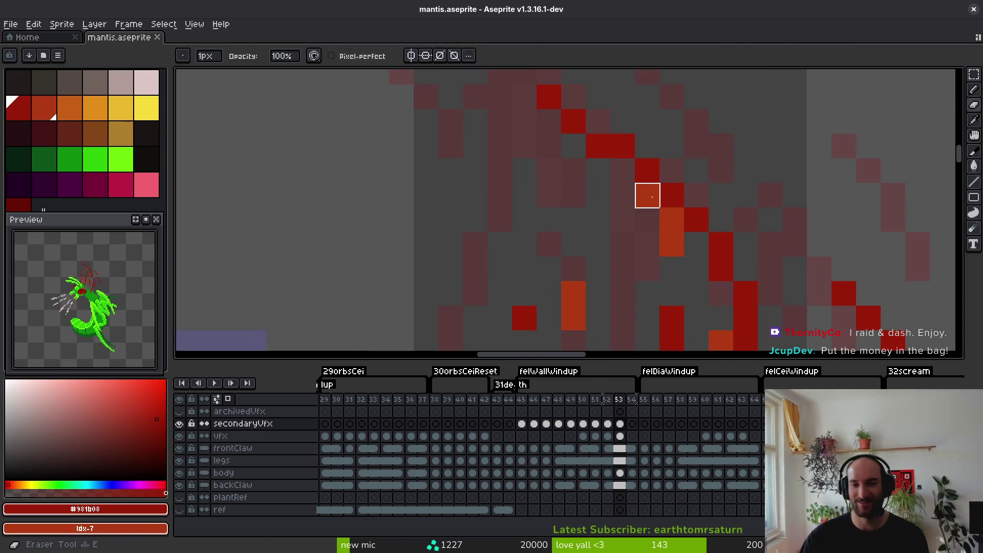
{"action": "left_click", "coordinate": [623, 171]}
{"action": "key", "text": "b"}
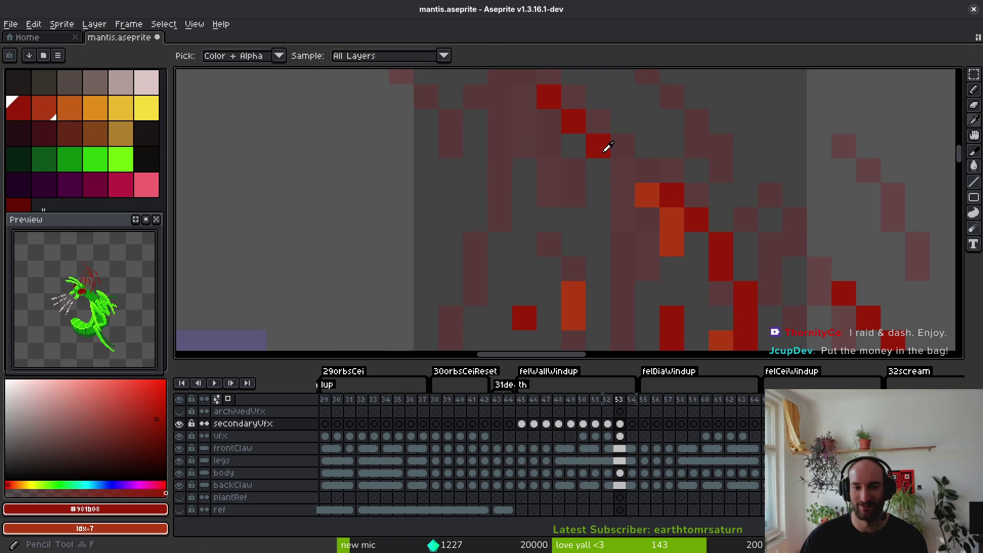
{"action": "left_click", "coordinate": [597, 171]}
{"action": "left_click", "coordinate": [628, 226]}
{"action": "key", "text": "ctrl+s"}
Recolour one more streak pixel in frame 53.
{"action": "scroll", "coordinate": [623, 215], "scroll_direction": "down", "scroll_amount": 2}
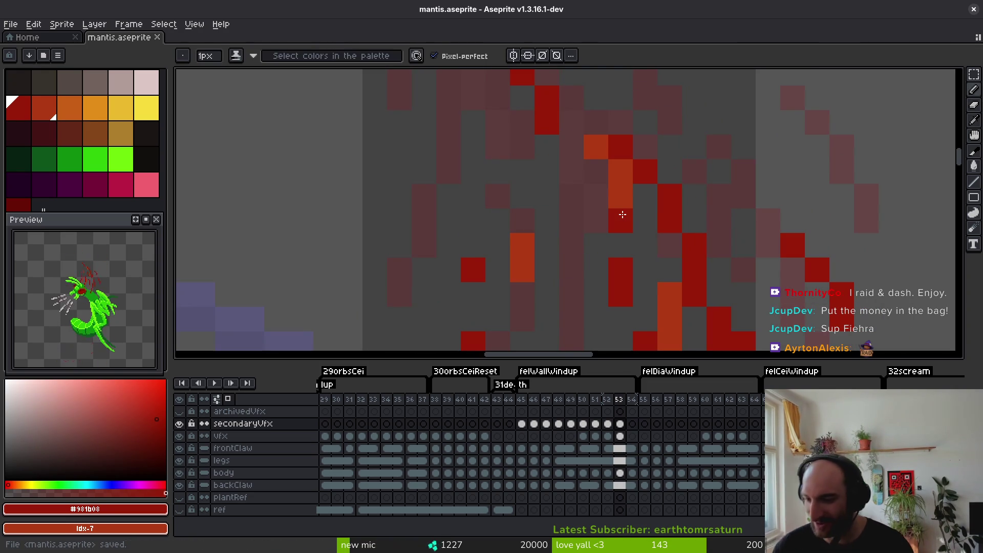
{"action": "left_click", "coordinate": [623, 215]}
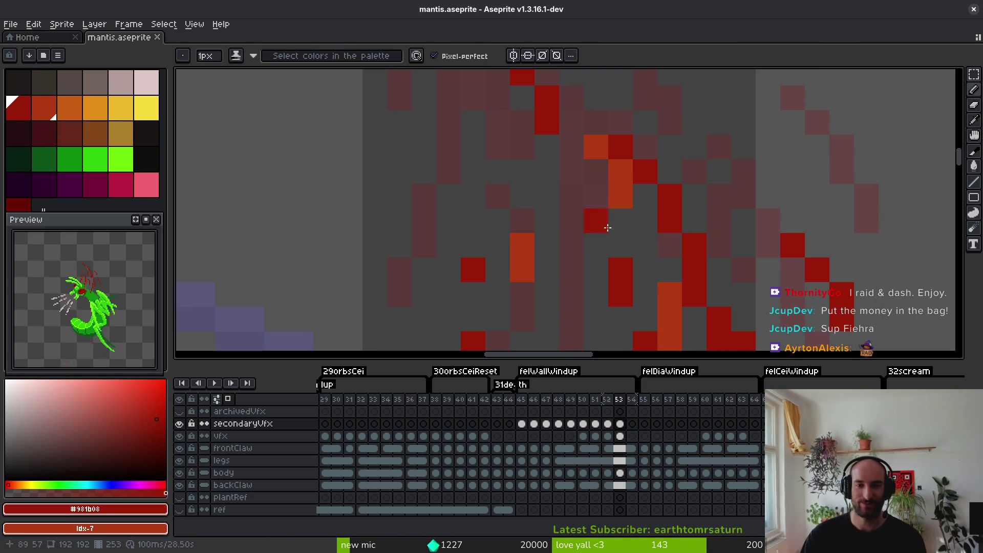
{"action": "scroll", "coordinate": [608, 228], "scroll_direction": "down", "scroll_amount": 1}
{"action": "scroll", "coordinate": [685, 161], "scroll_direction": "down", "scroll_amount": 3}
{"action": "scroll", "coordinate": [703, 226], "scroll_direction": "down", "scroll_amount": 1}
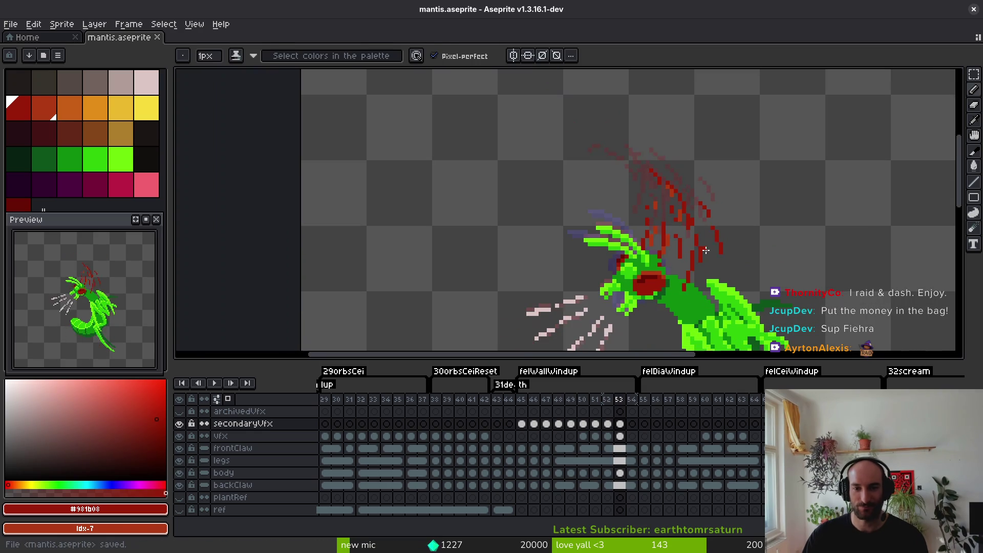
On frame 52, paint more red pixels into the splash arc and save.
{"action": "key", "text": "ctrl+s"}
{"action": "key", "text": "Left"}
{"action": "key", "text": "Left"}
{"action": "key", "text": "Right"}
{"action": "scroll", "coordinate": [646, 195], "scroll_direction": "up", "scroll_amount": 4}
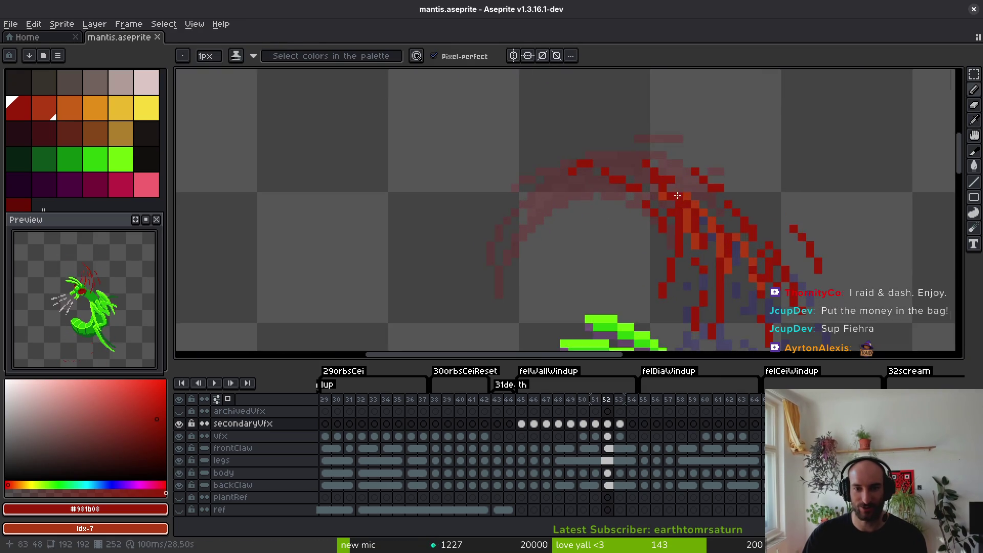
{"action": "left_click_drag", "start_coordinate": [548, 135], "coordinate": [654, 174]}
{"action": "left_click", "coordinate": [681, 185]}
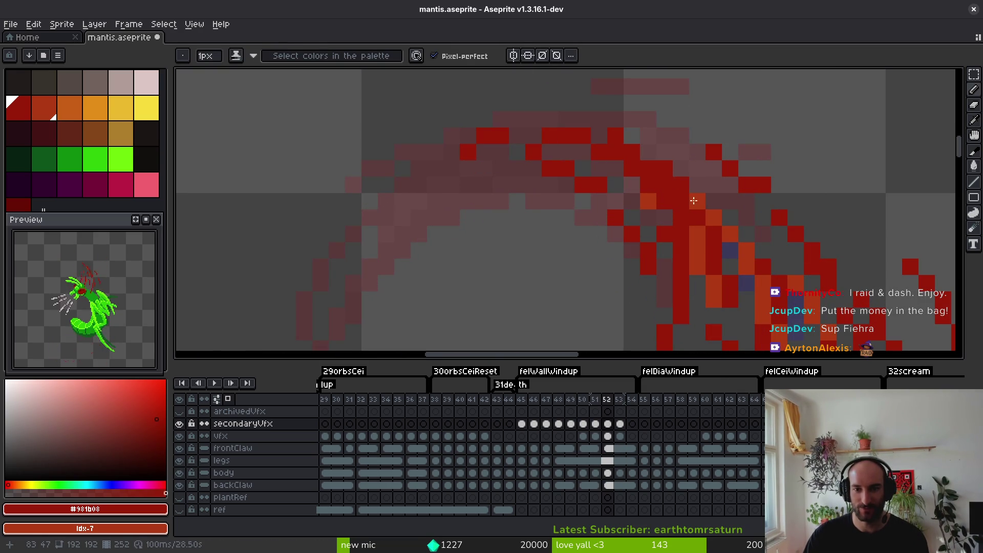
{"action": "scroll", "coordinate": [664, 169], "scroll_direction": "right", "scroll_amount": 2}
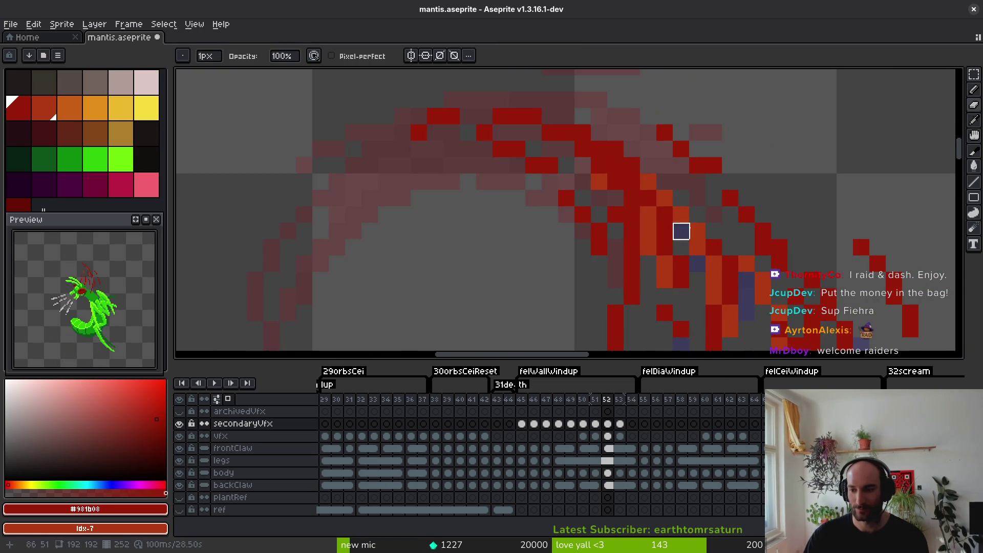
{"action": "scroll", "coordinate": [735, 213], "scroll_direction": "down", "scroll_amount": 3}
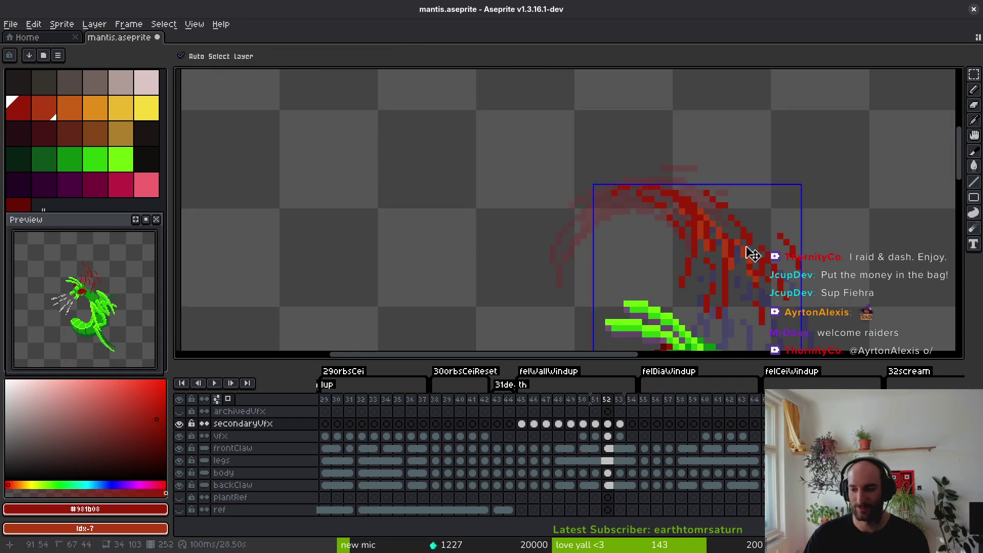
{"action": "key", "text": "ctrl+s"}
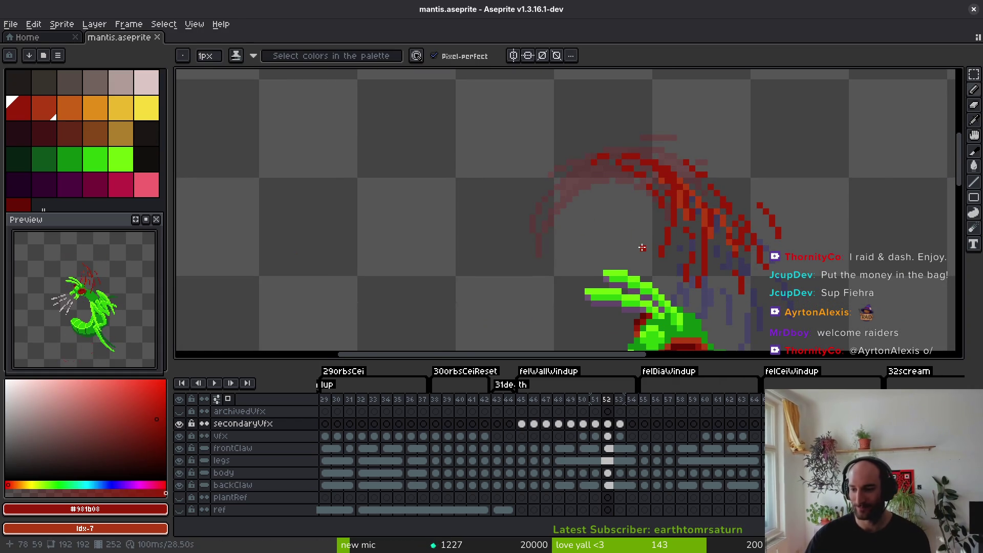
Pick the orange-red splash colour, paint an orange streak along the splash, and save.
{"action": "scroll", "coordinate": [693, 248], "scroll_direction": "down", "scroll_amount": 1}
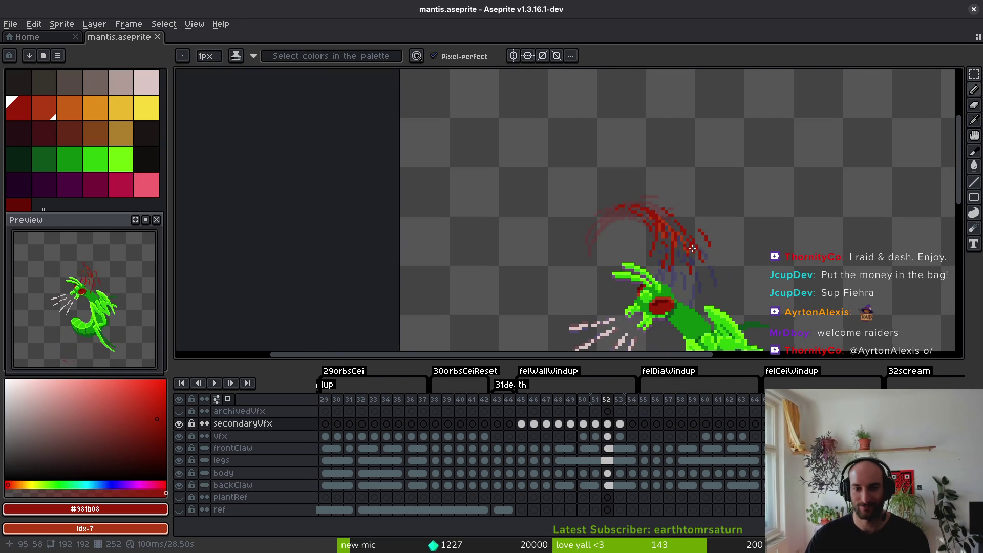
{"action": "scroll", "coordinate": [661, 256], "scroll_direction": "up", "scroll_amount": 2}
{"action": "left_click", "coordinate": [654, 200], "text": "alt"}
{"action": "scroll", "coordinate": [651, 195], "scroll_direction": "up", "scroll_amount": 2}
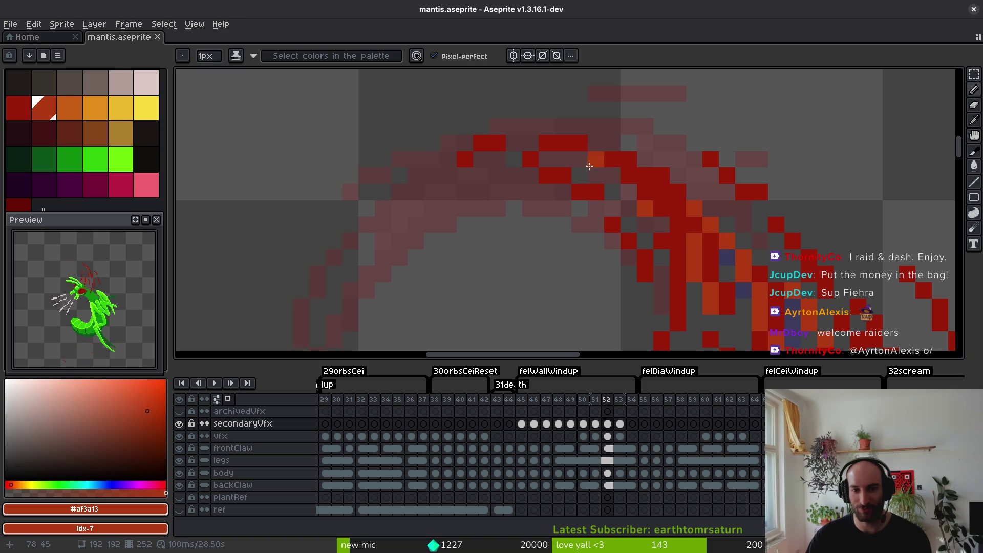
{"action": "mouse_move", "coordinate": [679, 228]}
{"action": "left_mouse_down"}
{"action": "mouse_move", "coordinate": [645, 192]}
{"action": "mouse_move", "coordinate": [679, 238]}
{"action": "left_mouse_up"}
{"action": "key", "text": "ctrl+s"}
{"action": "scroll", "coordinate": [669, 212], "scroll_direction": "down", "scroll_amount": 3}
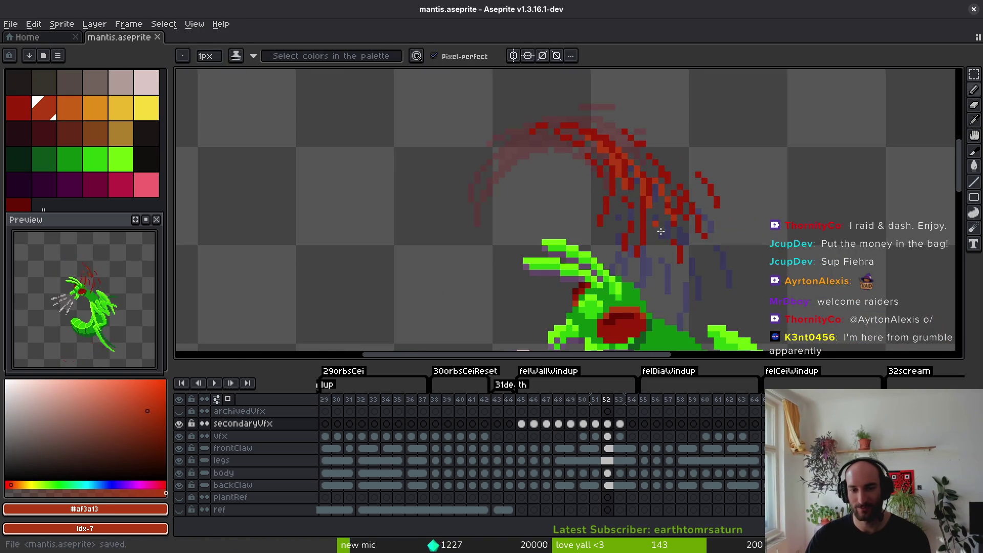
{"action": "key", "text": "ctrl+s"}
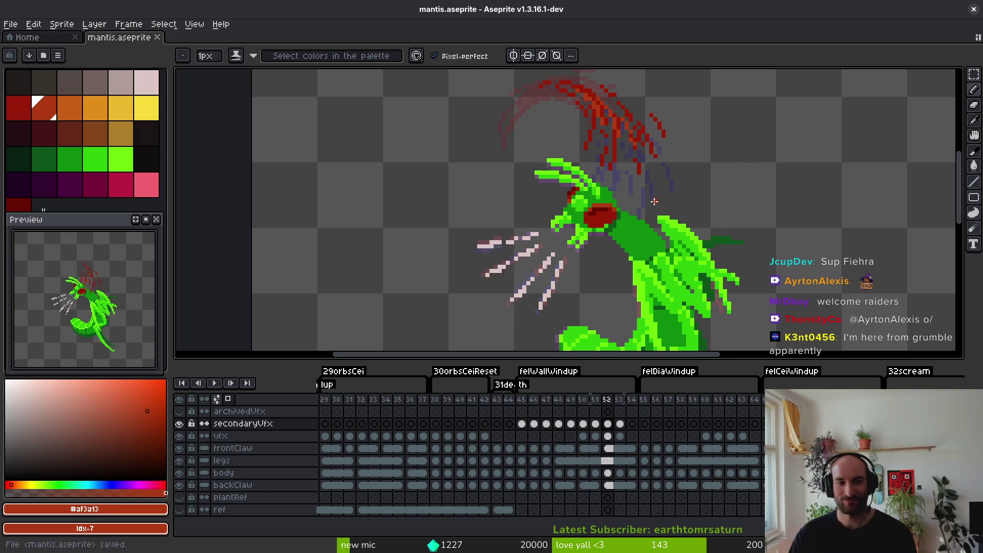
Step from frame 45 of secondaryVfx to frame 49 and select the whole splash frame.
{"action": "scroll", "coordinate": [715, 225], "scroll_direction": "down", "scroll_amount": 4}
{"action": "scroll", "coordinate": [715, 244], "scroll_direction": "down", "scroll_amount": 1}
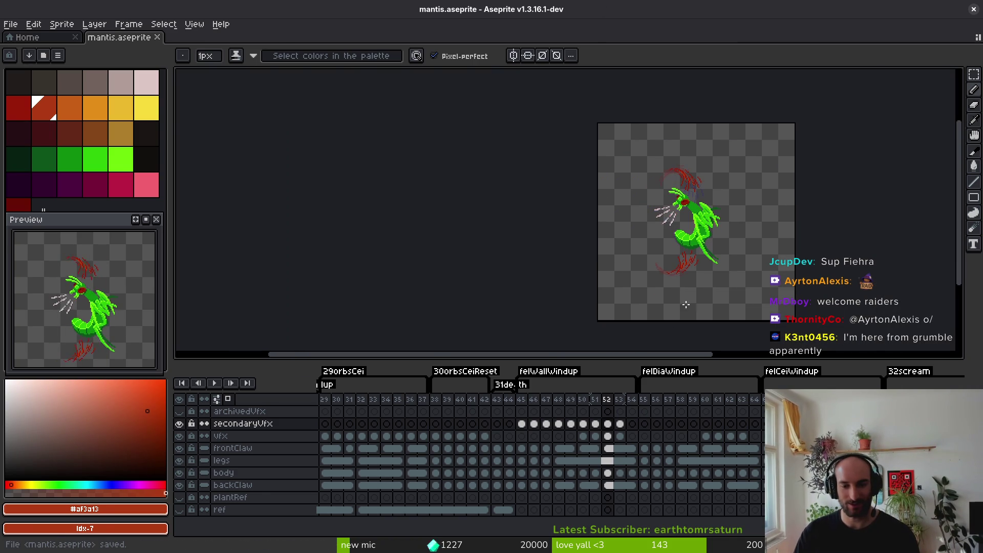
{"action": "left_click", "coordinate": [522, 424]}
{"action": "key", "text": "m"}
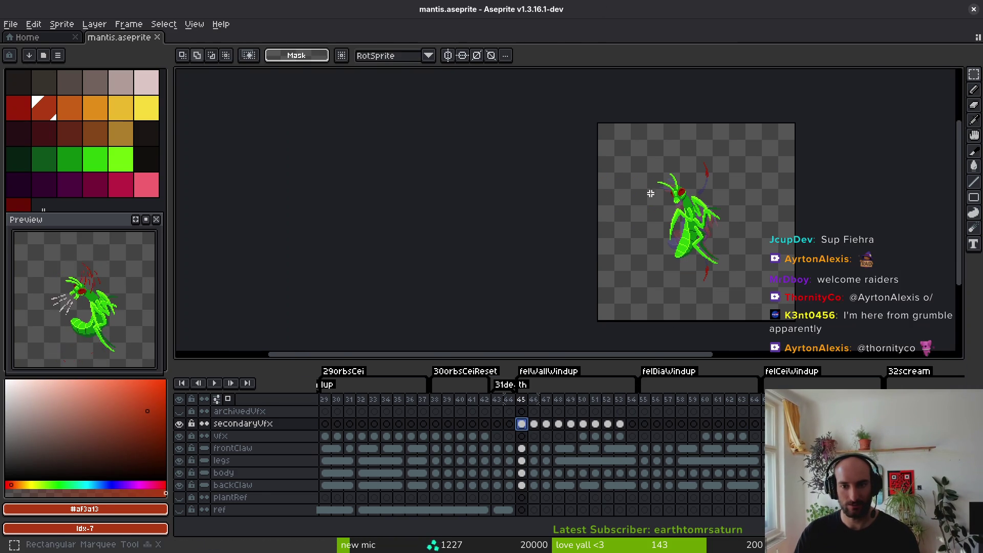
{"action": "key", "text": "i"}
{"action": "key", "text": "Right"}
{"action": "key", "text": "Right"}
{"action": "key", "text": "Right"}
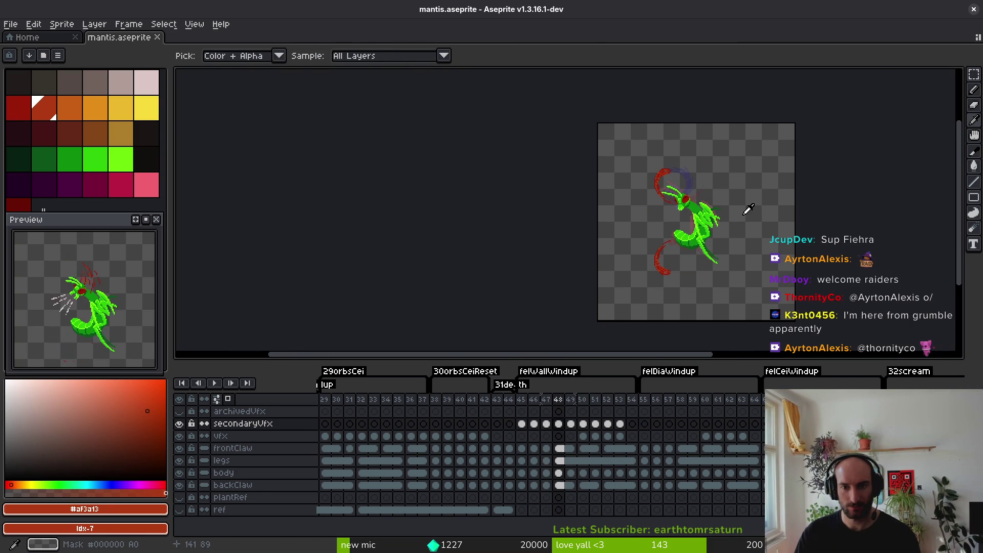
{"action": "key", "text": "m"}
{"action": "key", "text": "Right"}
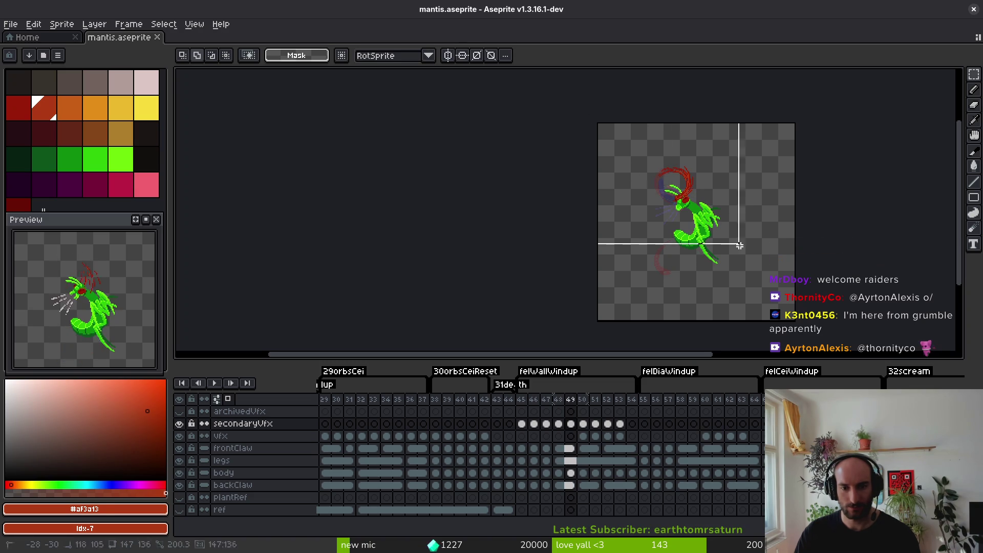
{"action": "key", "text": "ctrl+a"}
{"action": "scroll", "coordinate": [666, 190], "scroll_direction": "down", "scroll_amount": 1}
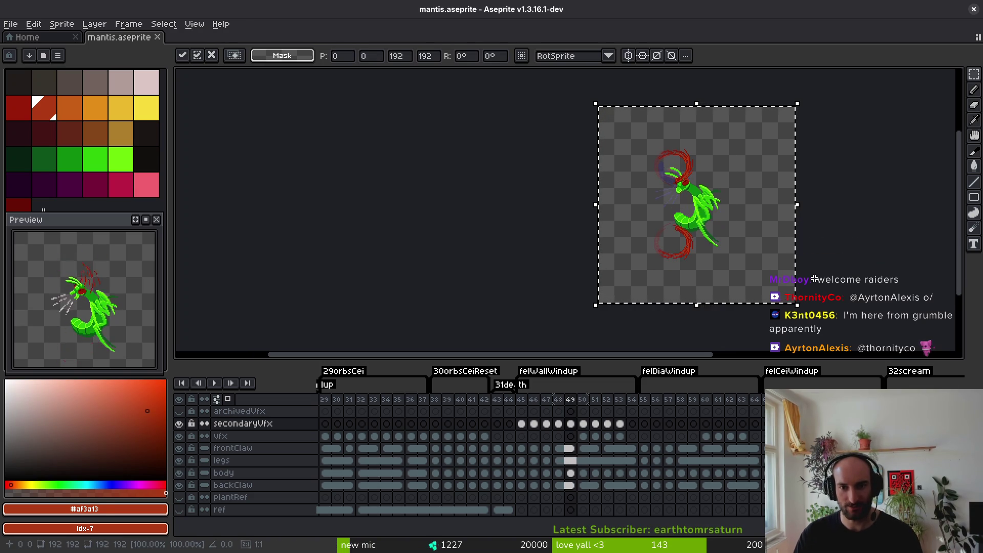
Paste the copied splash arc onto frame 50 and save.
{"action": "key", "text": "Right"}
{"action": "scroll", "coordinate": [735, 241], "scroll_direction": "up", "scroll_amount": 1}
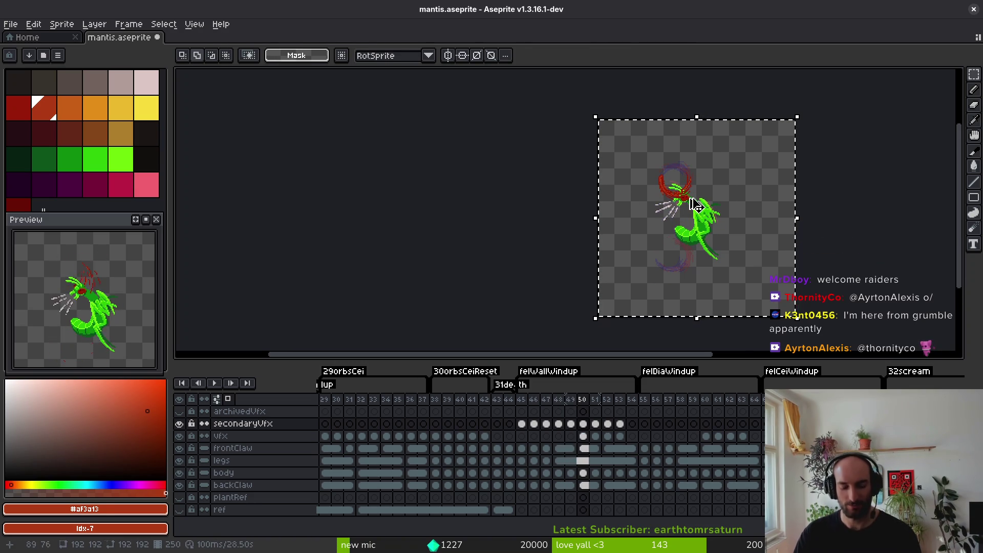
{"action": "left_click", "coordinate": [706, 214]}
{"action": "key", "text": "ctrl+d"}
{"action": "key", "text": "Right"}
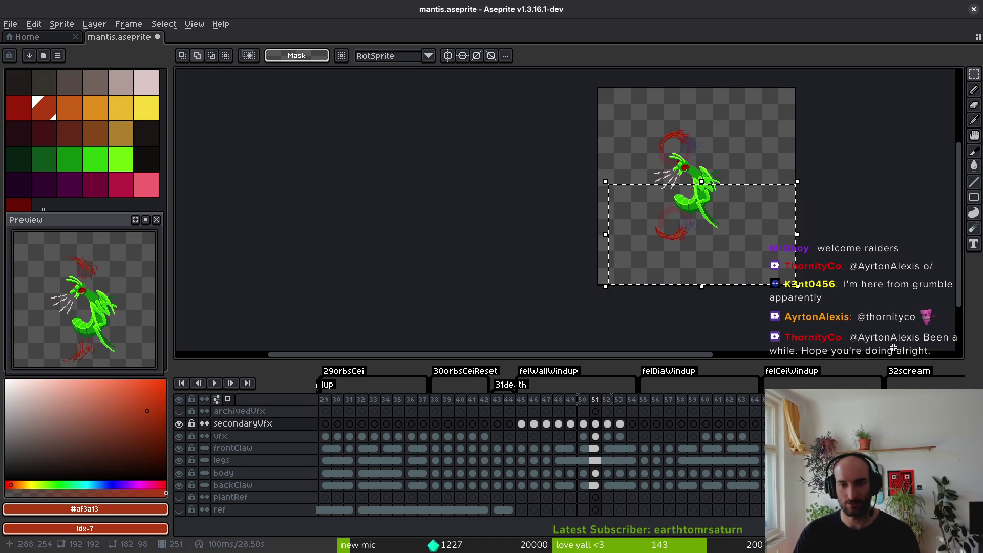
{"action": "key", "text": "ctrl+s"}
Paste the splash arc onto frame 51 and advance to frame 52.
{"action": "key", "text": "ctrl+a"}
{"action": "scroll", "coordinate": [868, 349], "scroll_direction": "down", "scroll_amount": 1}
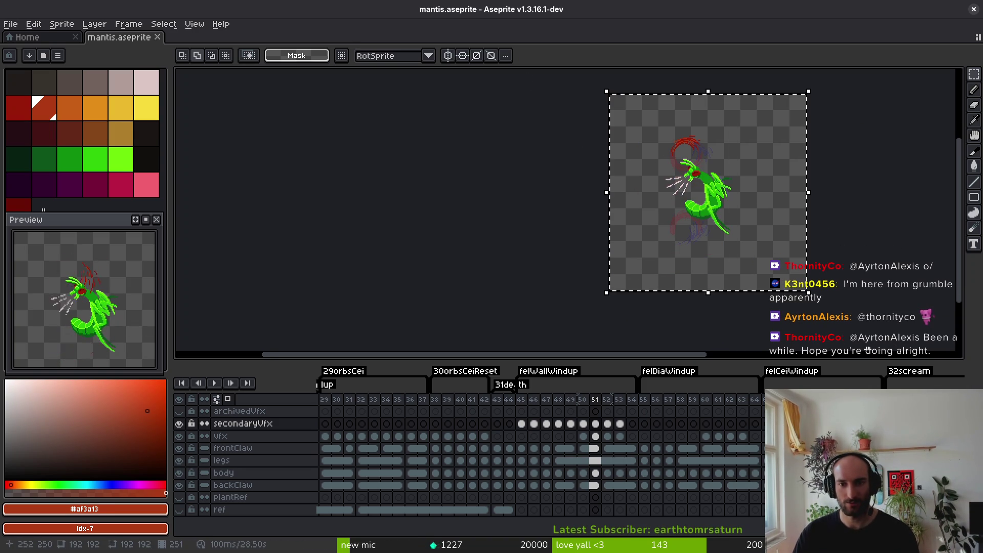
{"action": "key", "text": "ctrl+s"}
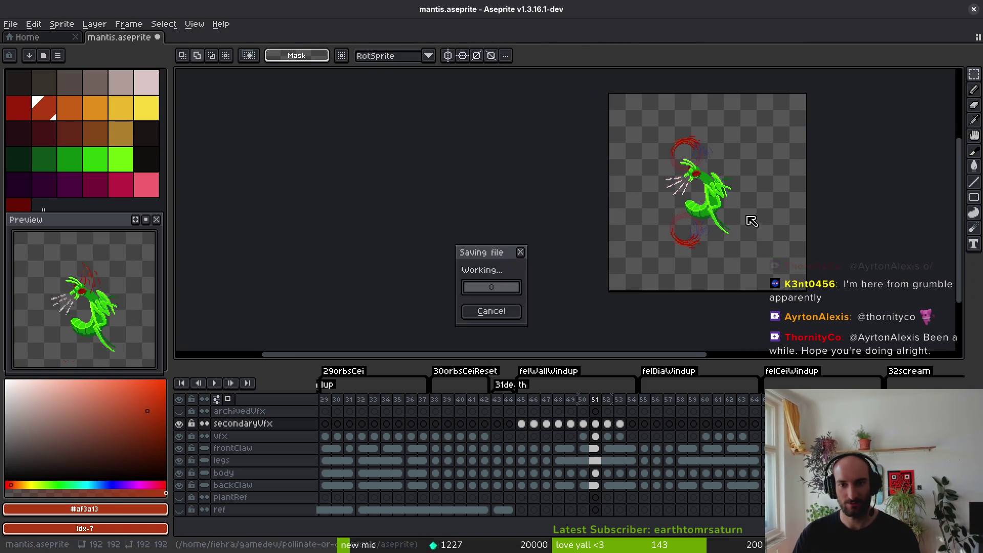
{"action": "key", "text": "ctrl+d"}
{"action": "key", "text": "i"}
{"action": "key", "text": "m"}
{"action": "key", "text": "period"}
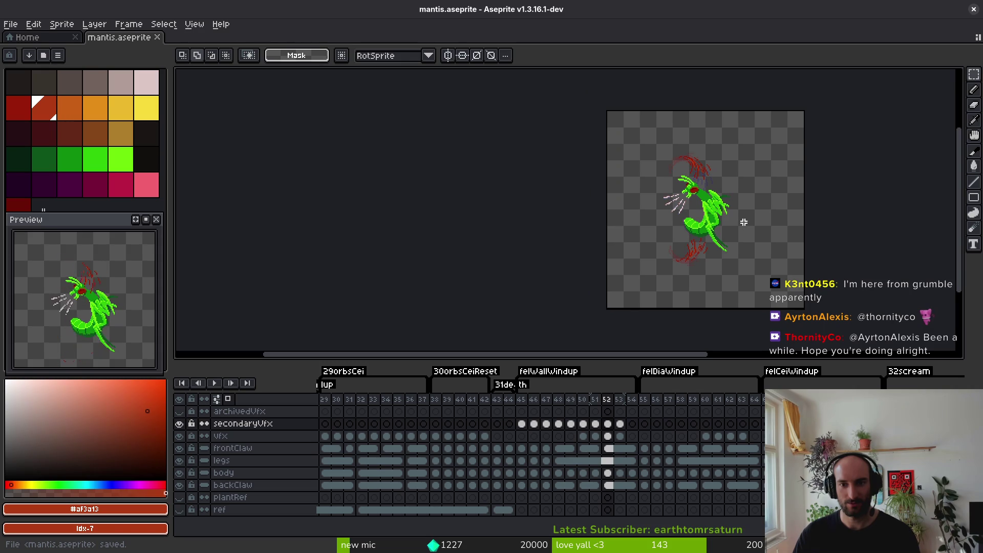
Compare frames 51 and 52, then rework the lower splash on frame 52 and save.
{"action": "scroll", "coordinate": [742, 223], "scroll_direction": "up", "scroll_amount": 3}
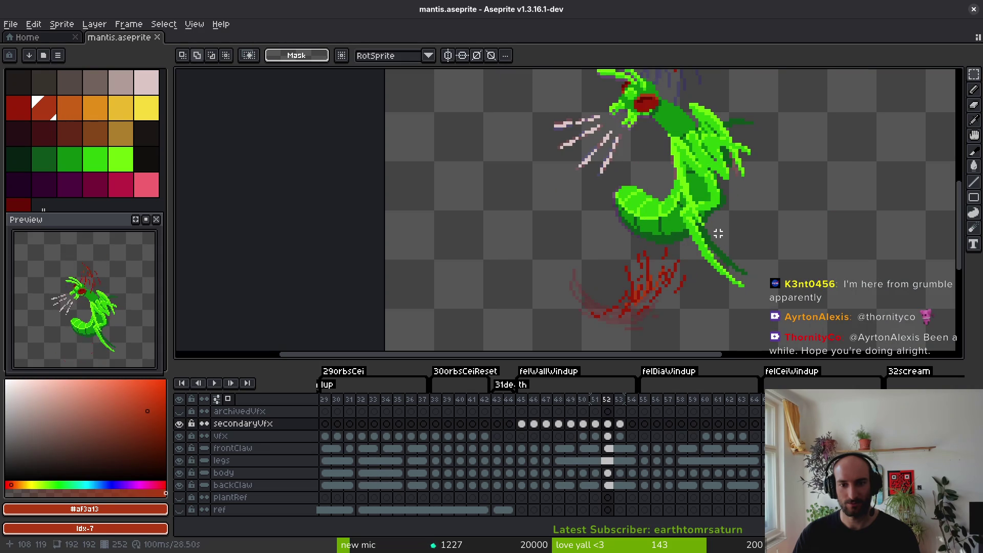
{"action": "scroll", "coordinate": [719, 234], "scroll_direction": "down", "scroll_amount": 3}
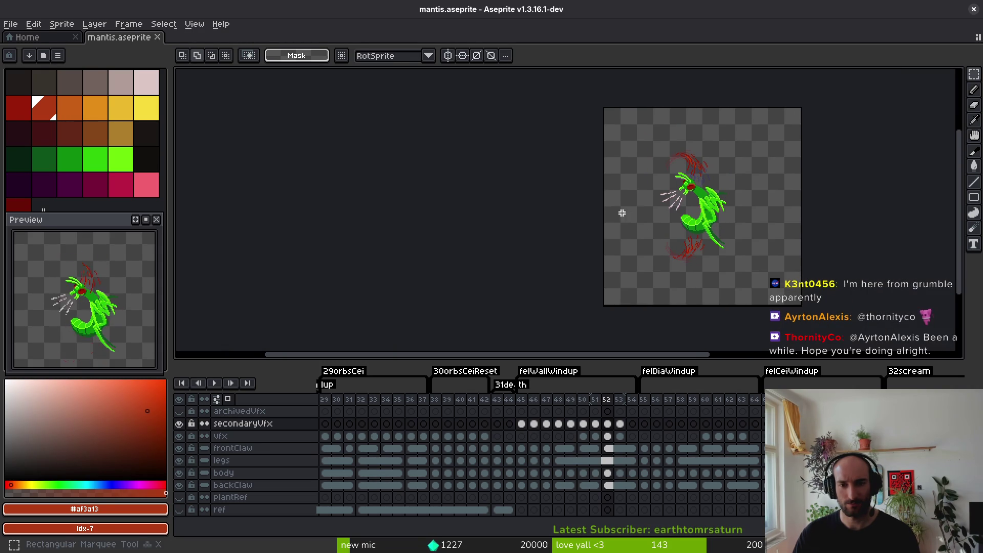
{"action": "key", "text": "alt"}
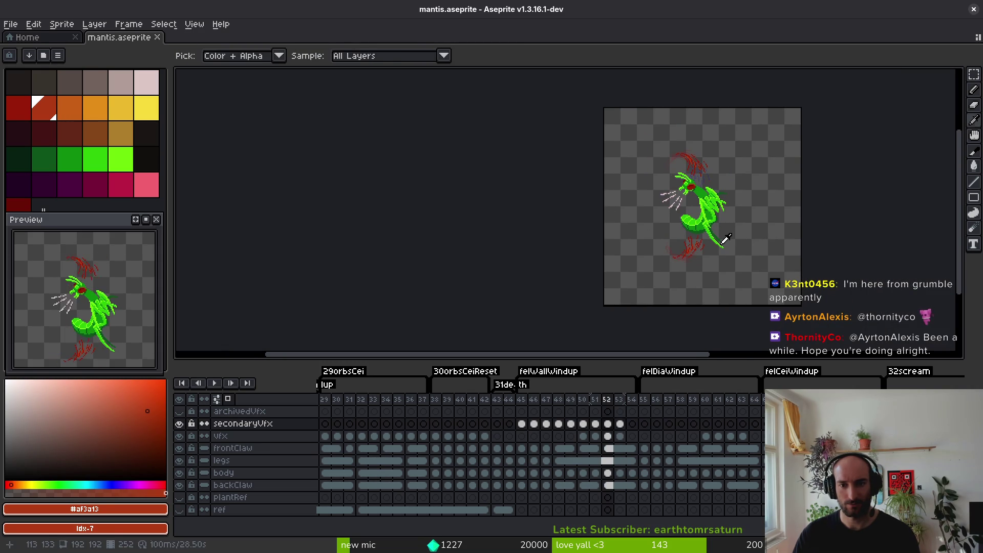
{"action": "key", "text": "Left"}
{"action": "key", "text": "Right"}
{"action": "key", "text": "Left"}
{"action": "key", "text": "Right"}
{"action": "left_click_drag", "start_coordinate": [609, 208], "coordinate": [802, 306]}
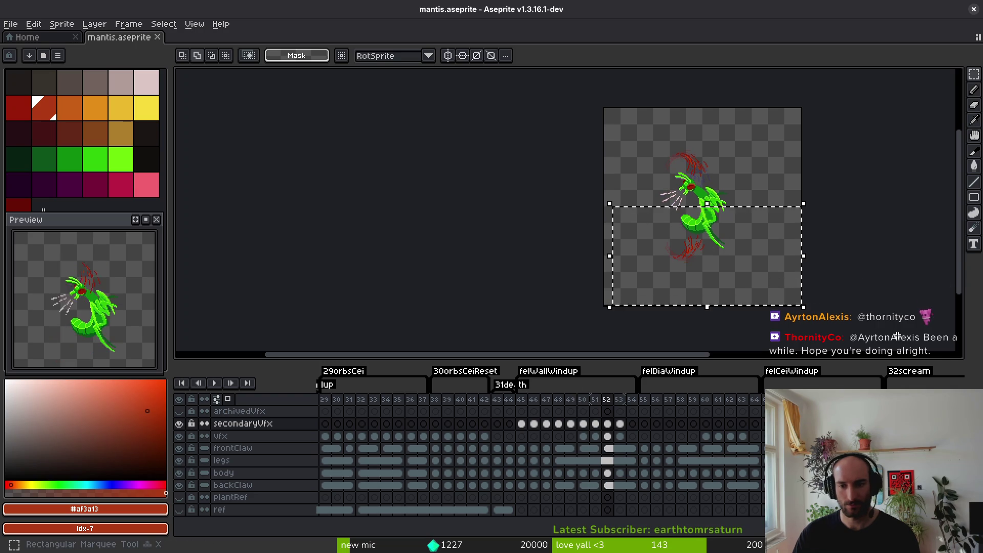
{"action": "key", "text": "ctrl+d"}
{"action": "key", "text": "ctrl+a"}
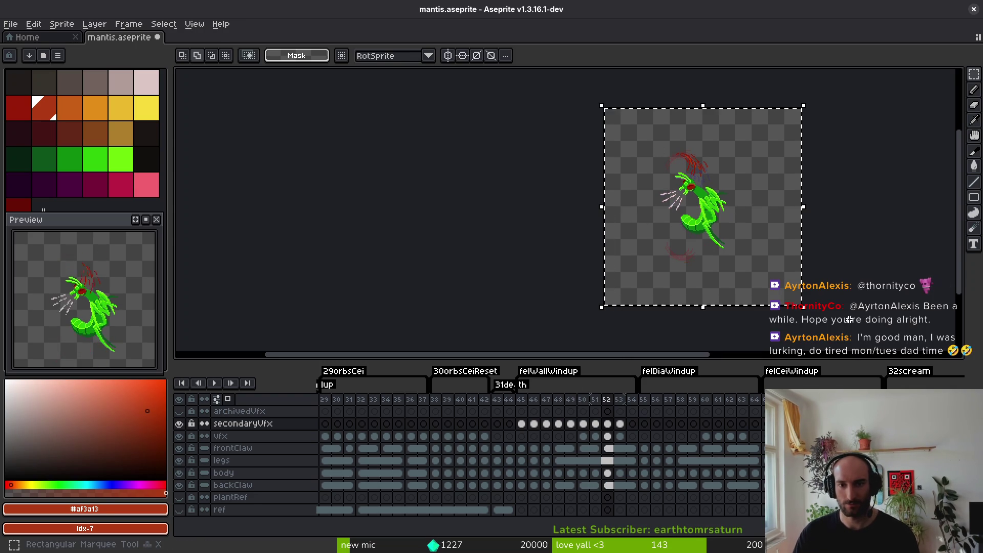
{"action": "key", "text": "ctrl+t"}
{"action": "key", "text": "ctrl+s"}
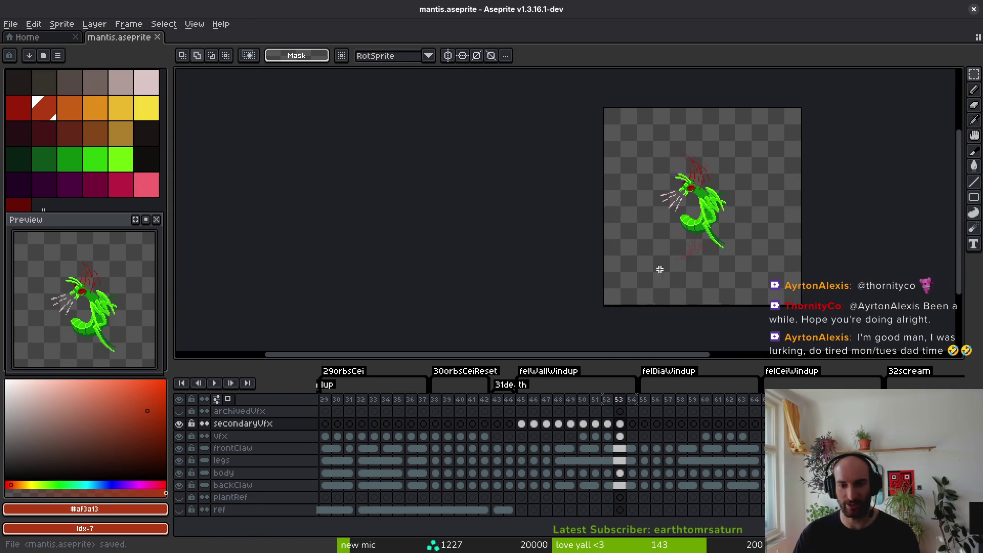
Move to frame 53, deselect, save mantis.aseprite, and switch to Godot.
{"action": "key", "text": "period"}
{"action": "key", "text": "ctrl+d"}
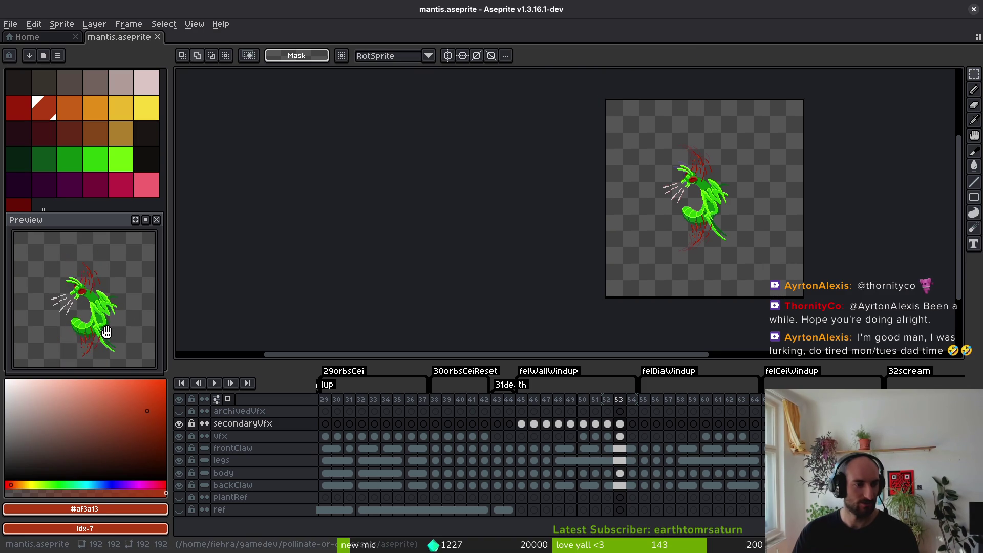
{"action": "key", "text": "ctrl+s"}
{"action": "left_click_drag", "start_coordinate": [727, 246], "coordinate": [713, 234]}
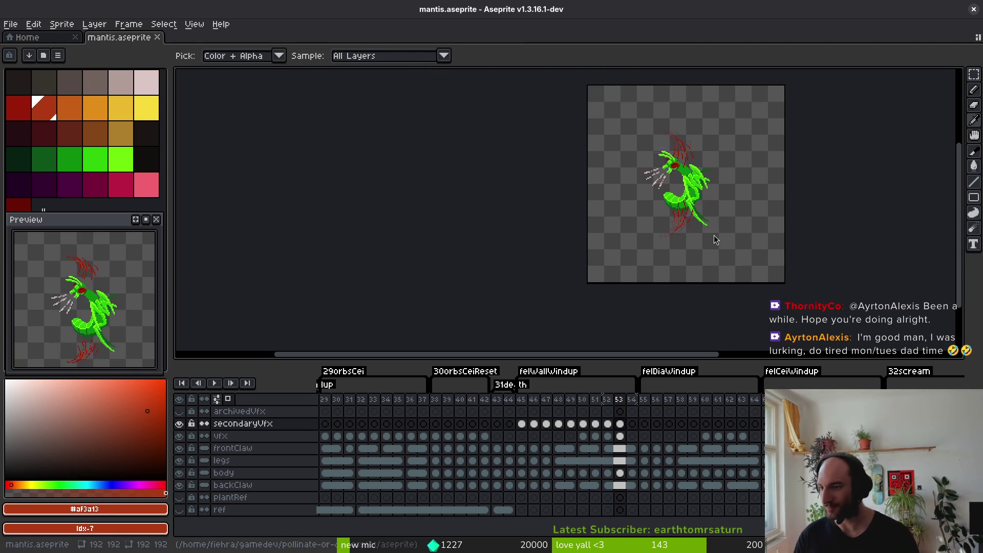
{"action": "key", "text": "alt+Tab"}
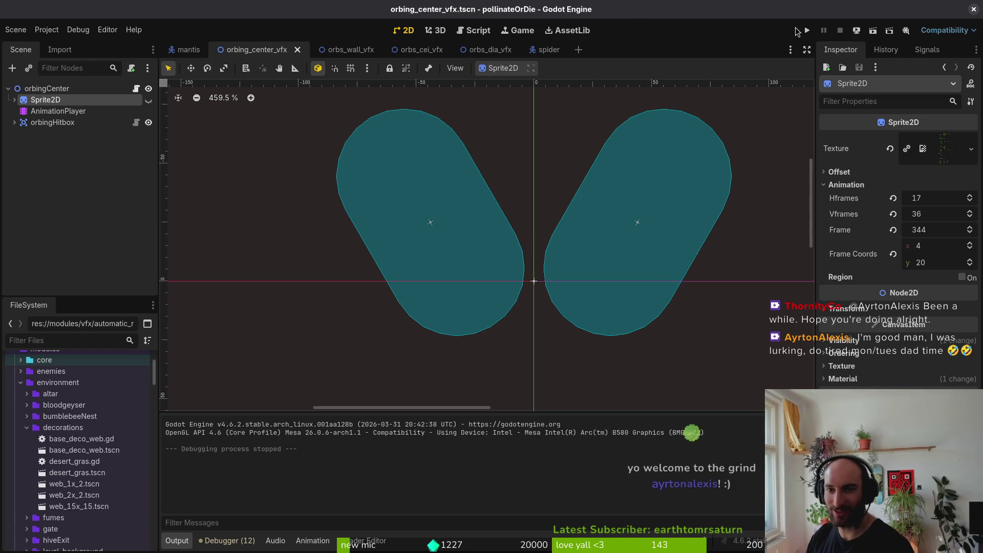
Run the game maximized, continue into the hive level, open level select, then open Aseprite's sprite-sheet export.
{"action": "left_click", "coordinate": [807, 30]}
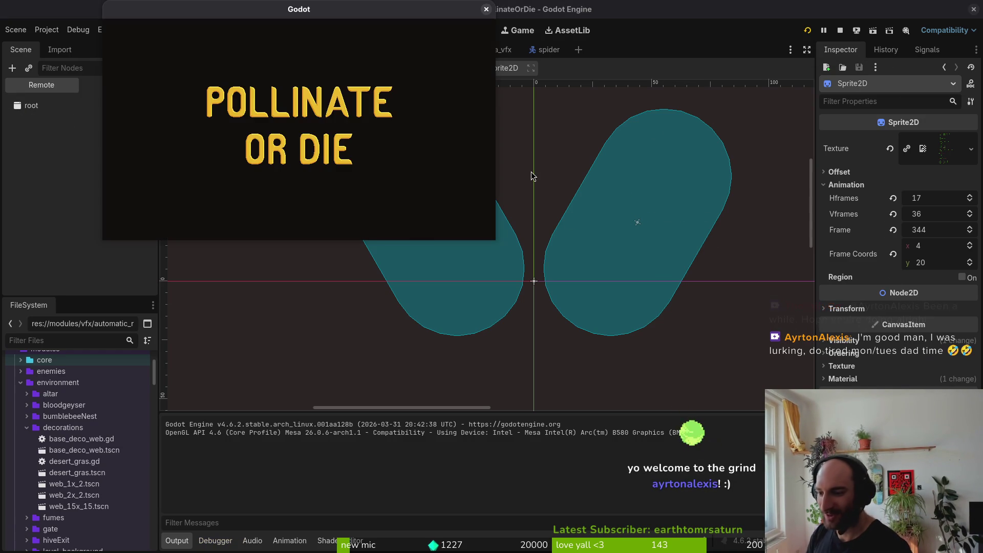
{"action": "double_click", "coordinate": [385, 7]}
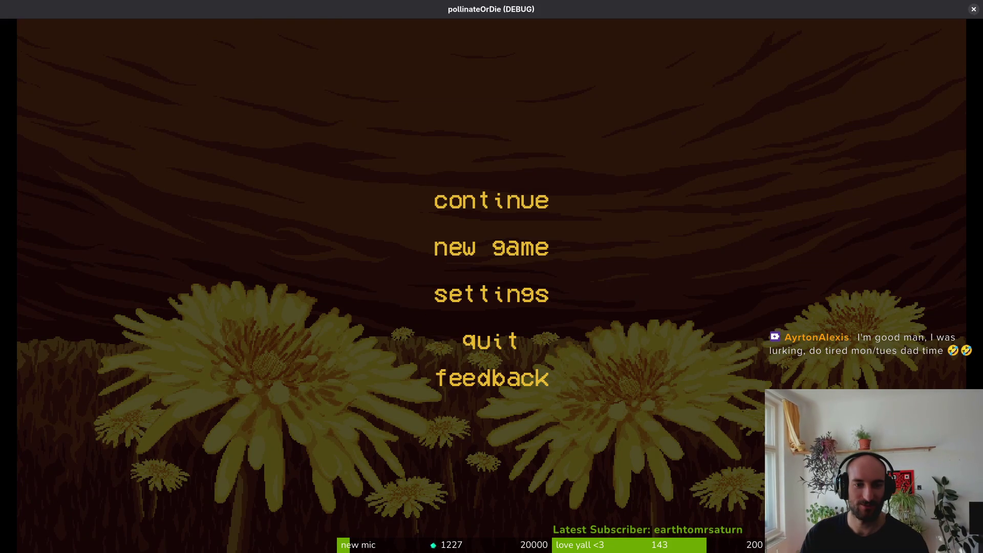
{"action": "key", "text": "Down"}
{"action": "key", "text": "Return"}
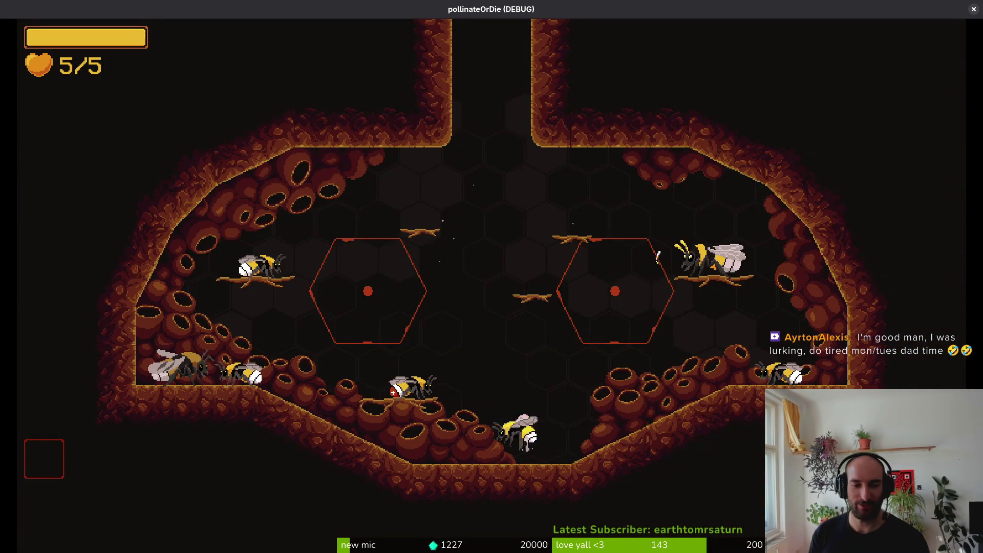
{"action": "key", "text": "Escape"}
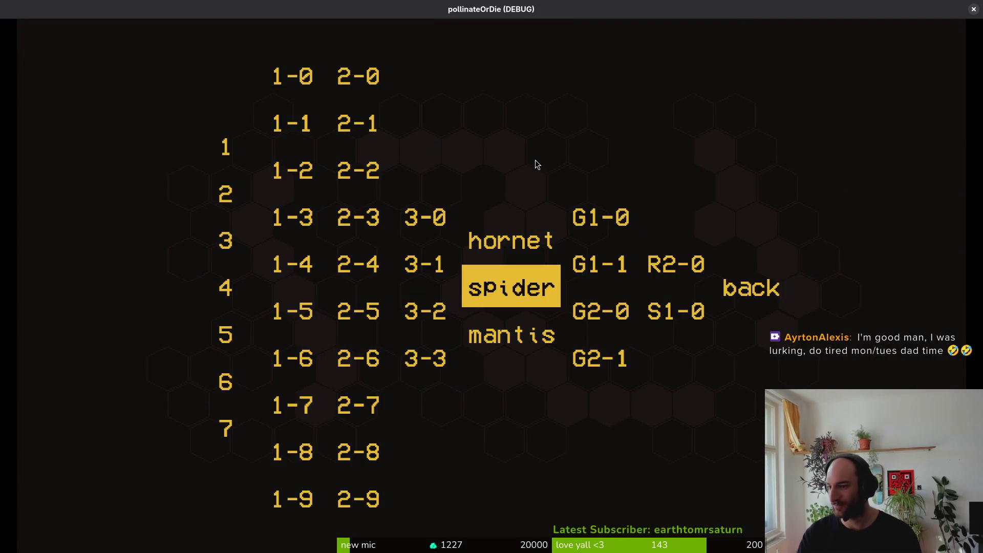
{"action": "key", "text": "alt+Tab"}
{"action": "key", "text": "ctrl+e"}
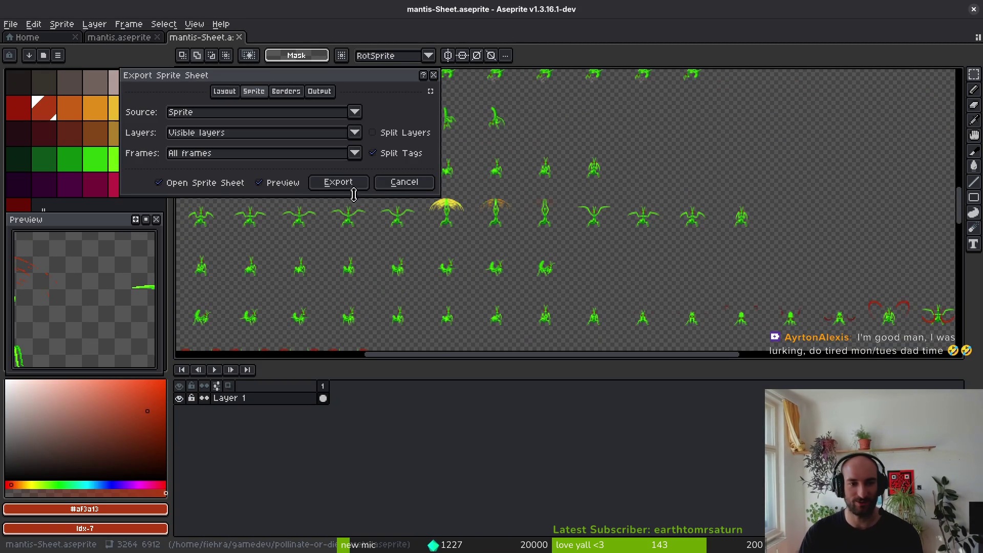
Export the sprite sheet over art/enemies/mantis-Sheet.png, confirming the overwrite.
{"action": "key", "text": "Return"}
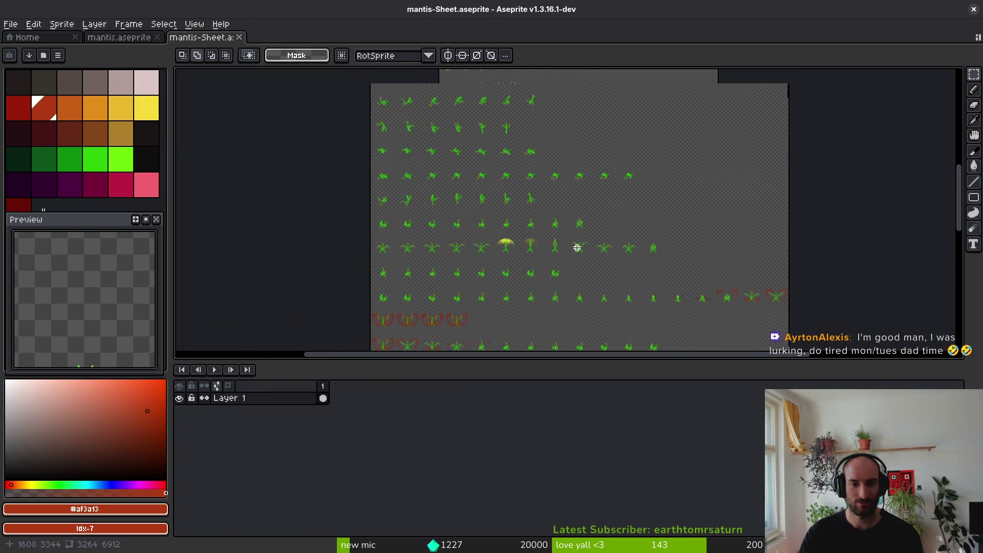
{"action": "scroll", "coordinate": [574, 246], "scroll_direction": "down", "scroll_amount": 2}
{"action": "key", "text": "ctrl+alt+shift+s"}
{"action": "left_click", "coordinate": [247, 46]}
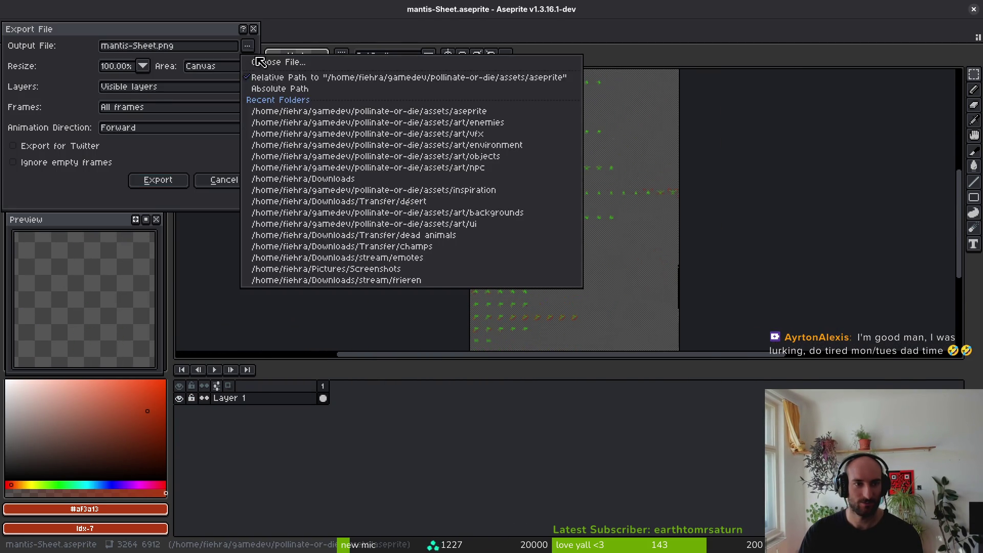
{"action": "left_click", "coordinate": [261, 60]}
{"action": "left_click", "coordinate": [158, 97]}
{"action": "double_click", "coordinate": [154, 149]}
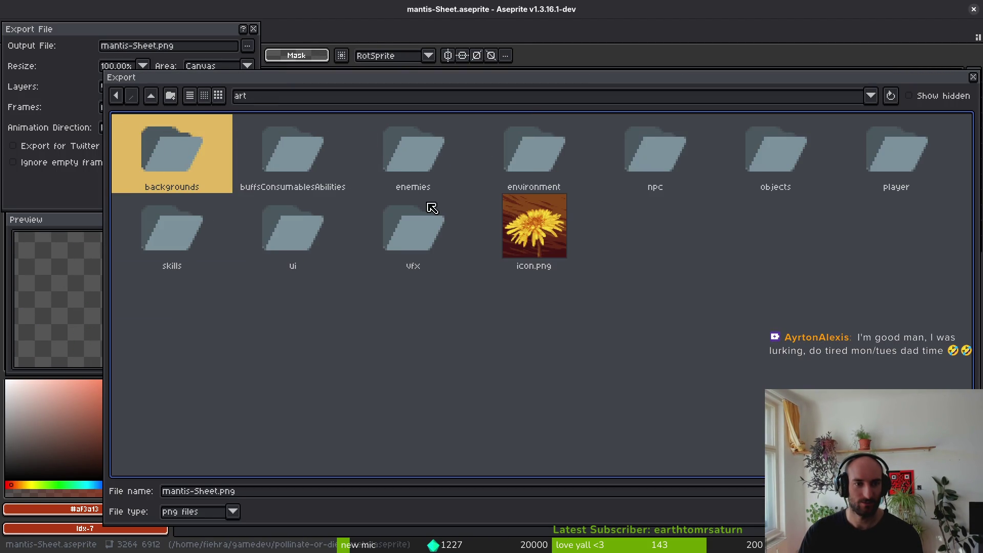
{"action": "double_click", "coordinate": [430, 149]}
{"action": "double_click", "coordinate": [889, 231]}
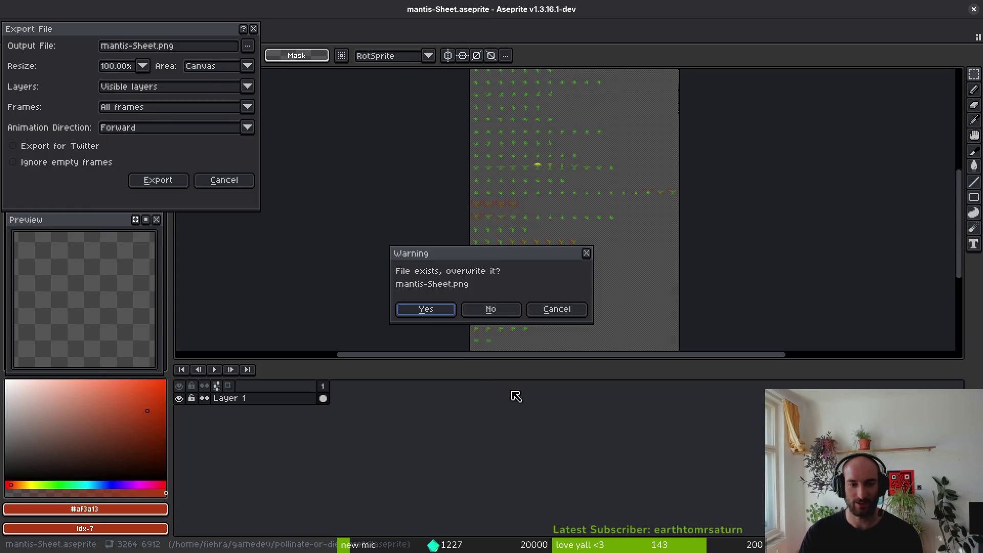
{"action": "left_click", "coordinate": [441, 315]}
{"action": "left_click", "coordinate": [163, 181]}
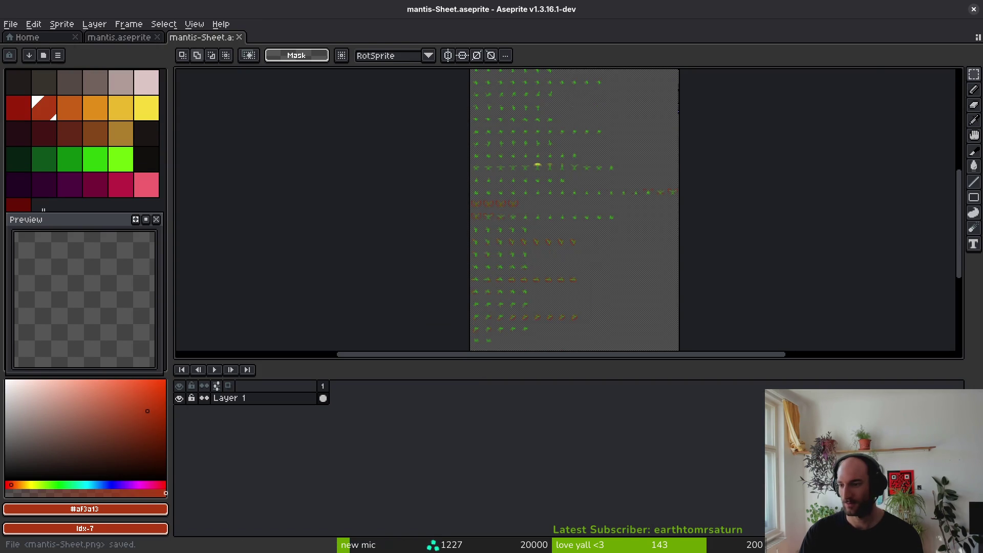
{"action": "key", "text": "alt+Tab"}
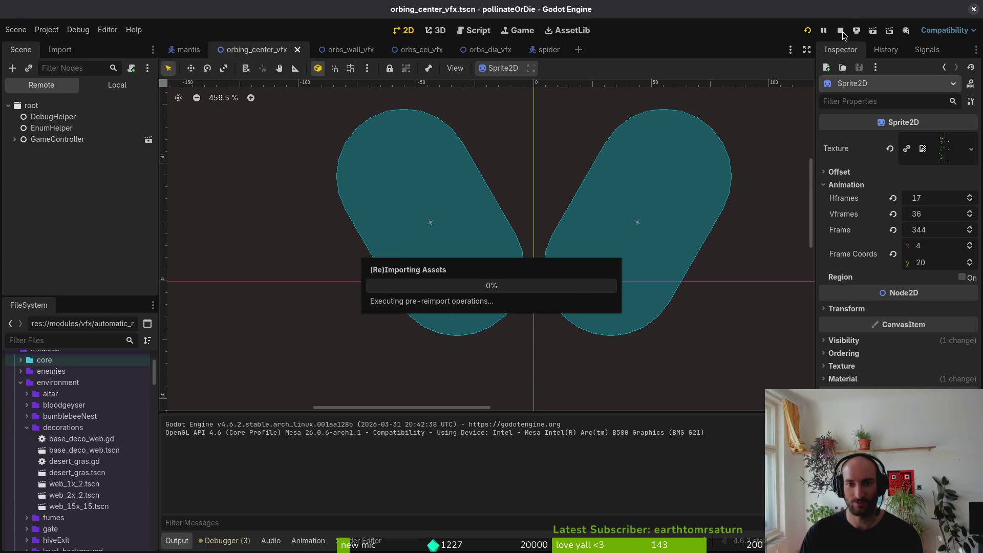
Relaunch the game maximized, continue, and pick mantis from the debug level-select menu.
{"action": "left_click", "coordinate": [807, 31]}
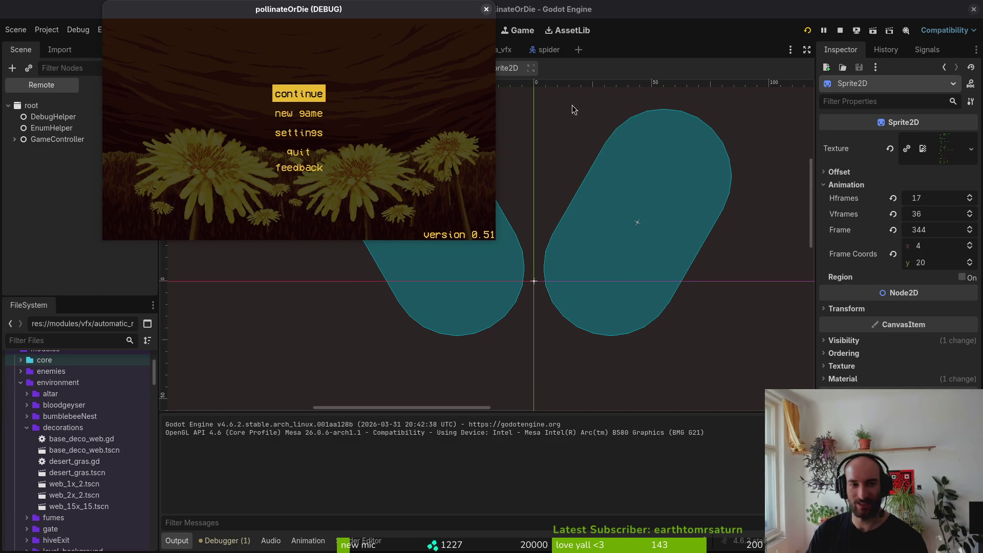
{"action": "double_click", "coordinate": [367, 8]}
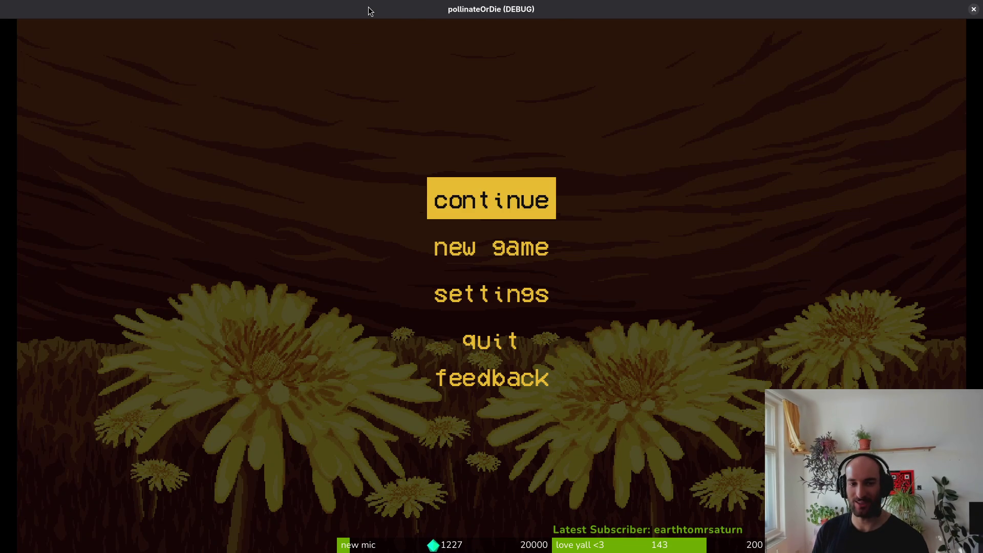
{"action": "key", "text": "Return"}
{"action": "key", "text": "Escape"}
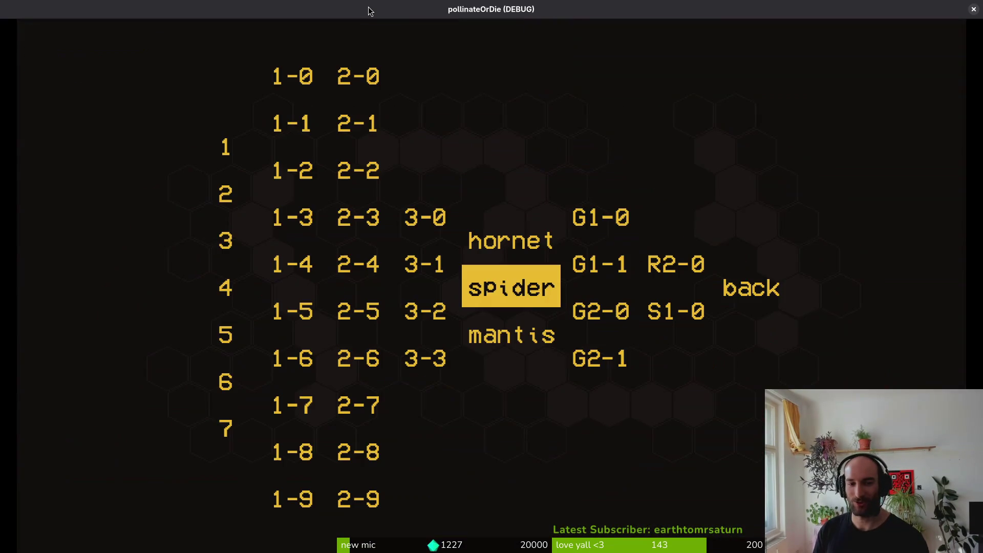
{"action": "key", "text": "Down"}
{"action": "key", "text": "Return"}
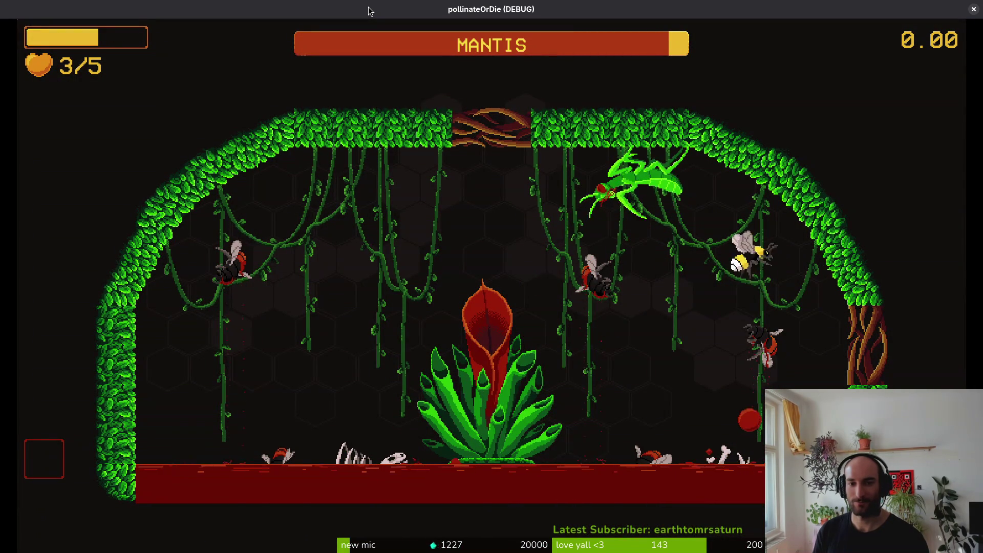
Fight the mantis as the bee, dashing around the central plant and slashing at it.
{"action": "key", "text": "Down"}
{"action": "key", "text": "Left"}
{"action": "key", "text": "Left"}
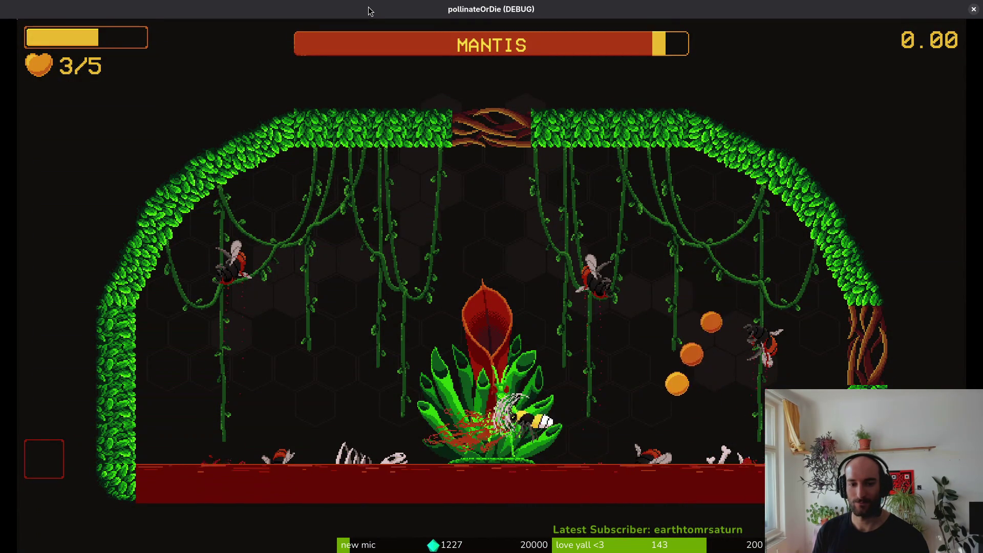
{"action": "key", "text": "Up"}
{"action": "key", "text": "Left"}
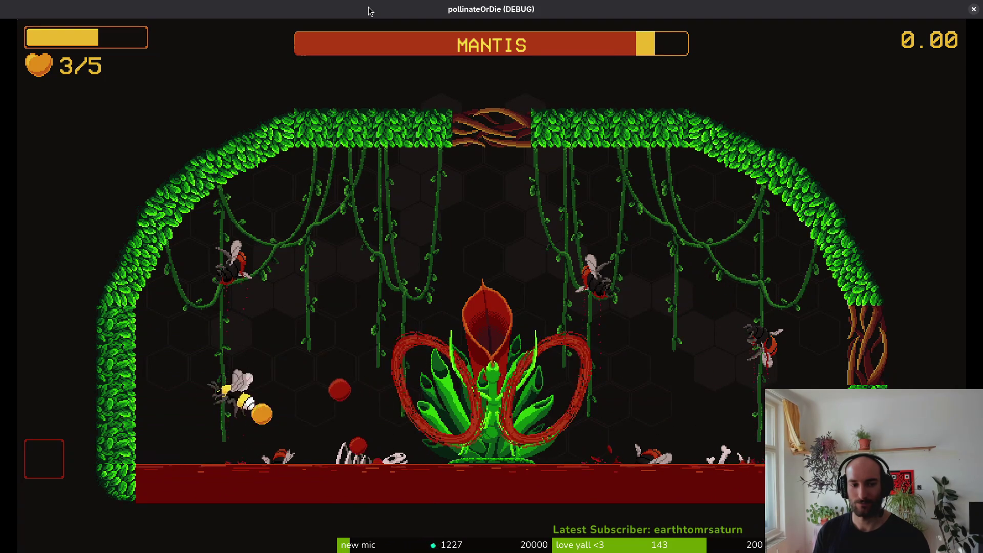
{"action": "key", "text": "Up"}
{"action": "key", "text": "Up"}
{"action": "key", "text": "Right"}
{"action": "key", "text": "Down"}
{"action": "key", "text": "Up"}
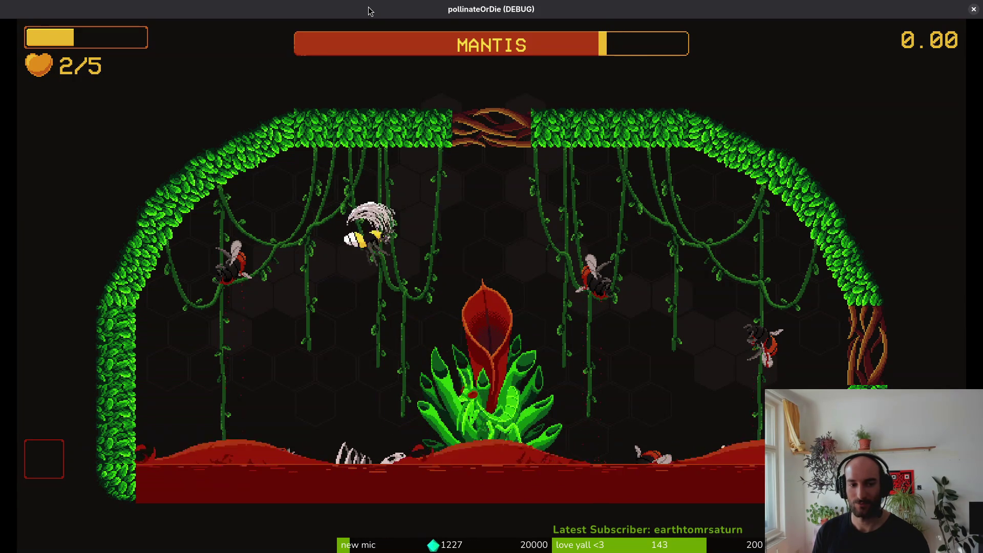
{"action": "key", "text": "Left"}
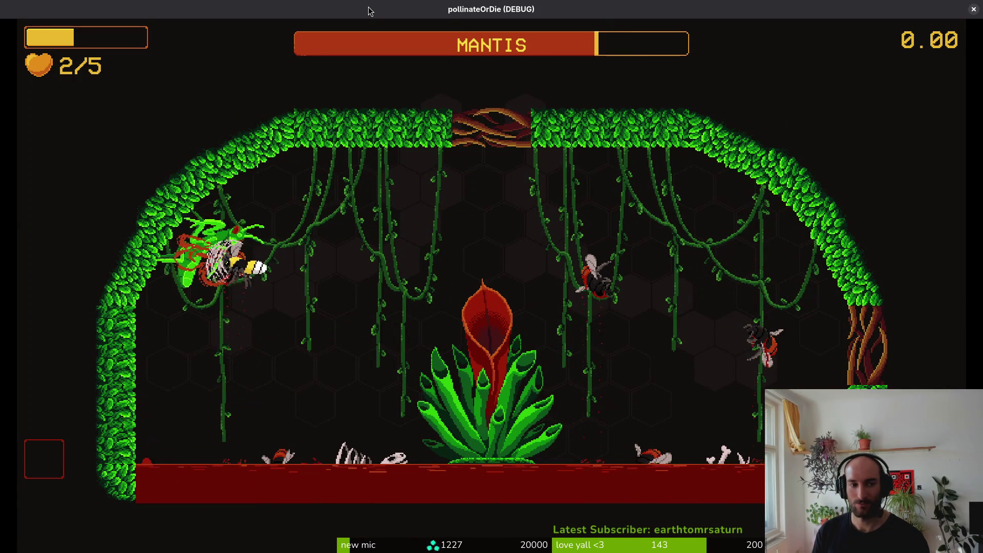
{"action": "key", "text": "Right"}
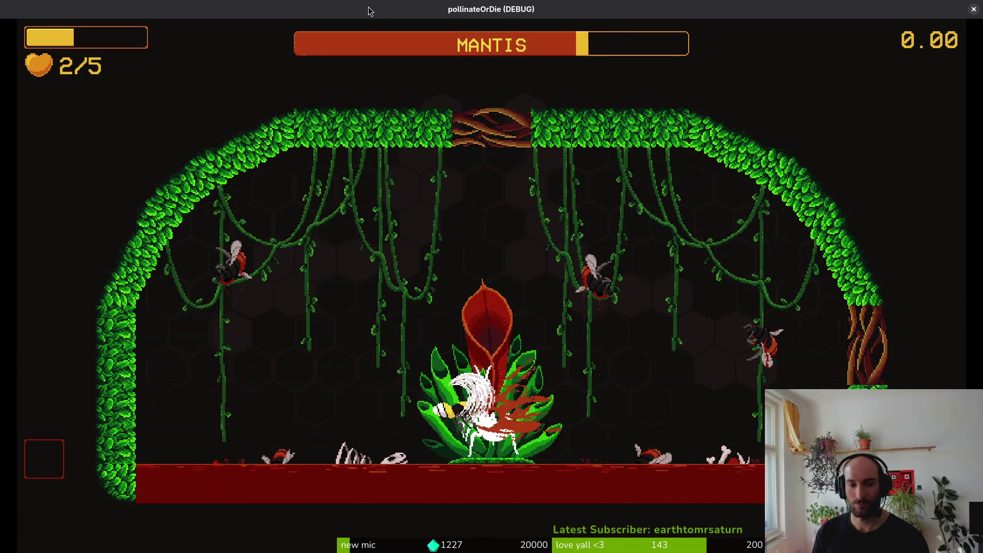
{"action": "key", "text": "Down"}
{"action": "key", "text": "Down"}
{"action": "key", "text": "Up"}
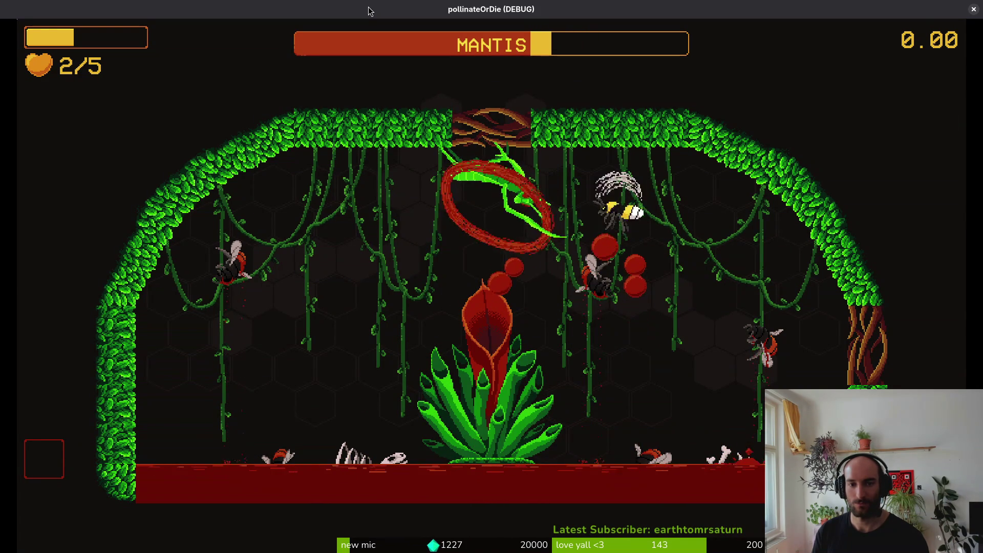
{"action": "key", "text": "Down"}
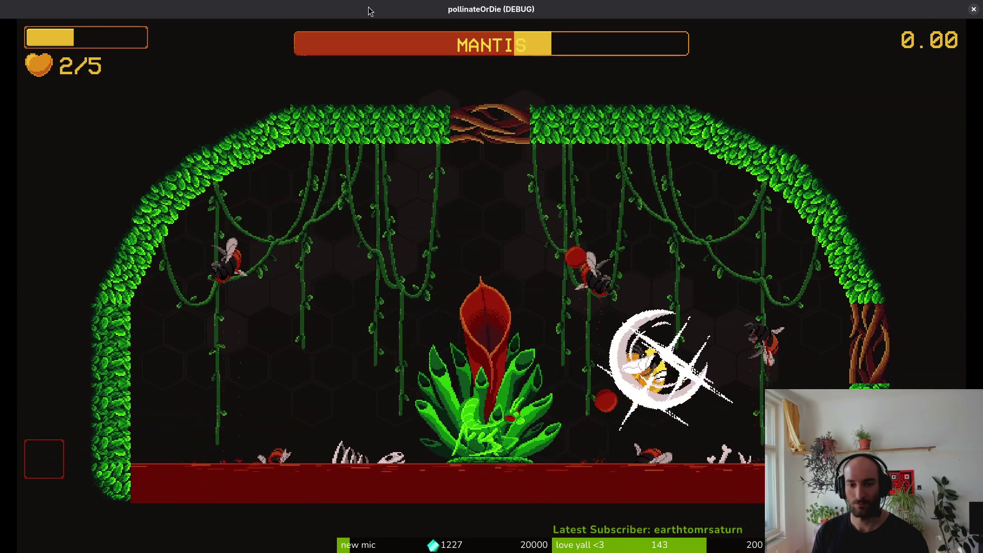
{"action": "key", "text": "Left"}
{"action": "key", "text": "Up"}
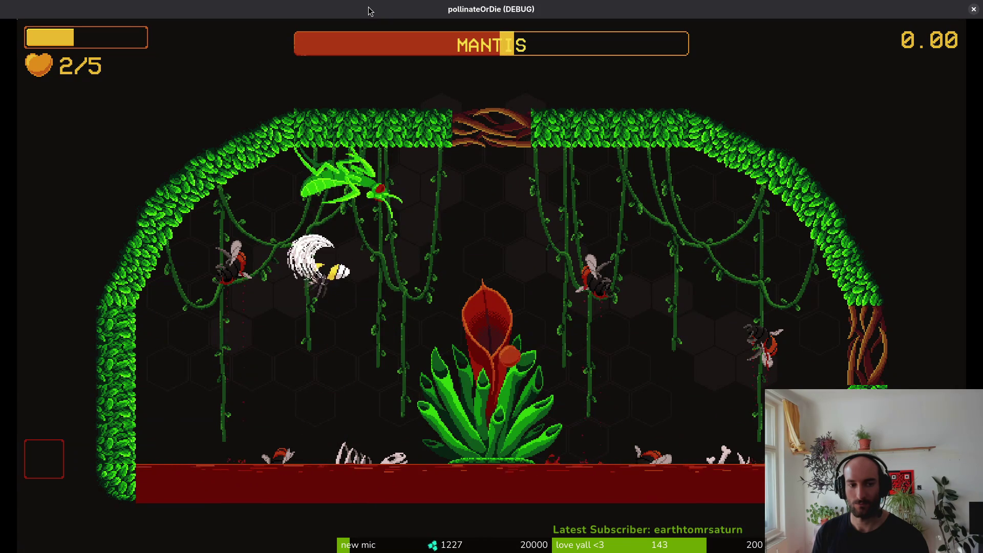
{"action": "key", "text": "Right"}
{"action": "key", "text": "Up"}
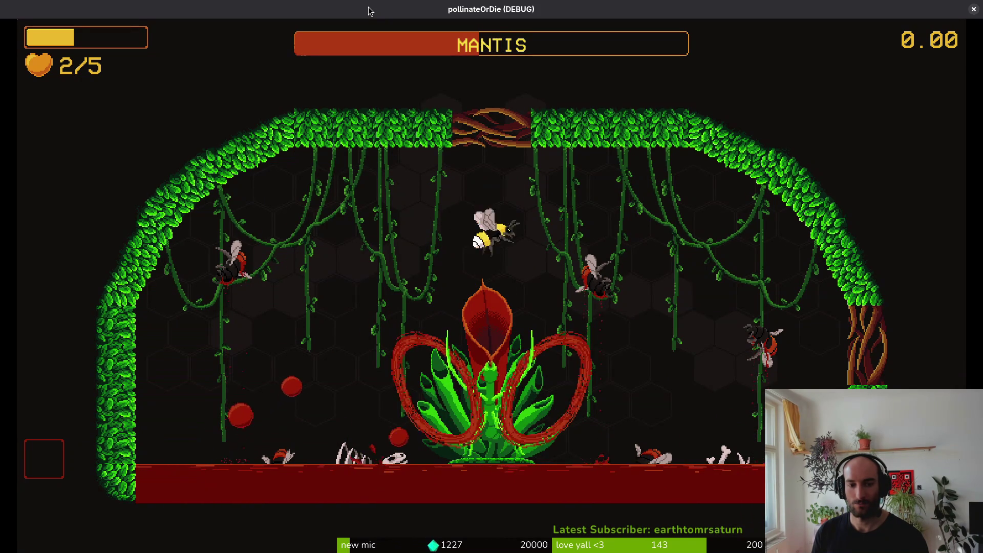
Keep hitting the mantis to trigger blood splashes until the bee dies, then close the game window.
{"action": "key", "text": "Left"}
{"action": "key", "text": "Right"}
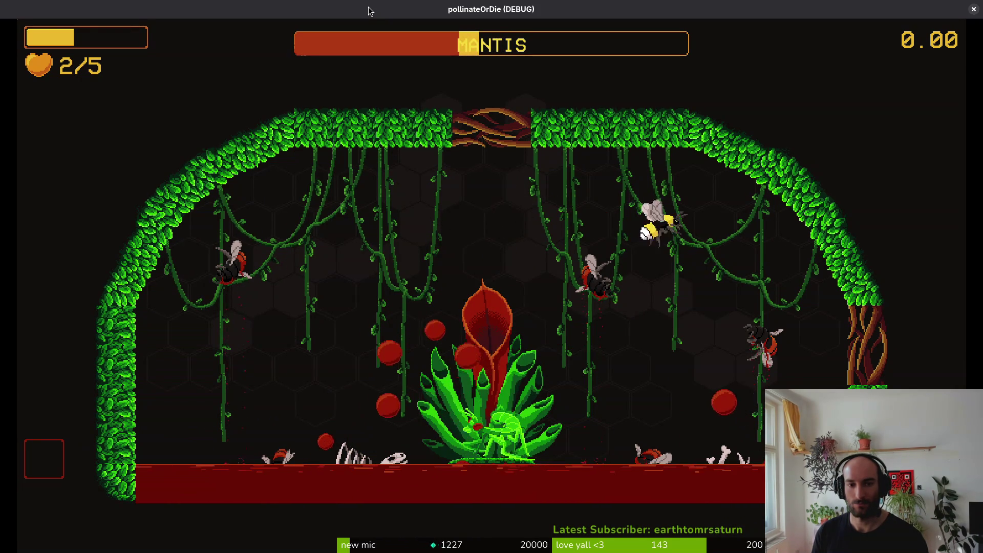
{"action": "key", "text": "Down"}
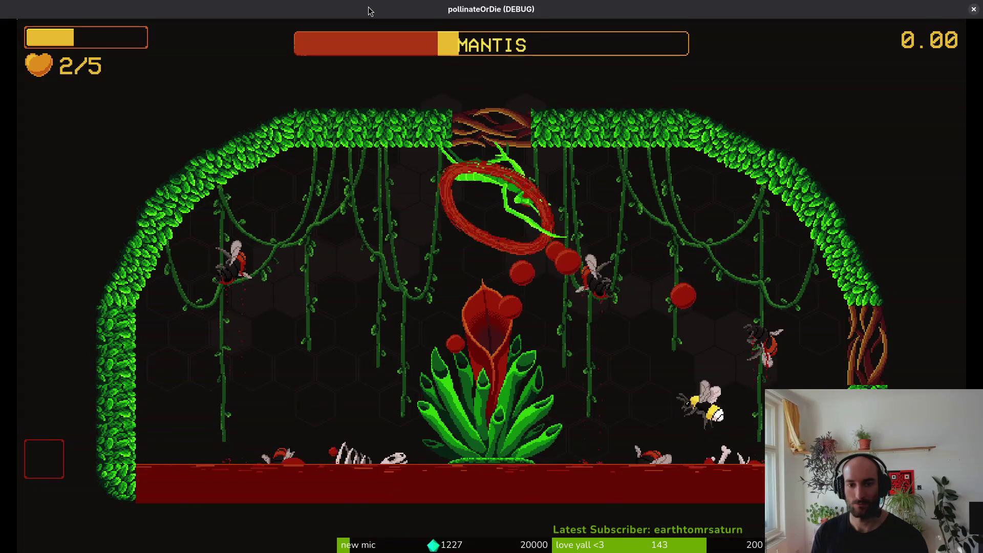
{"action": "key", "text": "Left"}
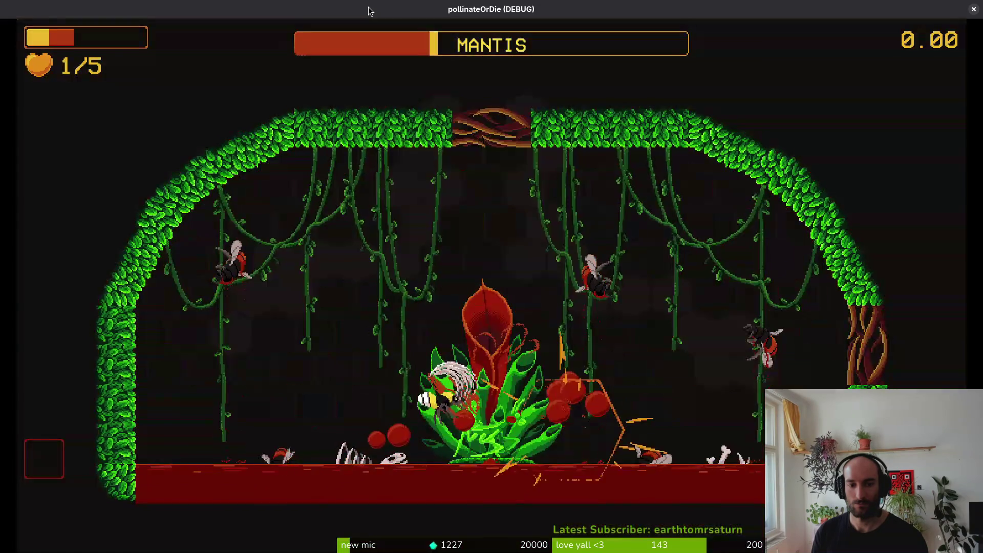
{"action": "key", "text": "Left"}
{"action": "key", "text": "Up"}
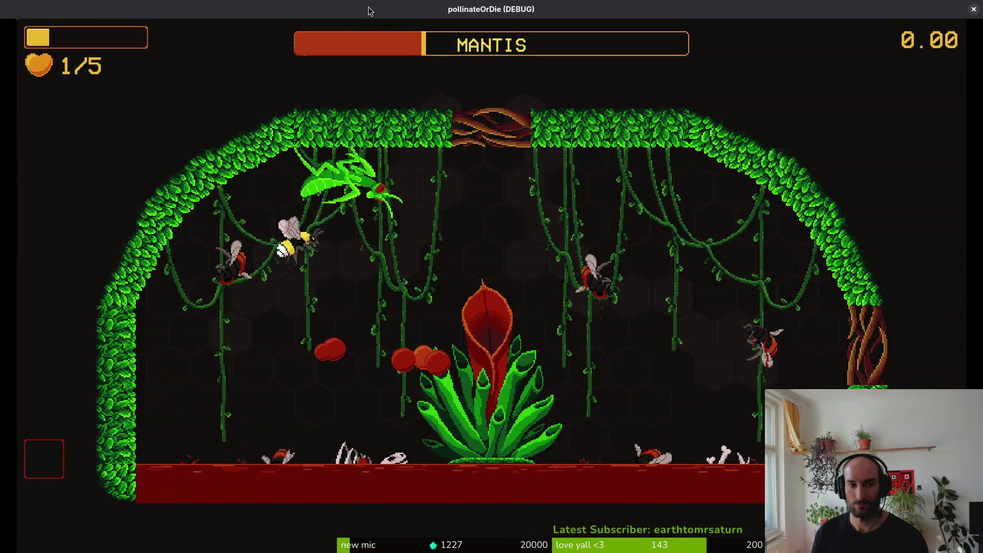
{"action": "key", "text": "Down"}
{"action": "key", "text": "Right"}
{"action": "key", "text": "Up"}
{"action": "key", "text": "Right"}
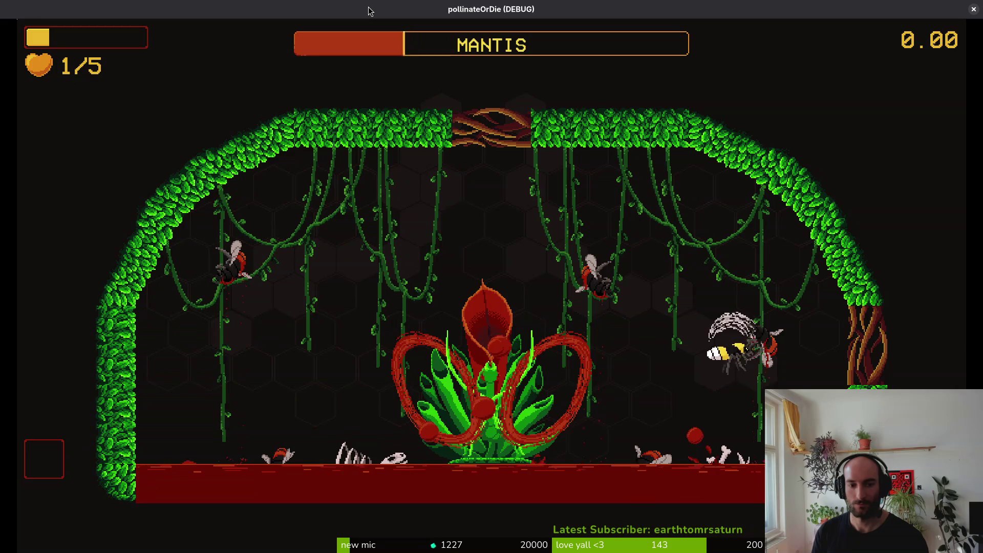
{"action": "key", "text": "Left"}
{"action": "key", "text": "Up"}
{"action": "key", "text": "Right"}
{"action": "key", "text": "Up"}
{"action": "key", "text": "Left"}
{"action": "key", "text": "Down"}
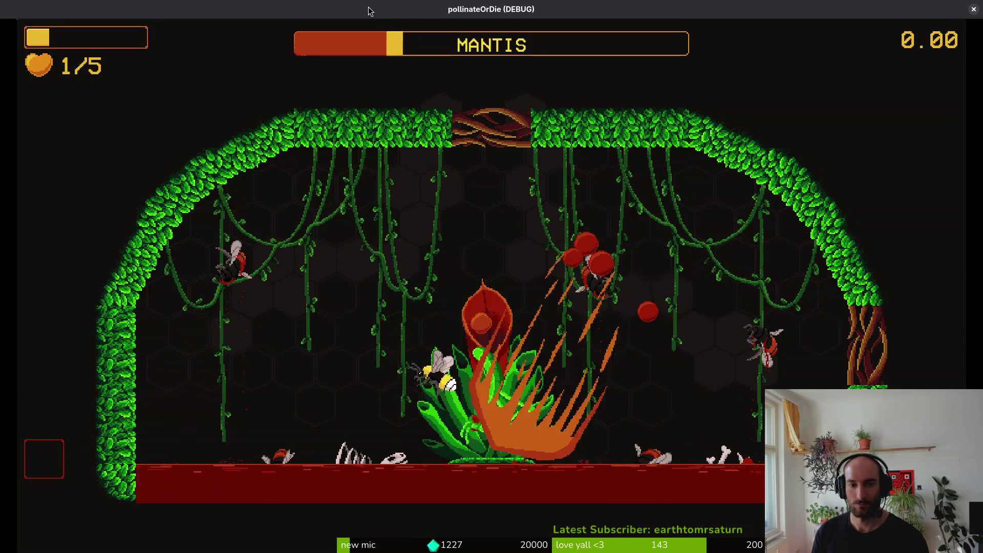
{"action": "key", "text": "Right"}
{"action": "key", "text": "Left"}
{"action": "key", "text": "Up"}
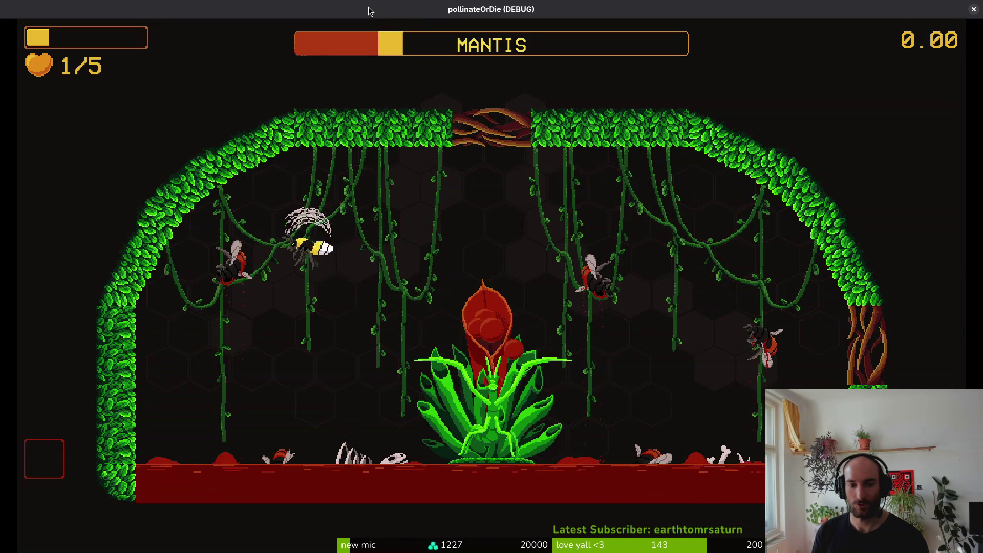
{"action": "key", "text": "Right"}
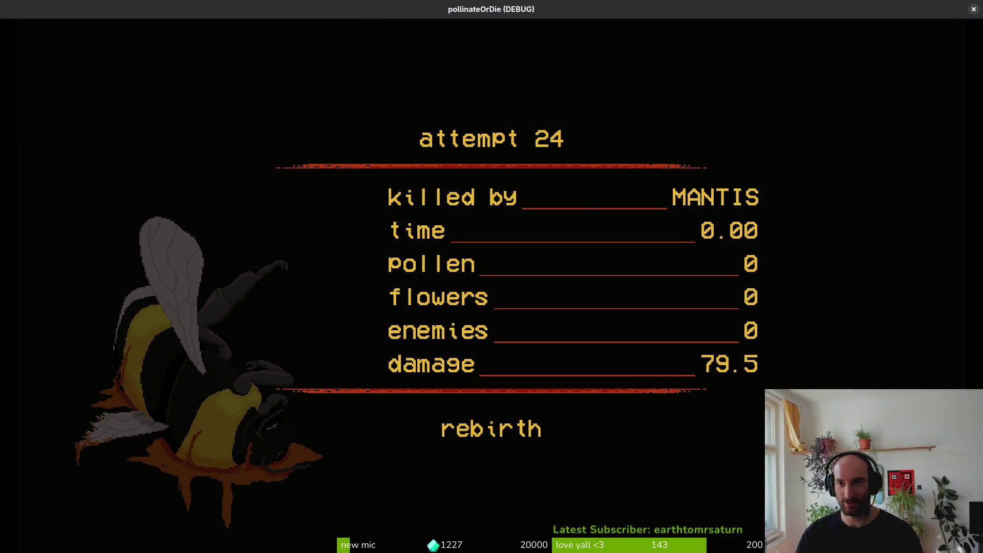
{"action": "left_click", "coordinate": [974, 10]}
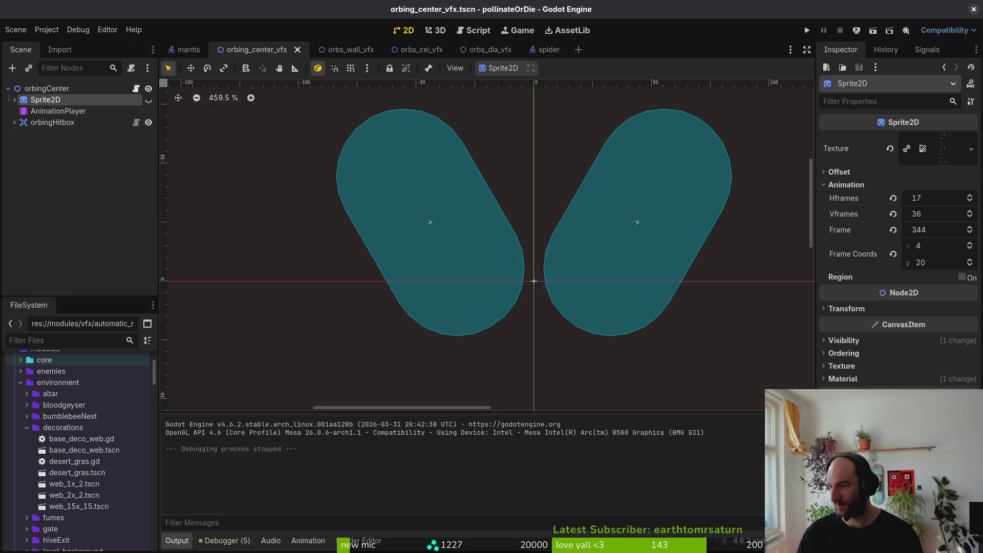
Back in Aseprite, close the exported sprite sheet and copy the blood-arc cels of frames 45–53.
{"action": "key", "text": "alt+Tab"}
{"action": "left_click", "coordinate": [240, 38]}
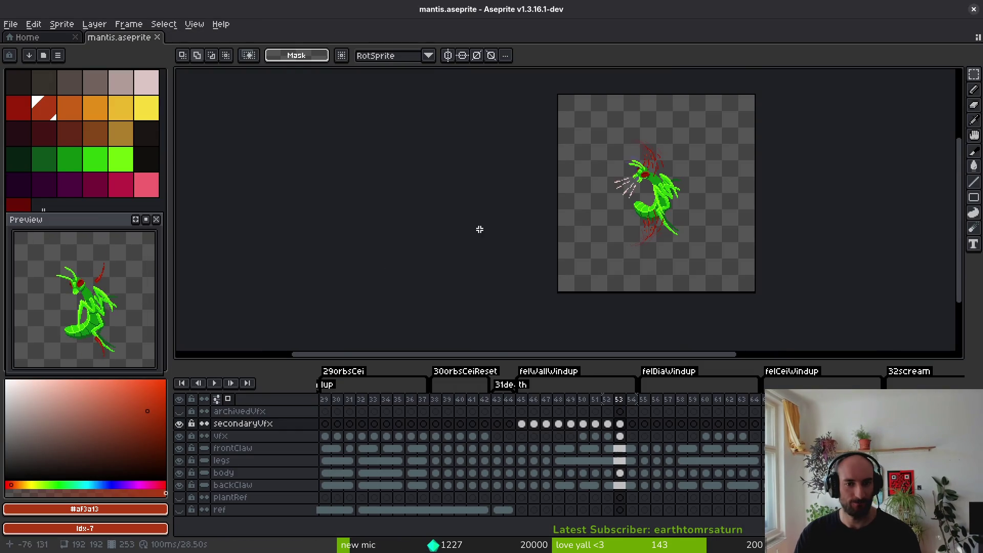
{"action": "left_click_drag", "start_coordinate": [521, 424], "coordinate": [621, 426]}
{"action": "key", "text": "ctrl+c"}
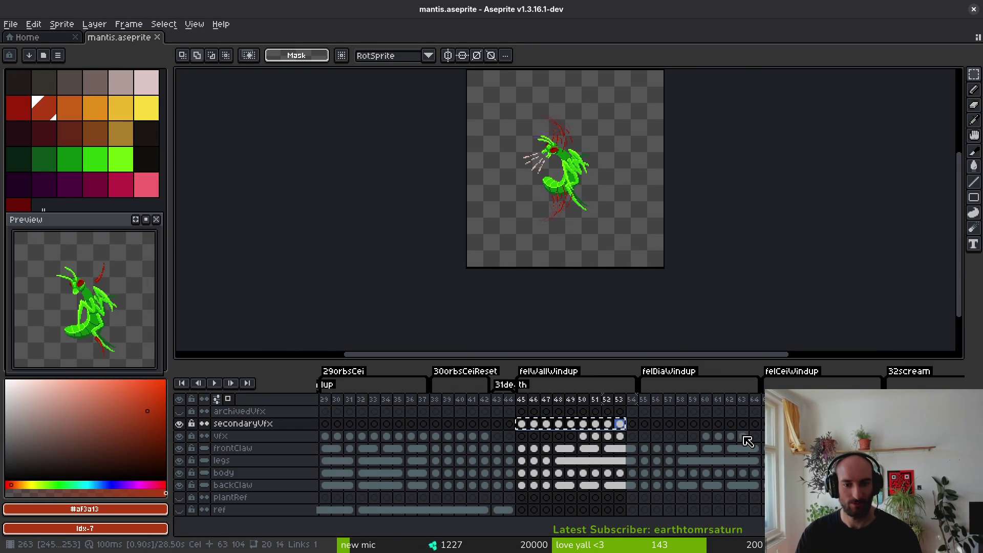
Put the arcs on the diagonal windup frames and rotate them −90° around the sprite.
{"action": "left_click", "coordinate": [766, 424]}
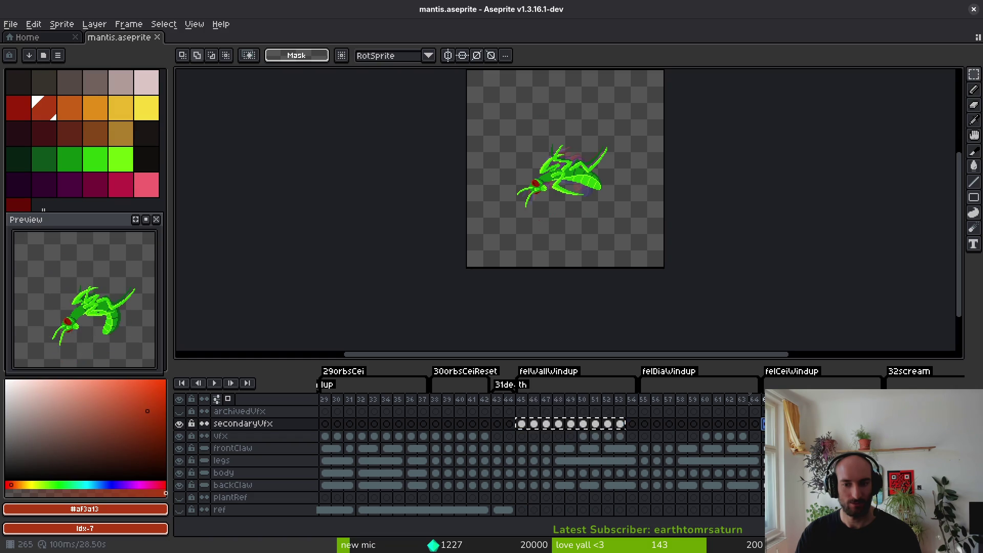
{"action": "scroll", "coordinate": [642, 265], "scroll_direction": "up", "scroll_amount": 2}
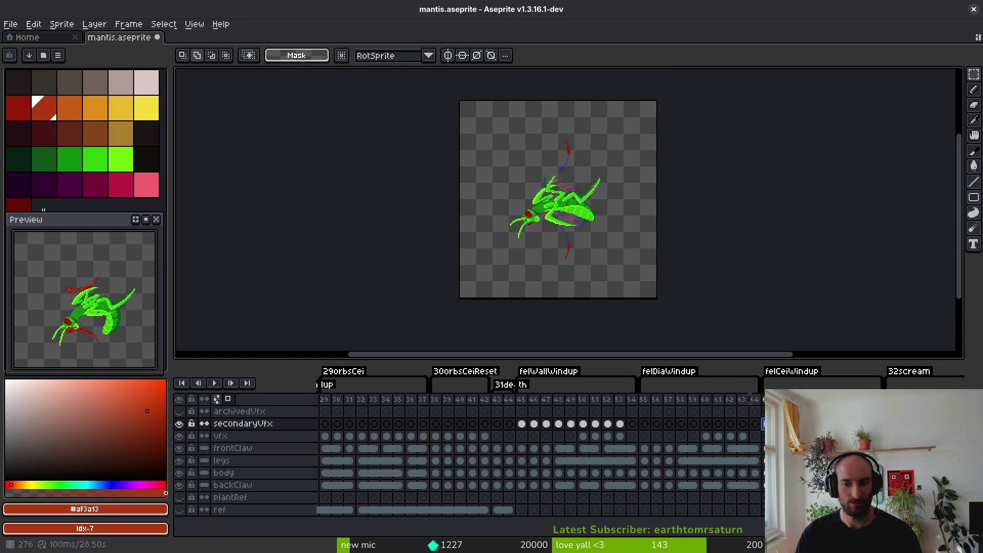
{"action": "key", "text": "ctrl+a"}
{"action": "mouse_move", "coordinate": [564, 123]}
{"action": "left_mouse_down"}
{"action": "mouse_move", "coordinate": [615, 154]}
{"action": "mouse_move", "coordinate": [646, 205]}
{"action": "mouse_move", "coordinate": [651, 258]}
{"action": "left_mouse_up"}
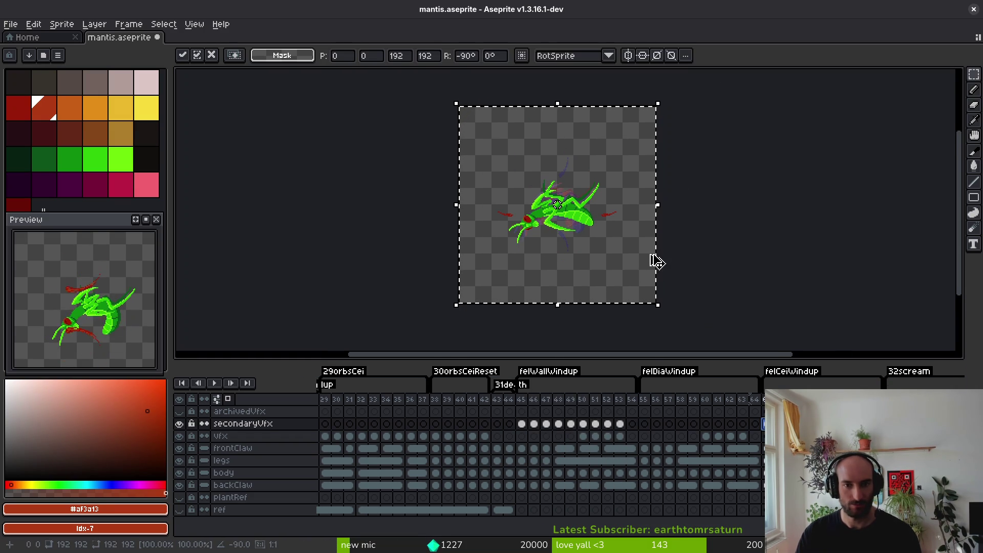
{"action": "key", "text": "ctrl+d"}
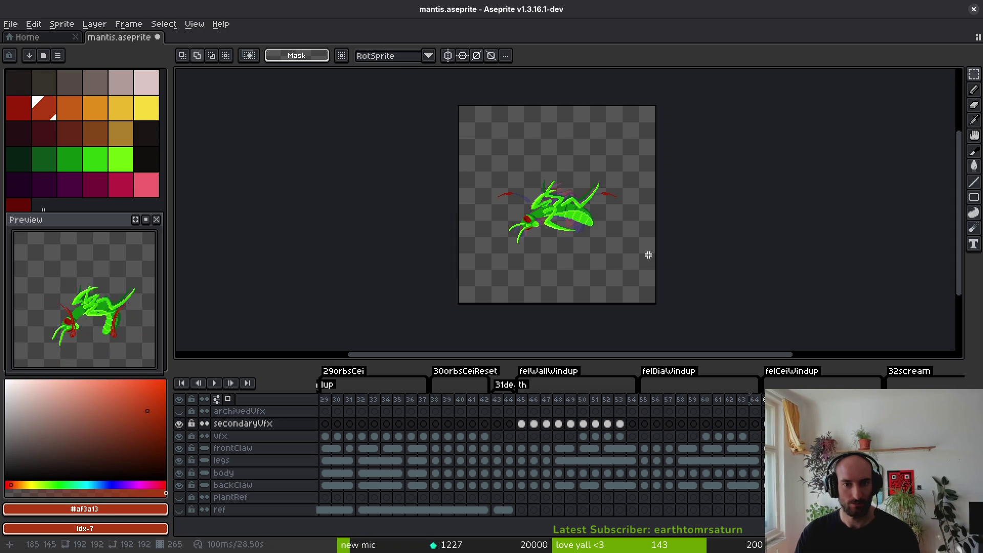
Place the frames 45–53 arc cels at frame 55 and save mantis.aseprite.
{"action": "left_click_drag", "start_coordinate": [522, 425], "coordinate": [621, 425]}
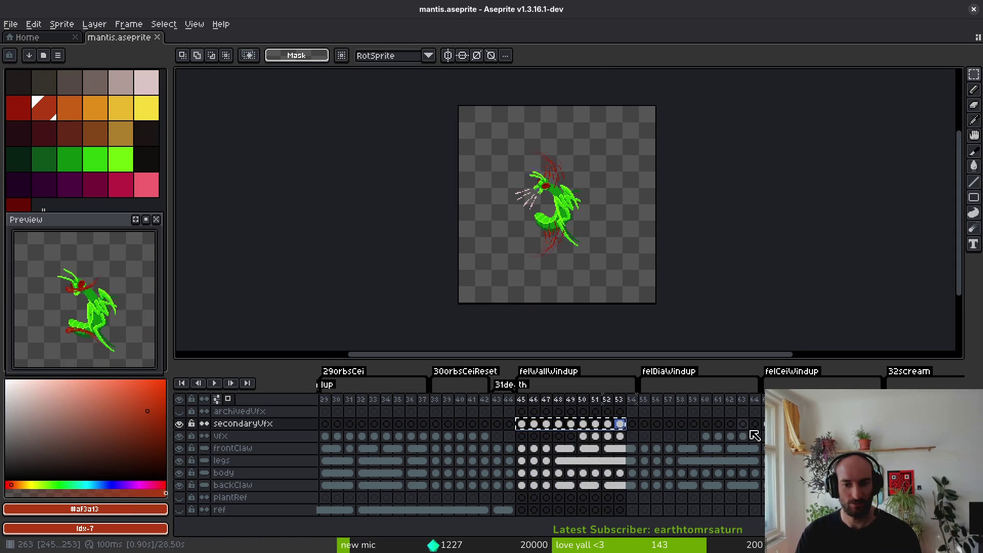
{"action": "left_click", "coordinate": [648, 425]}
{"action": "key", "text": "ctrl+s"}
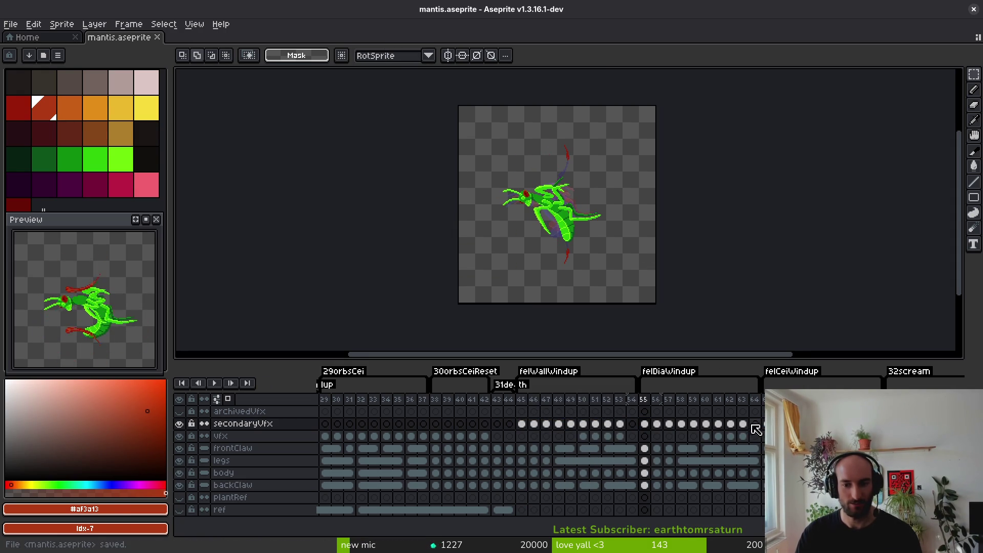
Hide the colour panel, then restore it and adjust its width.
{"action": "key", "text": "ctrl+f"}
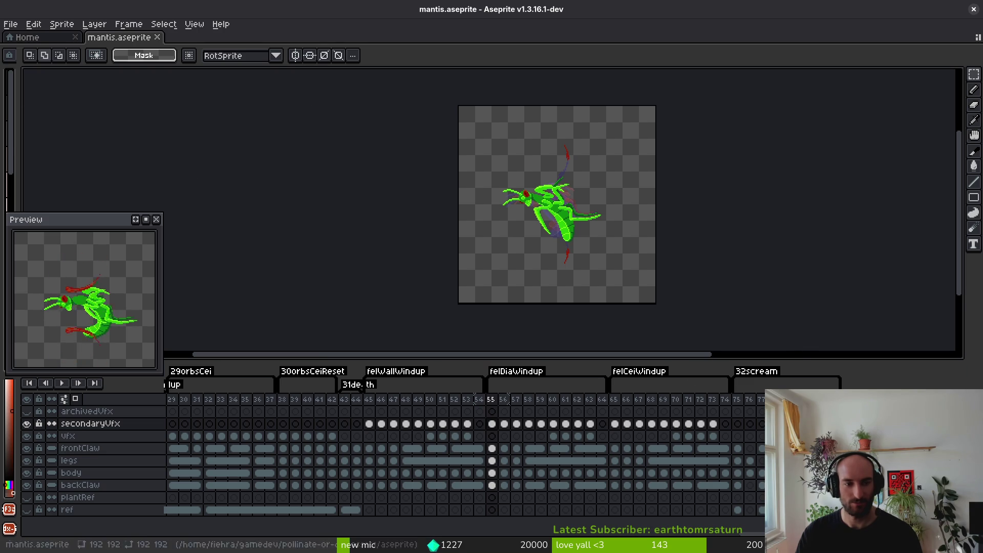
{"action": "mouse_move", "coordinate": [19, 150]}
{"action": "left_mouse_down"}
{"action": "mouse_move", "coordinate": [191, 162]}
{"action": "mouse_move", "coordinate": [215, 174]}
{"action": "mouse_move", "coordinate": [145, 177]}
{"action": "left_mouse_up"}
{"action": "mouse_move", "coordinate": [756, 60]}
{"action": "left_mouse_down"}
{"action": "mouse_move", "coordinate": [693, 62]}
{"action": "mouse_move", "coordinate": [779, 57]}
{"action": "left_mouse_up"}
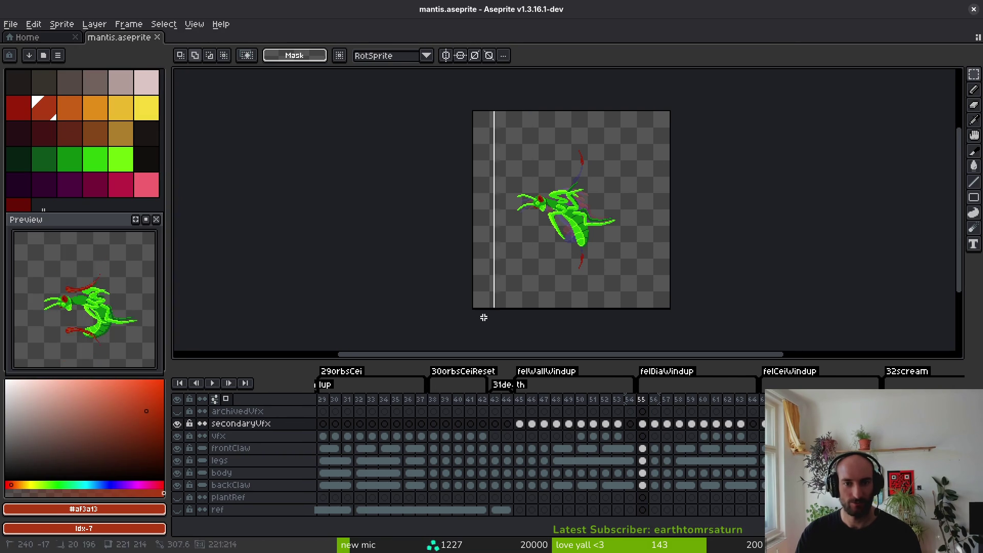
Play back frames 55–64, then rotate the arcs in frames 59–64 about 45° and save.
{"action": "left_click_drag", "start_coordinate": [752, 424], "coordinate": [654, 431]}
{"action": "key", "text": "Return"}
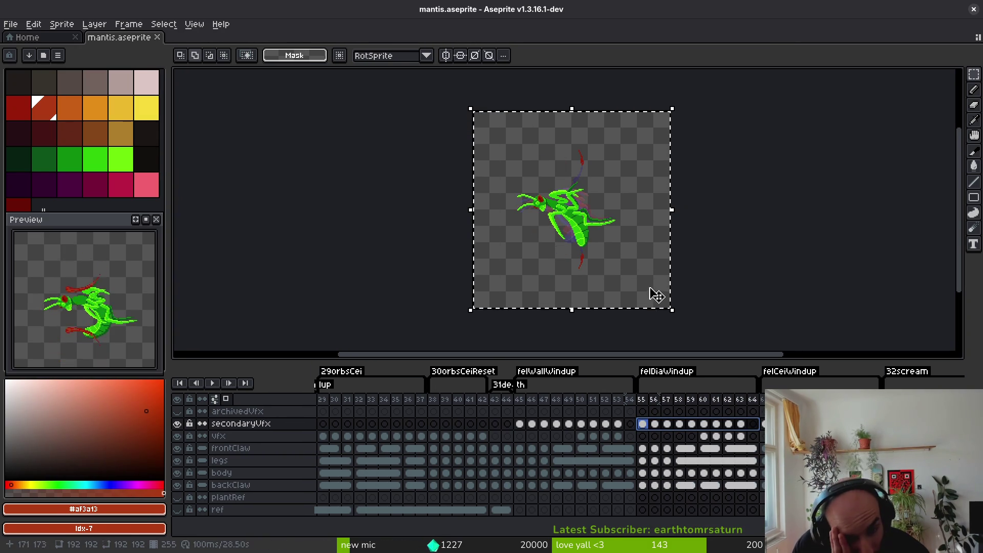
{"action": "left_click_drag", "start_coordinate": [755, 425], "coordinate": [643, 425]}
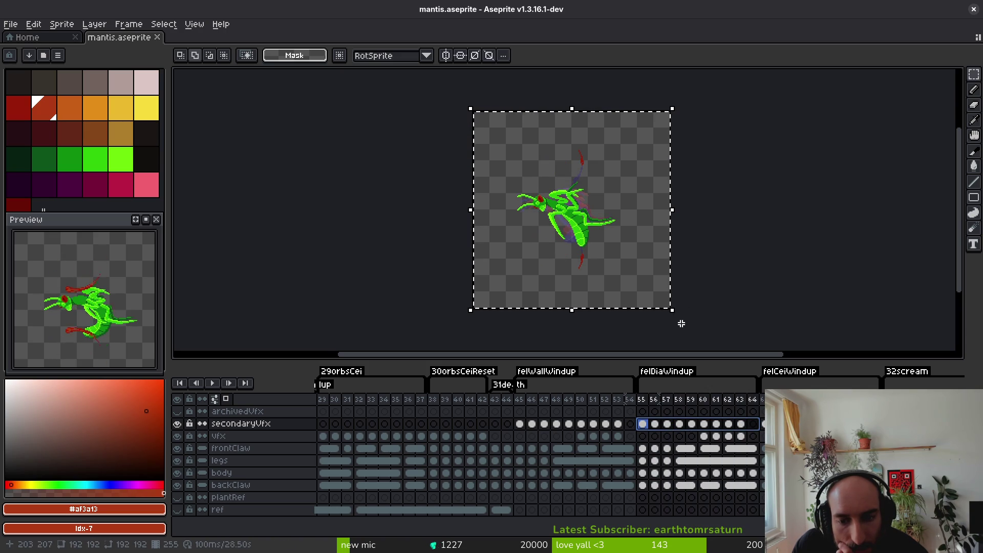
{"action": "left_click_drag", "start_coordinate": [681, 317], "coordinate": [717, 321]}
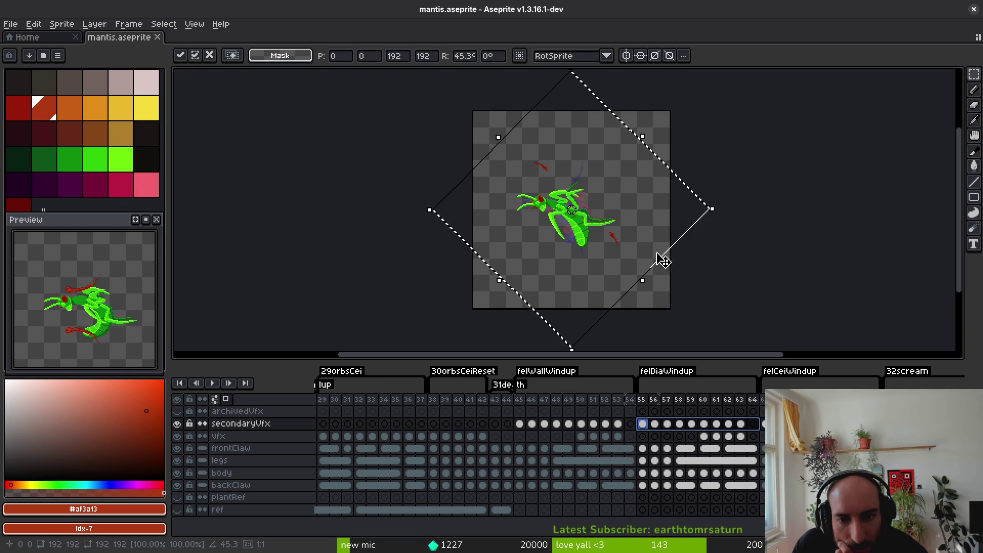
{"action": "key", "text": "ctrl+s"}
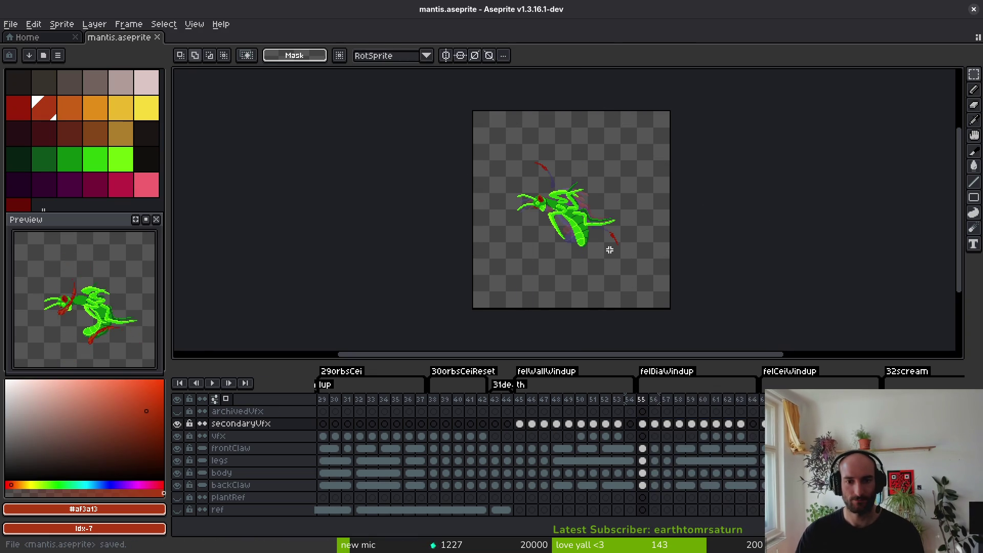
{"action": "scroll", "coordinate": [614, 256], "scroll_direction": "up", "scroll_amount": 5}
{"action": "left_click", "coordinate": [707, 246], "text": "alt"}
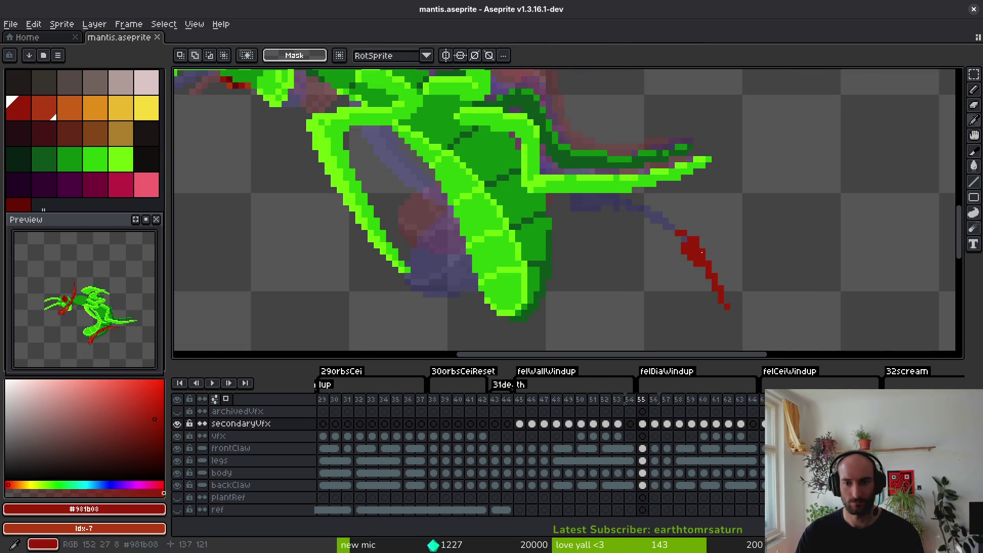
Step through frame 56 to frame 57, switching between Eraser and Pencil.
{"action": "scroll", "coordinate": [687, 226], "scroll_direction": "up", "scroll_amount": 3}
{"action": "key", "text": "e"}
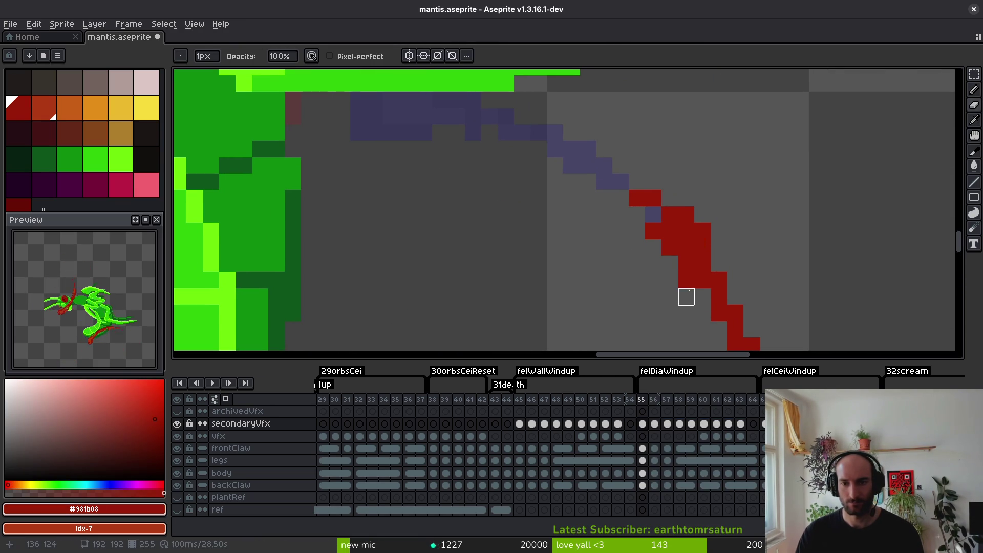
{"action": "scroll", "coordinate": [687, 279], "scroll_direction": "down", "scroll_amount": 2}
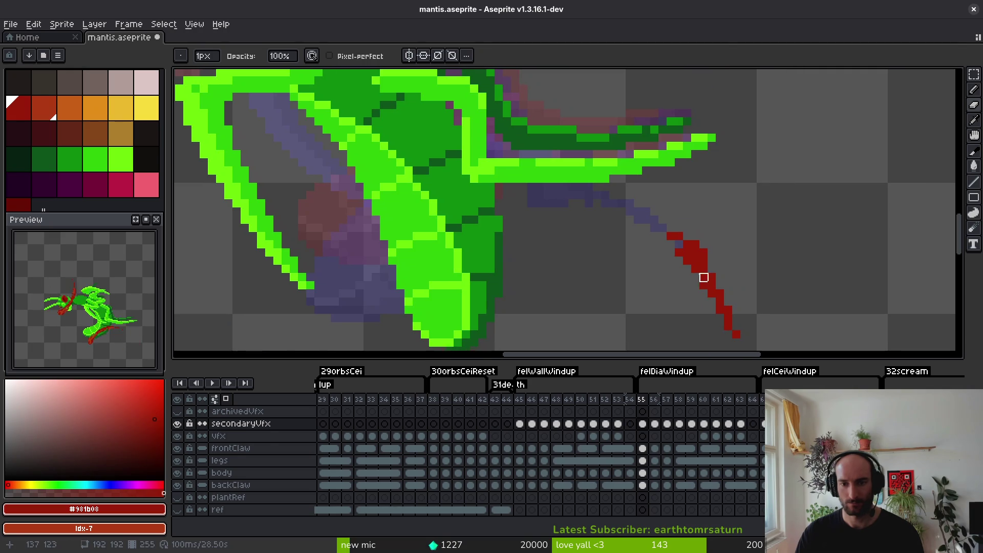
{"action": "key", "text": "b"}
{"action": "scroll", "coordinate": [697, 308], "scroll_direction": "down", "scroll_amount": 4}
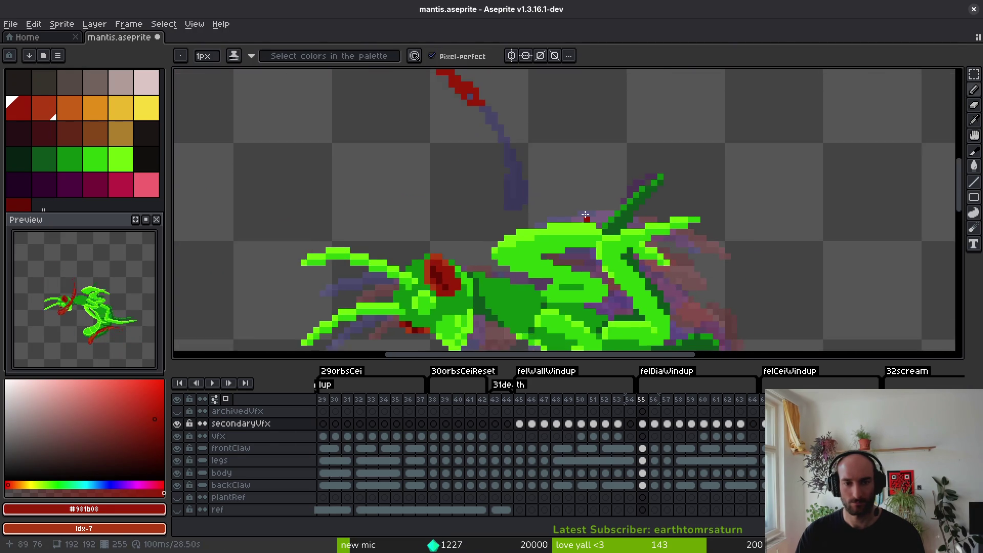
{"action": "scroll", "coordinate": [563, 185], "scroll_direction": "up", "scroll_amount": 3}
{"action": "scroll", "coordinate": [563, 185], "scroll_direction": "down", "scroll_amount": 1}
{"action": "left_click_drag", "start_coordinate": [717, 267], "coordinate": [604, 191]}
{"action": "key", "text": "period"}
{"action": "key", "text": "e"}
{"action": "scroll", "coordinate": [630, 227], "scroll_direction": "down", "scroll_amount": 2}
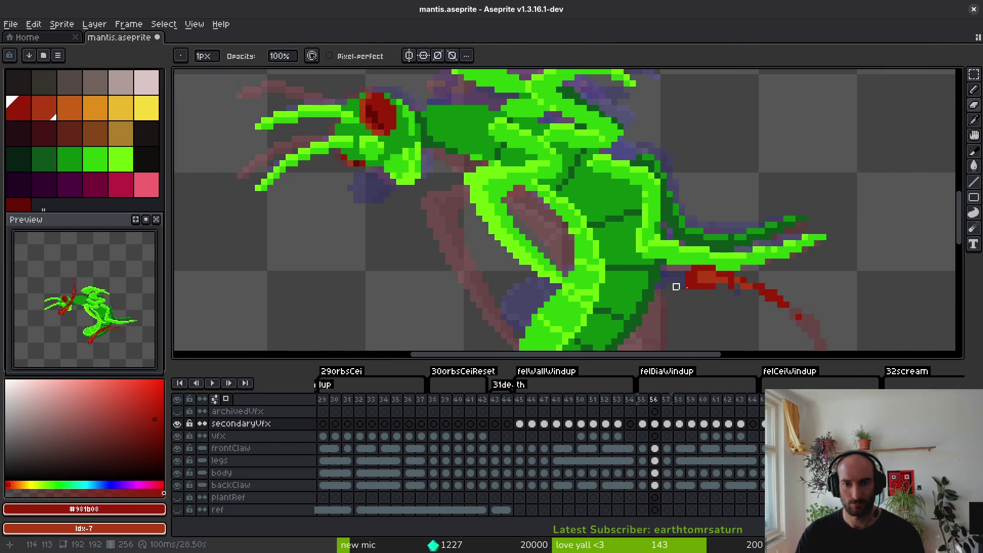
{"action": "scroll", "coordinate": [564, 210], "scroll_direction": "up", "scroll_amount": 2}
{"action": "key", "text": "period"}
{"action": "scroll", "coordinate": [595, 224], "scroll_direction": "down", "scroll_amount": 1}
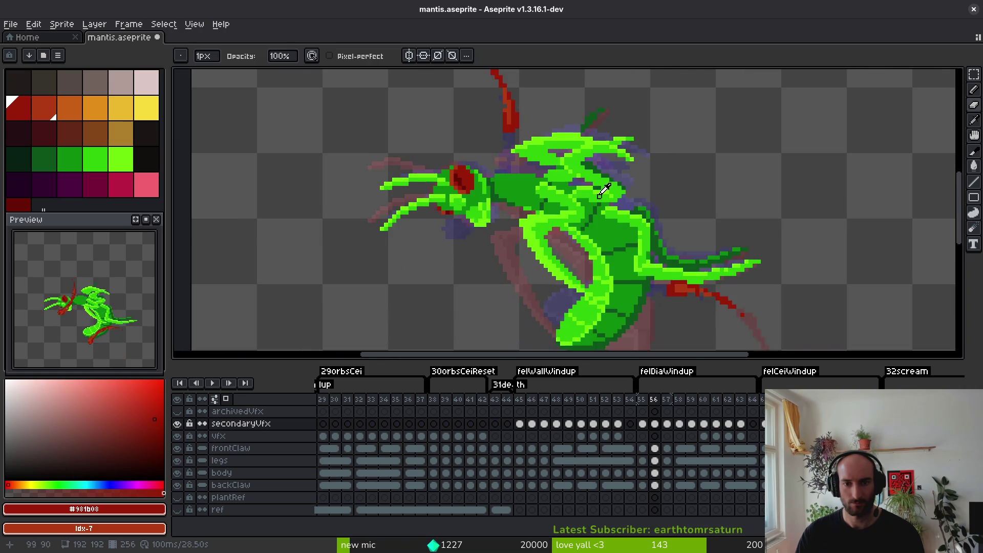
{"action": "scroll", "coordinate": [586, 246], "scroll_direction": "up", "scroll_amount": 2}
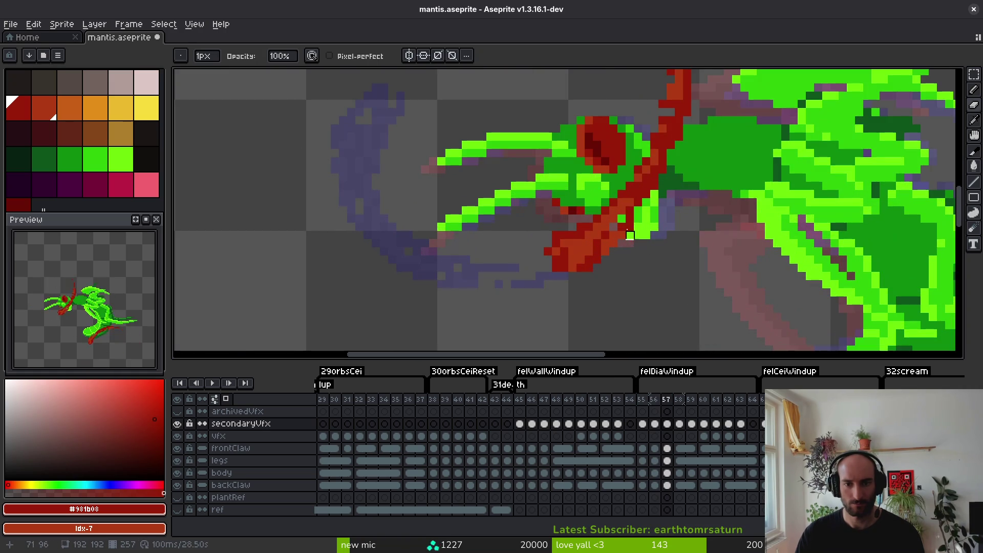
Paint dark-red pixels along the arc over the lower claw in frame 57 and save.
{"action": "left_click", "coordinate": [621, 220], "text": "alt"}
{"action": "key", "text": "e"}
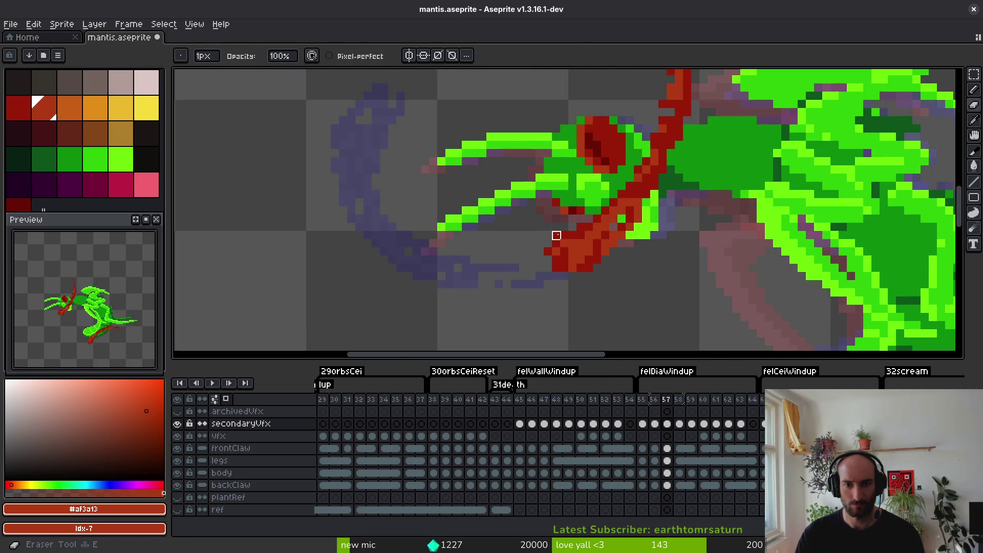
{"action": "scroll", "coordinate": [604, 281], "scroll_direction": "up", "scroll_amount": 3}
{"action": "key", "text": "f"}
{"action": "left_click", "coordinate": [560, 297], "text": "alt"}
{"action": "left_click_drag", "start_coordinate": [560, 296], "coordinate": [533, 336]}
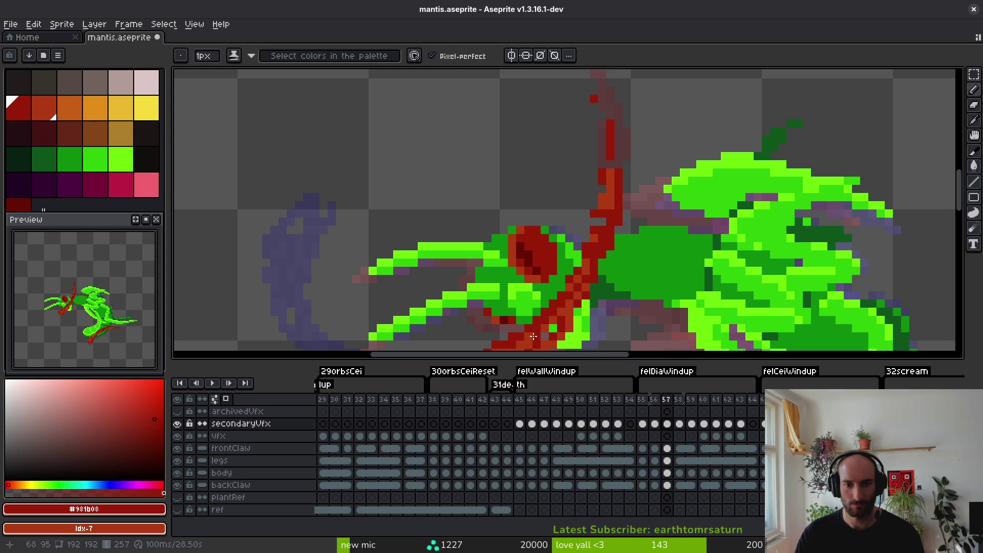
{"action": "left_click_drag", "start_coordinate": [605, 218], "coordinate": [591, 252]}
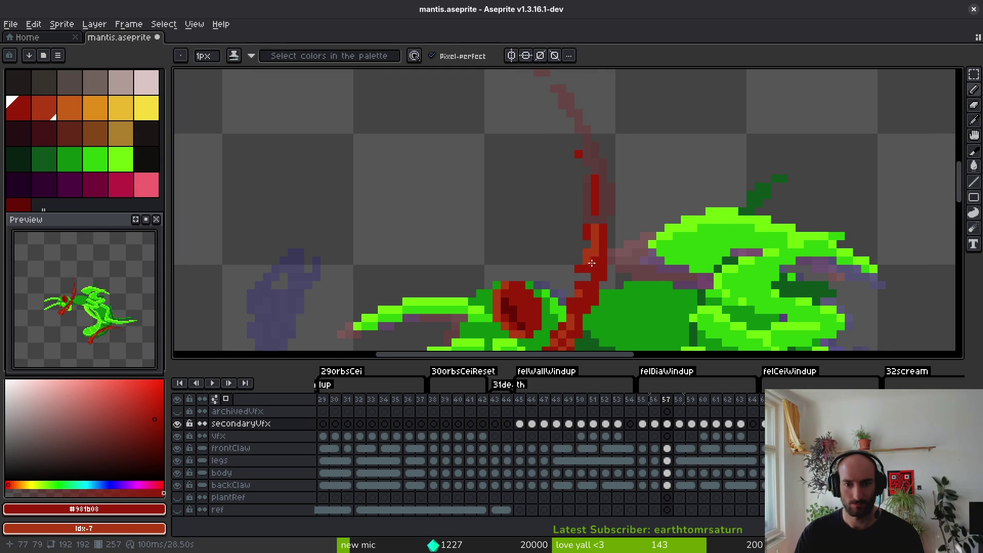
{"action": "left_click", "coordinate": [587, 266], "text": "alt"}
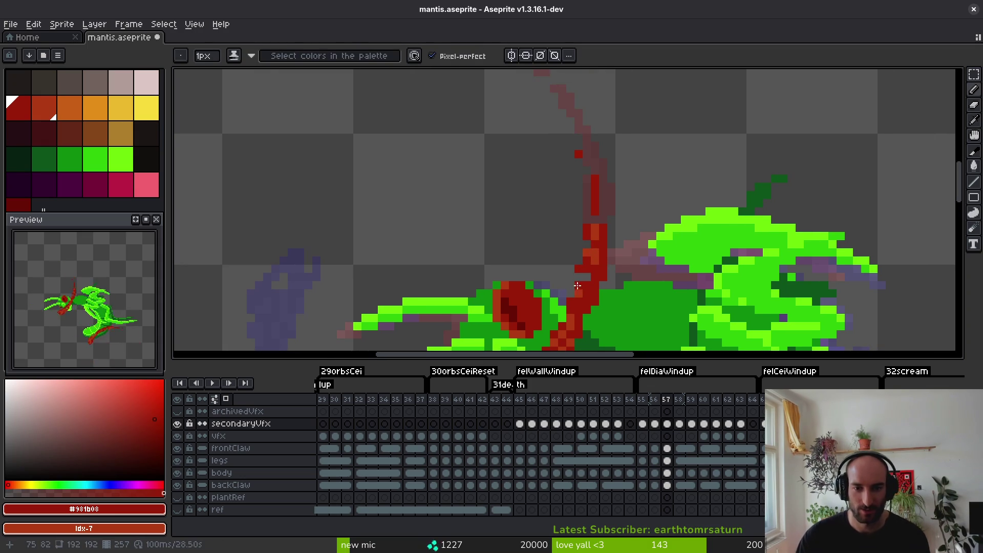
{"action": "scroll", "coordinate": [577, 270], "scroll_direction": "down", "scroll_amount": 3}
{"action": "scroll", "coordinate": [587, 189], "scroll_direction": "up", "scroll_amount": 3}
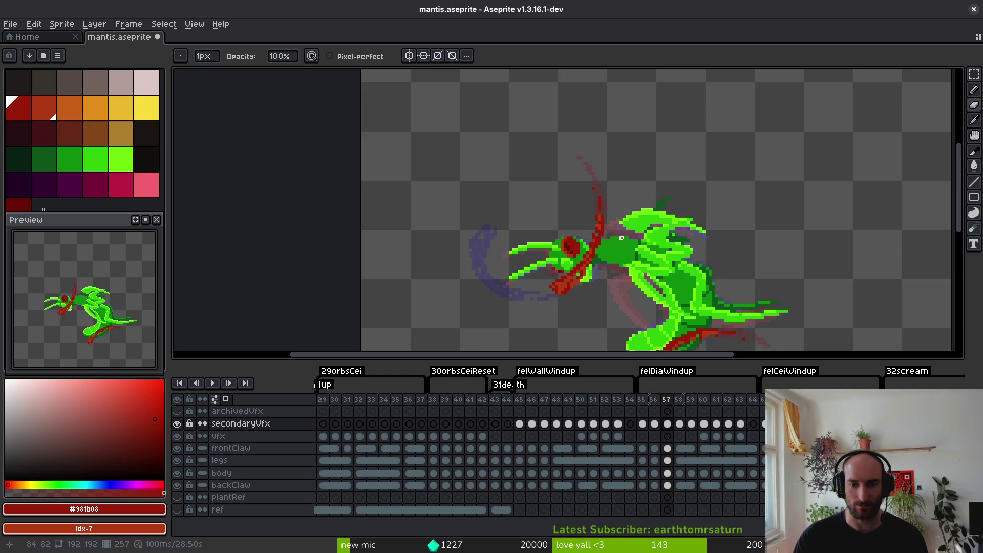
{"action": "scroll", "coordinate": [589, 184], "scroll_direction": "down", "scroll_amount": 1}
{"action": "scroll", "coordinate": [589, 176], "scroll_direction": "up", "scroll_amount": 2}
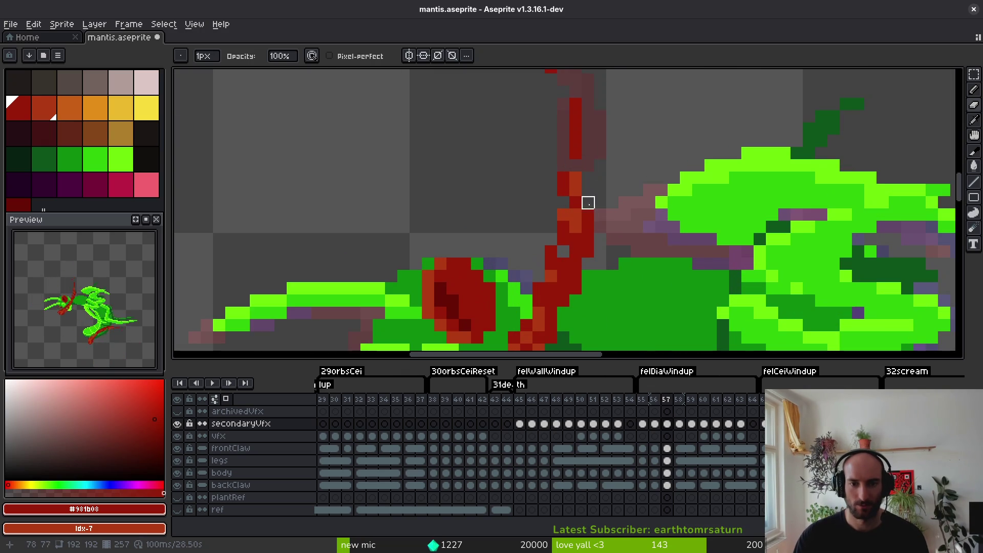
{"action": "scroll", "coordinate": [571, 221], "scroll_direction": "down", "scroll_amount": 2}
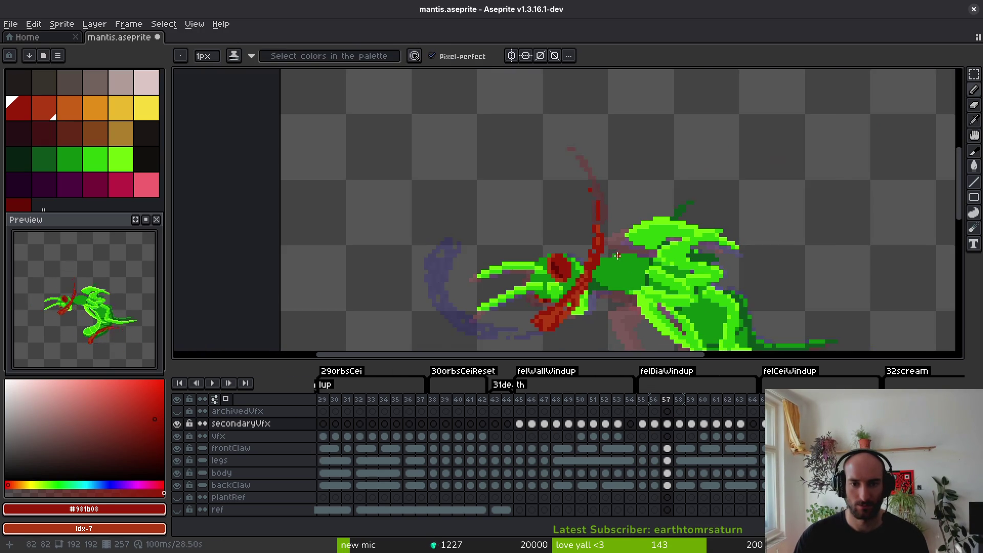
{"action": "scroll", "coordinate": [538, 169], "scroll_direction": "up", "scroll_amount": 2}
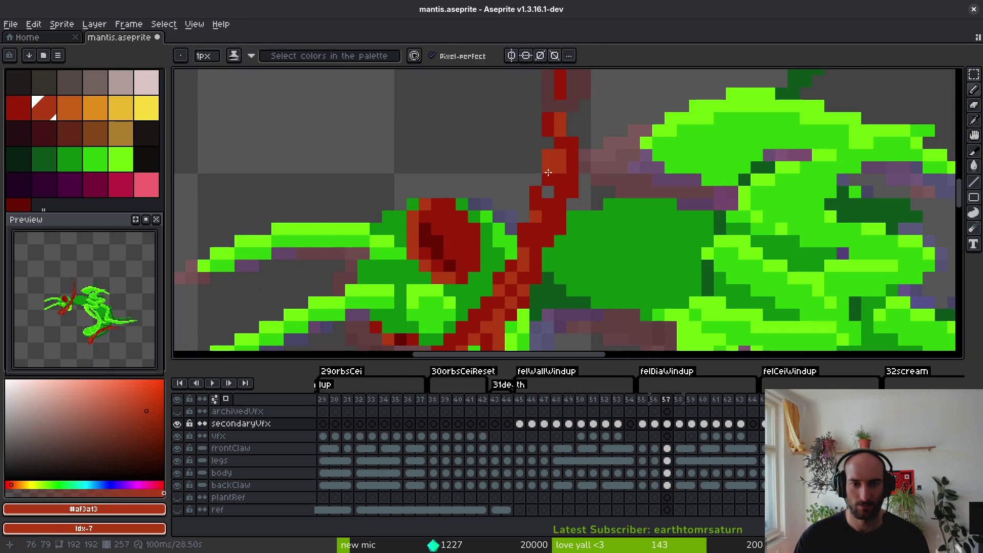
{"action": "scroll", "coordinate": [593, 164], "scroll_direction": "down", "scroll_amount": 3}
{"action": "scroll", "coordinate": [653, 240], "scroll_direction": "up", "scroll_amount": 4}
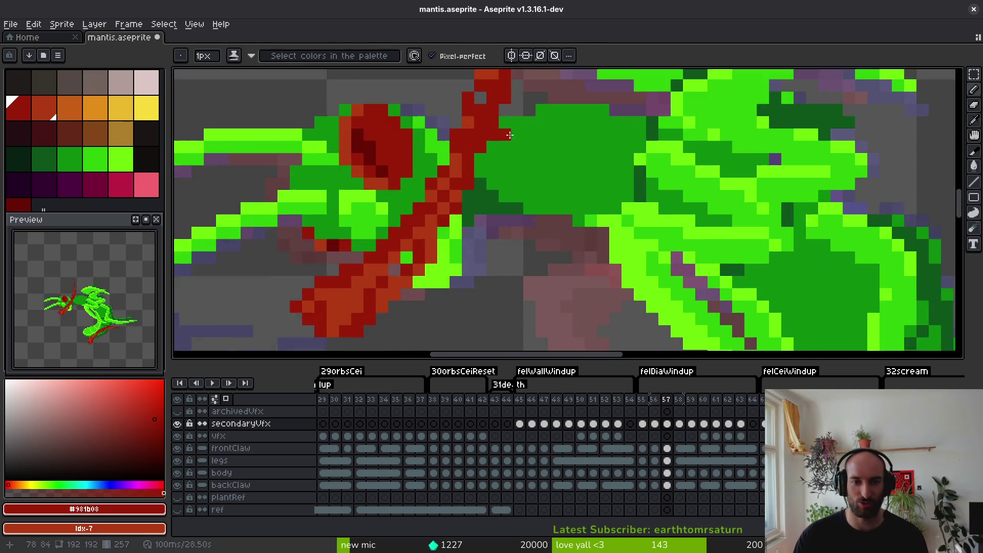
{"action": "key", "text": "ctrl+s"}
Touch up the lower claw's streak with orange-red #af3a13 and a short dark-red pixel row, then save.
{"action": "scroll", "coordinate": [548, 165], "scroll_direction": "down", "scroll_amount": 4}
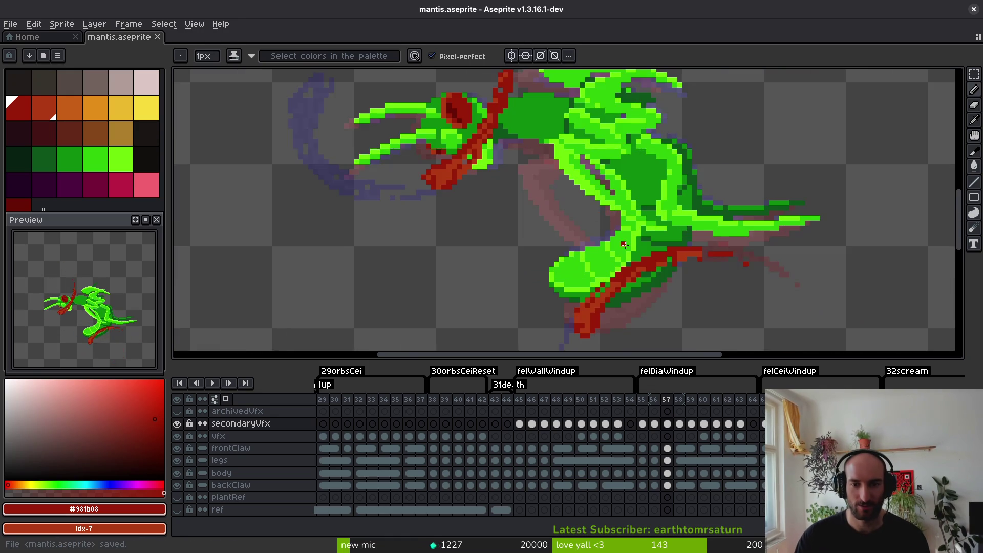
{"action": "scroll", "coordinate": [662, 235], "scroll_direction": "up", "scroll_amount": 4}
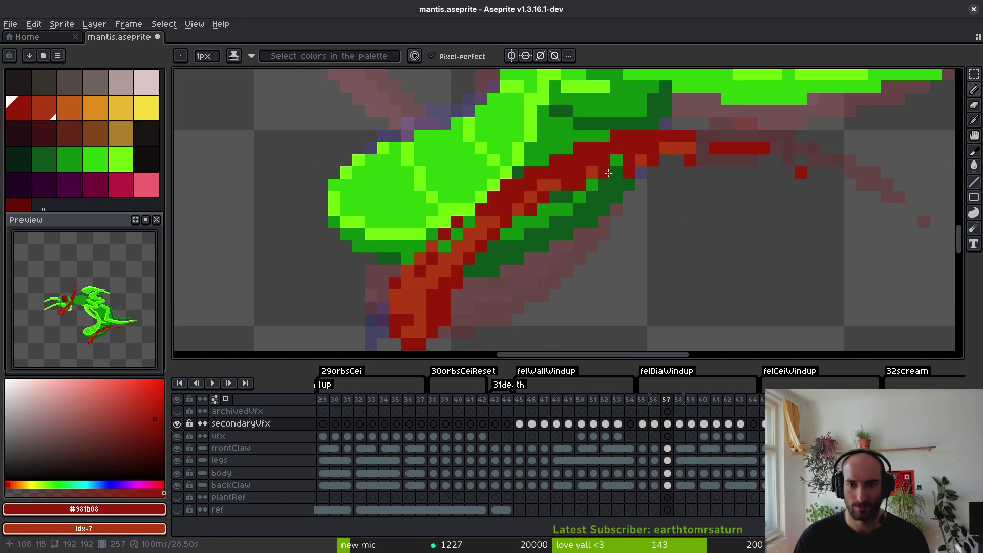
{"action": "left_click_drag", "start_coordinate": [543, 246], "coordinate": [567, 248]}
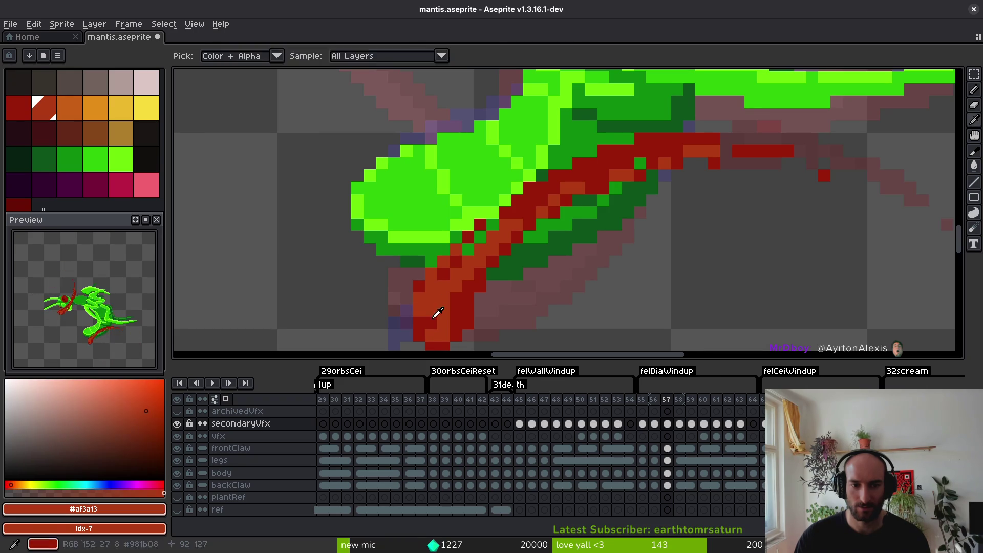
{"action": "scroll", "coordinate": [461, 312], "scroll_direction": "down", "scroll_amount": 3}
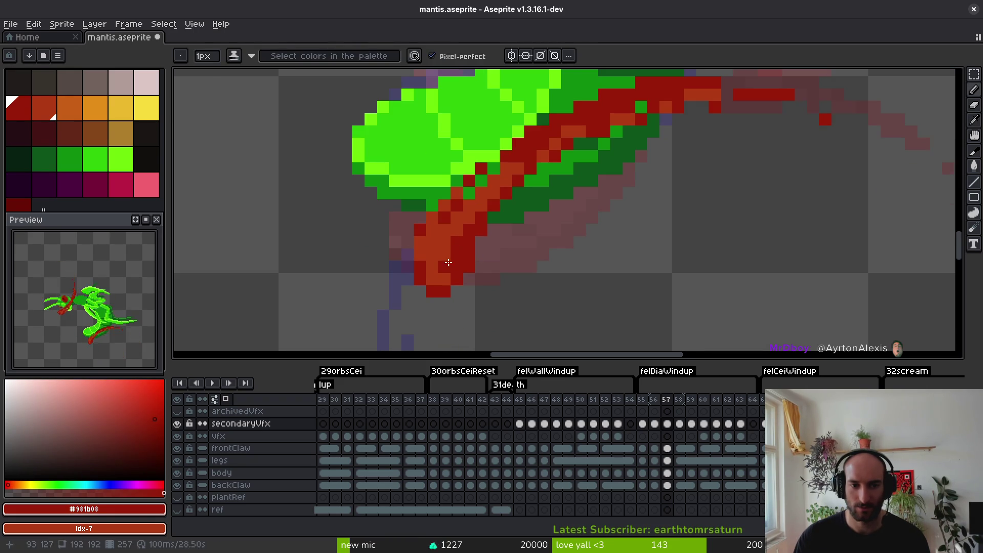
{"action": "left_click", "coordinate": [453, 255], "text": "alt"}
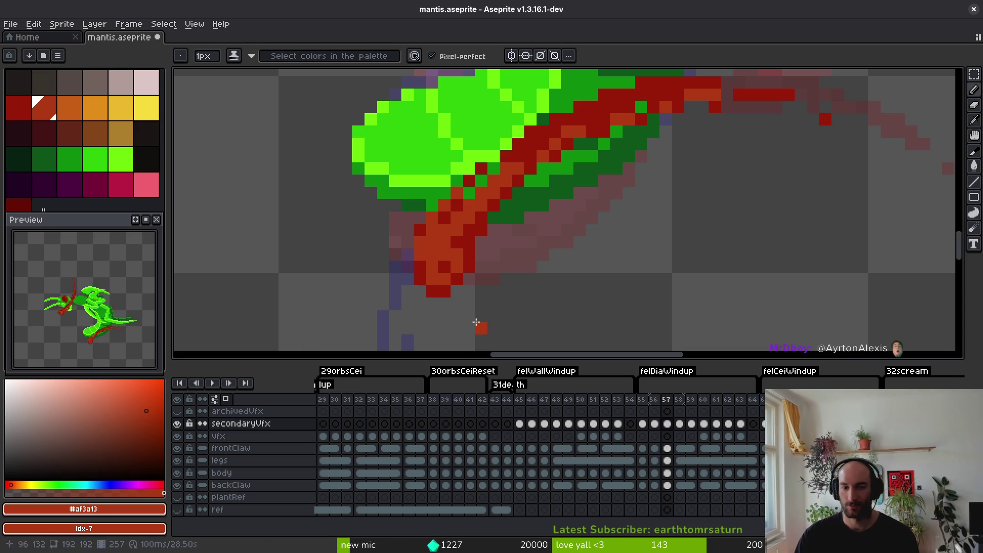
{"action": "scroll", "coordinate": [553, 164], "scroll_direction": "up", "scroll_amount": 2}
{"action": "scroll", "coordinate": [697, 204], "scroll_direction": "down", "scroll_amount": 1}
{"action": "key", "text": "e"}
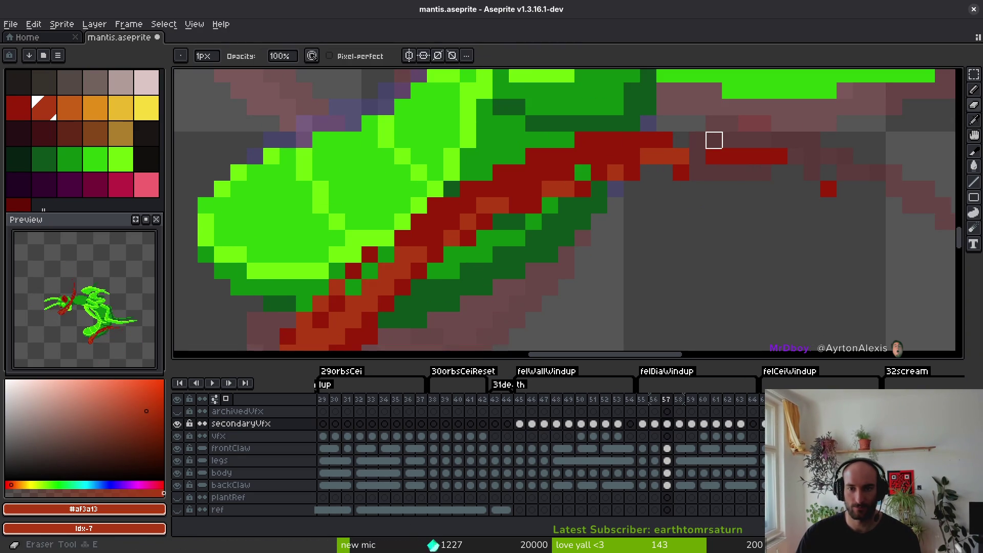
{"action": "key", "text": "b"}
{"action": "left_click", "coordinate": [714, 157], "text": "alt"}
{"action": "scroll", "coordinate": [745, 211], "scroll_direction": "down", "scroll_amount": 3}
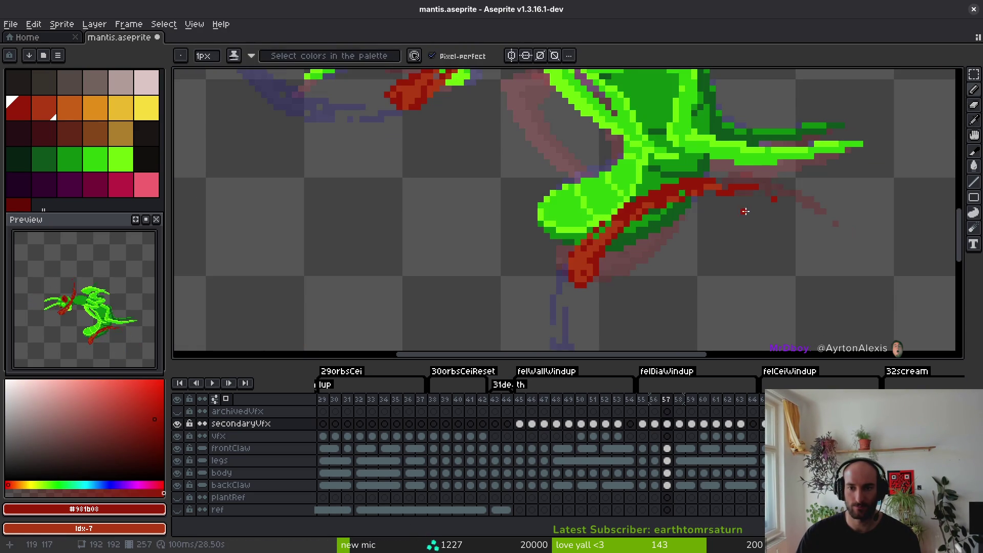
{"action": "scroll", "coordinate": [732, 210], "scroll_direction": "up", "scroll_amount": 3}
{"action": "key", "text": "e"}
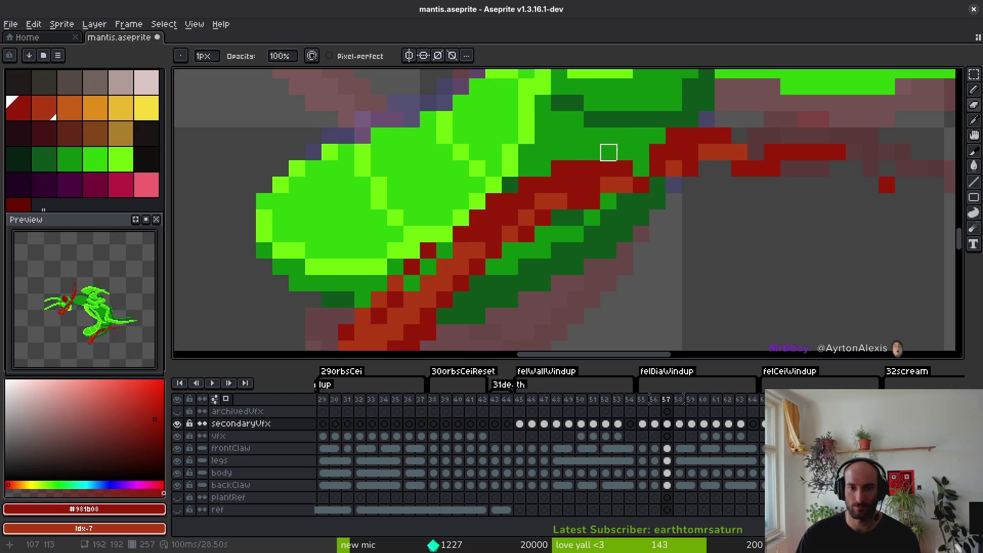
{"action": "key", "text": "b"}
{"action": "left_click_drag", "start_coordinate": [608, 152], "coordinate": [644, 154]}
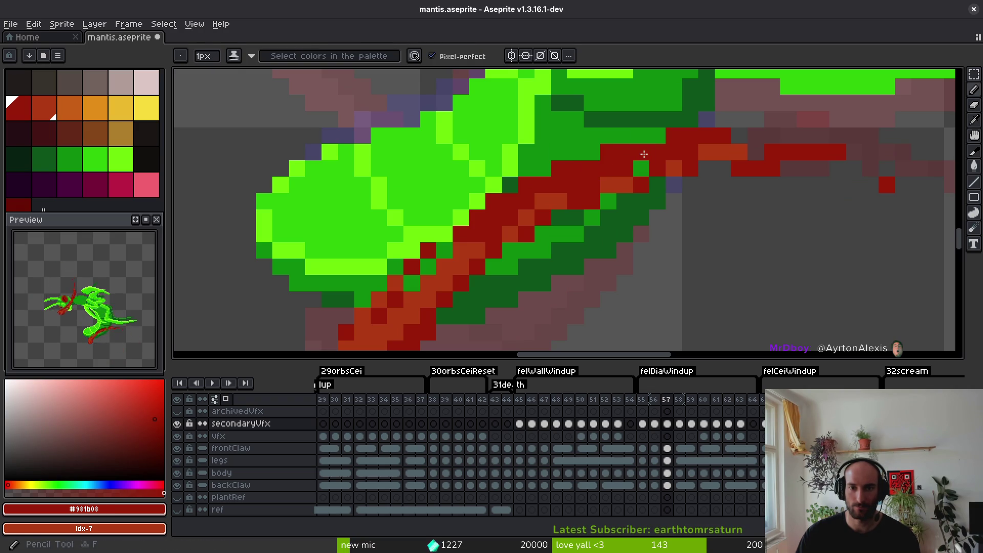
{"action": "scroll", "coordinate": [645, 154], "scroll_direction": "down", "scroll_amount": 3}
{"action": "scroll", "coordinate": [595, 191], "scroll_direction": "up", "scroll_amount": 3}
{"action": "key", "text": "e"}
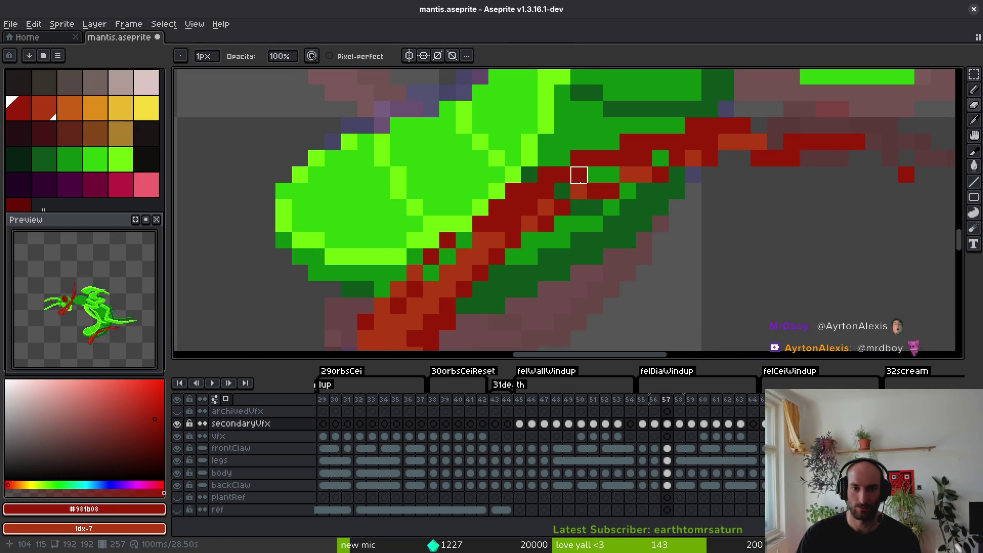
{"action": "left_click", "coordinate": [605, 167], "text": "alt"}
{"action": "key", "text": "ctrl+s"}
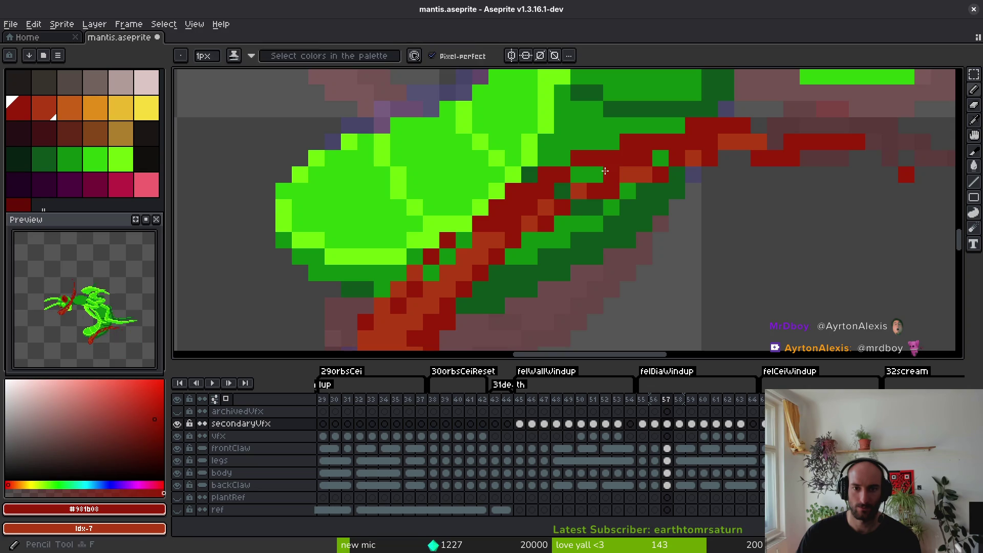
{"action": "scroll", "coordinate": [615, 207], "scroll_direction": "down", "scroll_amount": 3}
{"action": "scroll", "coordinate": [604, 228], "scroll_direction": "up", "scroll_amount": 2}
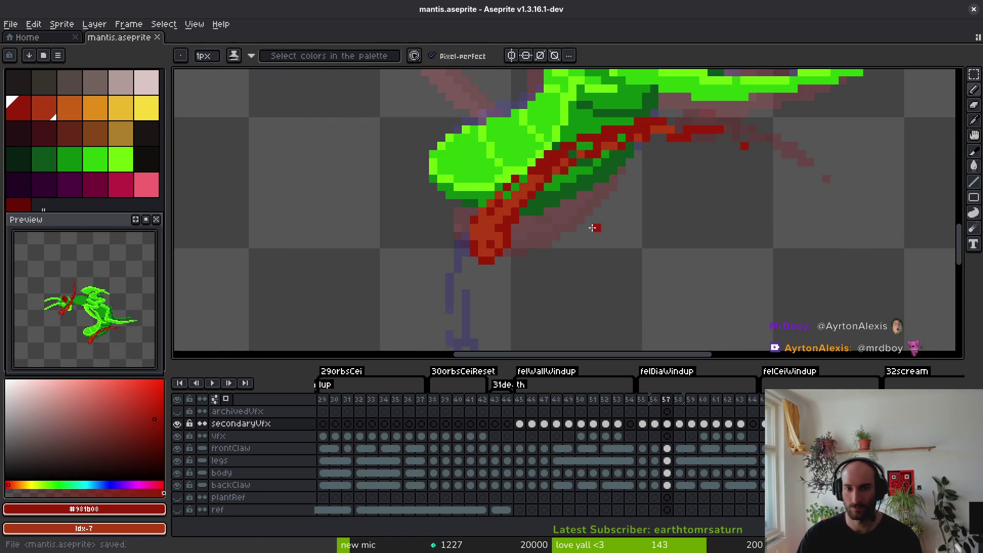
{"action": "scroll", "coordinate": [609, 209], "scroll_direction": "down", "scroll_amount": 1}
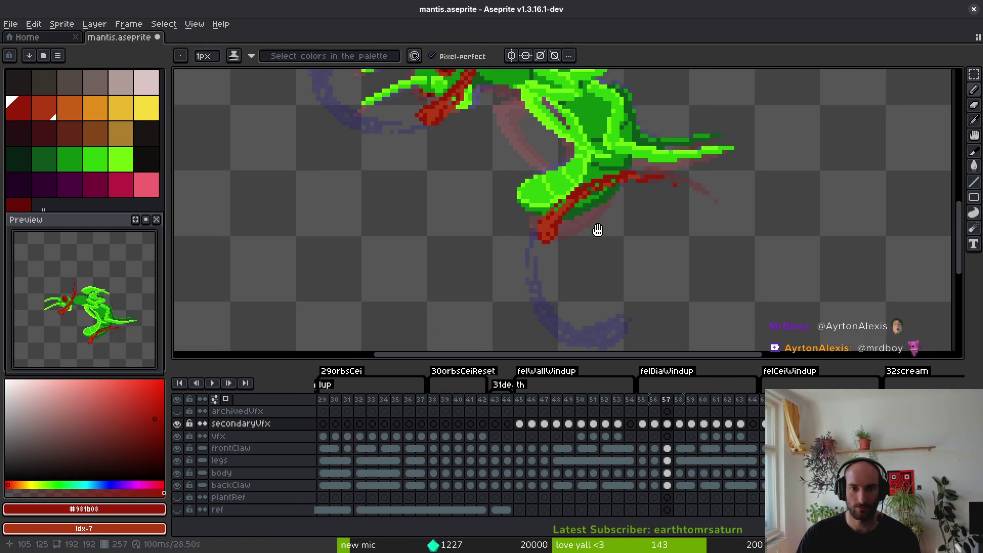
Erase stray pixels from the red blood strand on frame 57.
{"action": "scroll", "coordinate": [598, 222], "scroll_direction": "down", "scroll_amount": 2}
{"action": "scroll", "coordinate": [609, 205], "scroll_direction": "up", "scroll_amount": 5}
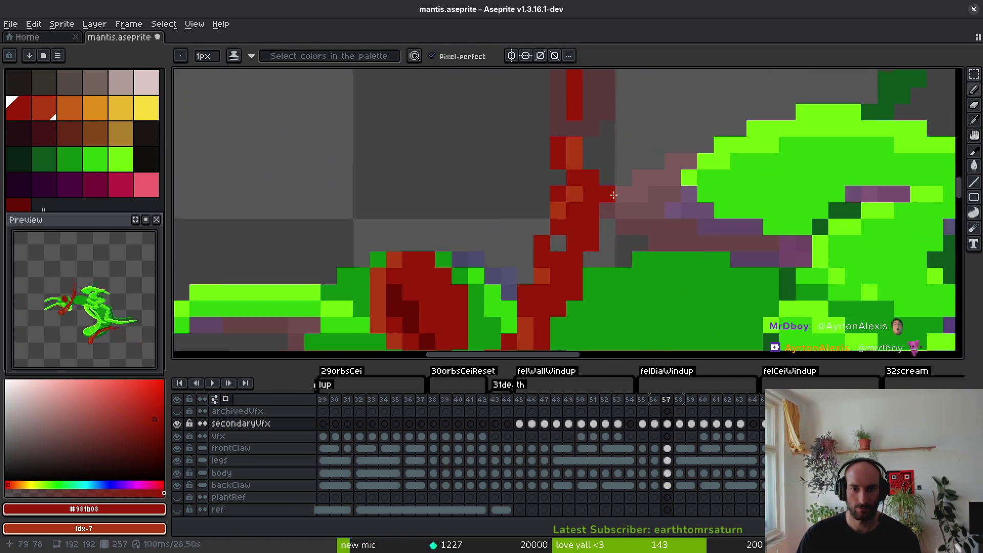
{"action": "scroll", "coordinate": [608, 193], "scroll_direction": "down", "scroll_amount": 2}
{"action": "scroll", "coordinate": [588, 246], "scroll_direction": "up", "scroll_amount": 2}
{"action": "key", "text": "e"}
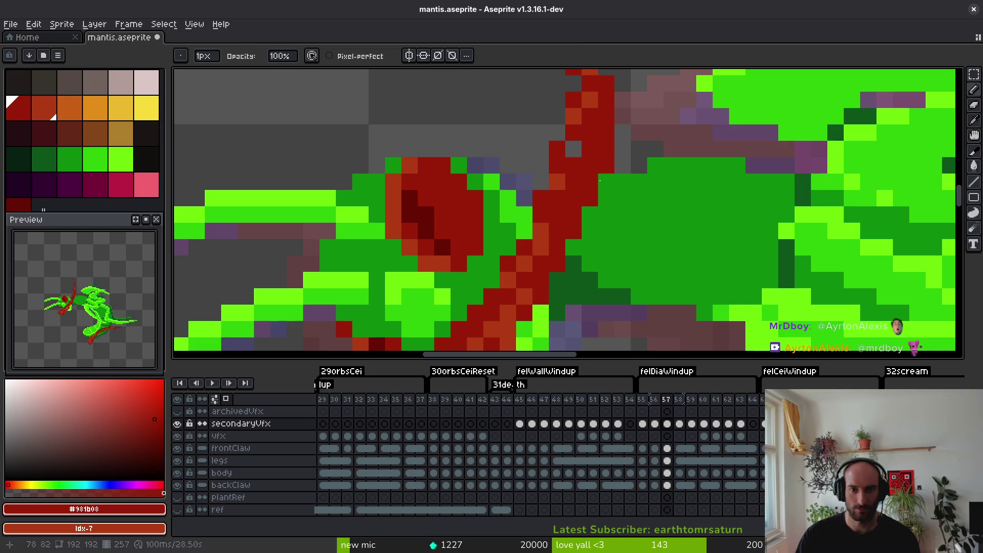
{"action": "left_click_drag", "start_coordinate": [606, 114], "coordinate": [589, 213]}
{"action": "scroll", "coordinate": [589, 213], "scroll_direction": "down", "scroll_amount": 1}
{"action": "scroll", "coordinate": [582, 200], "scroll_direction": "up", "scroll_amount": 1}
{"action": "key", "text": "f"}
{"action": "scroll", "coordinate": [581, 258], "scroll_direction": "down", "scroll_amount": 2}
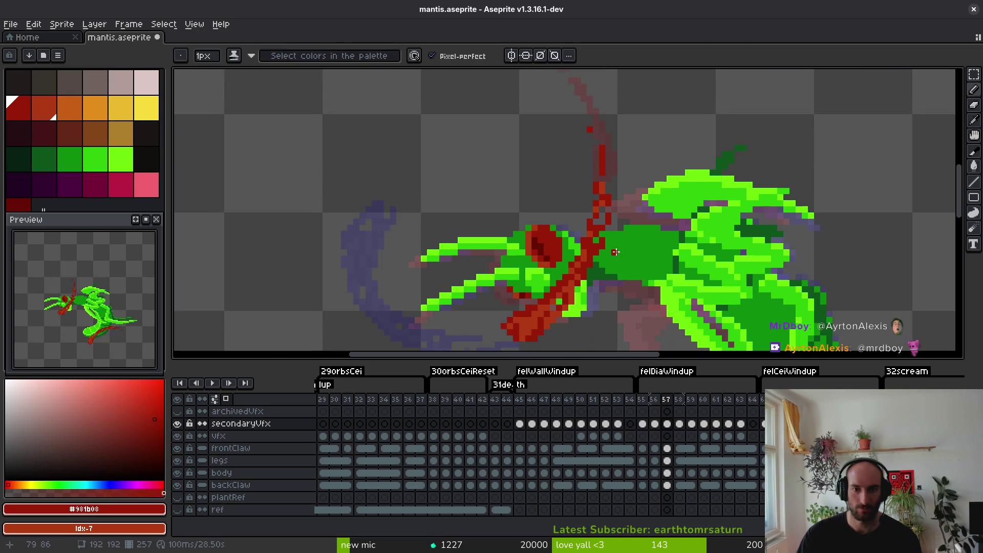
{"action": "scroll", "coordinate": [609, 195], "scroll_direction": "up", "scroll_amount": 2}
{"action": "key", "text": "e"}
{"action": "scroll", "coordinate": [610, 195], "scroll_direction": "down", "scroll_amount": 2}
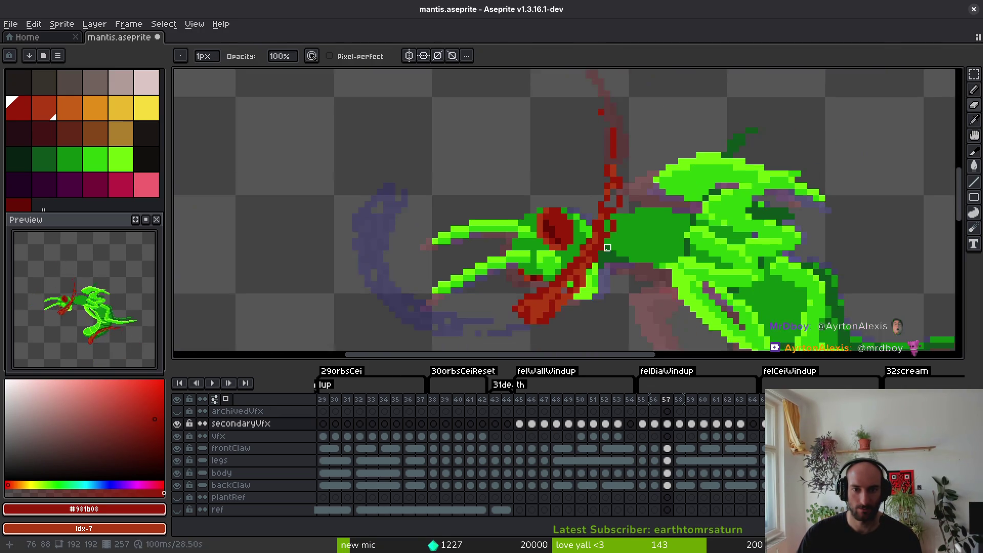
{"action": "scroll", "coordinate": [660, 179], "scroll_direction": "up", "scroll_amount": 2}
Sample orange-red #af3a13 and dark red #981b08 from the splash, then save the sprite.
{"action": "key", "text": "i"}
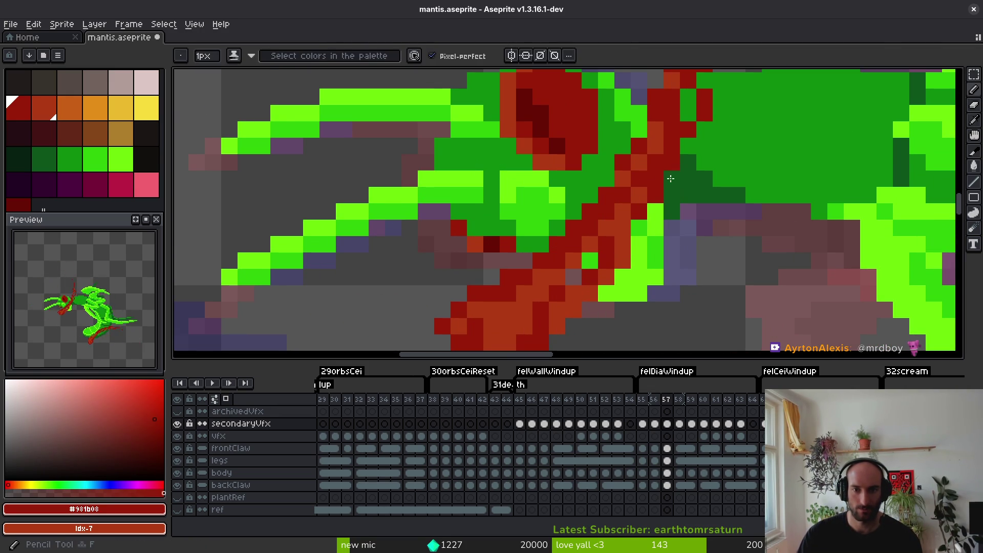
{"action": "left_click", "coordinate": [656, 194], "text": "alt"}
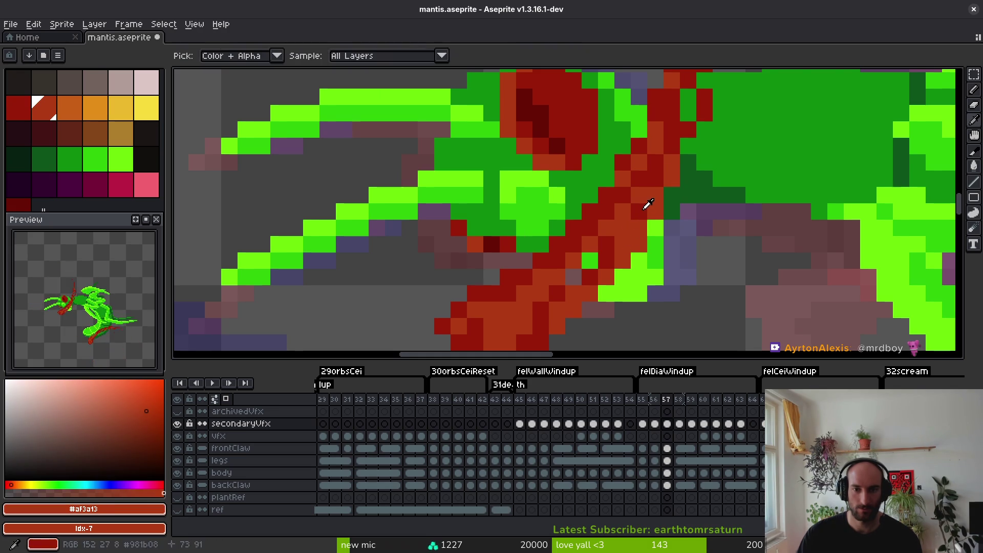
{"action": "left_click", "coordinate": [644, 205], "text": "alt"}
{"action": "key", "text": "e"}
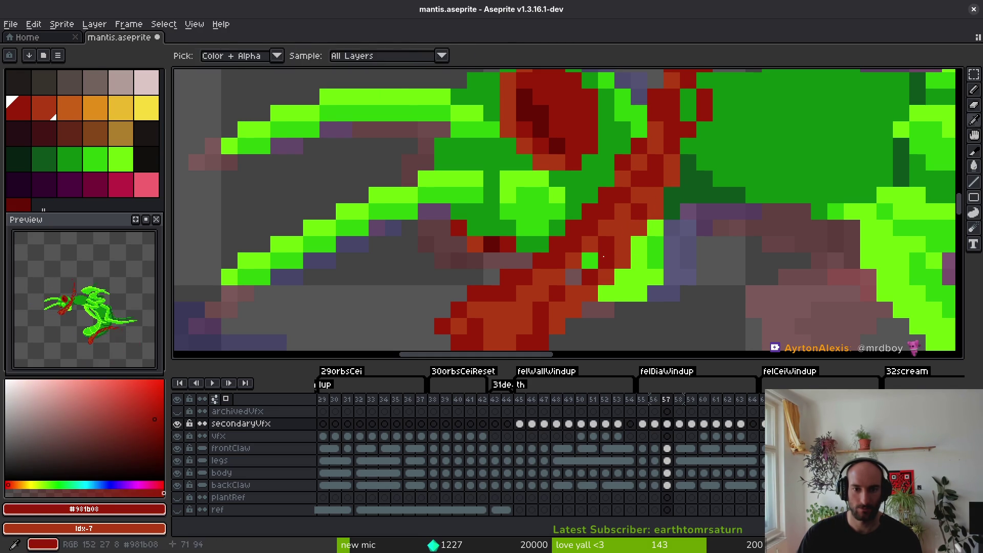
{"action": "key", "text": "b"}
{"action": "scroll", "coordinate": [512, 292], "scroll_direction": "up", "scroll_amount": 2}
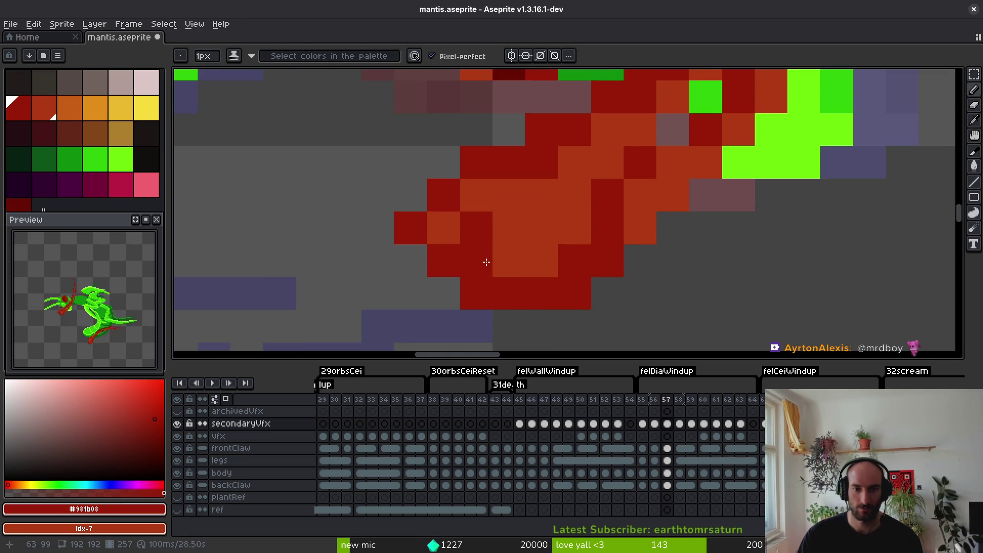
{"action": "left_click", "coordinate": [484, 260], "text": "alt"}
{"action": "left_click", "coordinate": [549, 257], "text": "alt"}
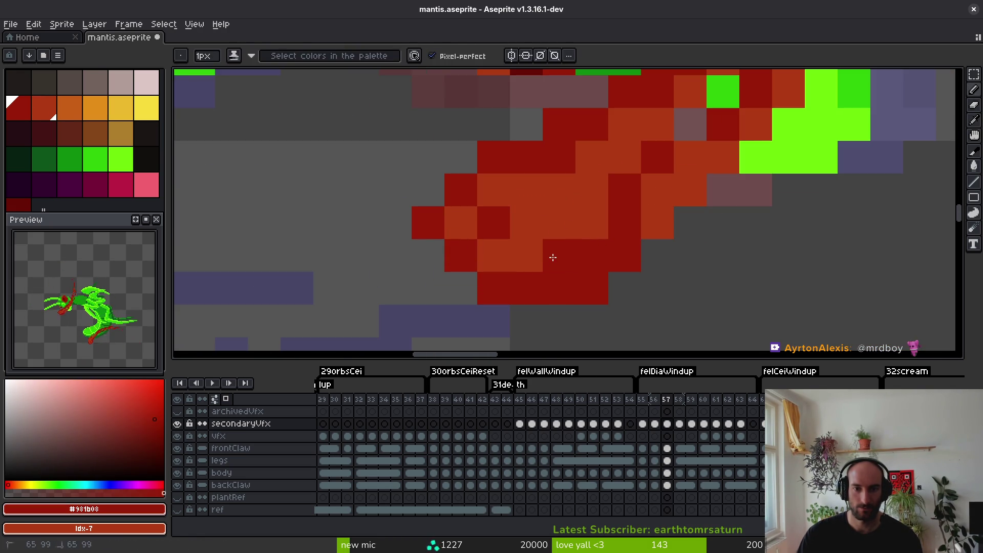
{"action": "left_click", "coordinate": [592, 189], "text": "alt"}
{"action": "scroll", "coordinate": [632, 248], "scroll_direction": "down", "scroll_amount": 3}
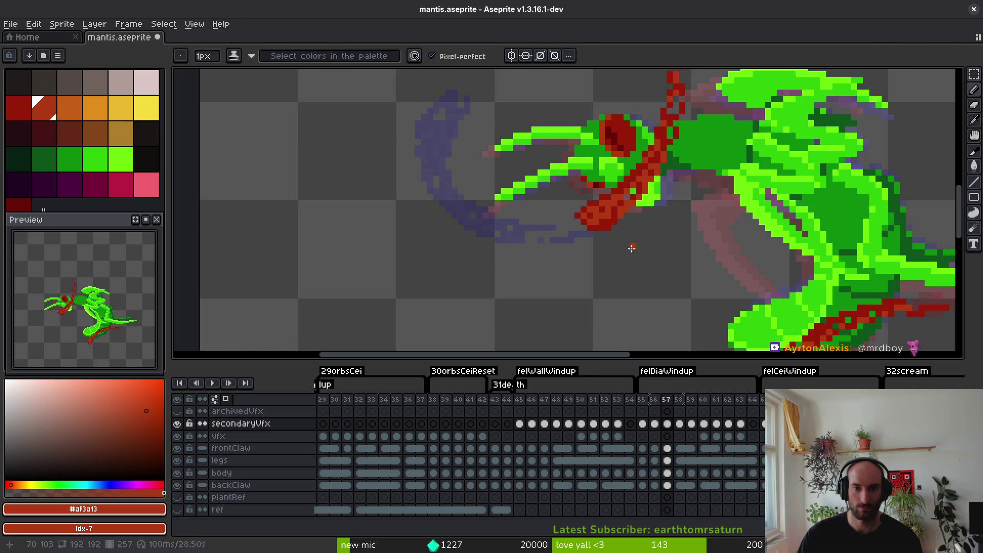
{"action": "key", "text": "ctrl+s"}
Compare neighbouring frames, then add red pixels on the splash and beside the claw.
{"action": "key", "text": "Right"}
{"action": "key", "text": "Left"}
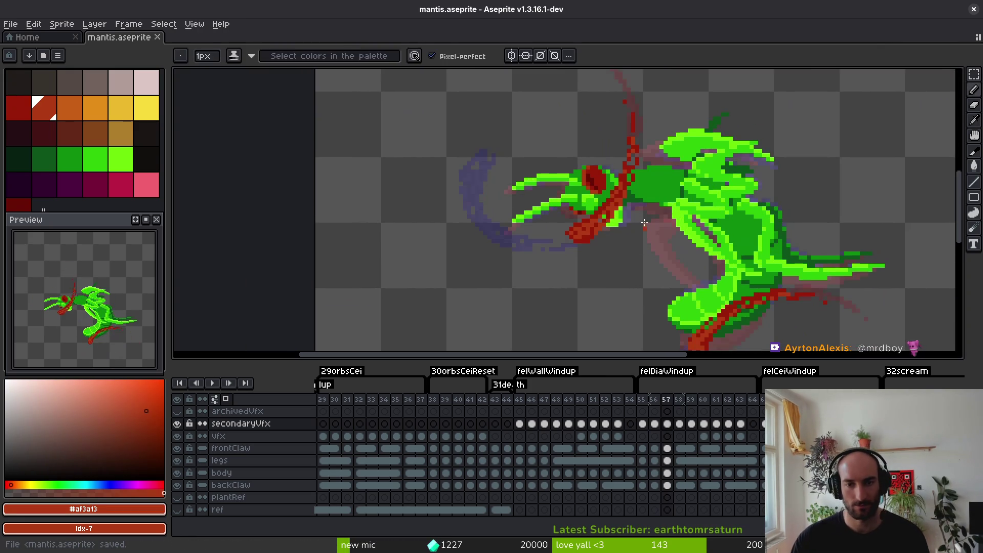
{"action": "scroll", "coordinate": [612, 248], "scroll_direction": "up", "scroll_amount": 3}
{"action": "left_click", "coordinate": [610, 240]}
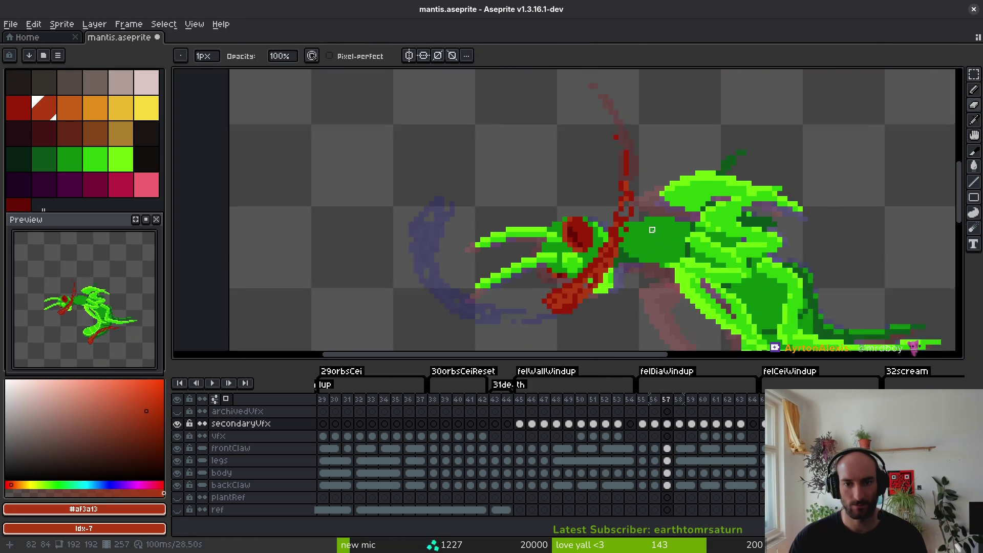
{"action": "scroll", "coordinate": [617, 225], "scroll_direction": "down", "scroll_amount": 1}
{"action": "scroll", "coordinate": [624, 194], "scroll_direction": "up", "scroll_amount": 2}
{"action": "left_click", "coordinate": [624, 195], "text": "alt"}
{"action": "scroll", "coordinate": [659, 237], "scroll_direction": "down", "scroll_amount": 2}
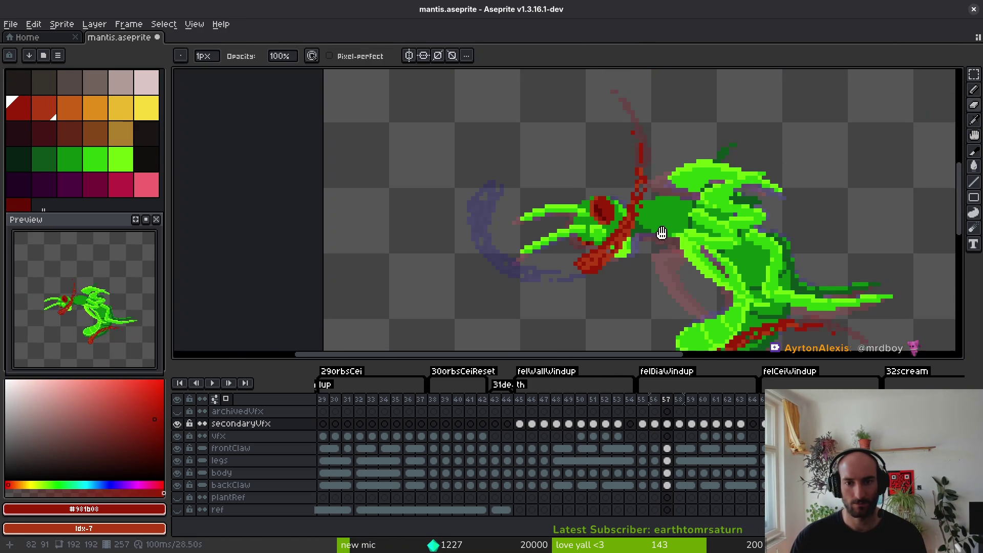
{"action": "scroll", "coordinate": [655, 231], "scroll_direction": "up", "scroll_amount": 2}
{"action": "scroll", "coordinate": [648, 186], "scroll_direction": "down", "scroll_amount": 2}
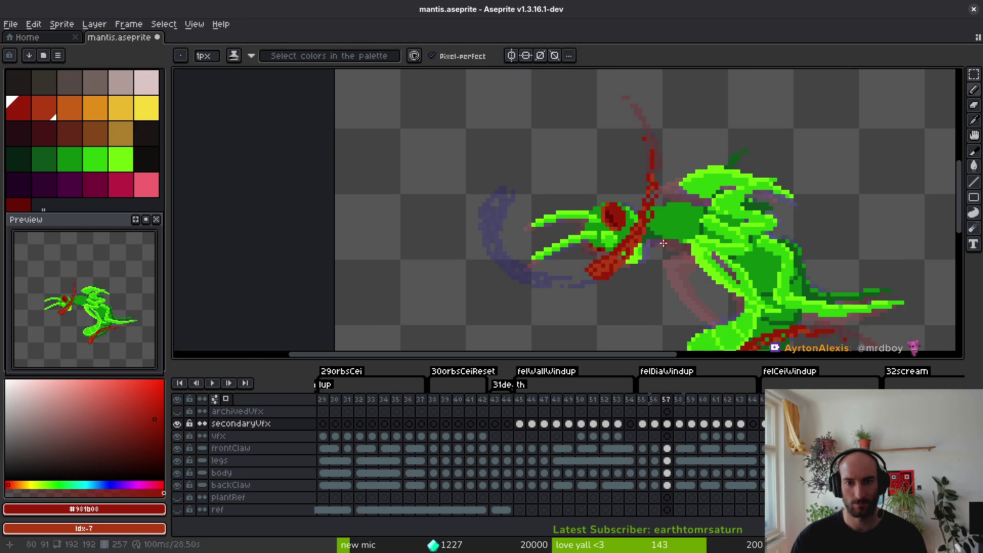
{"action": "scroll", "coordinate": [642, 220], "scroll_direction": "up", "scroll_amount": 2}
{"action": "scroll", "coordinate": [636, 241], "scroll_direction": "down", "scroll_amount": 2}
{"action": "scroll", "coordinate": [646, 228], "scroll_direction": "up", "scroll_amount": 2}
{"action": "left_click", "coordinate": [660, 212]}
{"action": "scroll", "coordinate": [661, 210], "scroll_direction": "down", "scroll_amount": 2}
{"action": "scroll", "coordinate": [619, 154], "scroll_direction": "up", "scroll_amount": 2}
{"action": "left_click", "coordinate": [614, 148]}
{"action": "scroll", "coordinate": [614, 148], "scroll_direction": "down", "scroll_amount": 4}
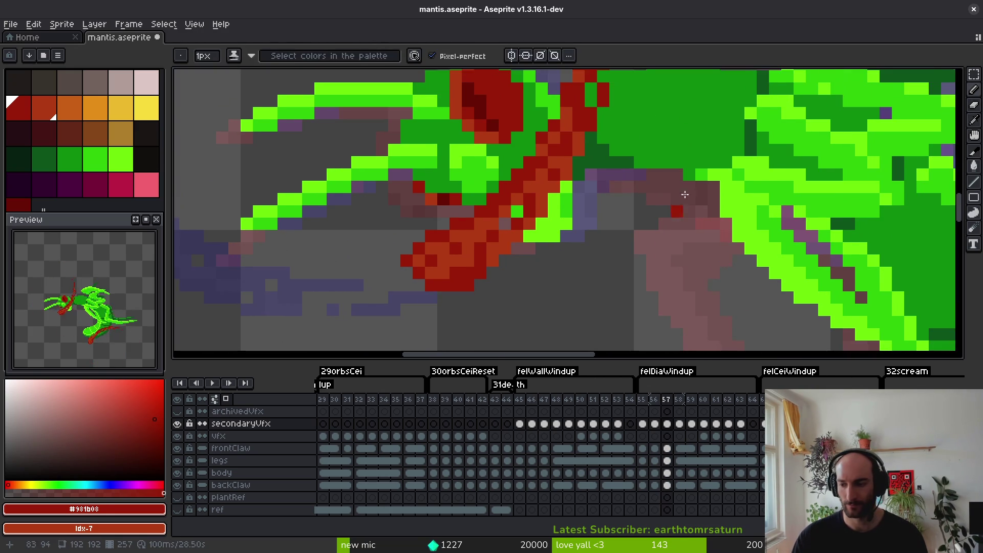
{"action": "scroll", "coordinate": [656, 255], "scroll_direction": "down", "scroll_amount": 2}
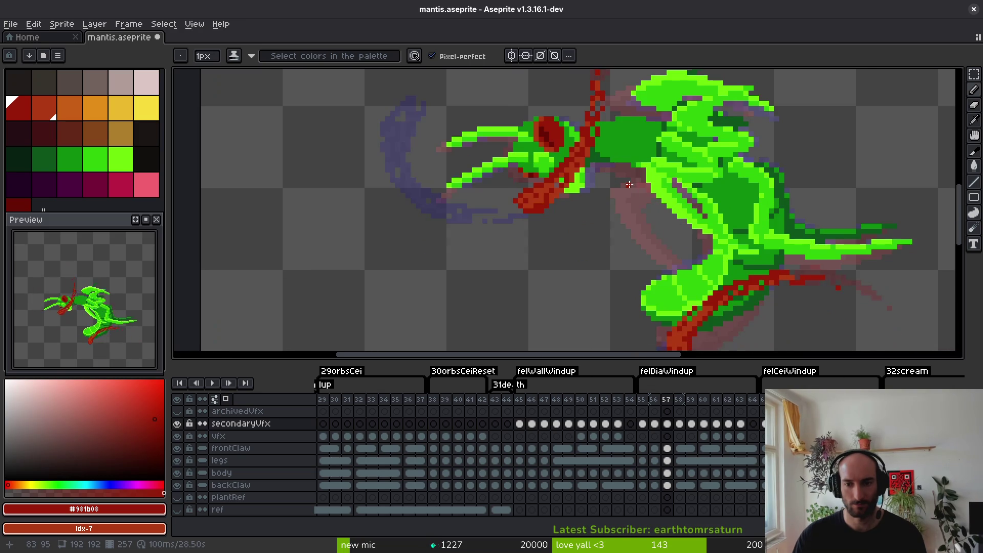
{"action": "scroll", "coordinate": [630, 215], "scroll_direction": "up", "scroll_amount": 1}
Advance the timeline from frame 57 to frame 58.
{"action": "key", "text": "period"}
{"action": "key", "text": "alt"}
{"action": "scroll", "coordinate": [614, 210], "scroll_direction": "down", "scroll_amount": 1}
{"action": "scroll", "coordinate": [616, 233], "scroll_direction": "up", "scroll_amount": 1}
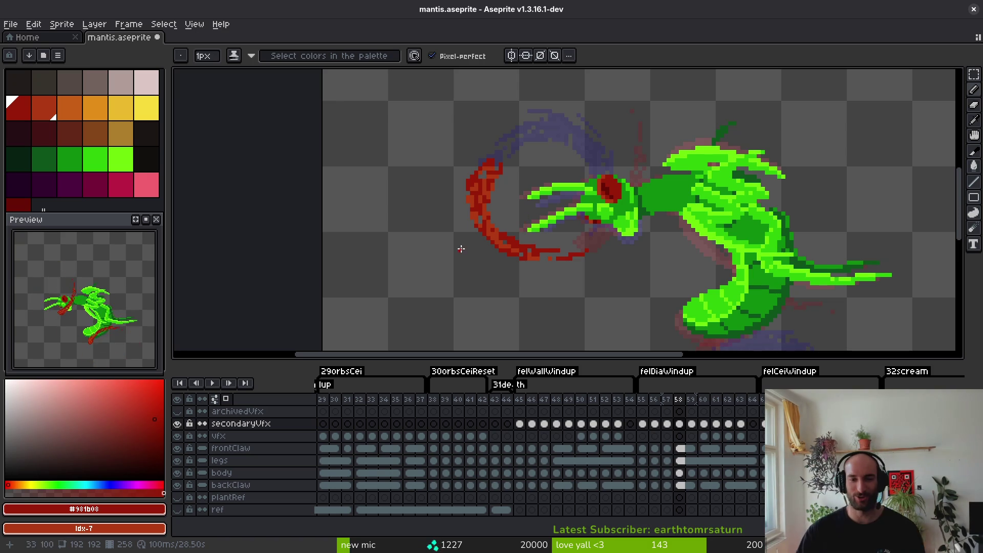
{"action": "scroll", "coordinate": [549, 189], "scroll_direction": "up", "scroll_amount": 5}
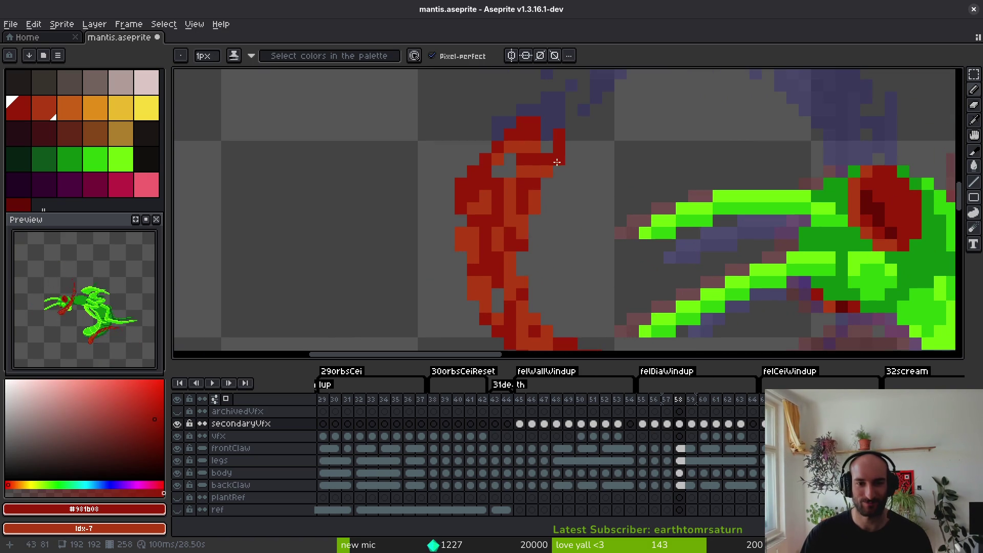
Paint orange pixels along the arc's left edge and touch up two arc pixels in dark red.
{"action": "left_click", "coordinate": [481, 232], "text": "alt"}
{"action": "mouse_move", "coordinate": [479, 203]}
{"action": "left_mouse_down"}
{"action": "mouse_move", "coordinate": [453, 193]}
{"action": "mouse_move", "coordinate": [461, 210]}
{"action": "left_mouse_up"}
{"action": "key", "text": "e"}
{"action": "left_click", "coordinate": [461, 182]}
{"action": "key", "text": "ctrl+z"}
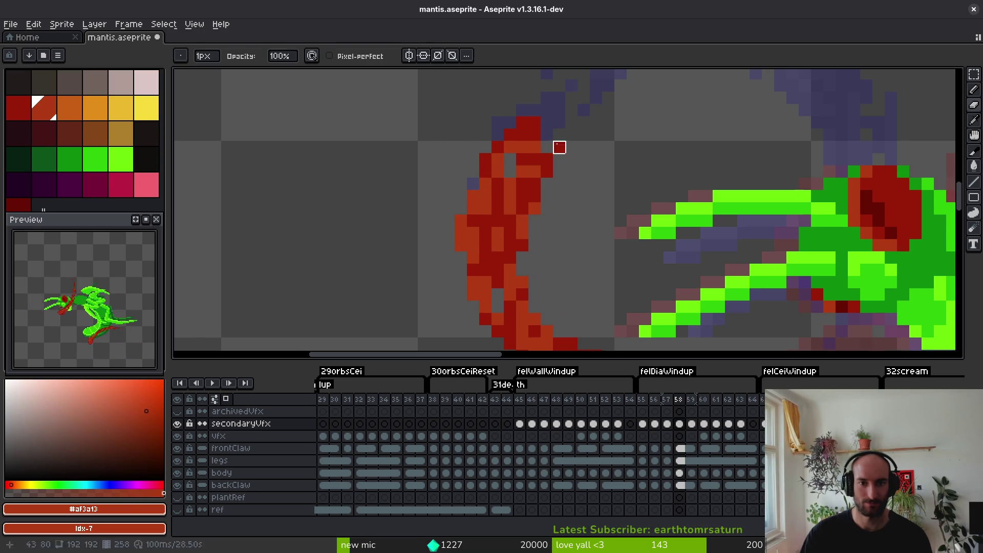
{"action": "left_click", "coordinate": [547, 154], "text": "alt"}
{"action": "key", "text": "f"}
{"action": "mouse_move", "coordinate": [546, 135]}
{"action": "left_mouse_down"}
{"action": "mouse_move", "coordinate": [527, 149]}
{"action": "mouse_move", "coordinate": [541, 161]}
{"action": "left_mouse_up"}
Recolour a couple of orange pixels on the frame 58 arc in the darker red.
{"action": "left_click", "coordinate": [535, 157], "text": "alt"}
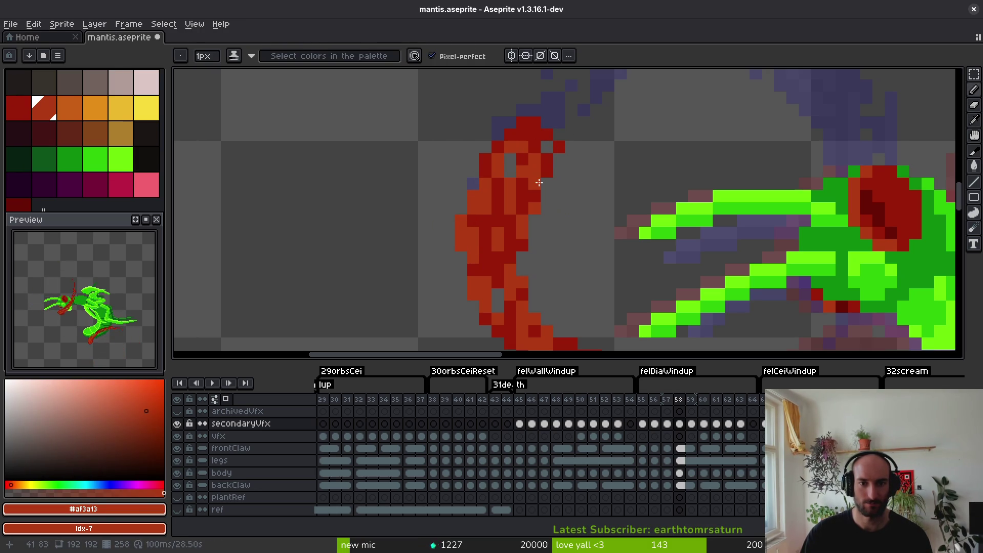
{"action": "left_click", "coordinate": [546, 164], "text": "alt"}
{"action": "scroll", "coordinate": [547, 165], "scroll_direction": "down", "scroll_amount": 2}
{"action": "scroll", "coordinate": [523, 192], "scroll_direction": "up", "scroll_amount": 3}
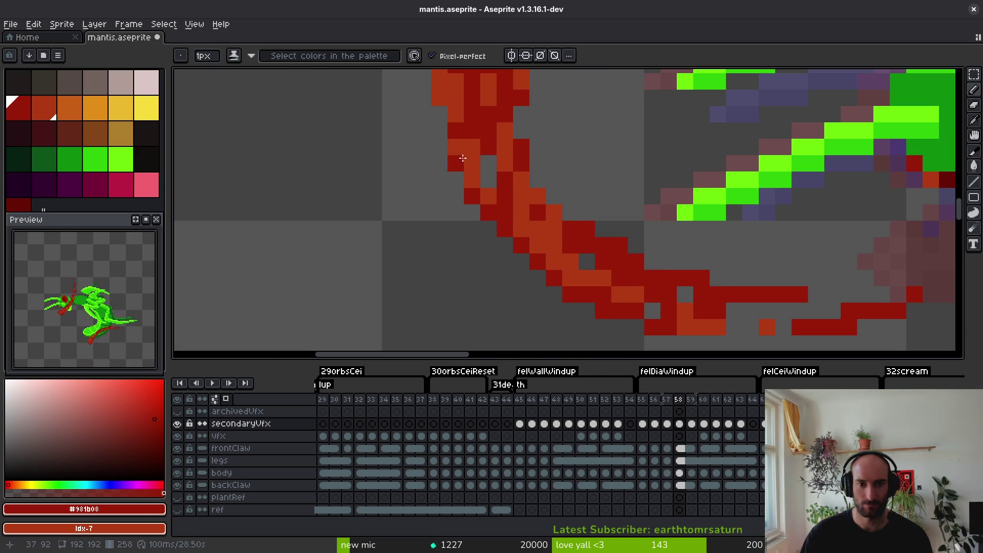
{"action": "scroll", "coordinate": [487, 193], "scroll_direction": "down", "scroll_amount": 1}
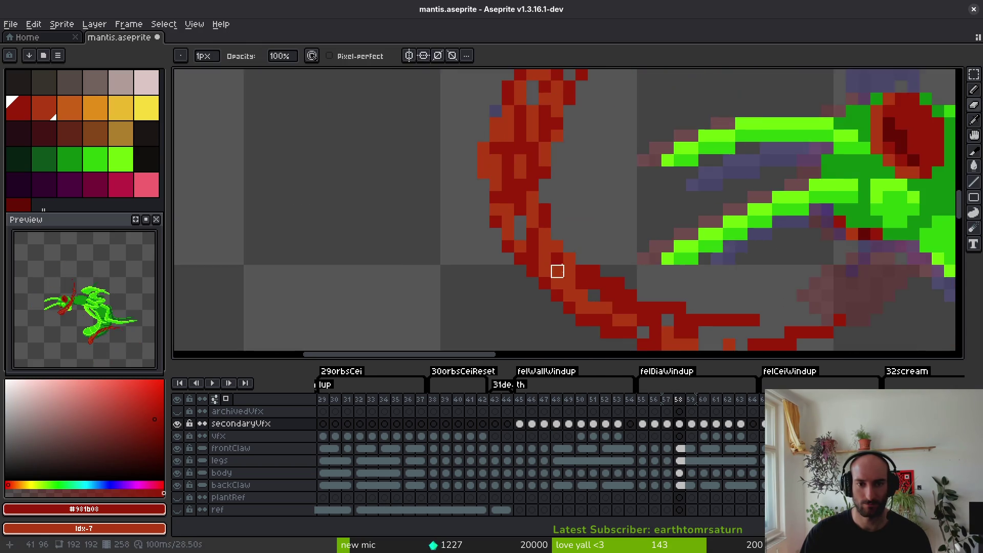
{"action": "scroll", "coordinate": [515, 215], "scroll_direction": "up", "scroll_amount": 2}
{"action": "left_click", "coordinate": [495, 202], "text": "alt"}
{"action": "scroll", "coordinate": [513, 210], "scroll_direction": "down", "scroll_amount": 2}
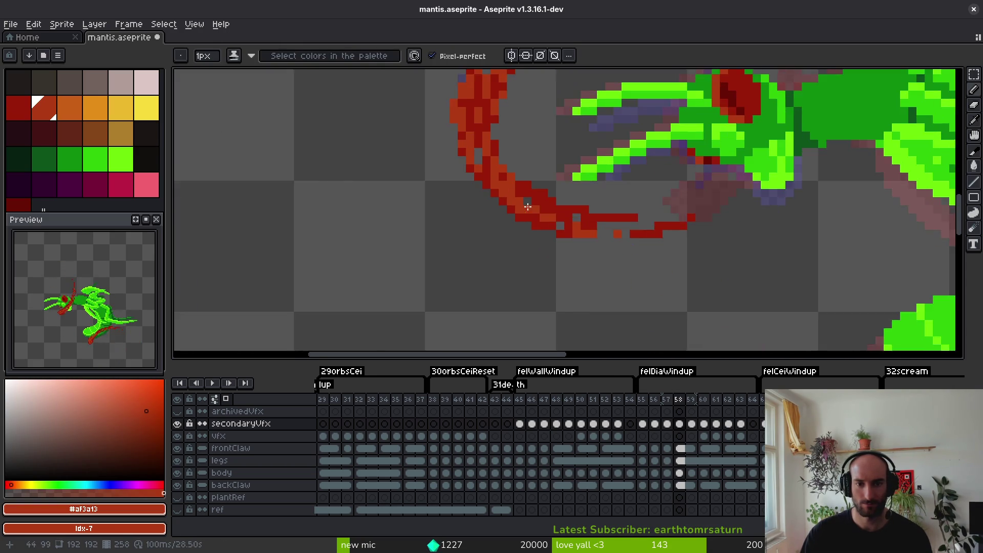
{"action": "scroll", "coordinate": [534, 180], "scroll_direction": "up", "scroll_amount": 1}
{"action": "scroll", "coordinate": [593, 214], "scroll_direction": "down", "scroll_amount": 2}
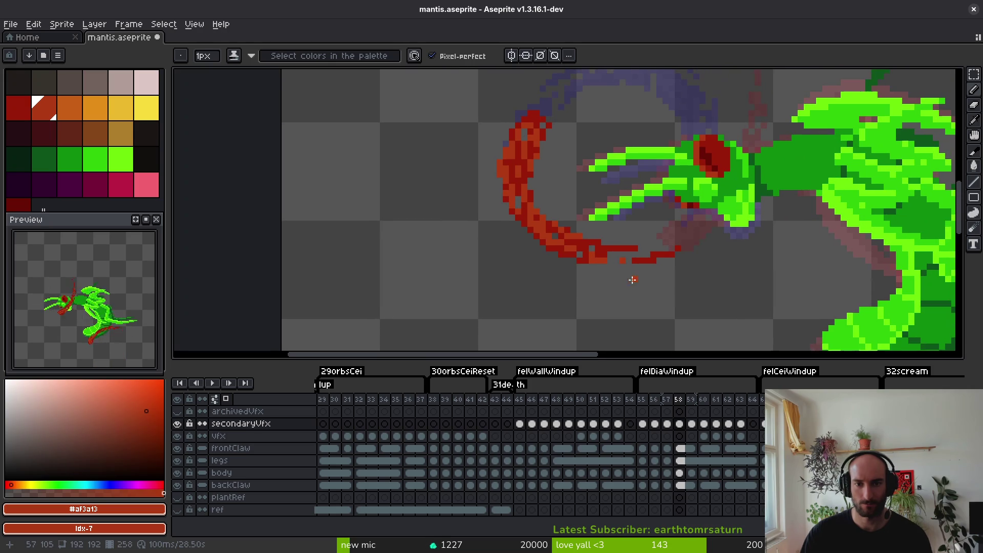
{"action": "scroll", "coordinate": [577, 193], "scroll_direction": "down", "scroll_amount": 1}
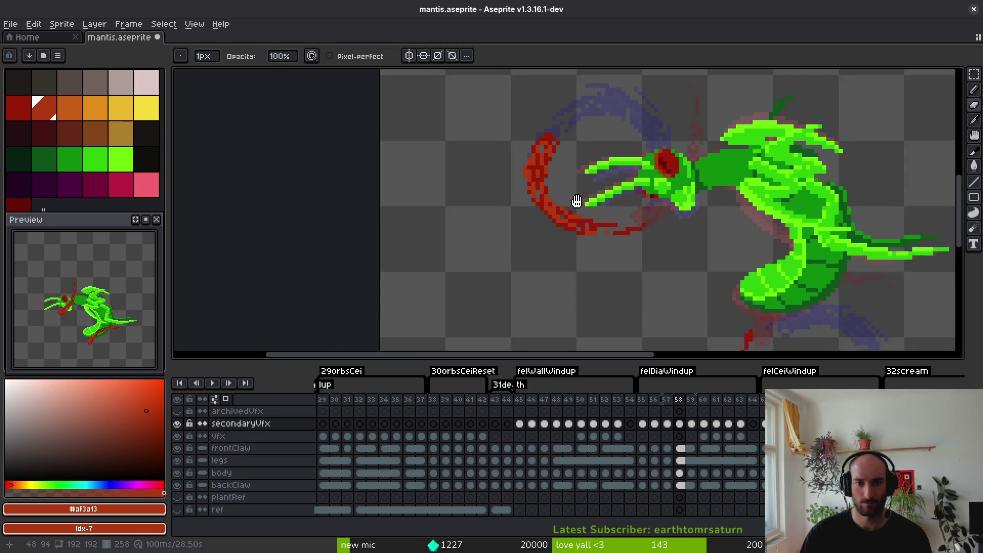
{"action": "scroll", "coordinate": [527, 191], "scroll_direction": "up", "scroll_amount": 3}
{"action": "left_click", "coordinate": [527, 160], "text": "alt"}
{"action": "scroll", "coordinate": [592, 215], "scroll_direction": "down", "scroll_amount": 3}
{"action": "scroll", "coordinate": [593, 214], "scroll_direction": "up", "scroll_amount": 2}
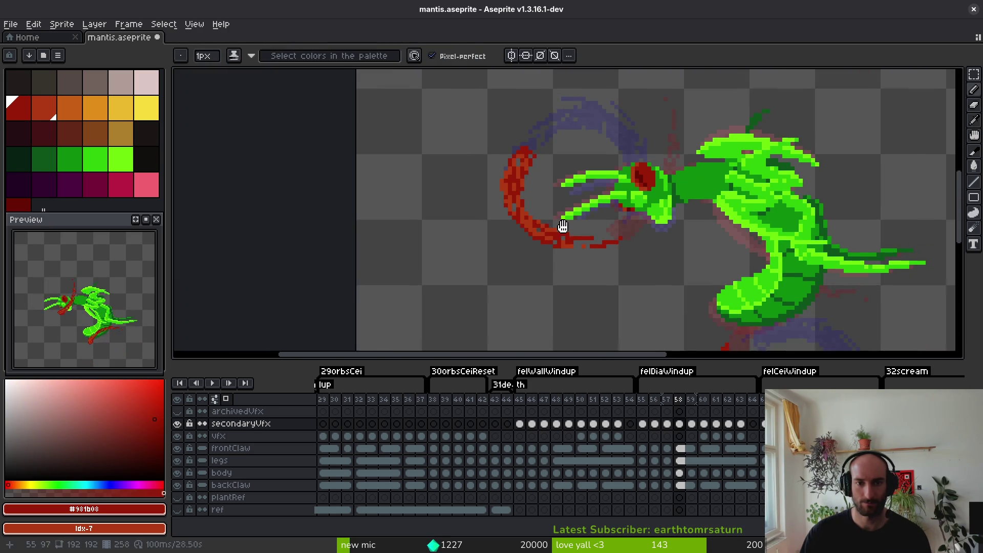
{"action": "scroll", "coordinate": [593, 214], "scroll_direction": "up", "scroll_amount": 4}
{"action": "scroll", "coordinate": [564, 230], "scroll_direction": "up", "scroll_amount": 2}
{"action": "left_click_drag", "start_coordinate": [541, 259], "coordinate": [566, 259]}
Repaint a diagonal run of orange pixels on the lower arc in dark red.
{"action": "left_click_drag", "start_coordinate": [565, 259], "coordinate": [621, 285]}
{"action": "left_click_drag", "start_coordinate": [386, 266], "coordinate": [556, 296]}
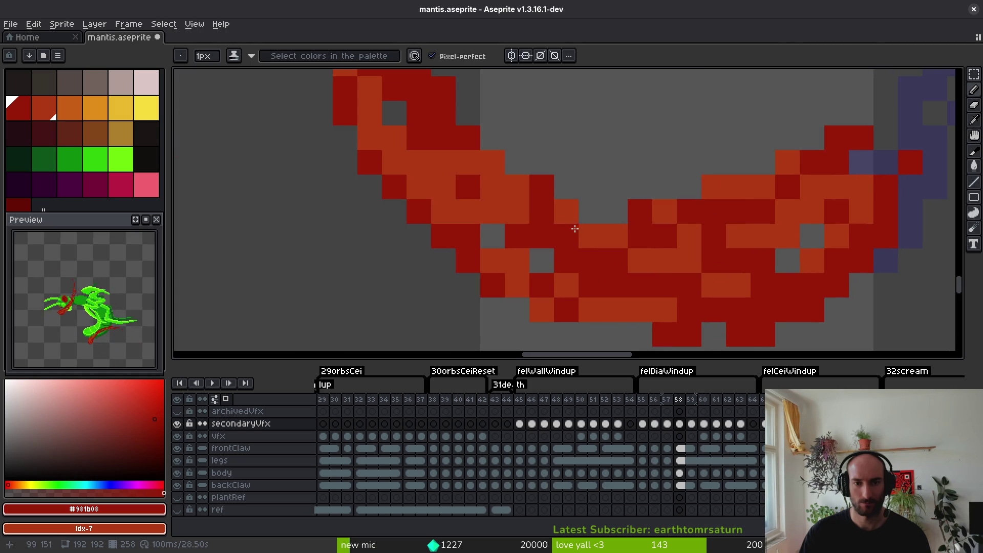
{"action": "left_click_drag", "start_coordinate": [438, 142], "coordinate": [572, 231]}
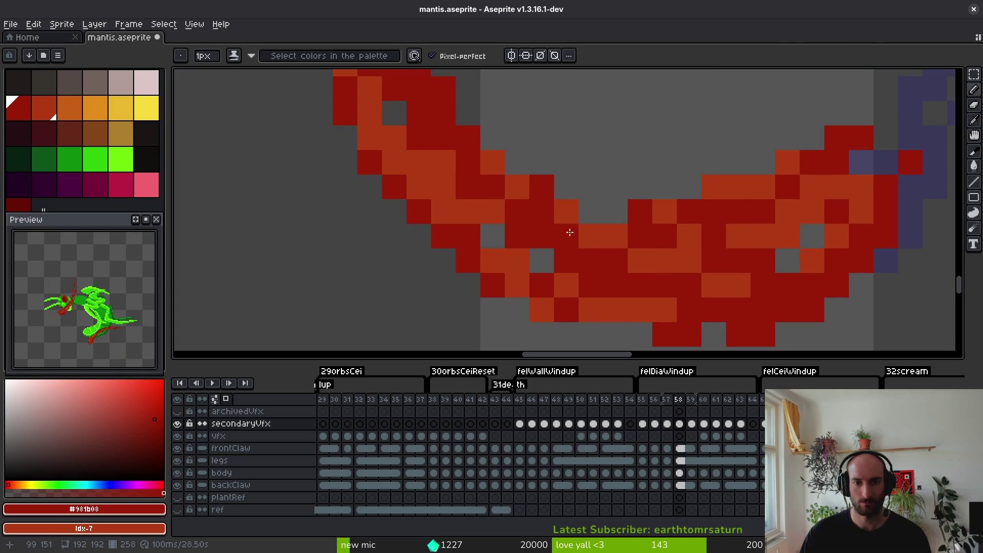
{"action": "scroll", "coordinate": [503, 229], "scroll_direction": "down", "scroll_amount": 4}
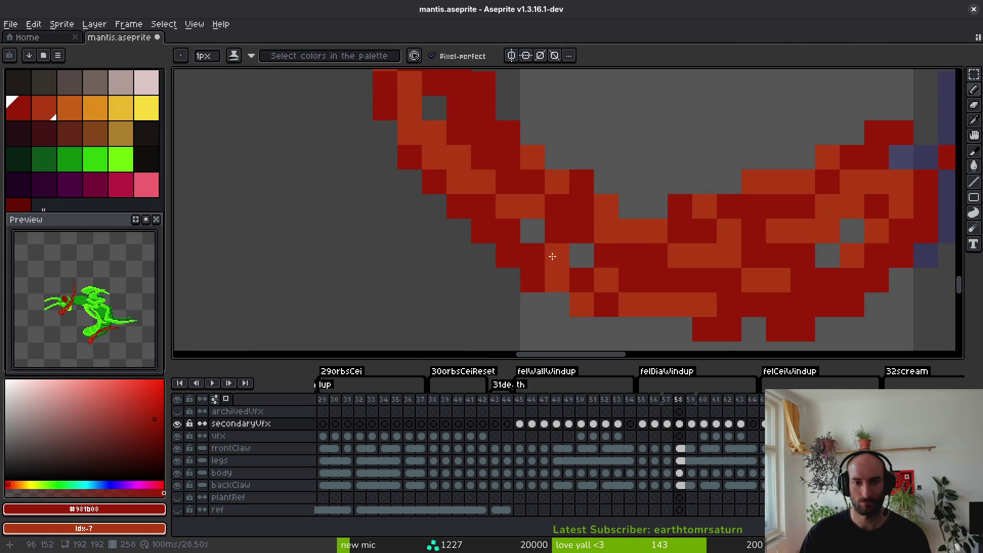
{"action": "scroll", "coordinate": [571, 256], "scroll_direction": "up", "scroll_amount": 5}
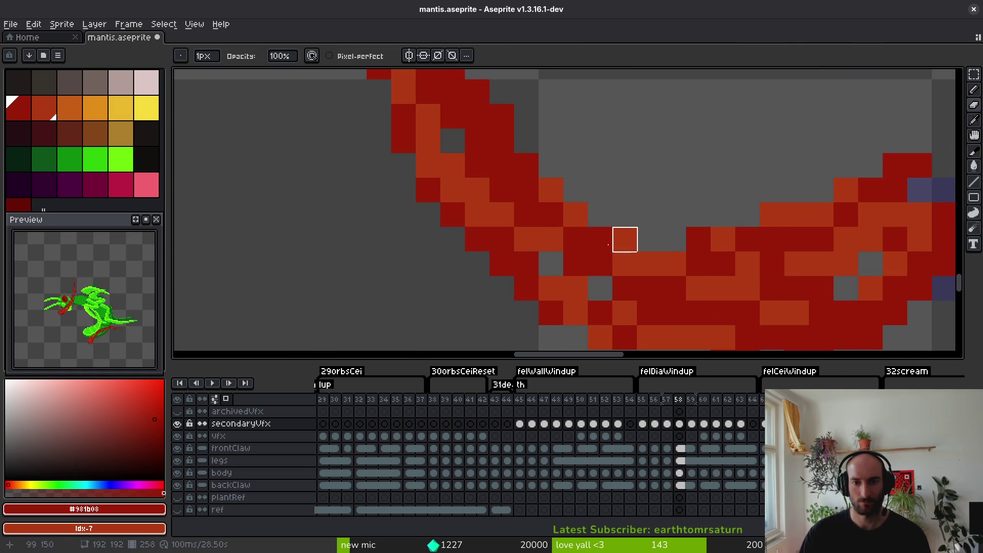
{"action": "scroll", "coordinate": [604, 240], "scroll_direction": "down", "scroll_amount": 3}
{"action": "scroll", "coordinate": [572, 239], "scroll_direction": "up", "scroll_amount": 3}
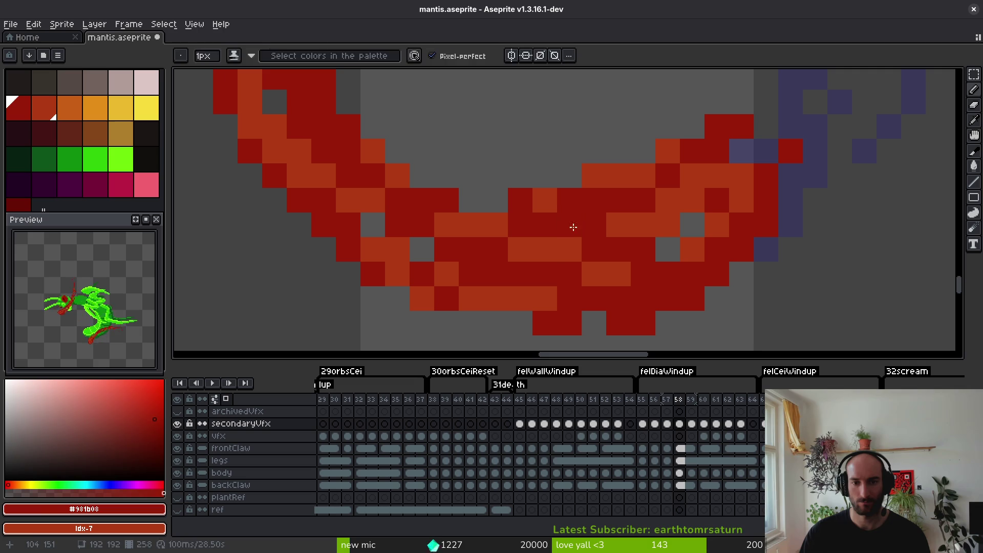
Sample the arc's orange and dark red, marquee a small lower-arc patch, then advance to frame 59.
{"action": "left_click", "coordinate": [579, 228], "text": "alt"}
{"action": "scroll", "coordinate": [587, 226], "scroll_direction": "down", "scroll_amount": 4}
{"action": "scroll", "coordinate": [606, 219], "scroll_direction": "up", "scroll_amount": 2}
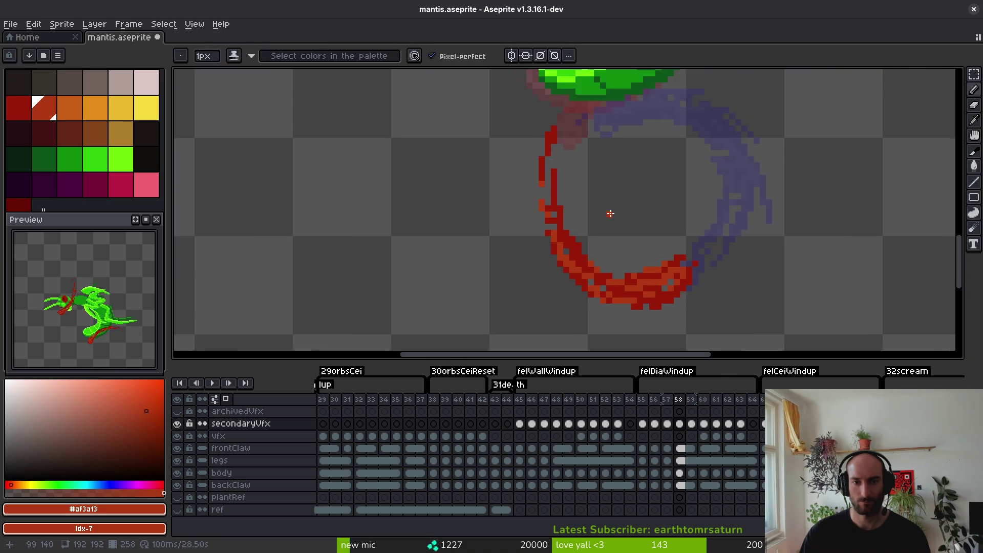
{"action": "scroll", "coordinate": [580, 228], "scroll_direction": "up", "scroll_amount": 3}
{"action": "key", "text": "b"}
{"action": "scroll", "coordinate": [545, 255], "scroll_direction": "down", "scroll_amount": 3}
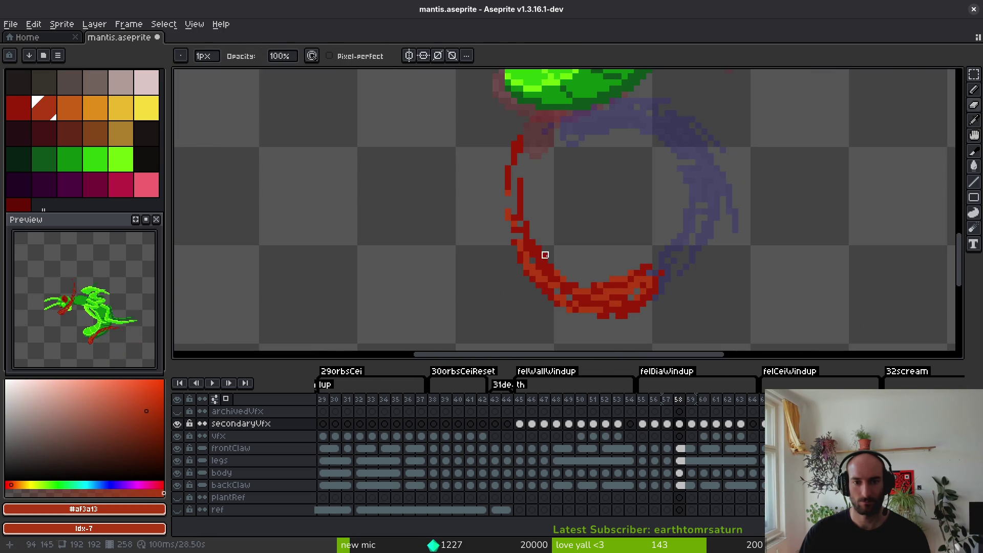
{"action": "scroll", "coordinate": [546, 254], "scroll_direction": "up", "scroll_amount": 1}
{"action": "scroll", "coordinate": [565, 312], "scroll_direction": "down", "scroll_amount": 1}
{"action": "scroll", "coordinate": [563, 226], "scroll_direction": "down", "scroll_amount": 2}
{"action": "scroll", "coordinate": [531, 231], "scroll_direction": "up", "scroll_amount": 3}
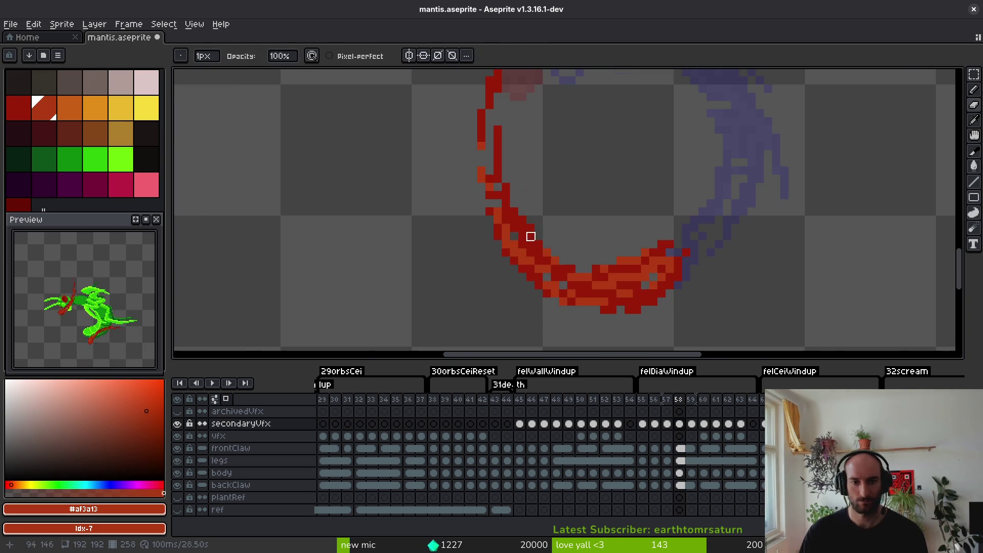
{"action": "left_click", "coordinate": [492, 203], "text": "alt"}
{"action": "key", "text": "e"}
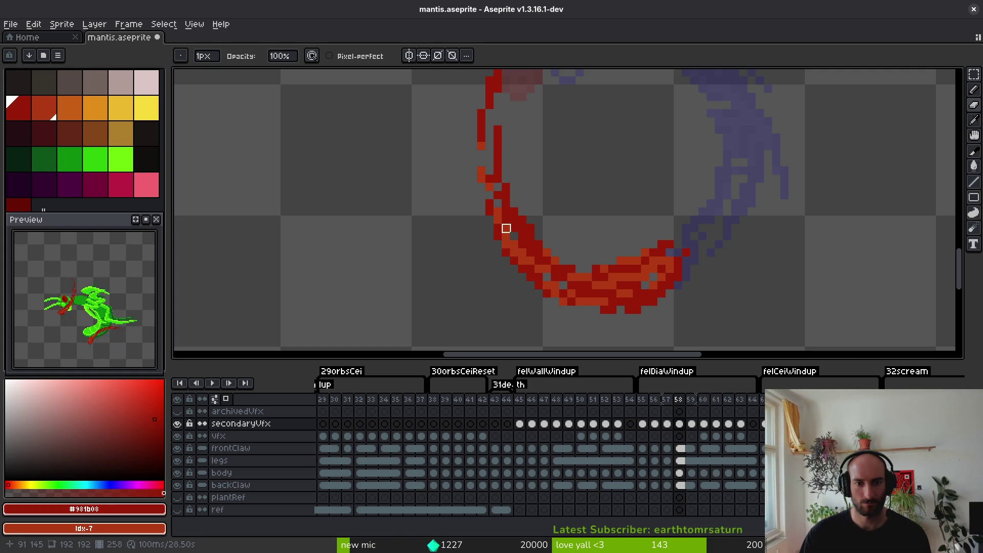
{"action": "scroll", "coordinate": [506, 220], "scroll_direction": "down", "scroll_amount": 4}
{"action": "scroll", "coordinate": [554, 217], "scroll_direction": "up", "scroll_amount": 3}
{"action": "scroll", "coordinate": [533, 215], "scroll_direction": "up", "scroll_amount": 1}
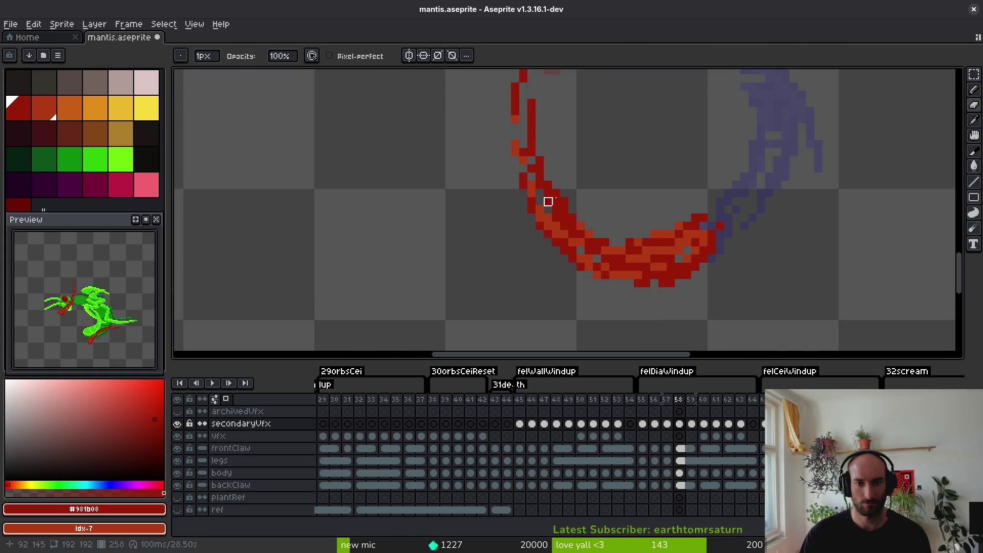
{"action": "scroll", "coordinate": [540, 202], "scroll_direction": "down", "scroll_amount": 4}
{"action": "scroll", "coordinate": [597, 270], "scroll_direction": "up", "scroll_amount": 3}
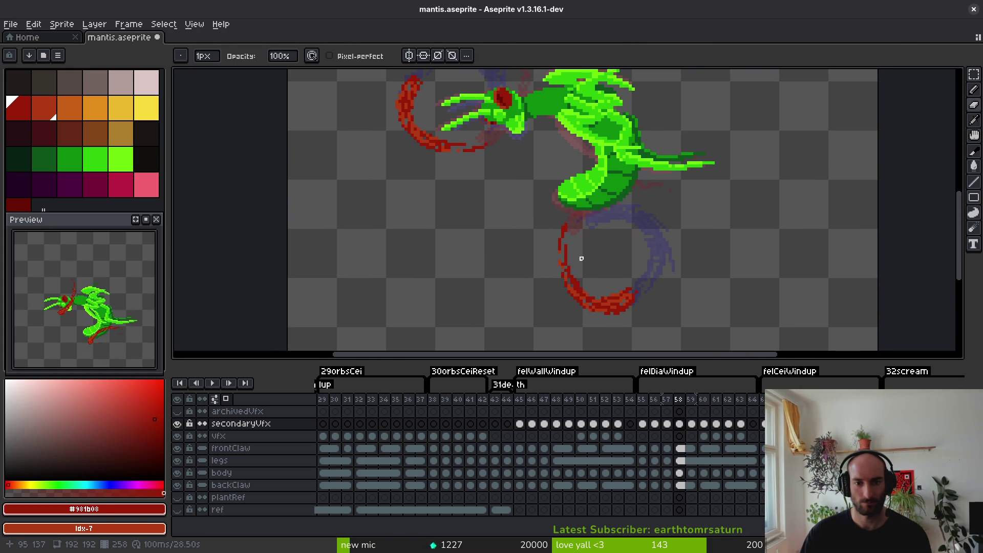
{"action": "key", "text": "m"}
{"action": "scroll", "coordinate": [535, 220], "scroll_direction": "up", "scroll_amount": 3}
{"action": "left_click_drag", "start_coordinate": [546, 214], "coordinate": [599, 287]}
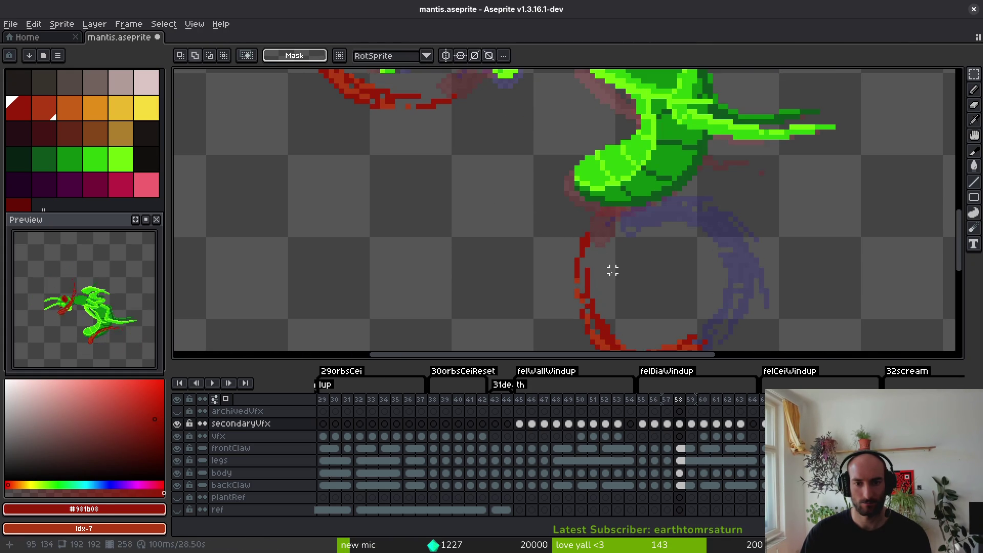
{"action": "scroll", "coordinate": [613, 270], "scroll_direction": "down", "scroll_amount": 4}
{"action": "key", "text": "period"}
Try an orange row along the arc, undo it, and repaint two arc pixels dark red.
{"action": "scroll", "coordinate": [619, 233], "scroll_direction": "up", "scroll_amount": 3}
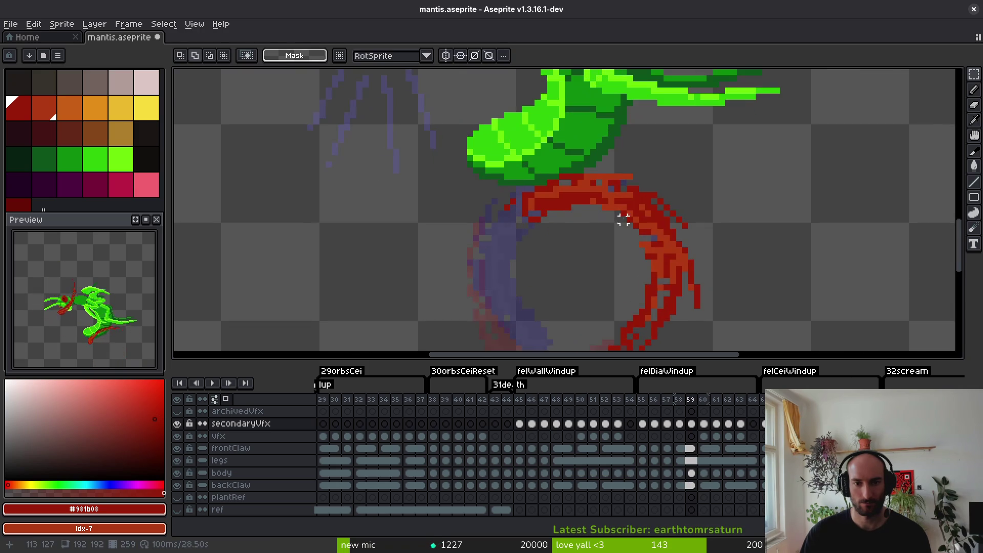
{"action": "scroll", "coordinate": [483, 211], "scroll_direction": "up", "scroll_amount": 2}
{"action": "key", "text": "b"}
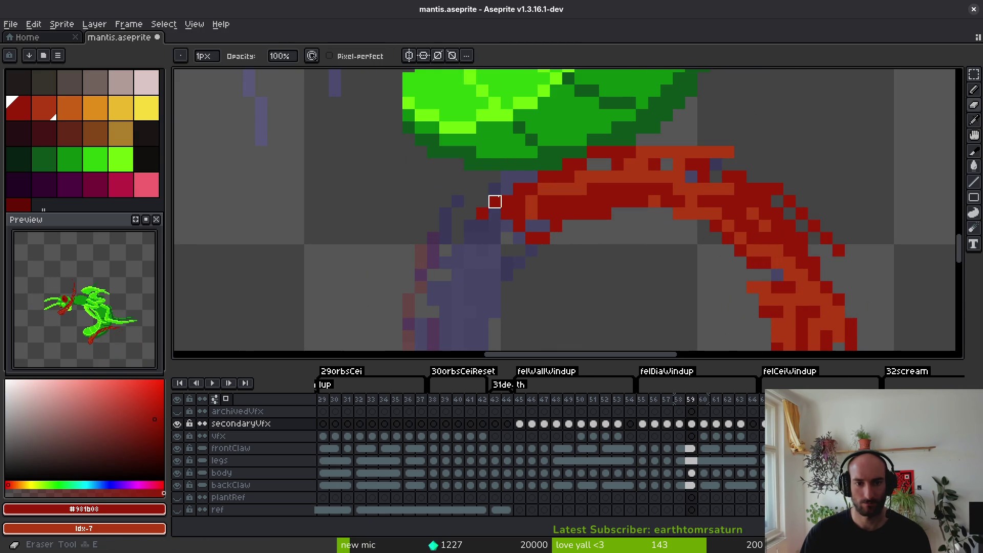
{"action": "scroll", "coordinate": [584, 212], "scroll_direction": "right", "scroll_amount": 3}
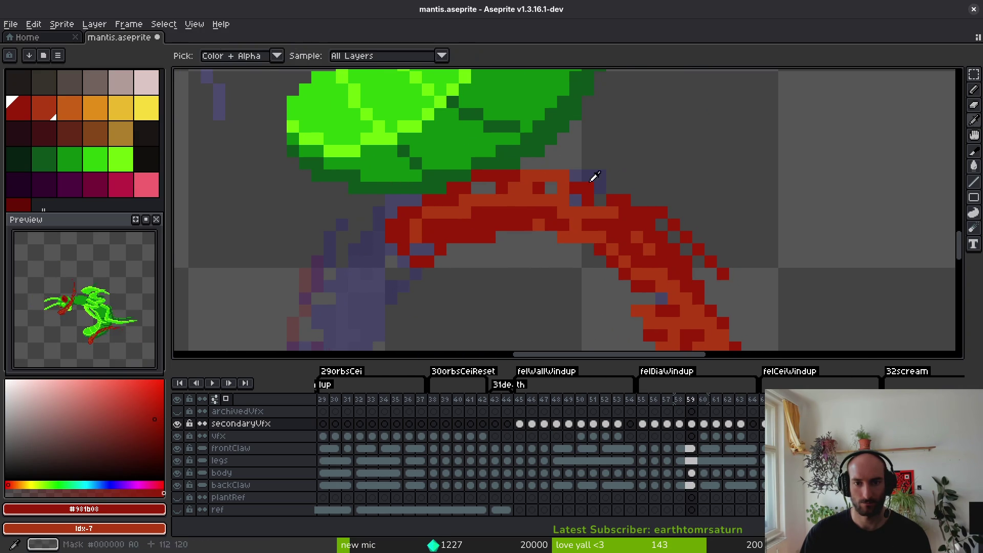
{"action": "left_click", "coordinate": [598, 177], "text": "alt"}
{"action": "left_click_drag", "start_coordinate": [611, 188], "coordinate": [642, 189]}
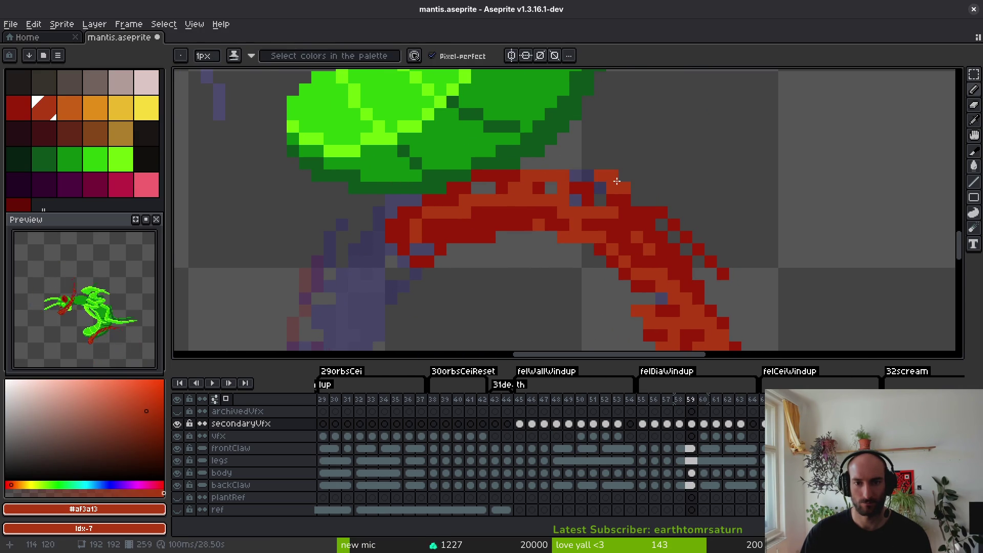
{"action": "key", "text": "ctrl+z"}
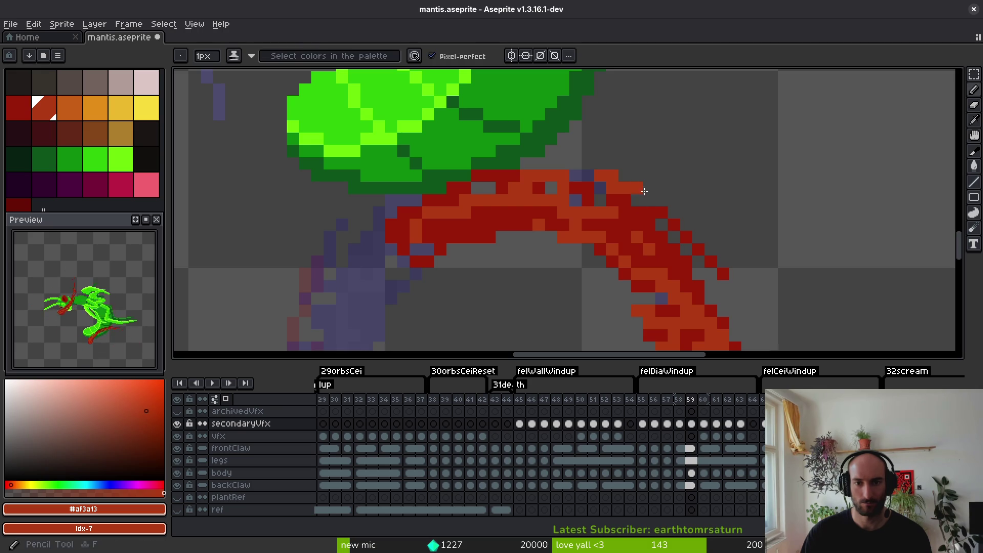
{"action": "key", "text": "e"}
{"action": "key", "text": "b"}
{"action": "left_click", "coordinate": [590, 201], "text": "alt"}
{"action": "left_click_drag", "start_coordinate": [562, 201], "coordinate": [575, 200]}
Paint dark-red pixels down the right side of the claw ring.
{"action": "scroll", "coordinate": [513, 206], "scroll_direction": "down", "scroll_amount": 1}
{"action": "scroll", "coordinate": [619, 255], "scroll_direction": "down", "scroll_amount": 5}
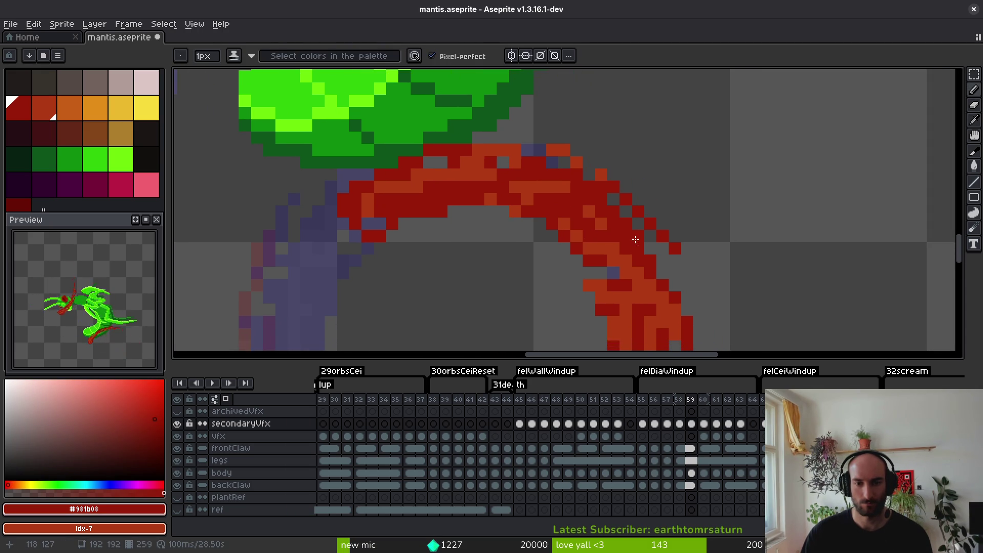
{"action": "left_click_drag", "start_coordinate": [508, 145], "coordinate": [518, 188]}
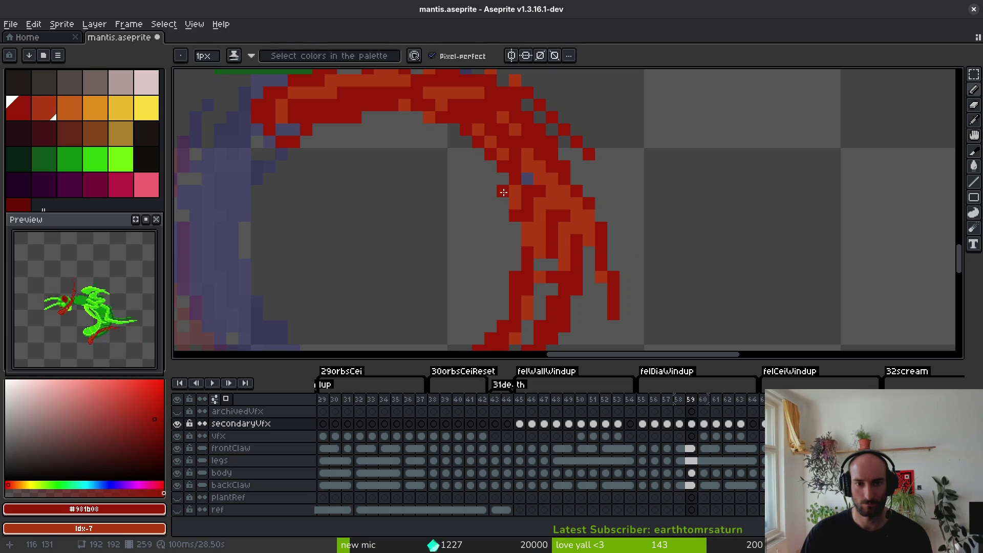
{"action": "left_click", "coordinate": [588, 226], "text": "alt"}
{"action": "scroll", "coordinate": [593, 191], "scroll_direction": "down", "scroll_amount": 1}
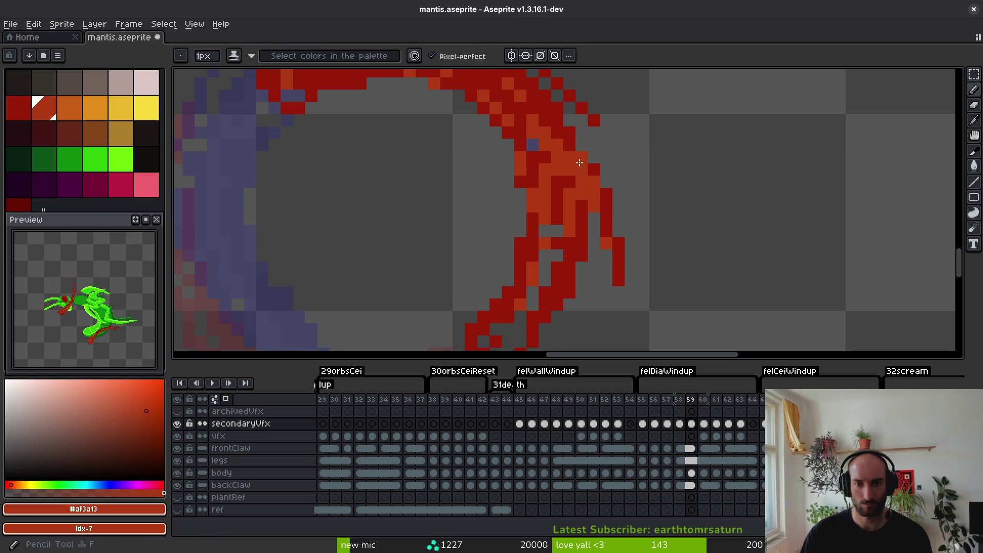
{"action": "scroll", "coordinate": [598, 219], "scroll_direction": "down", "scroll_amount": 2}
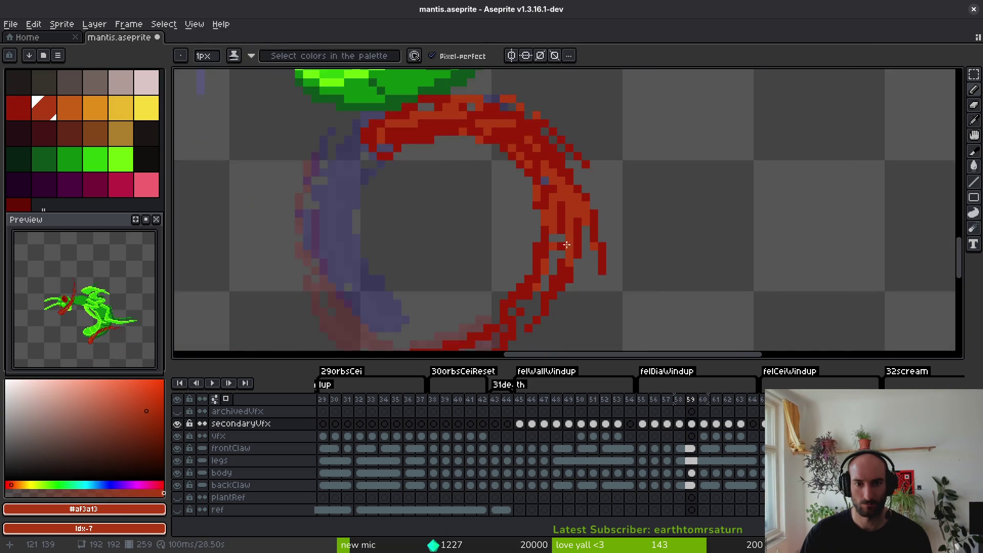
{"action": "scroll", "coordinate": [594, 220], "scroll_direction": "up", "scroll_amount": 3}
{"action": "left_click", "coordinate": [558, 164], "text": "alt"}
{"action": "left_click_drag", "start_coordinate": [576, 203], "coordinate": [592, 140]}
{"action": "scroll", "coordinate": [594, 304], "scroll_direction": "down", "scroll_amount": 3}
{"action": "scroll", "coordinate": [595, 301], "scroll_direction": "up", "scroll_amount": 3}
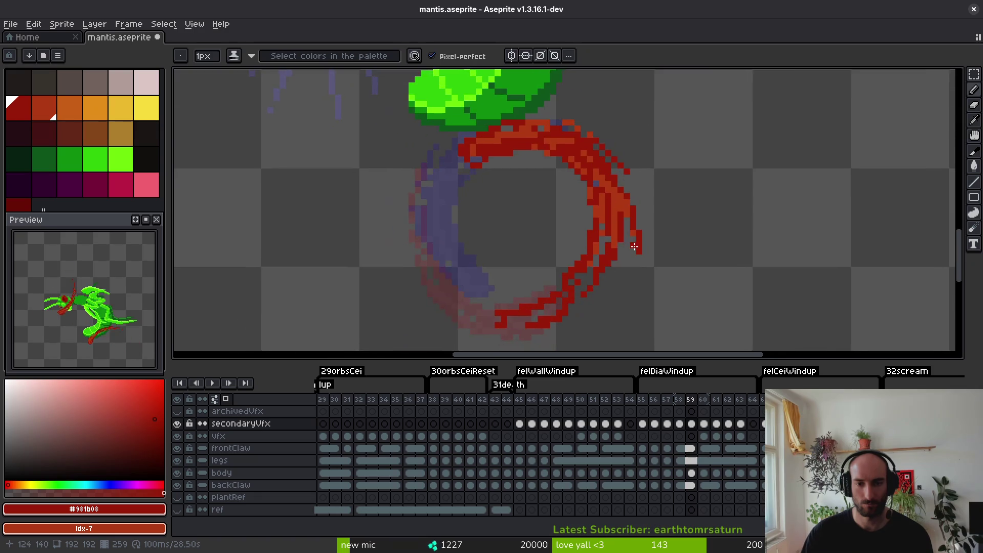
Erase the stray red pixels in the lower arc and the red block beneath it.
{"action": "key", "text": "e"}
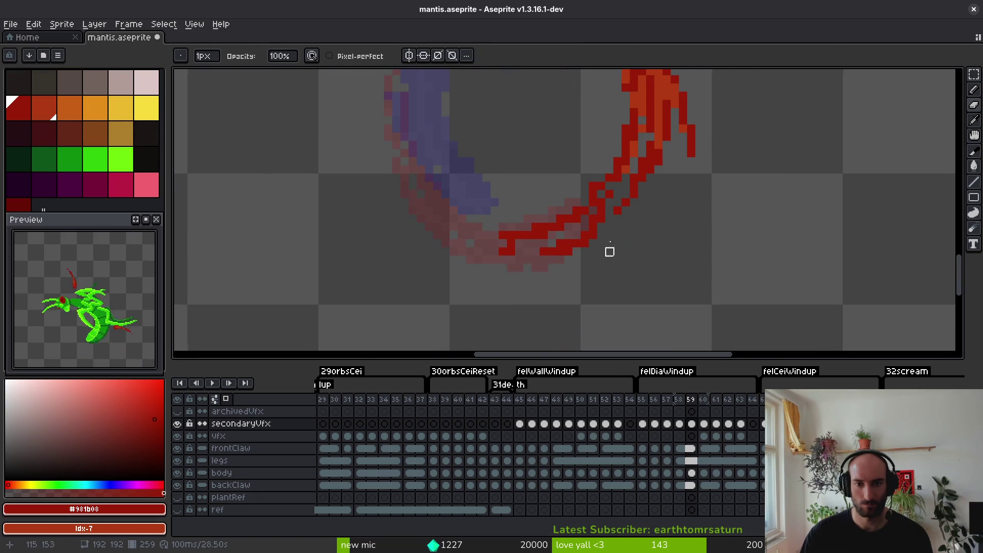
{"action": "scroll", "coordinate": [602, 251], "scroll_direction": "up", "scroll_amount": 1}
{"action": "left_click_drag", "start_coordinate": [543, 215], "coordinate": [357, 258]}
{"action": "key", "text": "ctrl+z"}
{"action": "left_click_drag", "start_coordinate": [535, 209], "coordinate": [323, 241]}
{"action": "left_click_drag", "start_coordinate": [438, 258], "coordinate": [406, 308]}
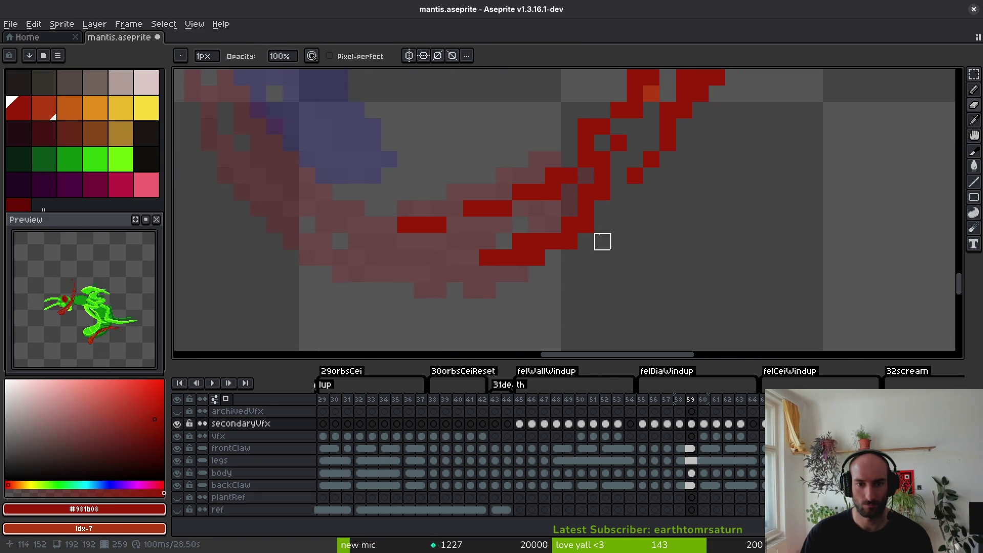
{"action": "scroll", "coordinate": [608, 319], "scroll_direction": "down", "scroll_amount": 3}
{"action": "scroll", "coordinate": [600, 267], "scroll_direction": "up", "scroll_amount": 3}
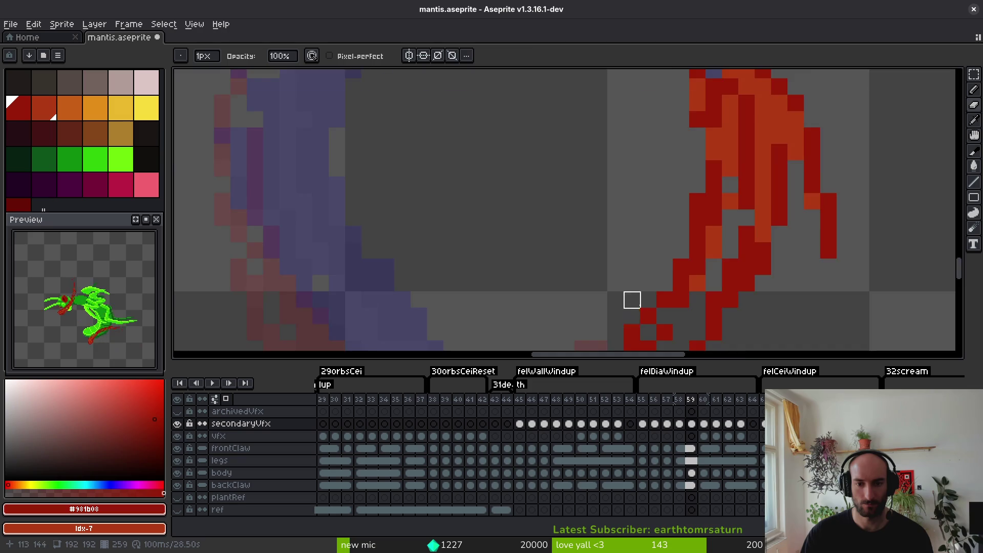
{"action": "scroll", "coordinate": [632, 316], "scroll_direction": "down", "scroll_amount": 3}
{"action": "scroll", "coordinate": [629, 262], "scroll_direction": "up", "scroll_amount": 2}
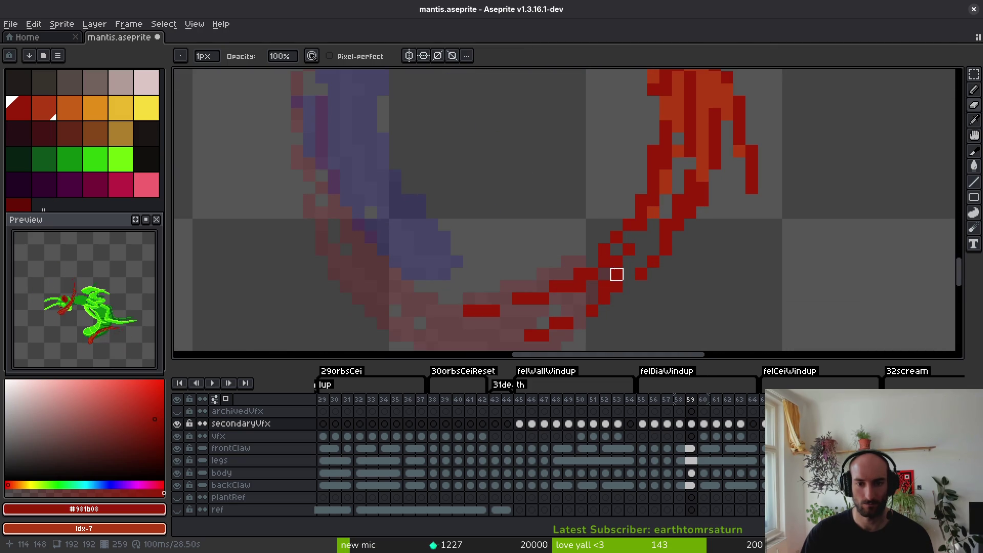
{"action": "scroll", "coordinate": [654, 262], "scroll_direction": "down", "scroll_amount": 3}
{"action": "scroll", "coordinate": [634, 283], "scroll_direction": "up", "scroll_amount": 3}
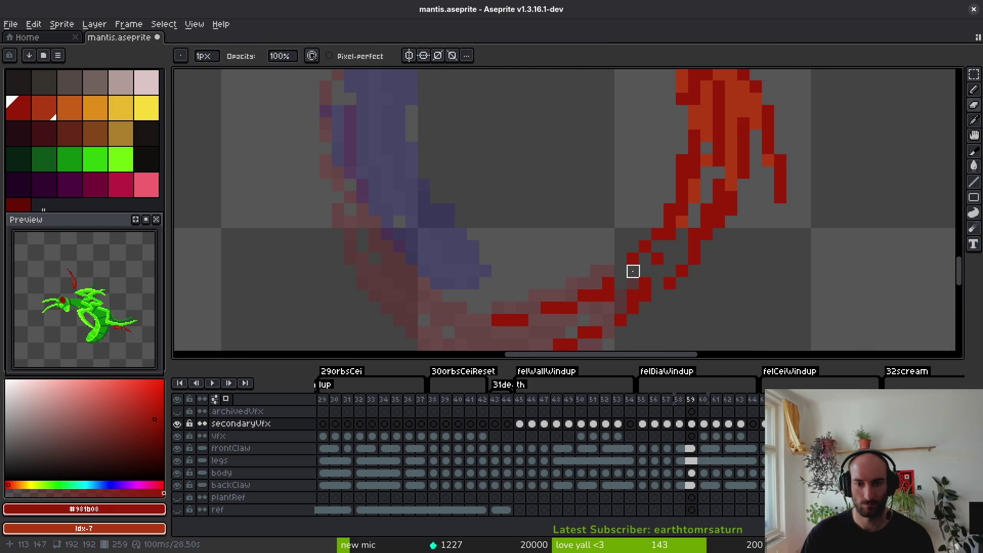
{"action": "scroll", "coordinate": [677, 276], "scroll_direction": "down", "scroll_amount": 2}
{"action": "scroll", "coordinate": [677, 275], "scroll_direction": "up", "scroll_amount": 2}
Save the sprite as mantis.aseprite.
{"action": "key", "text": "b"}
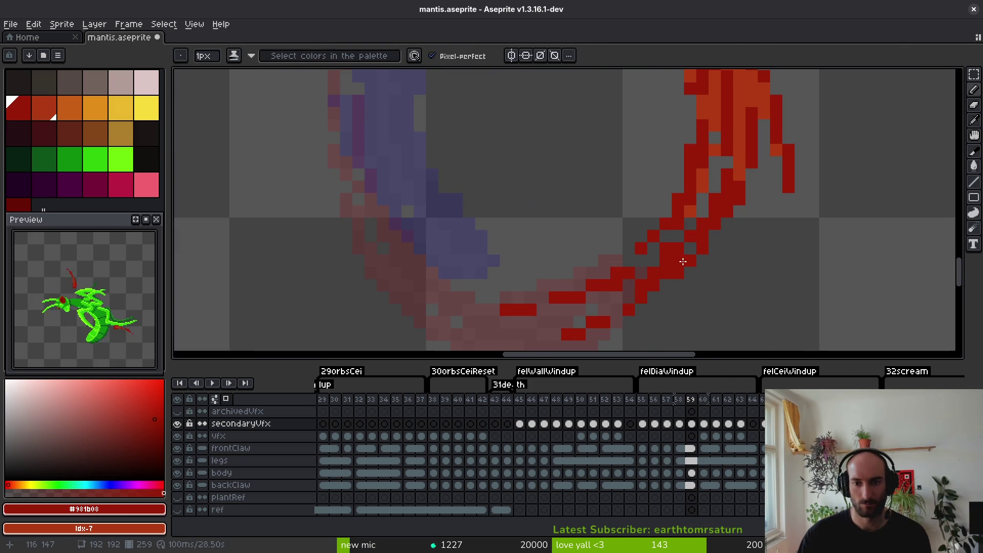
{"action": "key", "text": "e"}
{"action": "scroll", "coordinate": [666, 251], "scroll_direction": "down", "scroll_amount": 3}
{"action": "key", "text": "ctrl+s"}
{"action": "scroll", "coordinate": [735, 297], "scroll_direction": "down", "scroll_amount": 5}
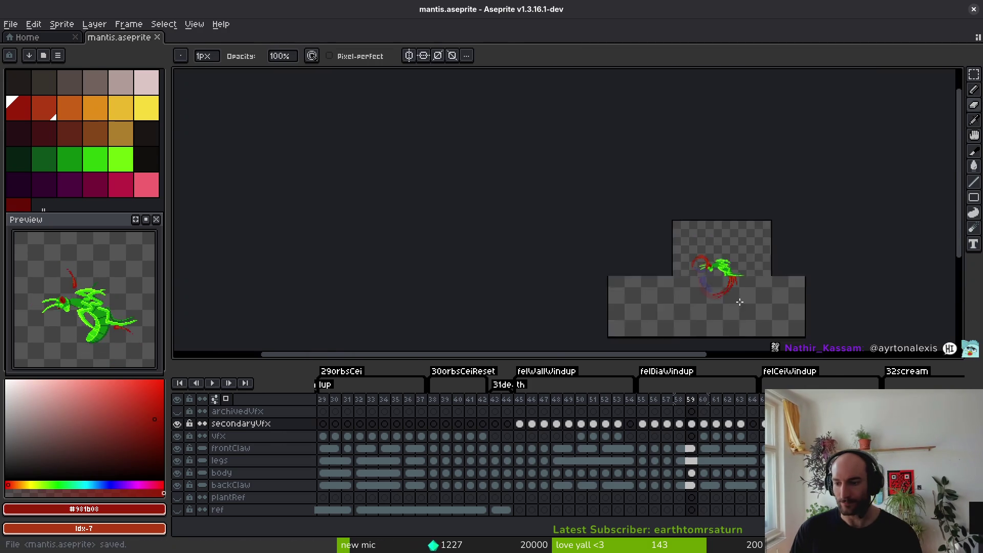
Reshape the left edge of frame 59's blood ring, switching between Pencil, Eraser and Eyedropper.
{"action": "scroll", "coordinate": [645, 236], "scroll_direction": "up", "scroll_amount": 3}
{"action": "scroll", "coordinate": [662, 261], "scroll_direction": "up", "scroll_amount": 5}
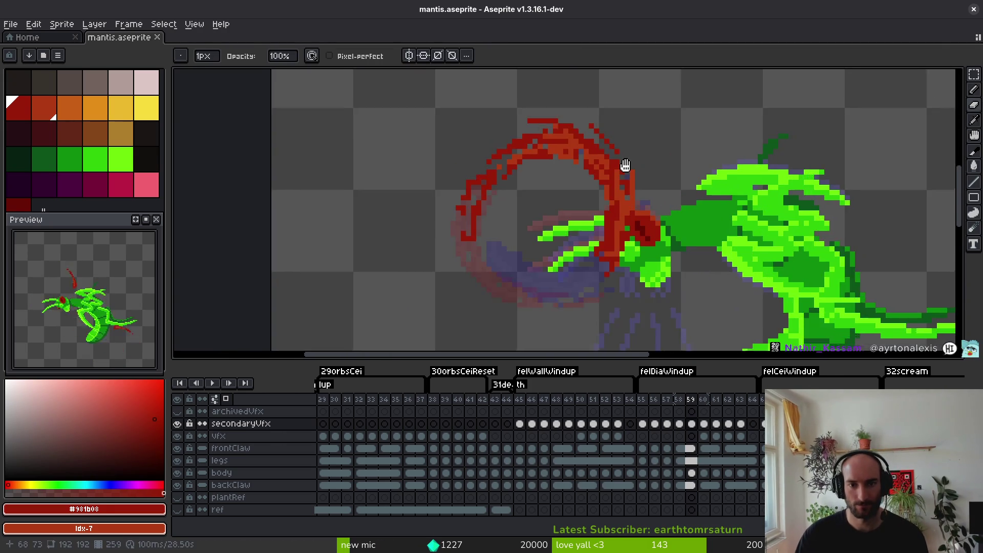
{"action": "scroll", "coordinate": [531, 186], "scroll_direction": "up", "scroll_amount": 3}
{"action": "mouse_move", "coordinate": [493, 162]}
{"action": "left_mouse_down"}
{"action": "mouse_move", "coordinate": [482, 185]}
{"action": "mouse_move", "coordinate": [540, 157]}
{"action": "left_mouse_up"}
{"action": "key", "text": "b"}
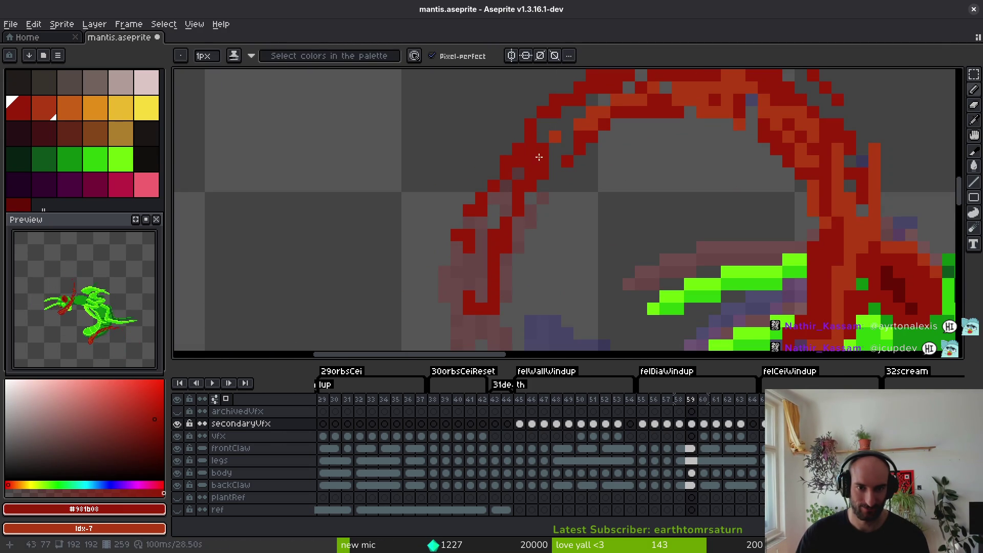
{"action": "key", "text": "e"}
{"action": "key", "text": "i"}
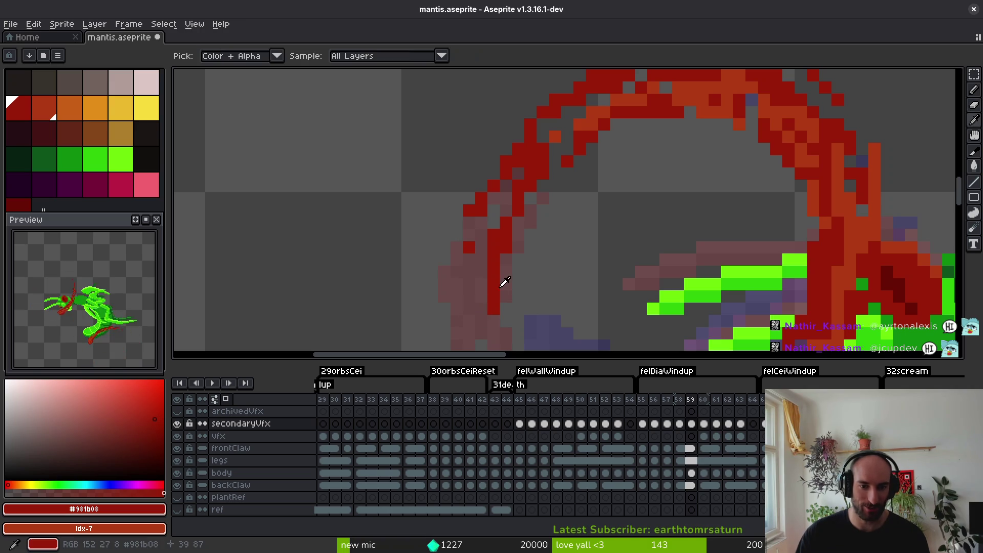
{"action": "key", "text": "alt+f"}
{"action": "key", "text": "Escape"}
{"action": "key", "text": "b"}
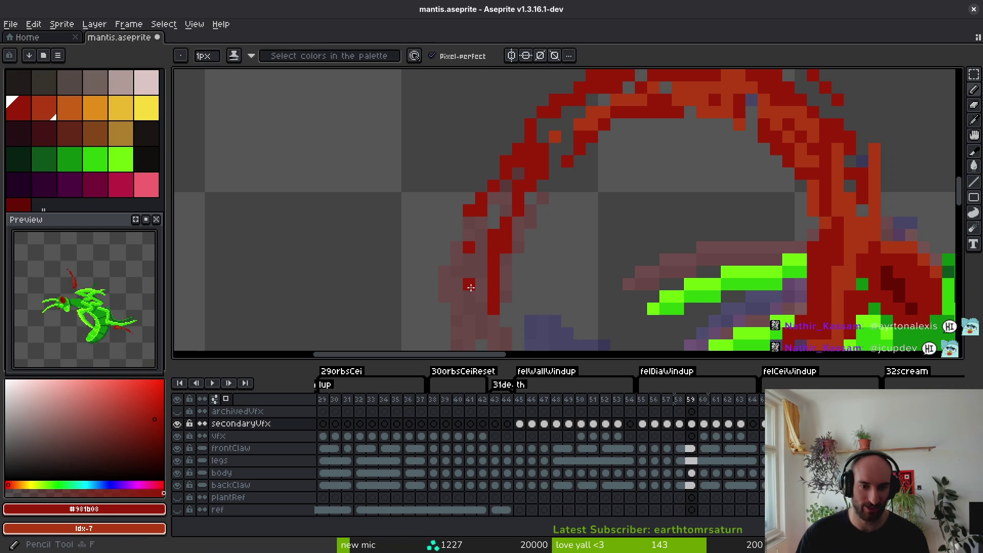
Fill in red pixels along the arc's upper right and sample the ring's orange shade.
{"action": "scroll", "coordinate": [475, 246], "scroll_direction": "up", "scroll_amount": 1}
{"action": "scroll", "coordinate": [471, 236], "scroll_direction": "up", "scroll_amount": 3}
{"action": "scroll", "coordinate": [471, 235], "scroll_direction": "right", "scroll_amount": 2}
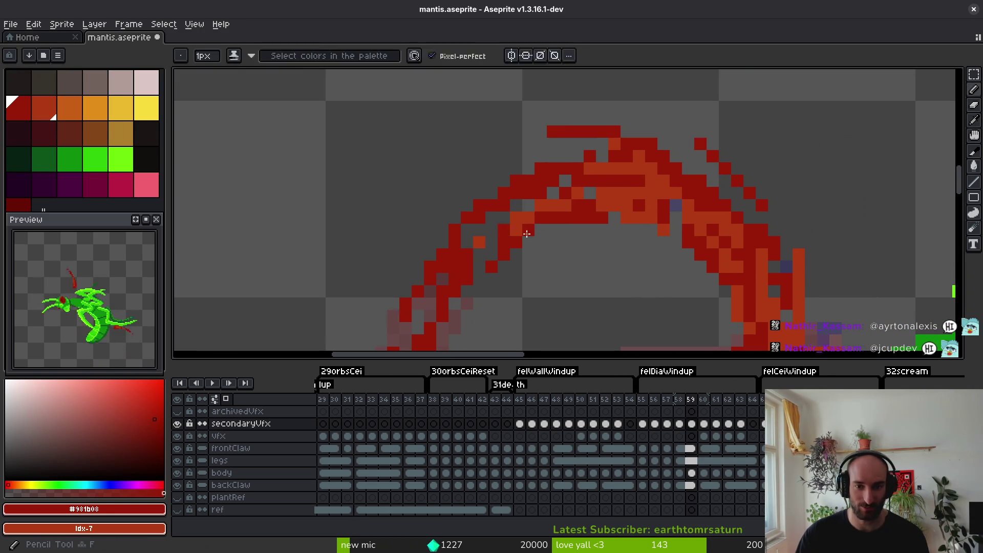
{"action": "key", "text": "e"}
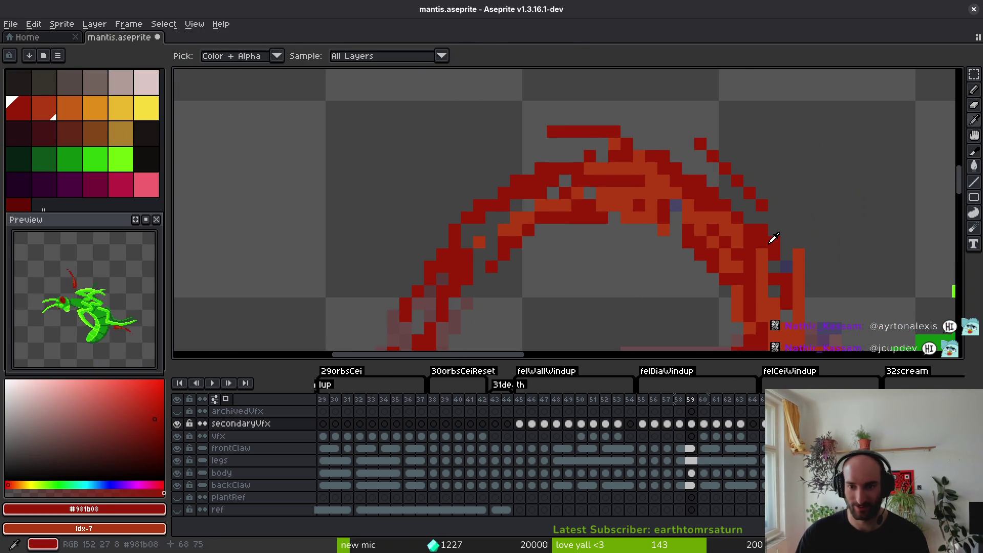
{"action": "key", "text": "b"}
{"action": "left_click_drag", "start_coordinate": [689, 182], "coordinate": [747, 198]}
{"action": "key", "text": "e"}
{"action": "key", "text": "i"}
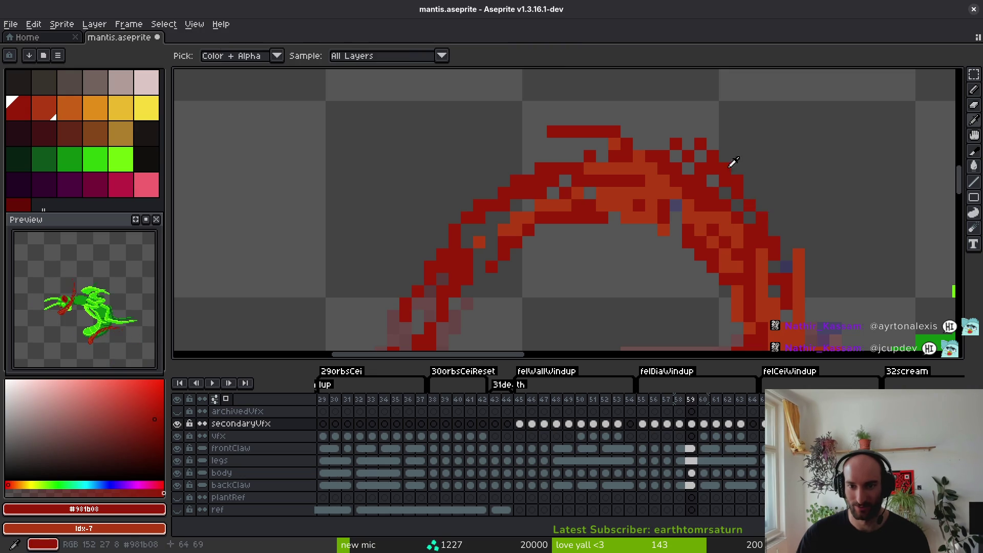
{"action": "scroll", "coordinate": [725, 158], "scroll_direction": "down", "scroll_amount": 2}
{"action": "scroll", "coordinate": [736, 187], "scroll_direction": "up", "scroll_amount": 1}
{"action": "left_click", "coordinate": [712, 180]}
{"action": "key", "text": "b"}
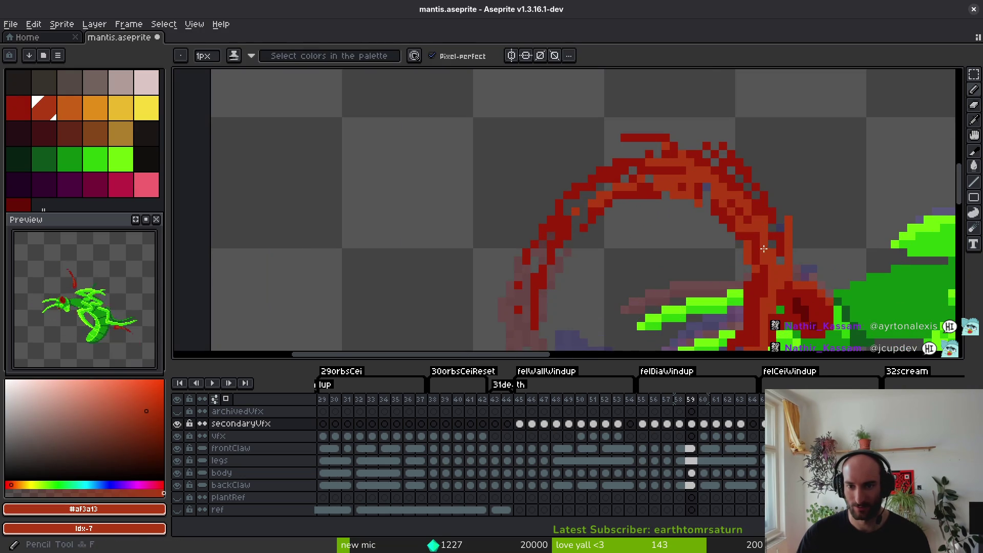
Hide the body layer and save the sprite.
{"action": "scroll", "coordinate": [792, 283], "scroll_direction": "down", "scroll_amount": 1}
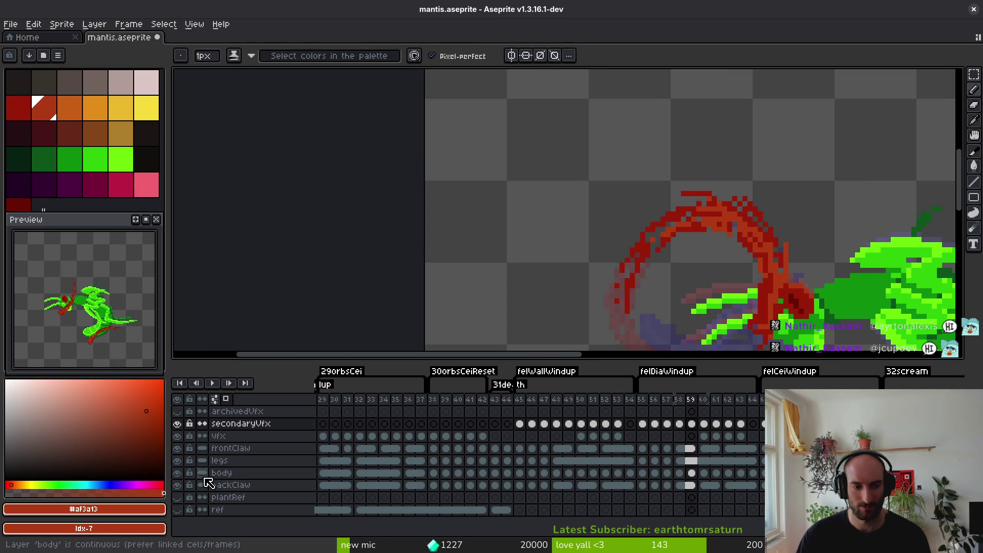
{"action": "left_click", "coordinate": [177, 473]}
{"action": "key", "text": "ctrl+s"}
Paint dark red pixels along the ring's top and recolour a few of them orange.
{"action": "scroll", "coordinate": [611, 196], "scroll_direction": "up", "scroll_amount": 4}
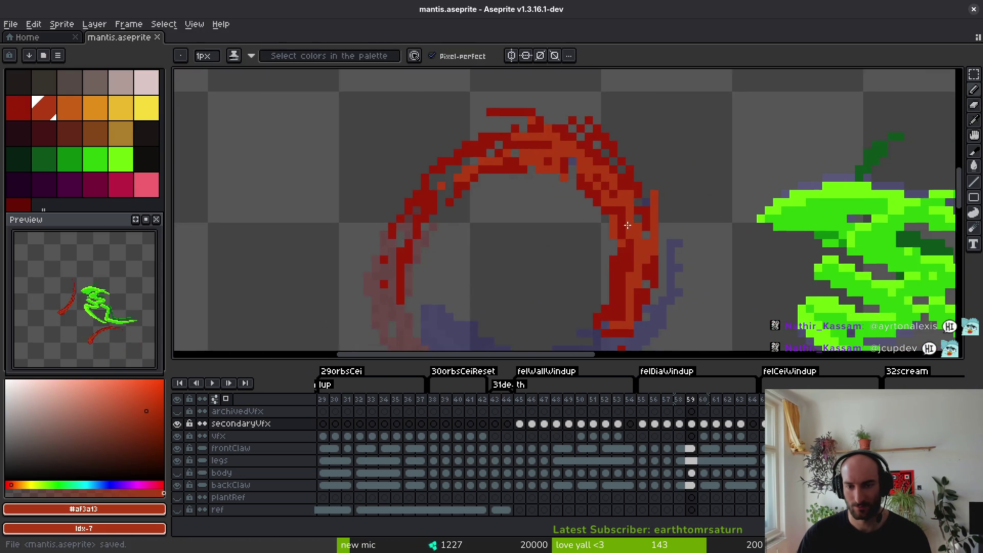
{"action": "left_click", "coordinate": [605, 198], "text": "alt"}
{"action": "left_click_drag", "start_coordinate": [606, 198], "coordinate": [629, 266]}
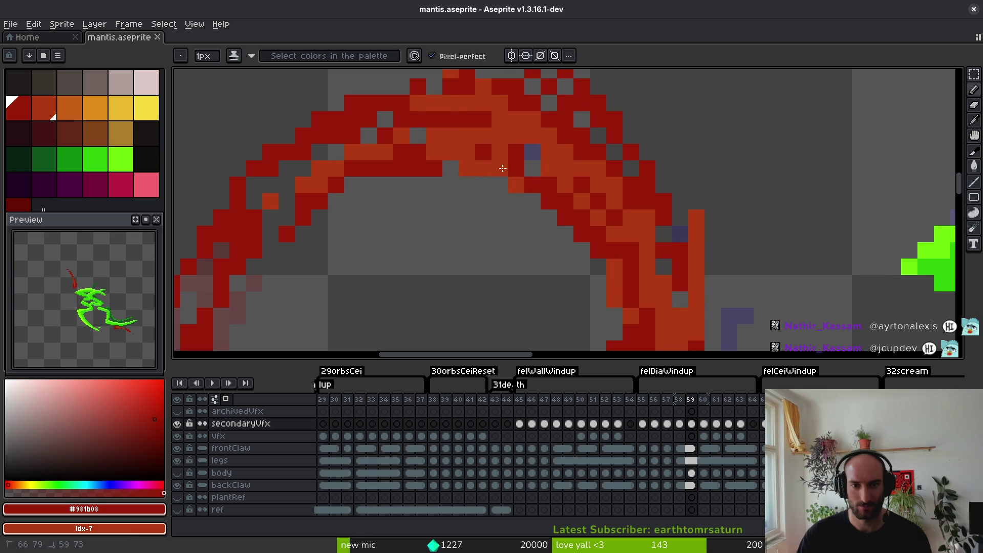
{"action": "left_click", "coordinate": [467, 152]}
{"action": "left_click", "coordinate": [500, 151]}
{"action": "left_click", "coordinate": [533, 168]}
{"action": "left_click", "coordinate": [609, 215], "text": "alt"}
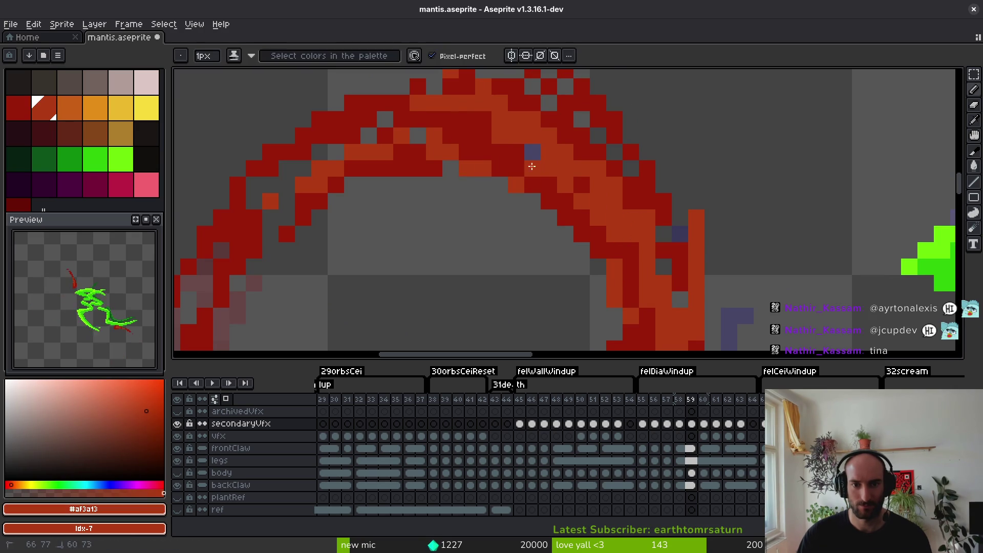
{"action": "left_click_drag", "start_coordinate": [538, 170], "coordinate": [467, 153]}
Draw an orange stroke down the ring's right side.
{"action": "scroll", "coordinate": [635, 248], "scroll_direction": "down", "scroll_amount": 3}
{"action": "scroll", "coordinate": [636, 248], "scroll_direction": "up", "scroll_amount": 2}
{"action": "left_click_drag", "start_coordinate": [629, 145], "coordinate": [642, 212]}
{"action": "scroll", "coordinate": [661, 257], "scroll_direction": "down", "scroll_amount": 4}
{"action": "scroll", "coordinate": [640, 220], "scroll_direction": "up", "scroll_amount": 1}
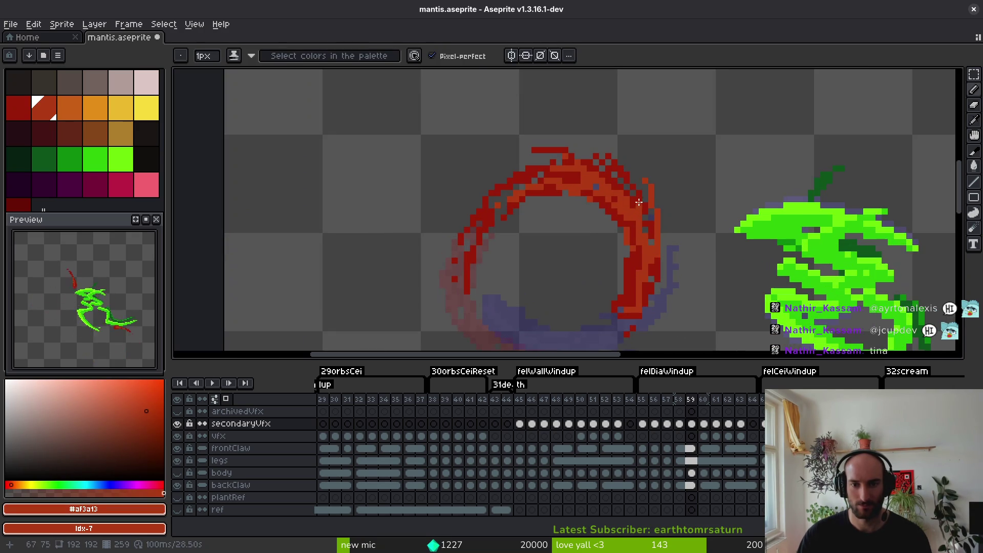
{"action": "left_click", "coordinate": [618, 189], "text": "alt"}
Sample the ring's orange, toggle between Pencil and Eraser, and save the sprite.
{"action": "scroll", "coordinate": [652, 258], "scroll_direction": "up", "scroll_amount": 2}
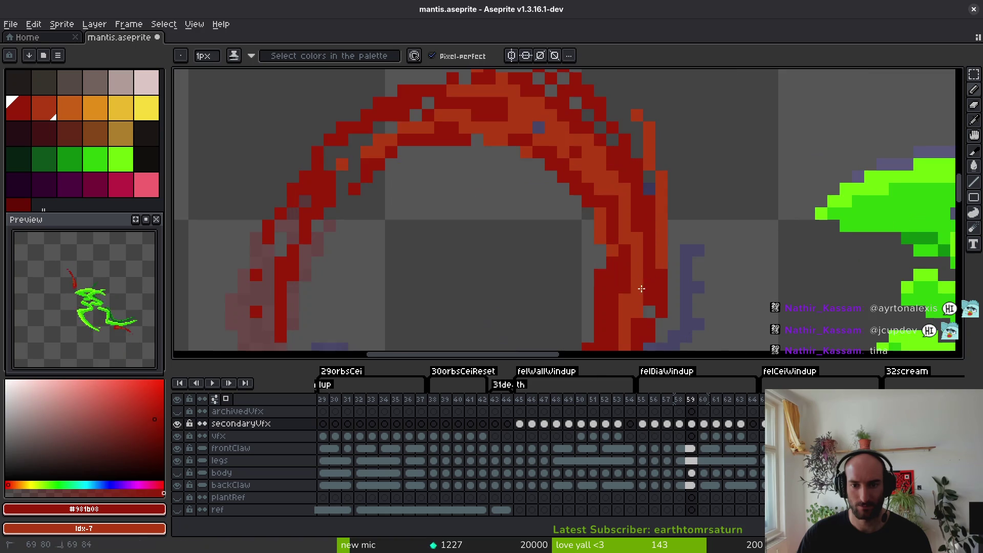
{"action": "left_click", "coordinate": [640, 279], "text": "alt"}
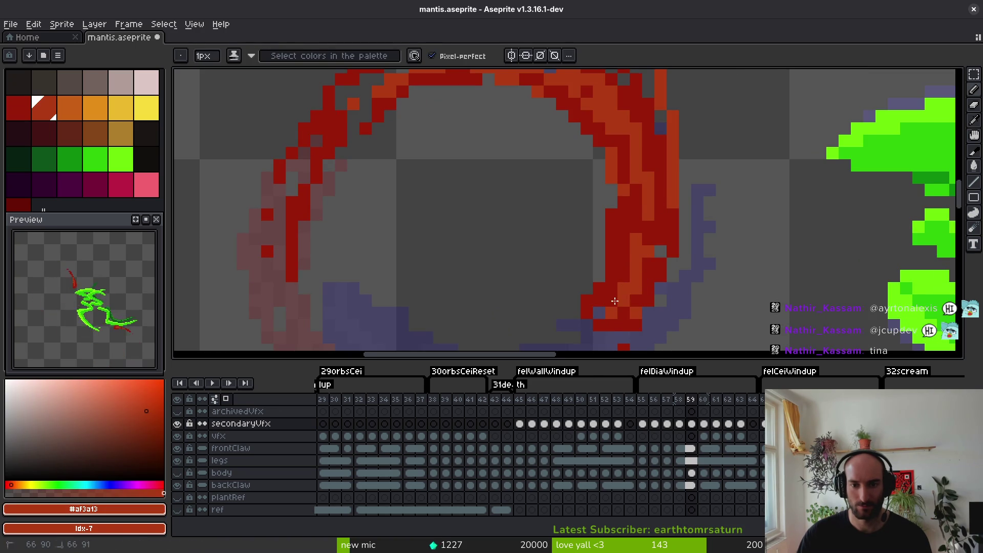
{"action": "scroll", "coordinate": [637, 277], "scroll_direction": "down", "scroll_amount": 2}
{"action": "key", "text": "e"}
{"action": "scroll", "coordinate": [623, 317], "scroll_direction": "down", "scroll_amount": 3}
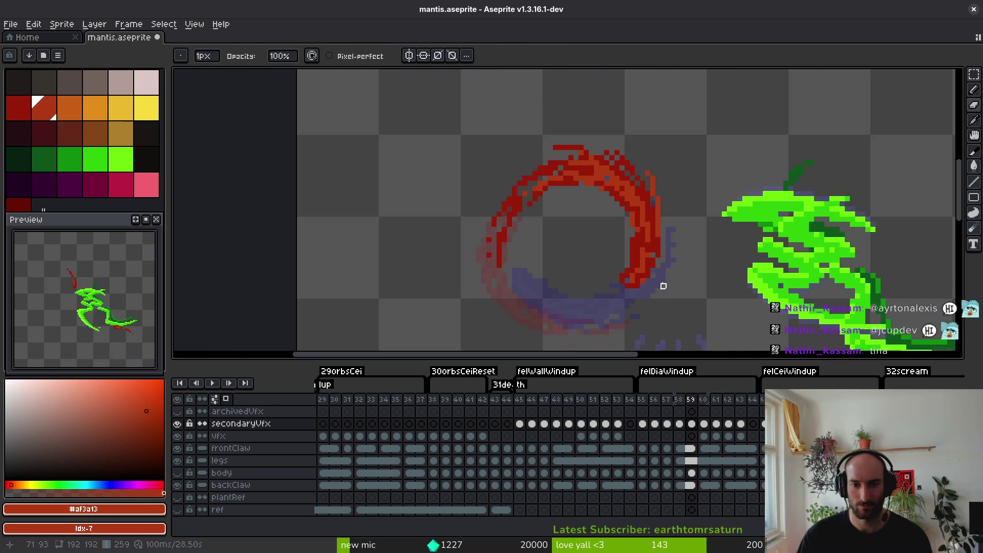
{"action": "scroll", "coordinate": [617, 252], "scroll_direction": "up", "scroll_amount": 4}
{"action": "key", "text": "b"}
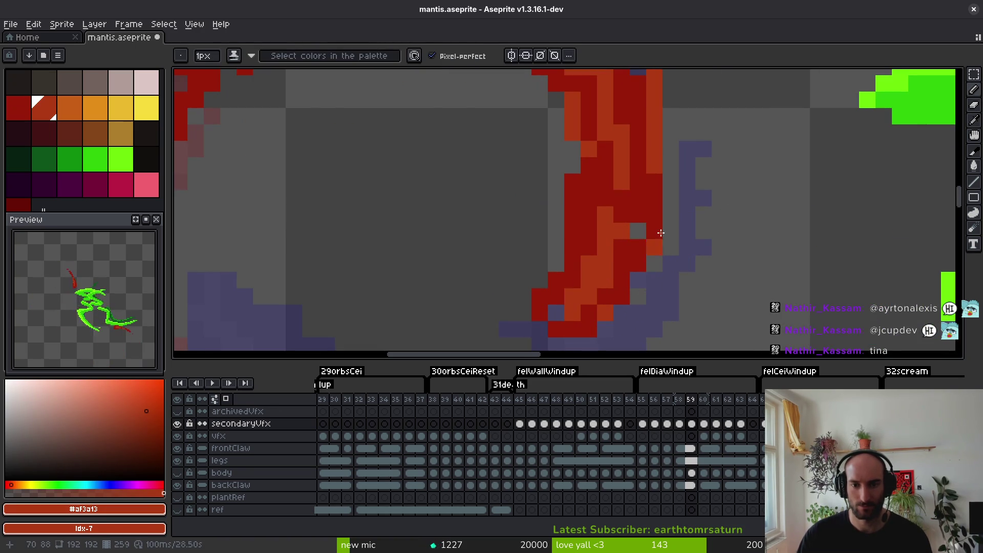
{"action": "scroll", "coordinate": [658, 244], "scroll_direction": "down", "scroll_amount": 3}
{"action": "scroll", "coordinate": [652, 277], "scroll_direction": "up", "scroll_amount": 2}
{"action": "key", "text": "e"}
{"action": "scroll", "coordinate": [645, 231], "scroll_direction": "down", "scroll_amount": 1}
{"action": "key", "text": "ctrl+s"}
Darken a few pixels on the ring's top and save.
{"action": "scroll", "coordinate": [648, 257], "scroll_direction": "up", "scroll_amount": 1}
{"action": "scroll", "coordinate": [625, 242], "scroll_direction": "up", "scroll_amount": 3}
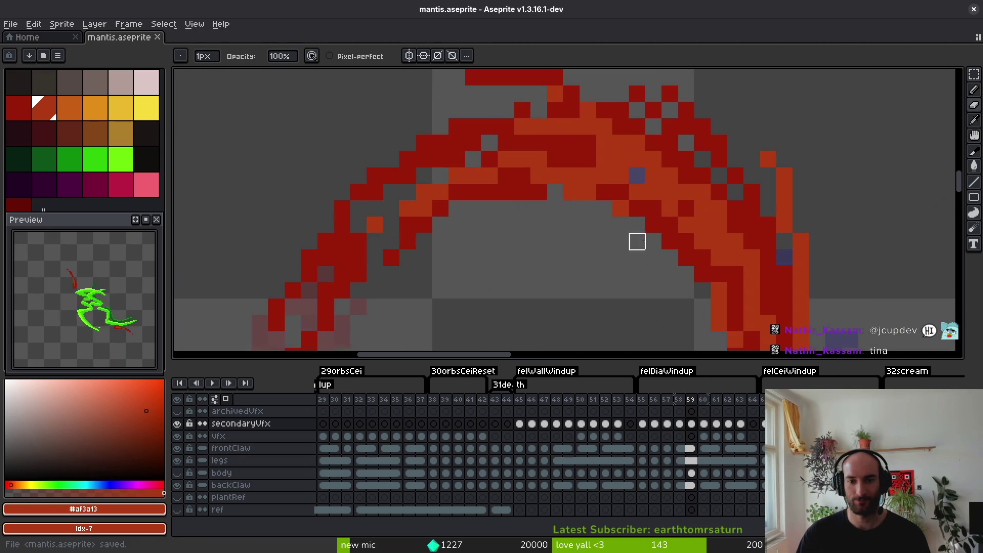
{"action": "scroll", "coordinate": [638, 241], "scroll_direction": "down", "scroll_amount": 1}
{"action": "scroll", "coordinate": [596, 259], "scroll_direction": "up", "scroll_amount": 1}
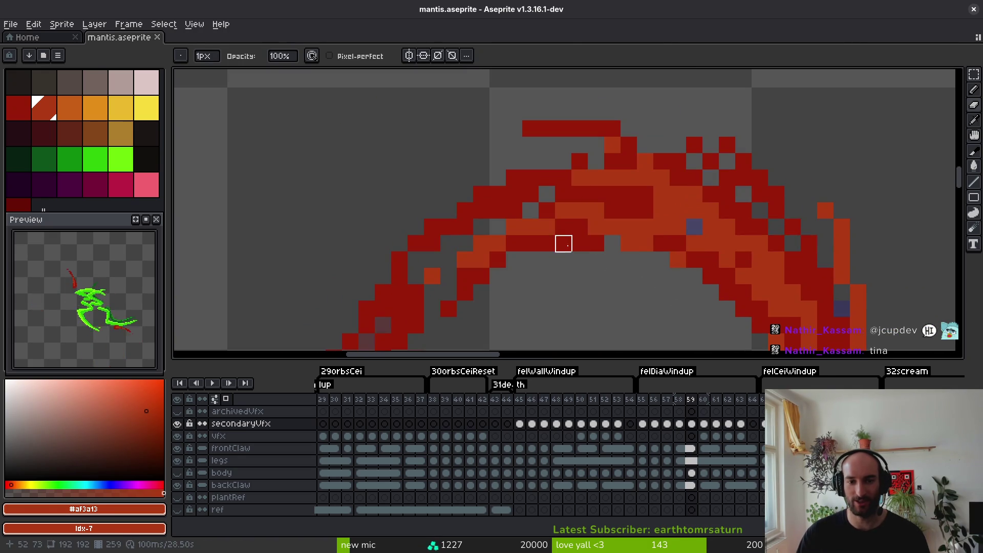
{"action": "left_click", "coordinate": [564, 244], "text": "alt"}
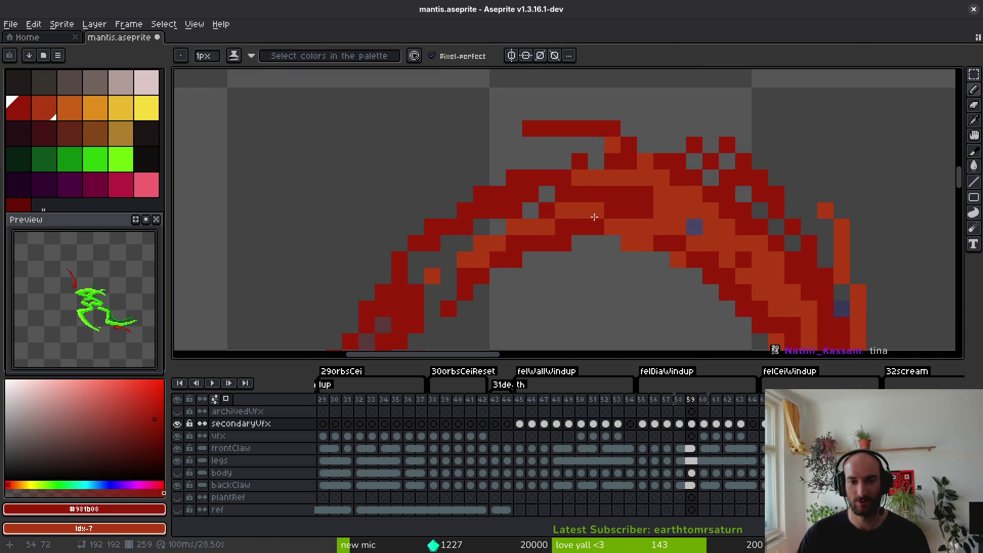
{"action": "key", "text": "ctrl+s"}
{"action": "scroll", "coordinate": [608, 204], "scroll_direction": "up", "scroll_amount": 3}
Erase stray pixels on the arc's top, shift the orange pixels one step up-left, and save.
{"action": "right_click", "coordinate": [671, 203]}
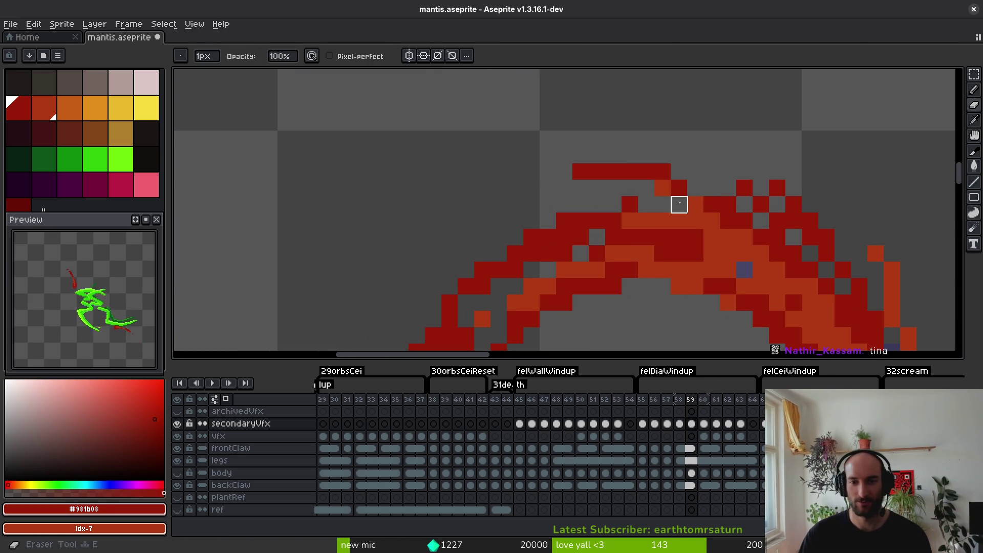
{"action": "left_click", "coordinate": [666, 187], "text": "alt"}
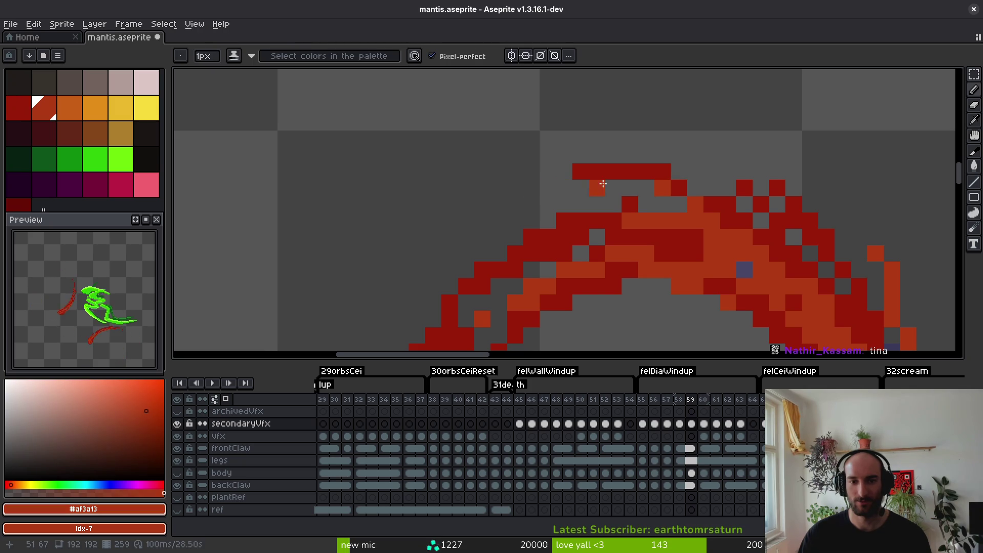
{"action": "right_click", "coordinate": [522, 221]}
{"action": "left_click_drag", "start_coordinate": [533, 204], "coordinate": [497, 204]}
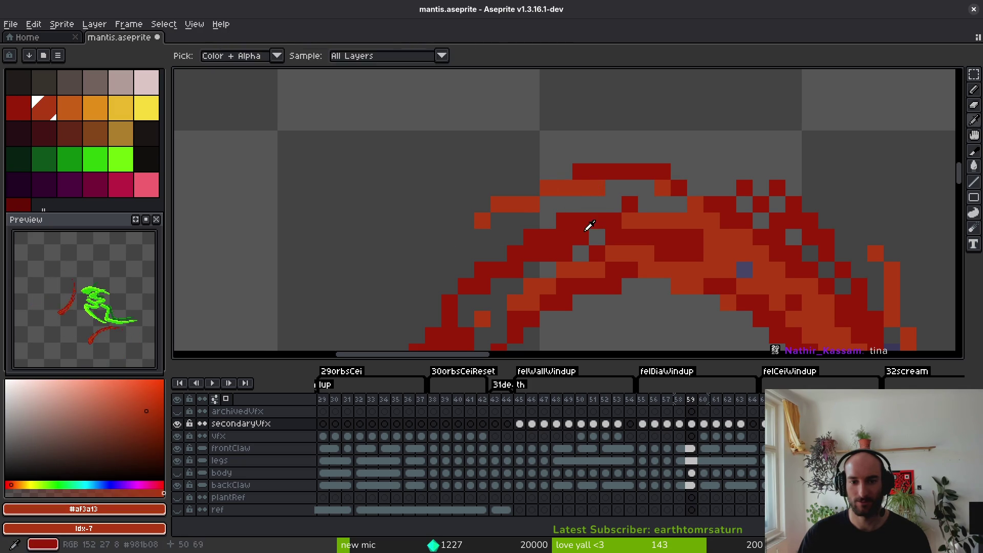
{"action": "left_click", "coordinate": [592, 215], "text": "alt"}
{"action": "left_click", "coordinate": [532, 201]}
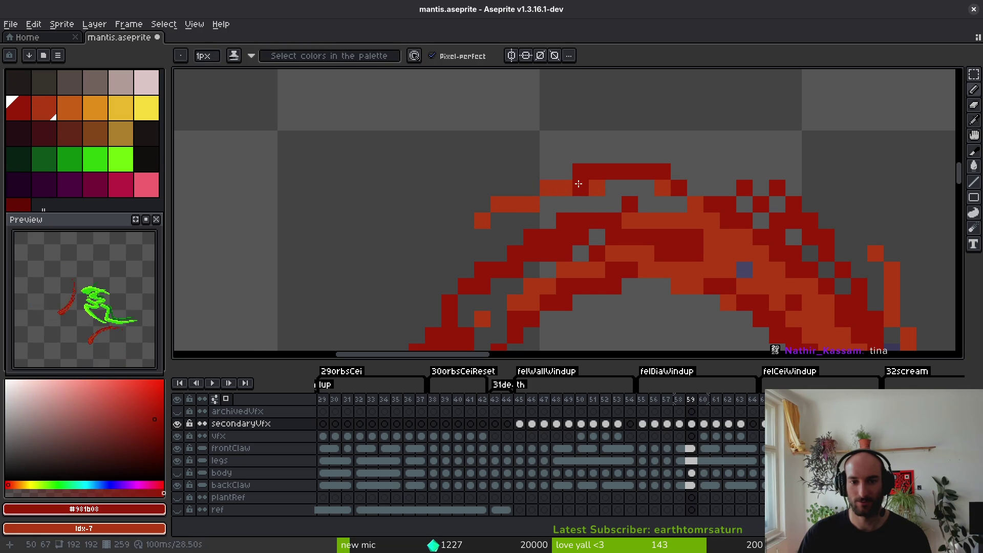
{"action": "key", "text": "ctrl+s"}
Undo a stray dark red pixel on the arc and save.
{"action": "scroll", "coordinate": [607, 221], "scroll_direction": "down", "scroll_amount": 3}
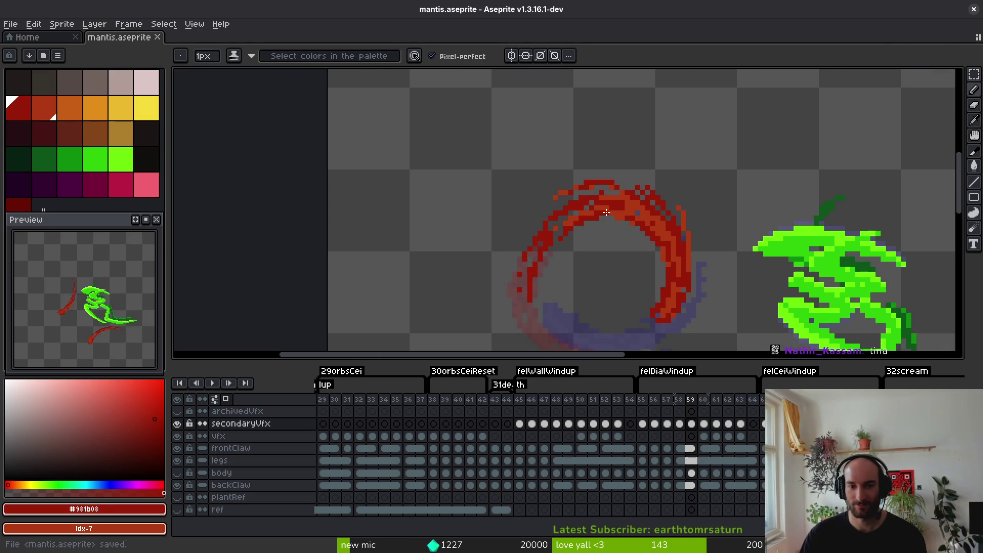
{"action": "scroll", "coordinate": [606, 212], "scroll_direction": "up", "scroll_amount": 1}
{"action": "scroll", "coordinate": [607, 212], "scroll_direction": "up", "scroll_amount": 1}
{"action": "left_click", "coordinate": [635, 147]}
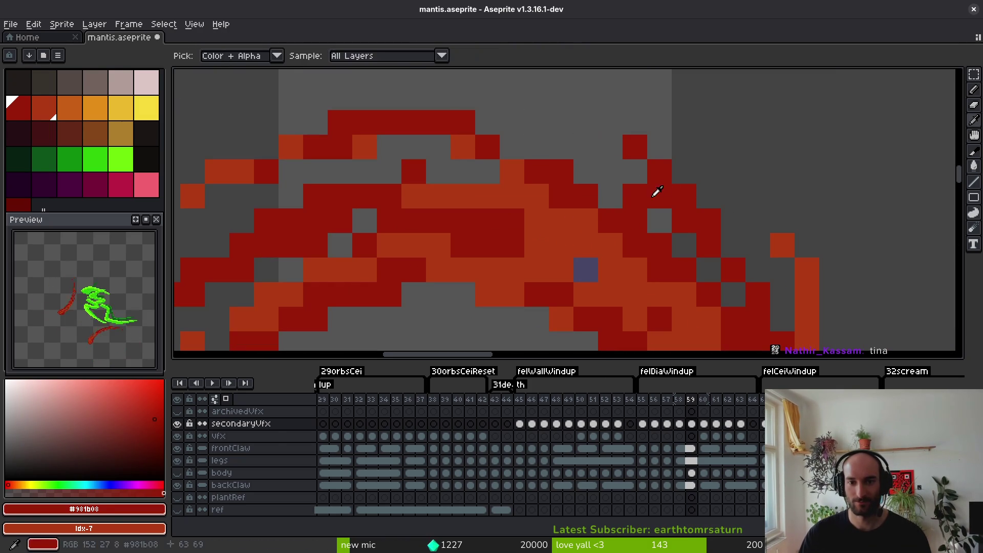
{"action": "key", "text": "ctrl+z"}
{"action": "key", "text": "b"}
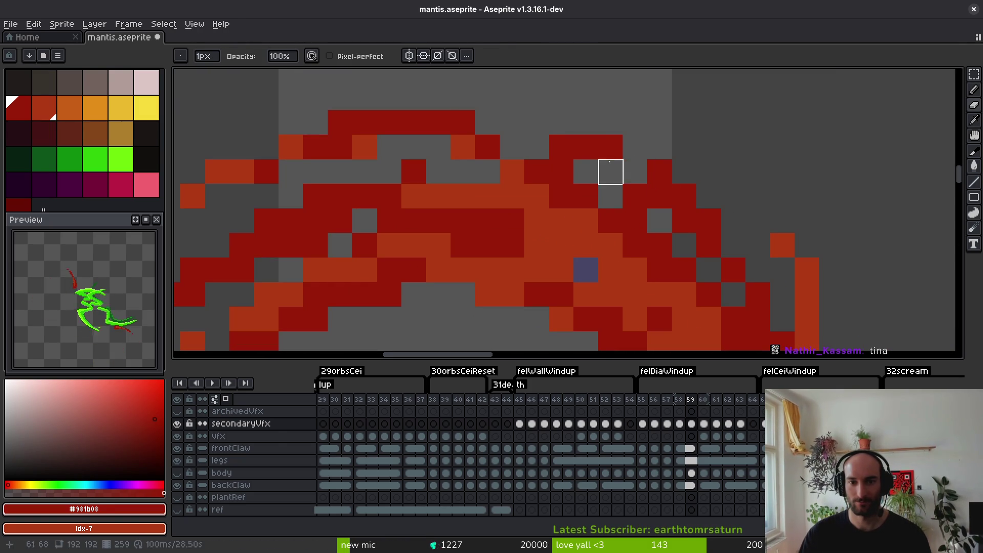
{"action": "key", "text": "ctrl+s"}
Clear a small rectangular area on the arc and save.
{"action": "scroll", "coordinate": [691, 257], "scroll_direction": "down", "scroll_amount": 3}
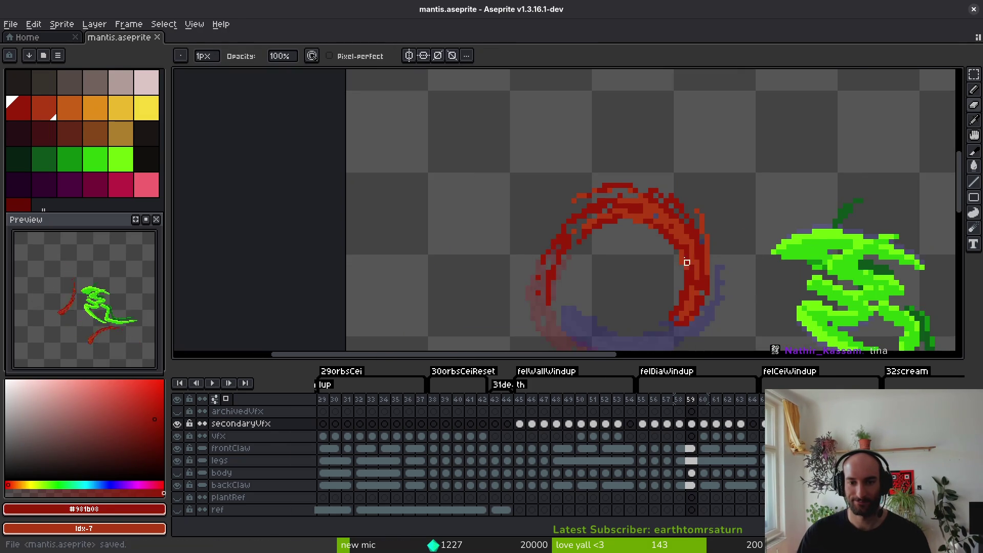
{"action": "scroll", "coordinate": [713, 281], "scroll_direction": "up", "scroll_amount": 3}
{"action": "key", "text": "m"}
{"action": "left_click_drag", "start_coordinate": [640, 149], "coordinate": [664, 194]}
{"action": "left_click", "coordinate": [686, 195]}
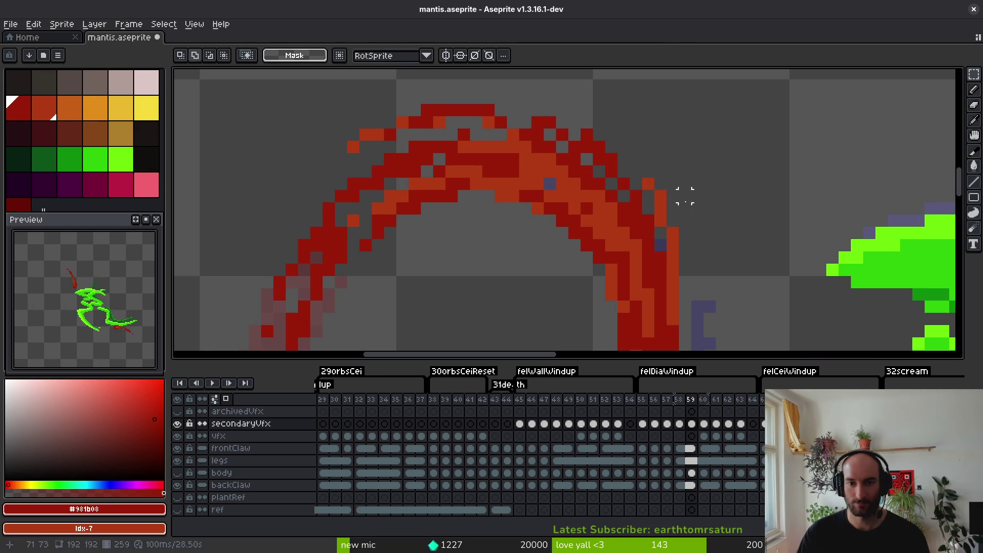
{"action": "key", "text": "ctrl+s"}
Paint a dark red stroke at the arc's end, then advance to frame 60.
{"action": "scroll", "coordinate": [692, 230], "scroll_direction": "down", "scroll_amount": 3}
{"action": "scroll", "coordinate": [716, 262], "scroll_direction": "up", "scroll_amount": 3}
{"action": "scroll", "coordinate": [716, 262], "scroll_direction": "up", "scroll_amount": 4}
{"action": "key", "text": "b"}
{"action": "left_click_drag", "start_coordinate": [631, 216], "coordinate": [681, 270]}
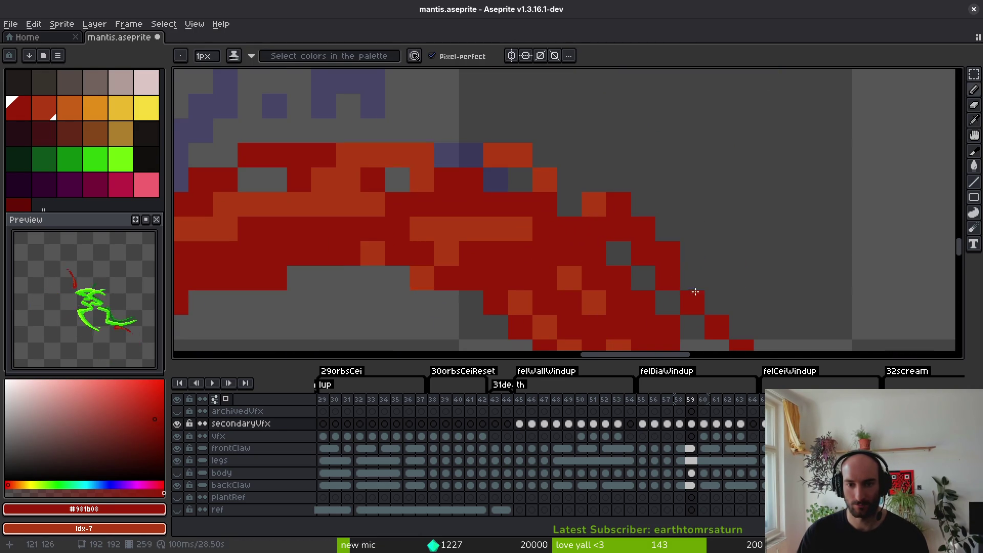
{"action": "scroll", "coordinate": [694, 293], "scroll_direction": "down", "scroll_amount": 3}
{"action": "scroll", "coordinate": [715, 269], "scroll_direction": "down", "scroll_amount": 2}
{"action": "scroll", "coordinate": [693, 261], "scroll_direction": "down", "scroll_amount": 2}
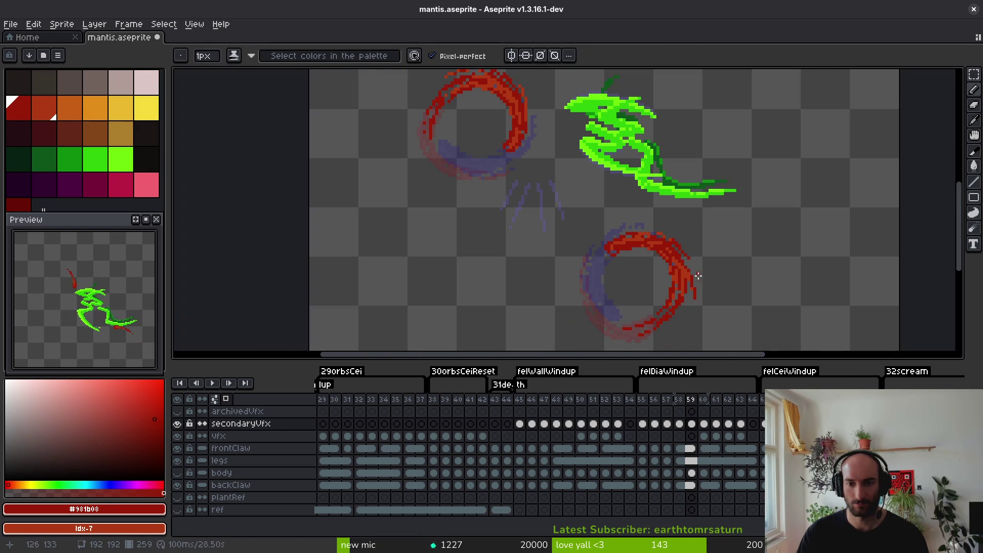
{"action": "scroll", "coordinate": [656, 232], "scroll_direction": "down", "scroll_amount": 1}
{"action": "key", "text": "Right"}
{"action": "scroll", "coordinate": [684, 224], "scroll_direction": "up", "scroll_amount": 2}
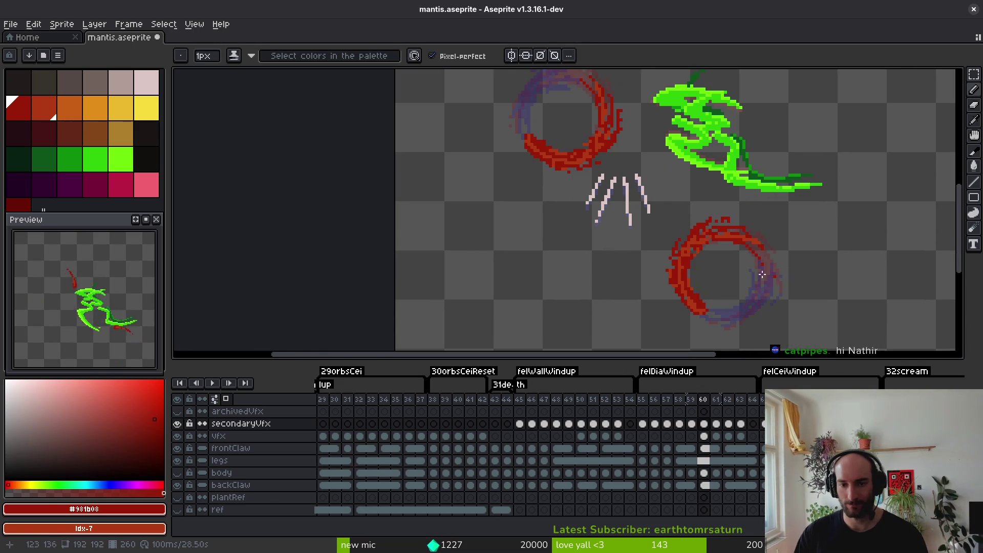
Repaint frame 60's ring left edge in orange and touch up a few dark red pixels.
{"action": "scroll", "coordinate": [788, 278], "scroll_direction": "up", "scroll_amount": 4}
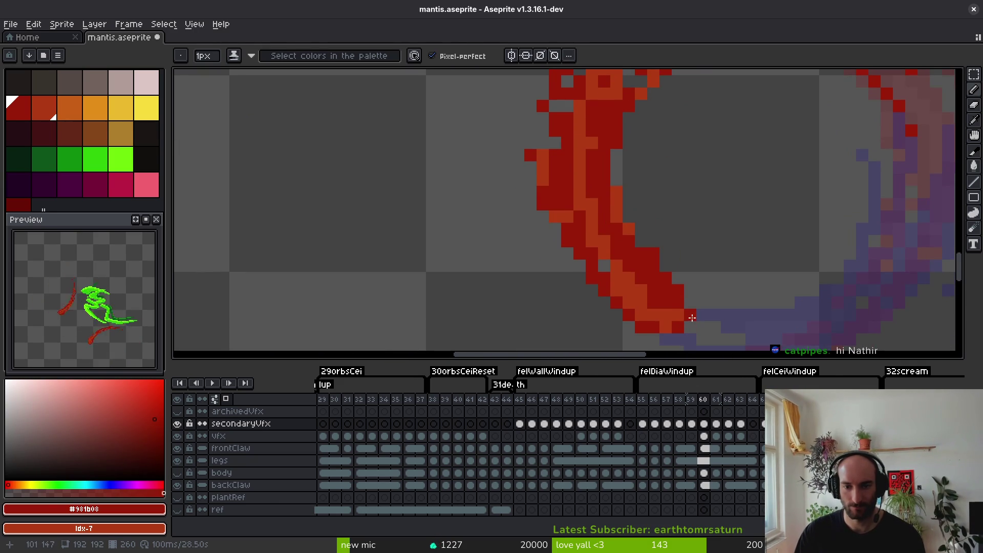
{"action": "left_click", "coordinate": [652, 305], "text": "alt"}
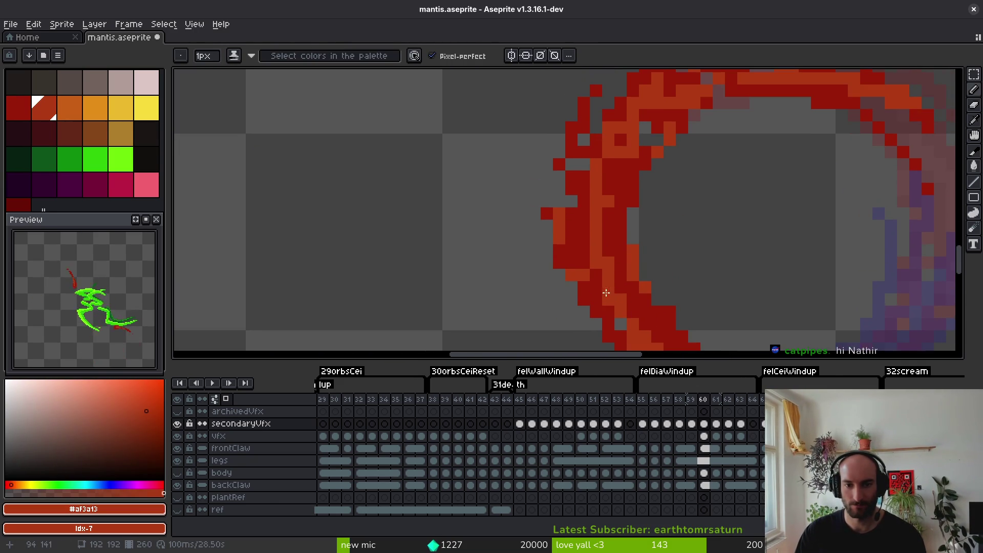
{"action": "left_click_drag", "start_coordinate": [568, 238], "coordinate": [594, 318]}
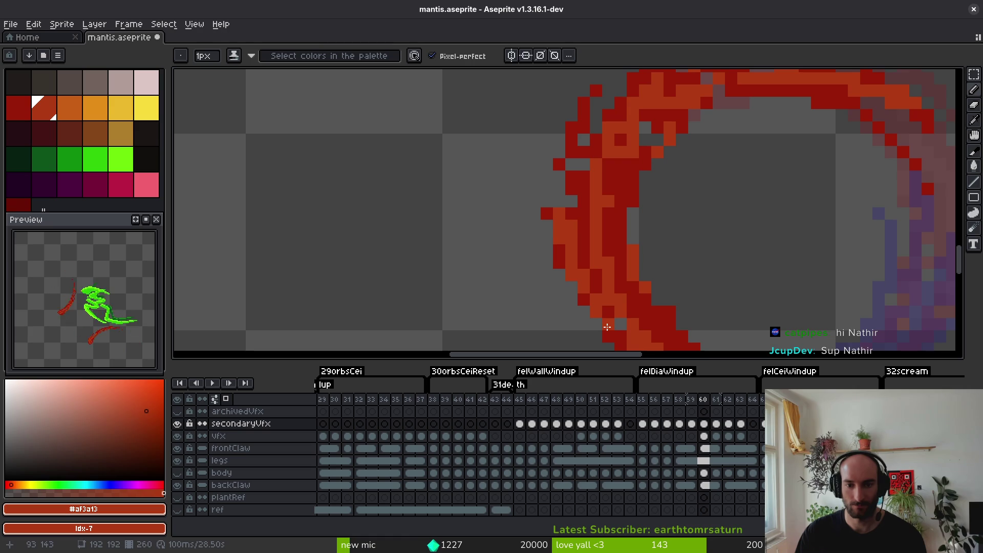
{"action": "left_click_drag", "start_coordinate": [596, 249], "coordinate": [593, 282]}
{"action": "key", "text": "e"}
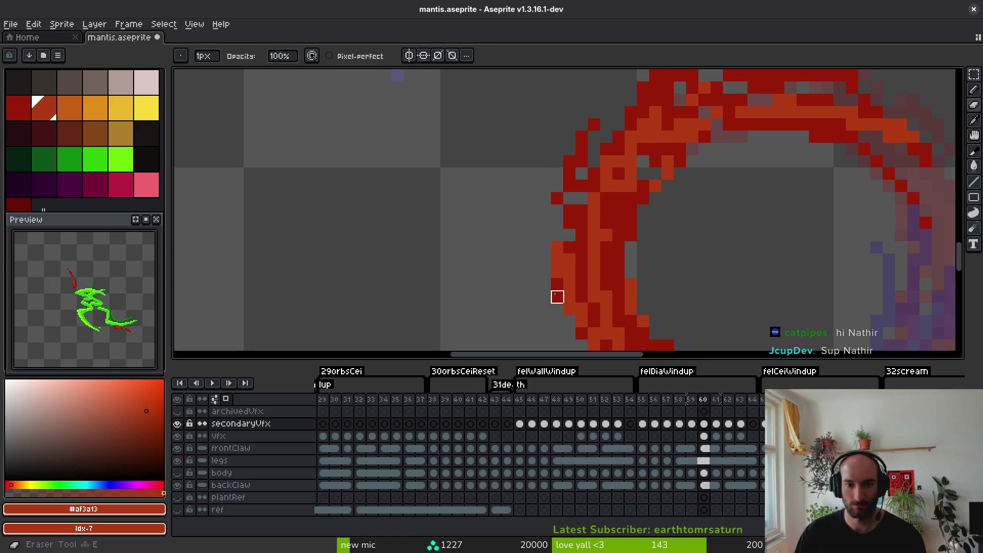
{"action": "scroll", "coordinate": [584, 253], "scroll_direction": "up", "scroll_amount": 2}
{"action": "key", "text": "b"}
{"action": "left_click", "coordinate": [562, 246], "text": "alt"}
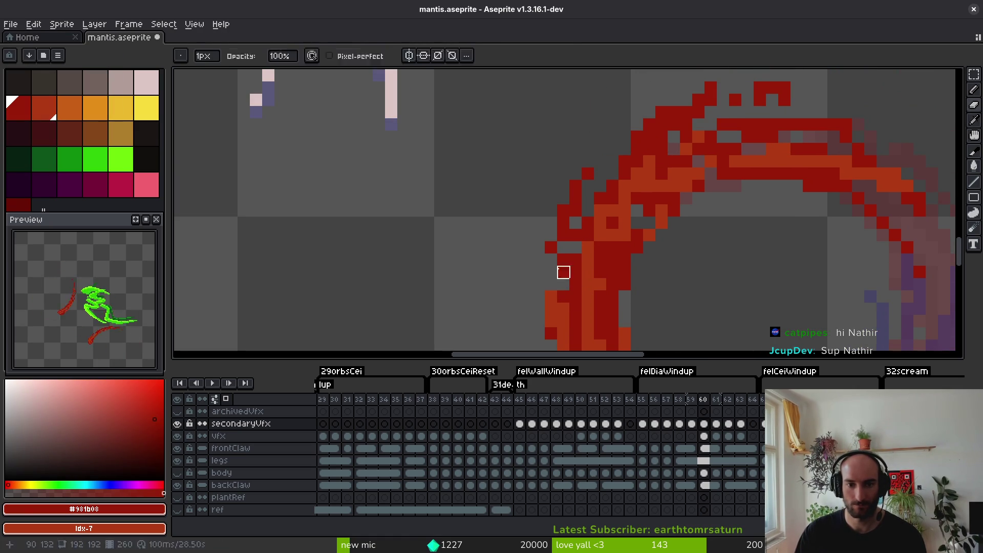
{"action": "key", "text": "b"}
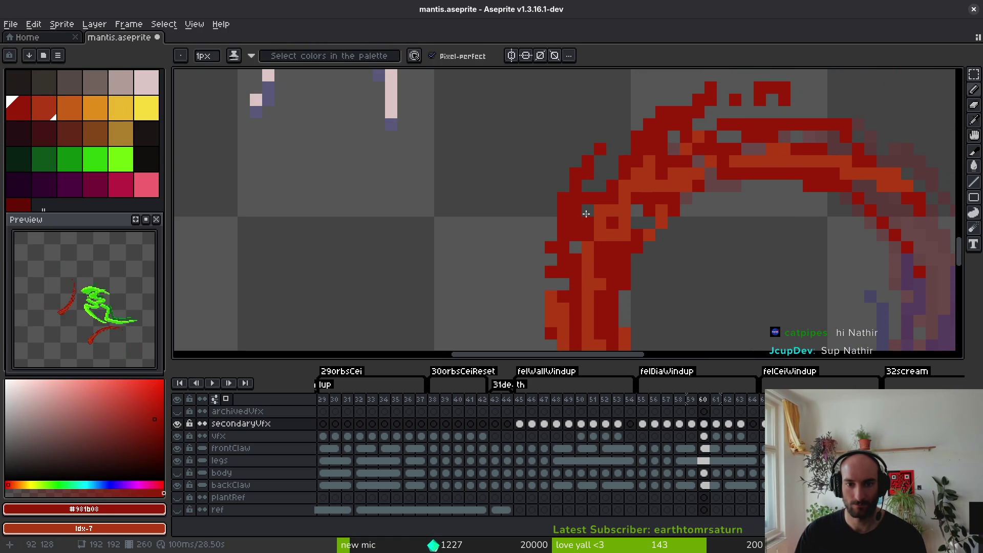
{"action": "left_click_drag", "start_coordinate": [630, 242], "coordinate": [648, 246]}
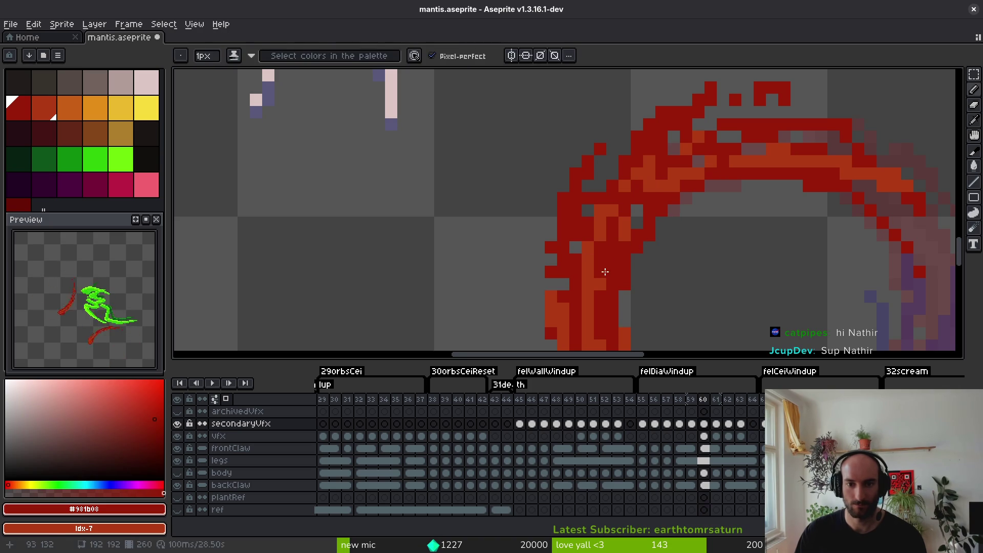
Paint orange highlights along the ring.
{"action": "left_click", "coordinate": [626, 220], "text": "alt"}
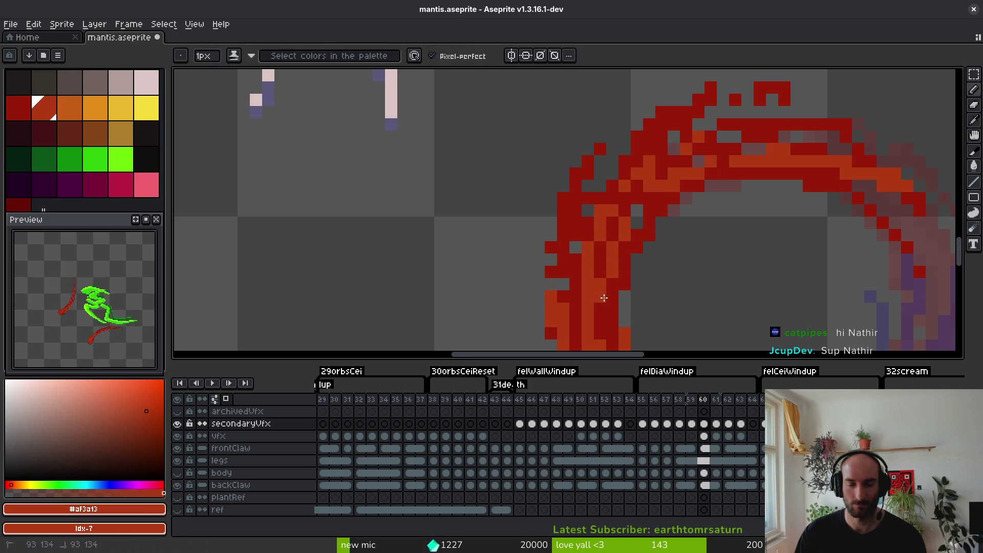
{"action": "scroll", "coordinate": [615, 189], "scroll_direction": "right", "scroll_amount": 3}
{"action": "scroll", "coordinate": [615, 189], "scroll_direction": "up", "scroll_amount": 2}
{"action": "left_click_drag", "start_coordinate": [509, 232], "coordinate": [615, 179]}
Erase the stray red pixels near the ring's top and upper right.
{"action": "key", "text": "e"}
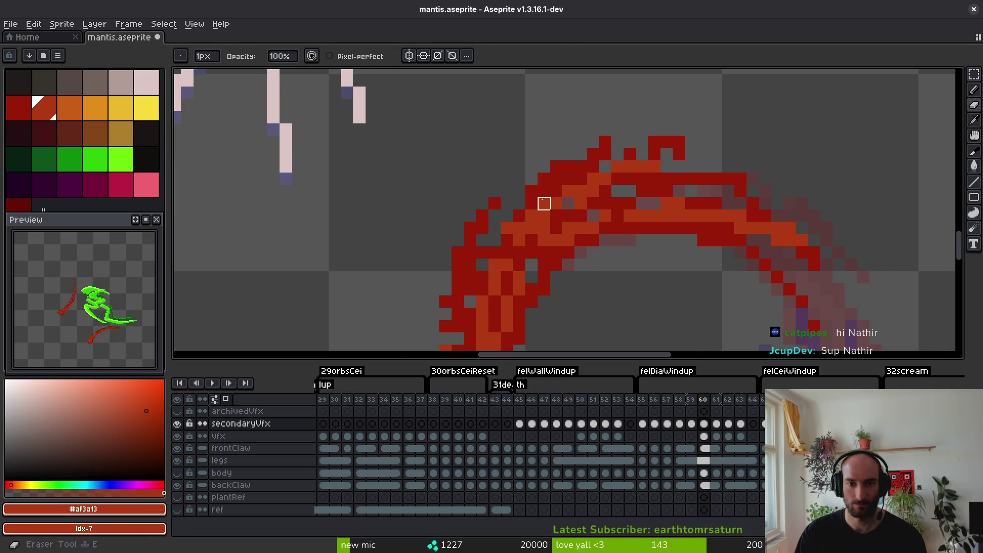
{"action": "left_click_drag", "start_coordinate": [544, 191], "coordinate": [631, 148]}
{"action": "scroll", "coordinate": [765, 154], "scroll_direction": "down", "scroll_amount": 1}
{"action": "scroll", "coordinate": [714, 180], "scroll_direction": "up", "scroll_amount": 1}
{"action": "left_click_drag", "start_coordinate": [666, 229], "coordinate": [776, 290]}
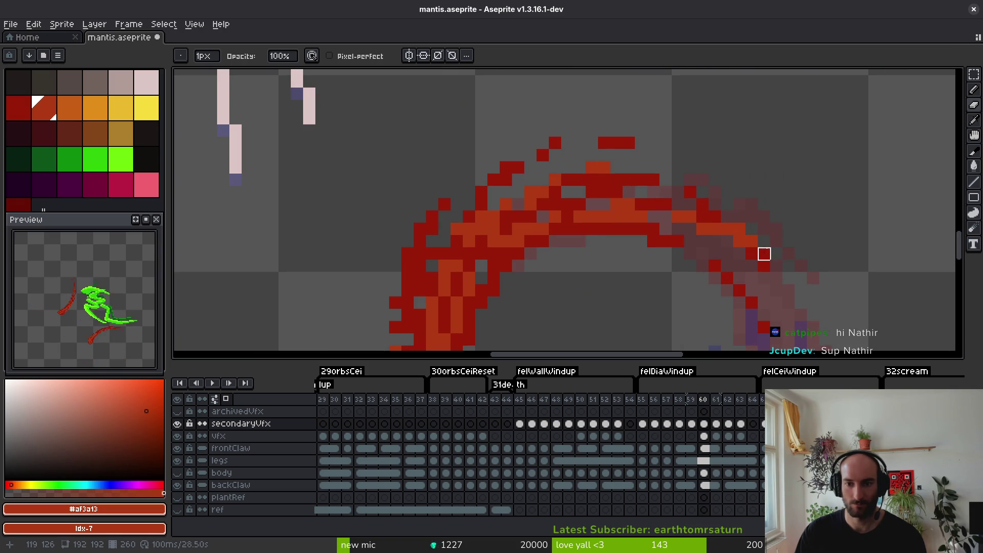
{"action": "scroll", "coordinate": [712, 221], "scroll_direction": "down", "scroll_amount": 2}
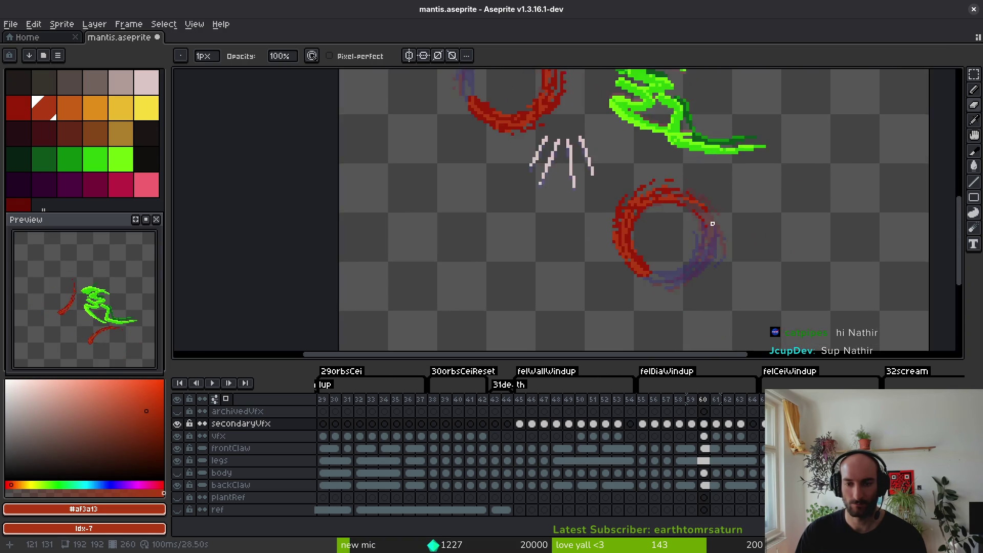
{"action": "scroll", "coordinate": [608, 177], "scroll_direction": "up", "scroll_amount": 3}
Sample the ring's dark red and orange shades and save mantis.aseprite.
{"action": "left_click", "coordinate": [616, 154], "text": "alt"}
{"action": "left_click", "coordinate": [528, 185], "text": "alt"}
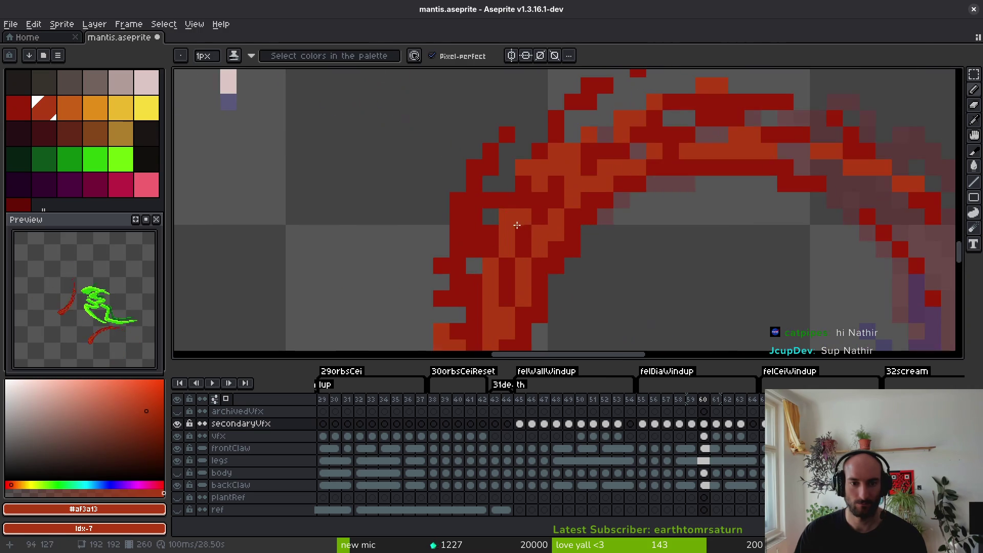
{"action": "left_click", "coordinate": [503, 213], "text": "alt"}
{"action": "scroll", "coordinate": [513, 215], "scroll_direction": "down", "scroll_amount": 3}
{"action": "key", "text": "ctrl+s"}
{"action": "scroll", "coordinate": [537, 199], "scroll_direction": "up", "scroll_amount": 2}
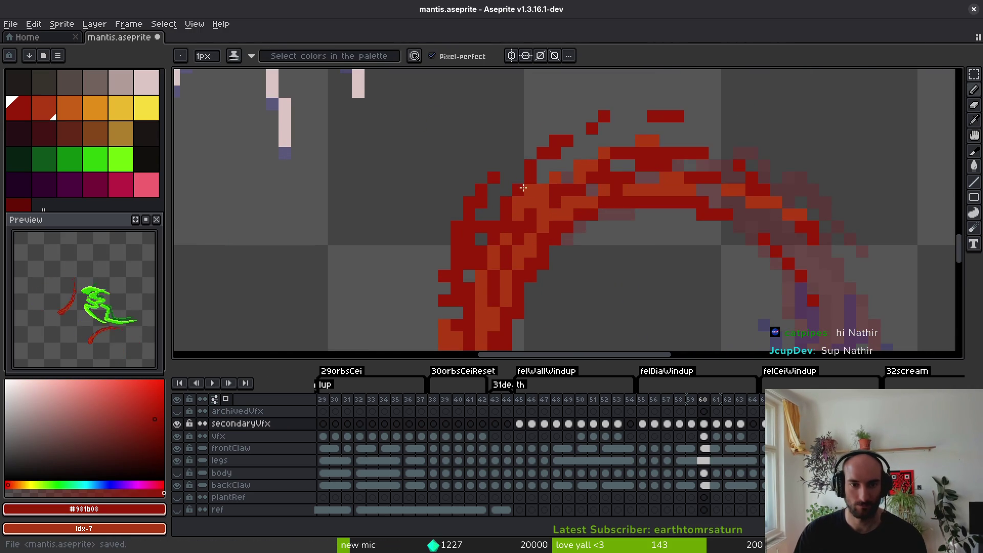
{"action": "scroll", "coordinate": [521, 204], "scroll_direction": "down", "scroll_amount": 2}
{"action": "scroll", "coordinate": [533, 193], "scroll_direction": "up", "scroll_amount": 2}
{"action": "left_click", "coordinate": [533, 193], "text": "alt"}
{"action": "scroll", "coordinate": [461, 204], "scroll_direction": "up", "scroll_amount": 1}
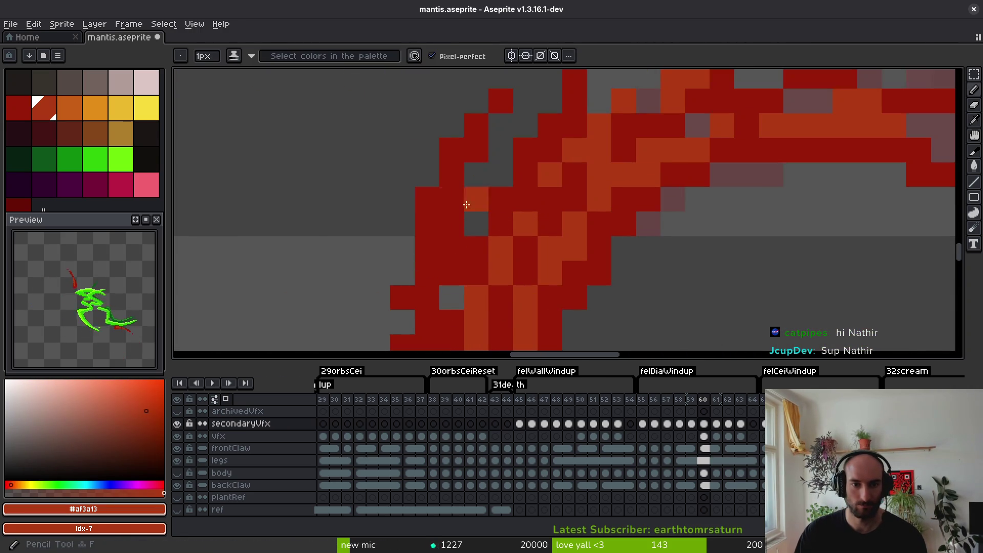
{"action": "scroll", "coordinate": [450, 258], "scroll_direction": "down", "scroll_amount": 4}
{"action": "scroll", "coordinate": [558, 225], "scroll_direction": "up", "scroll_amount": 1}
{"action": "scroll", "coordinate": [560, 220], "scroll_direction": "up", "scroll_amount": 1}
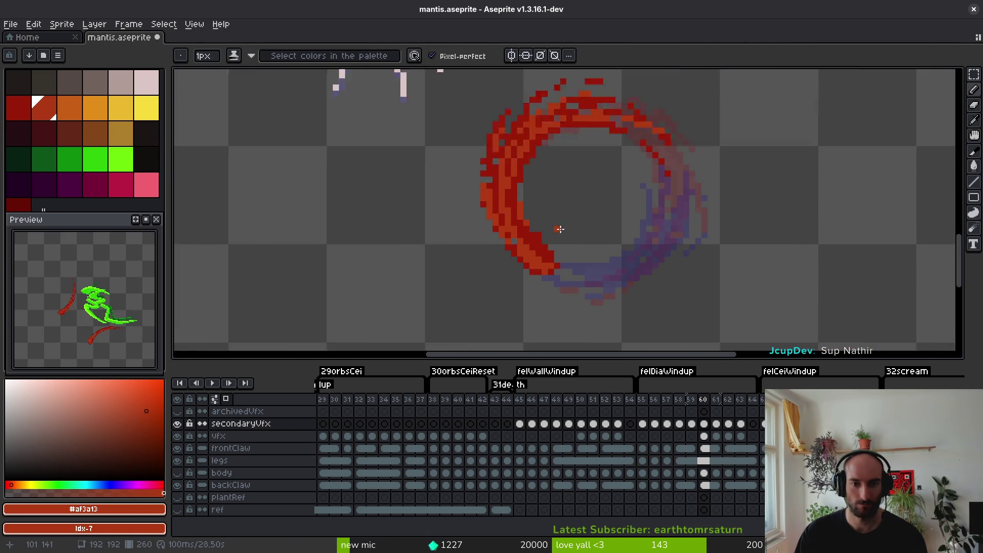
Erase red pixels at the ring's upper right and draw an orange line along the arc.
{"action": "scroll", "coordinate": [568, 242], "scroll_direction": "down", "scroll_amount": 2}
{"action": "scroll", "coordinate": [568, 242], "scroll_direction": "up", "scroll_amount": 3}
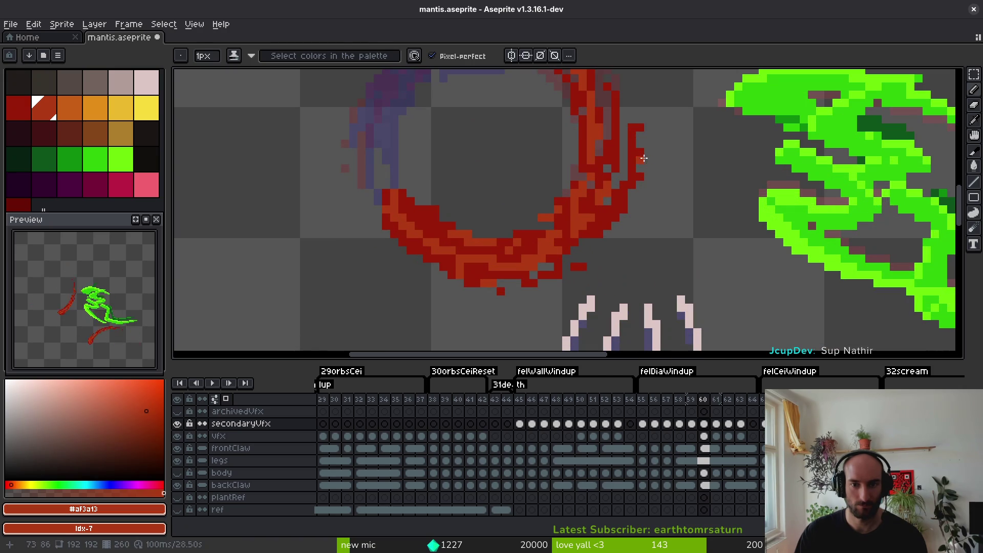
{"action": "key", "text": "e"}
{"action": "mouse_move", "coordinate": [641, 133]}
{"action": "left_mouse_down"}
{"action": "mouse_move", "coordinate": [632, 145]}
{"action": "mouse_move", "coordinate": [641, 139]}
{"action": "left_mouse_up"}
{"action": "scroll", "coordinate": [632, 193], "scroll_direction": "up", "scroll_amount": 2}
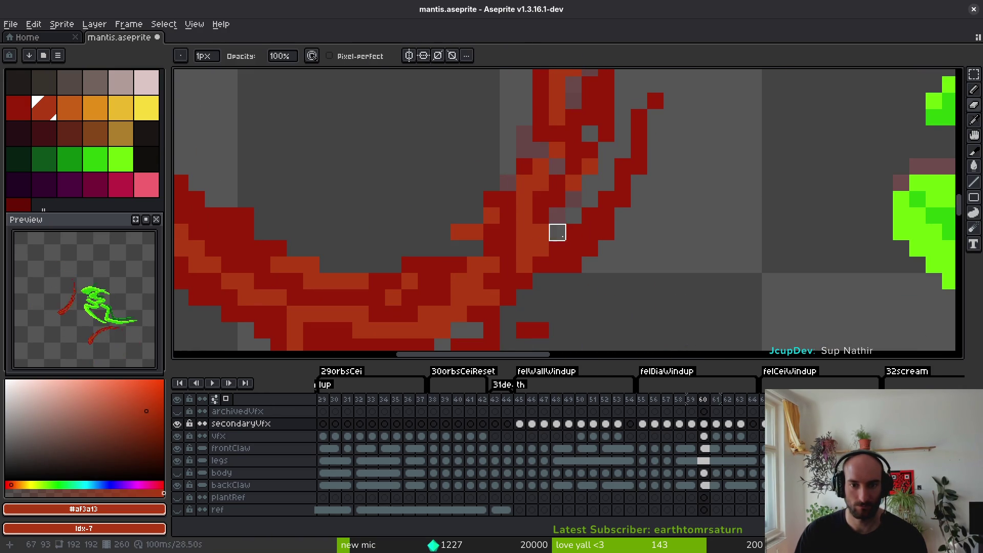
{"action": "left_click_drag", "start_coordinate": [541, 297], "coordinate": [661, 200]}
{"action": "key", "text": "b"}
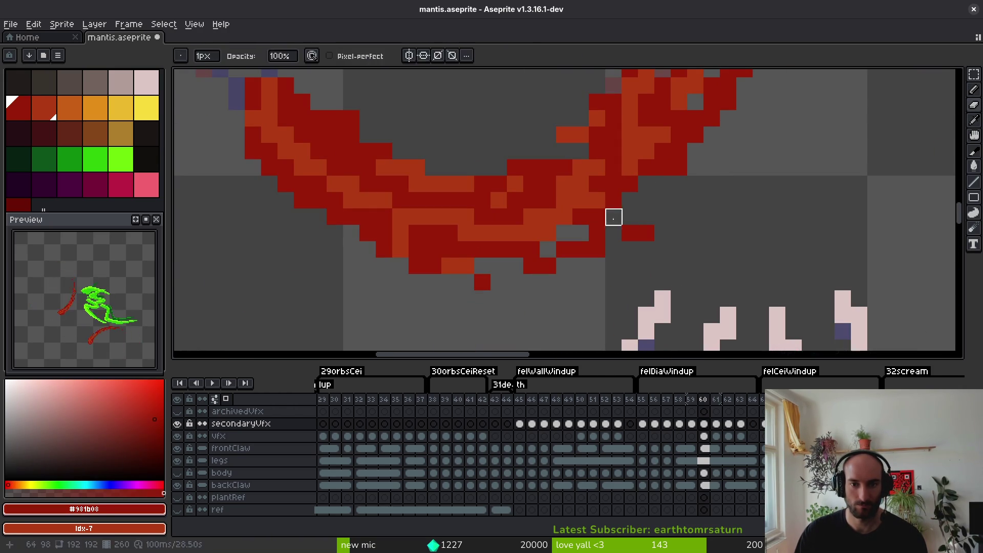
{"action": "left_click_drag", "start_coordinate": [538, 238], "coordinate": [701, 152]}
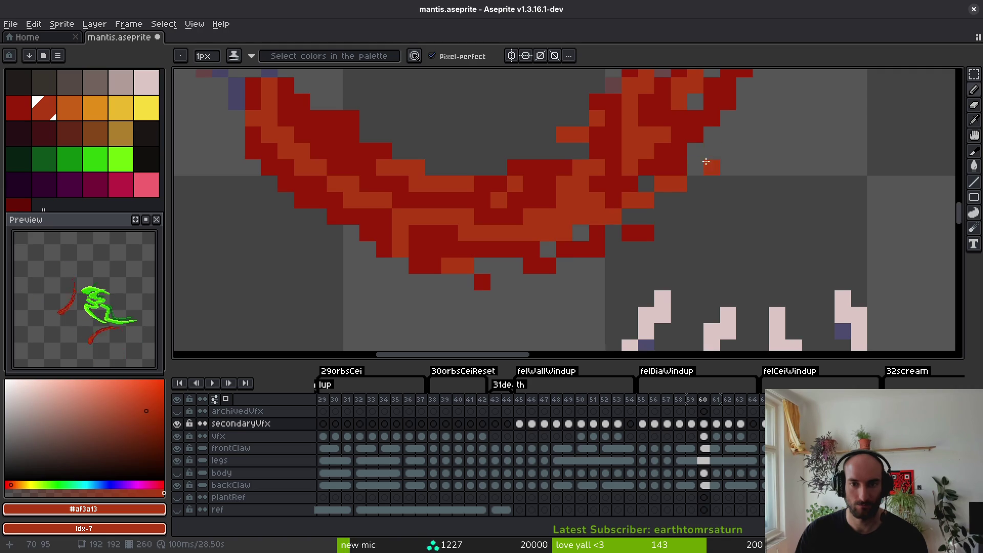
Repaint the arc's lower edge in dark red #981b08.
{"action": "key", "text": "e"}
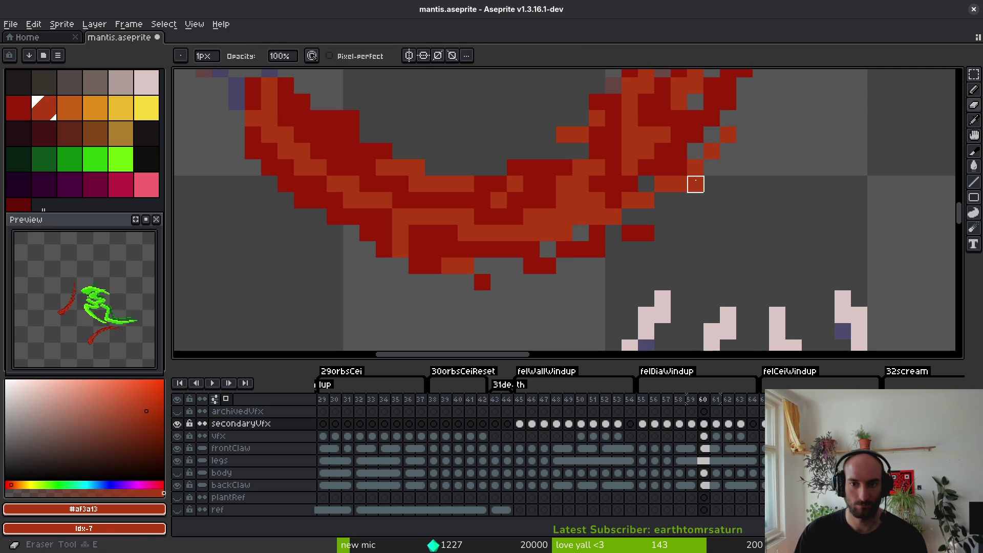
{"action": "scroll", "coordinate": [728, 134], "scroll_direction": "down", "scroll_amount": 3}
{"action": "scroll", "coordinate": [724, 187], "scroll_direction": "up", "scroll_amount": 3}
{"action": "left_click", "coordinate": [693, 161], "text": "alt"}
{"action": "key", "text": "b"}
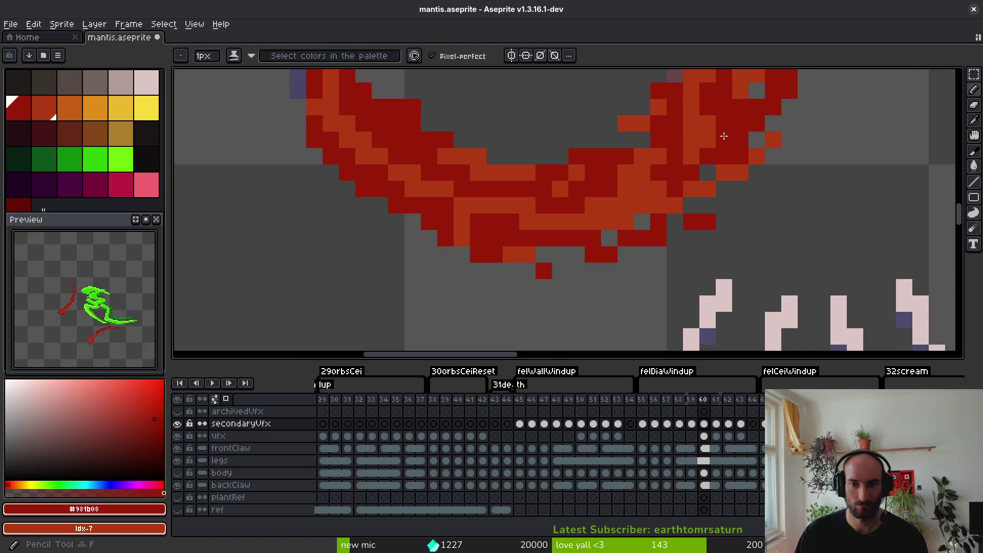
{"action": "scroll", "coordinate": [712, 169], "scroll_direction": "down", "scroll_amount": 2}
{"action": "scroll", "coordinate": [671, 178], "scroll_direction": "up", "scroll_amount": 2}
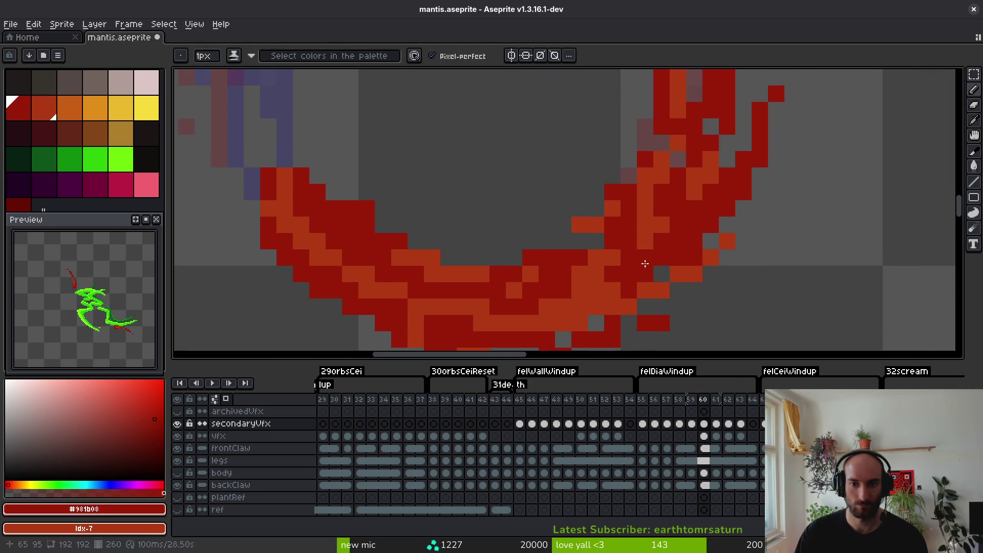
{"action": "left_click", "coordinate": [671, 178], "text": "alt"}
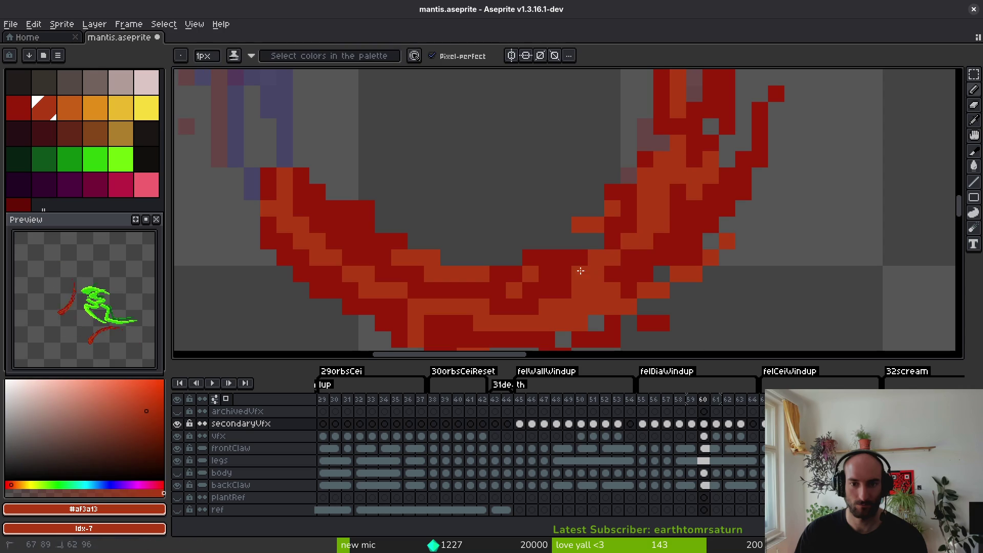
{"action": "scroll", "coordinate": [728, 203], "scroll_direction": "down", "scroll_amount": 1}
{"action": "scroll", "coordinate": [728, 203], "scroll_direction": "up", "scroll_amount": 1}
{"action": "left_click", "coordinate": [474, 266], "text": "alt"}
{"action": "mouse_move", "coordinate": [450, 278]}
{"action": "left_mouse_down"}
{"action": "mouse_move", "coordinate": [560, 296]}
{"action": "mouse_move", "coordinate": [483, 309]}
{"action": "mouse_move", "coordinate": [681, 294]}
{"action": "left_mouse_up"}
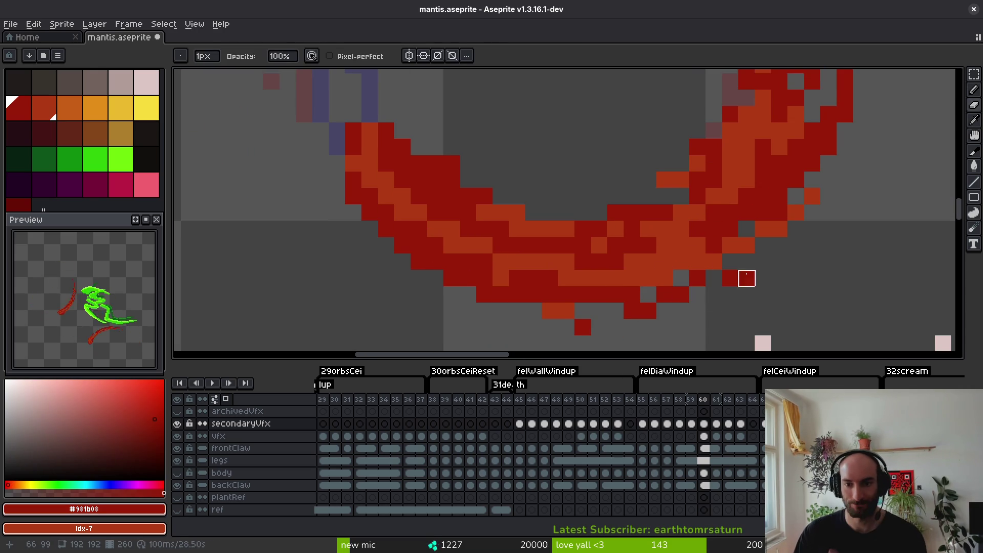
Clear stray edge pixels and turn two dark-red arc pixels orange #af3a13.
{"action": "scroll", "coordinate": [729, 278], "scroll_direction": "up", "scroll_amount": 1}
{"action": "scroll", "coordinate": [705, 254], "scroll_direction": "down", "scroll_amount": 4}
{"action": "scroll", "coordinate": [627, 222], "scroll_direction": "up", "scroll_amount": 3}
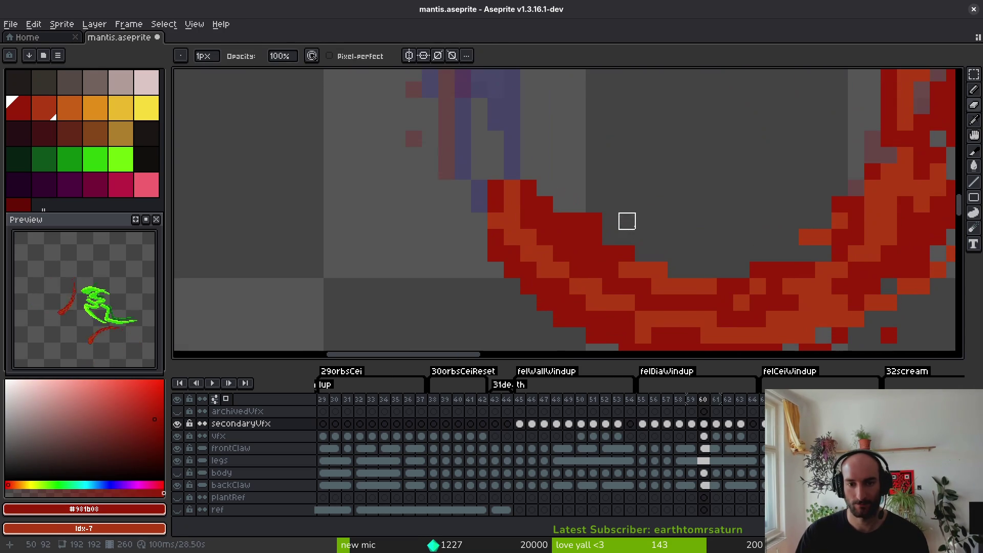
{"action": "scroll", "coordinate": [611, 221], "scroll_direction": "up", "scroll_amount": 3}
{"action": "scroll", "coordinate": [674, 301], "scroll_direction": "right", "scroll_amount": 5}
{"action": "scroll", "coordinate": [652, 229], "scroll_direction": "down", "scroll_amount": 2}
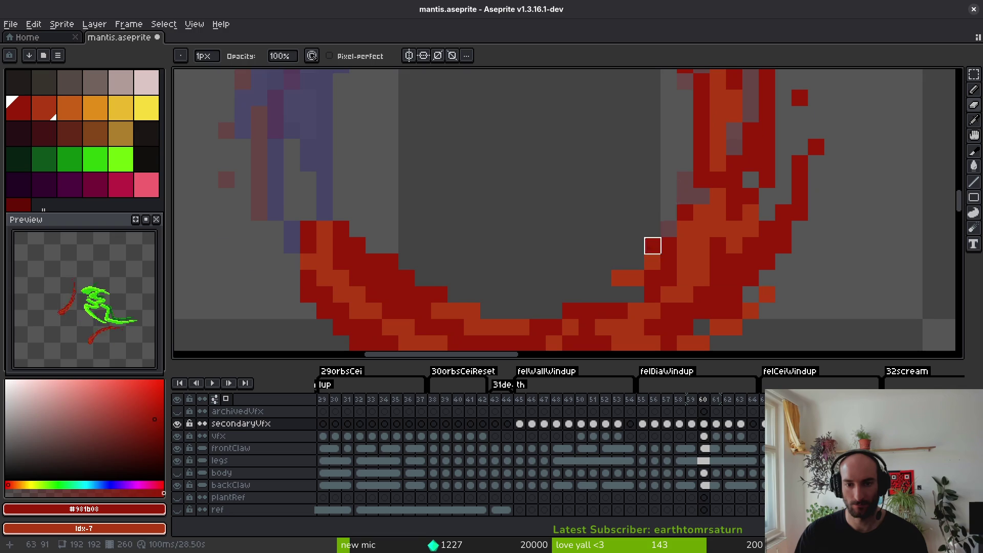
{"action": "left_click", "coordinate": [653, 295], "text": "alt"}
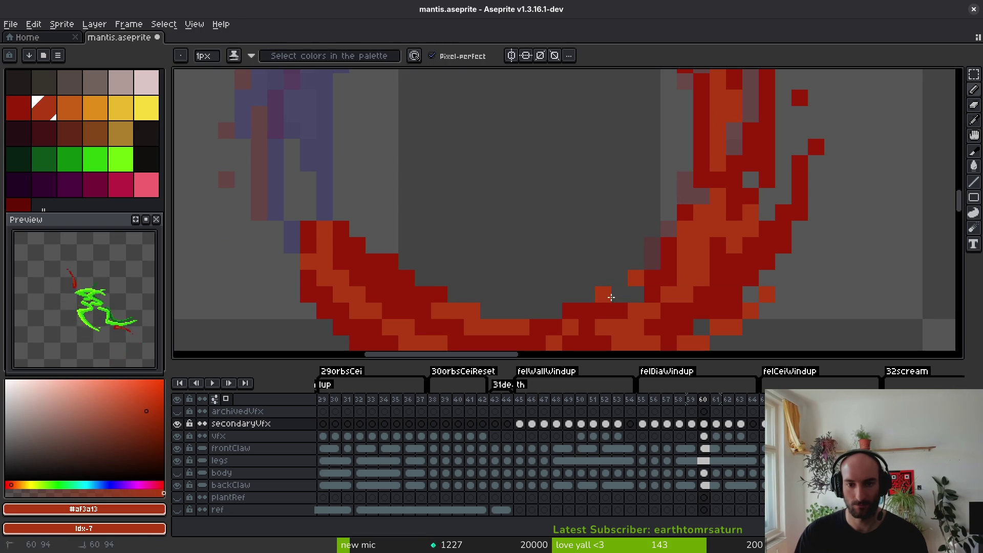
{"action": "scroll", "coordinate": [683, 292], "scroll_direction": "down", "scroll_amount": 4}
{"action": "scroll", "coordinate": [661, 285], "scroll_direction": "up", "scroll_amount": 5}
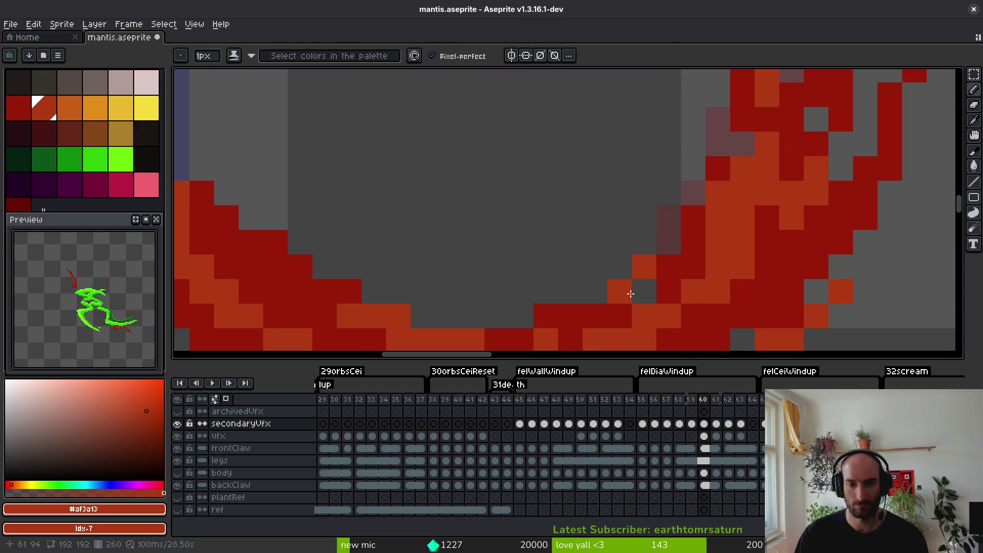
{"action": "right_click", "coordinate": [642, 277]}
{"action": "right_click", "coordinate": [621, 290]}
{"action": "left_click", "coordinate": [664, 267]}
{"action": "left_click", "coordinate": [683, 231]}
Paint several pixels on the lower-right arc dark red #981b0b.
{"action": "left_click", "coordinate": [669, 241]}
{"action": "scroll", "coordinate": [705, 217], "scroll_direction": "down", "scroll_amount": 4}
{"action": "scroll", "coordinate": [693, 279], "scroll_direction": "up", "scroll_amount": 4}
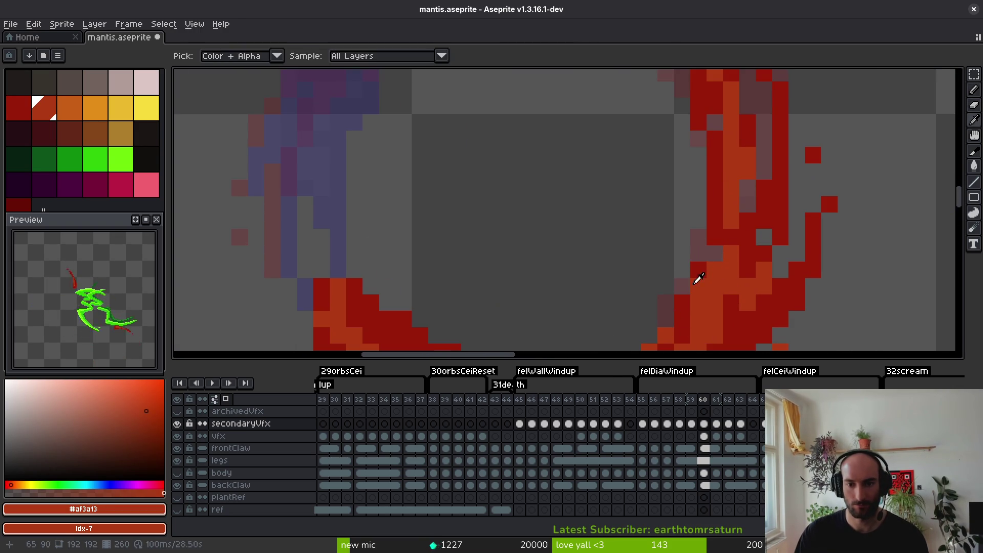
{"action": "left_click", "coordinate": [681, 287], "text": "alt"}
{"action": "left_click", "coordinate": [698, 286]}
{"action": "left_click_drag", "start_coordinate": [710, 273], "coordinate": [697, 322]}
{"action": "scroll", "coordinate": [717, 317], "scroll_direction": "down", "scroll_amount": 3}
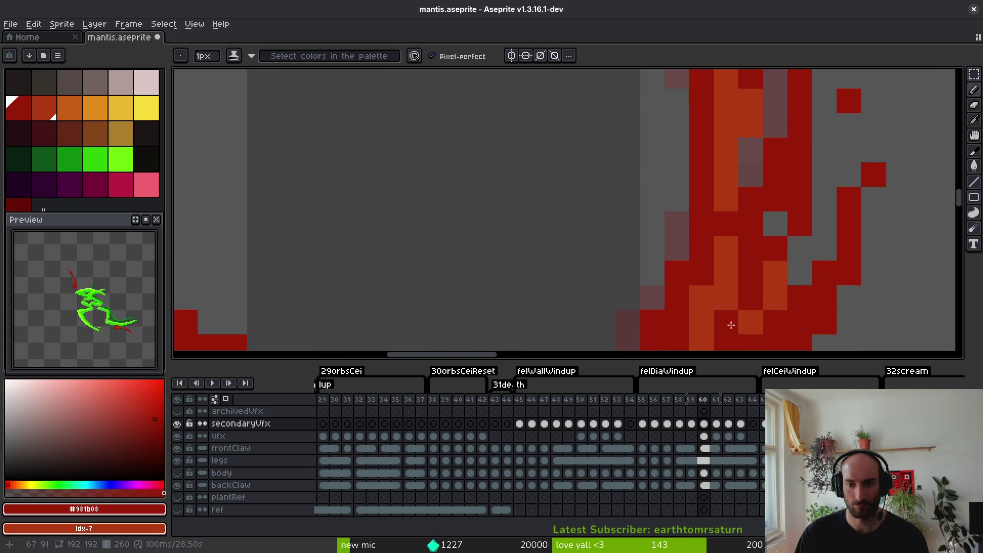
{"action": "scroll", "coordinate": [707, 235], "scroll_direction": "up", "scroll_amount": 2}
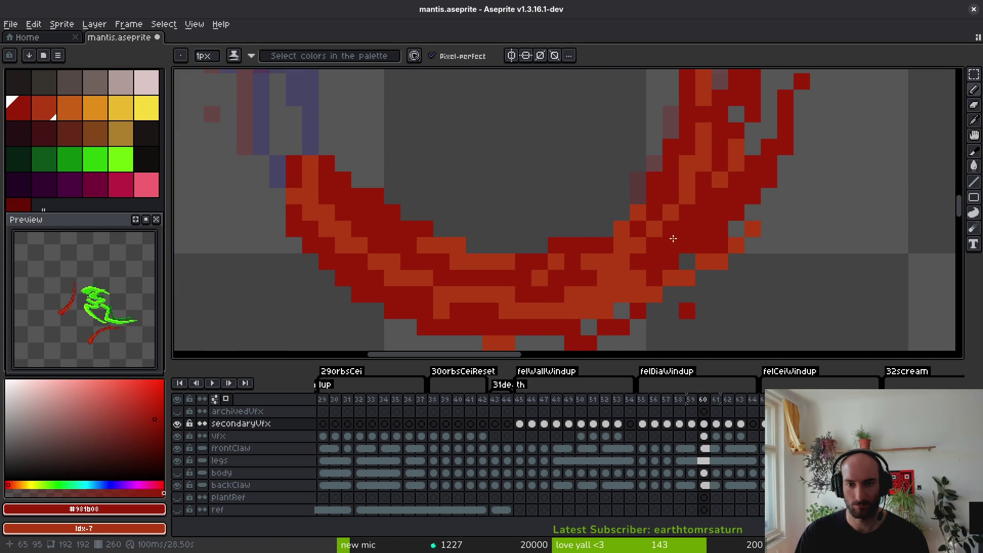
{"action": "scroll", "coordinate": [703, 202], "scroll_direction": "down", "scroll_amount": 4}
{"action": "scroll", "coordinate": [713, 178], "scroll_direction": "up", "scroll_amount": 4}
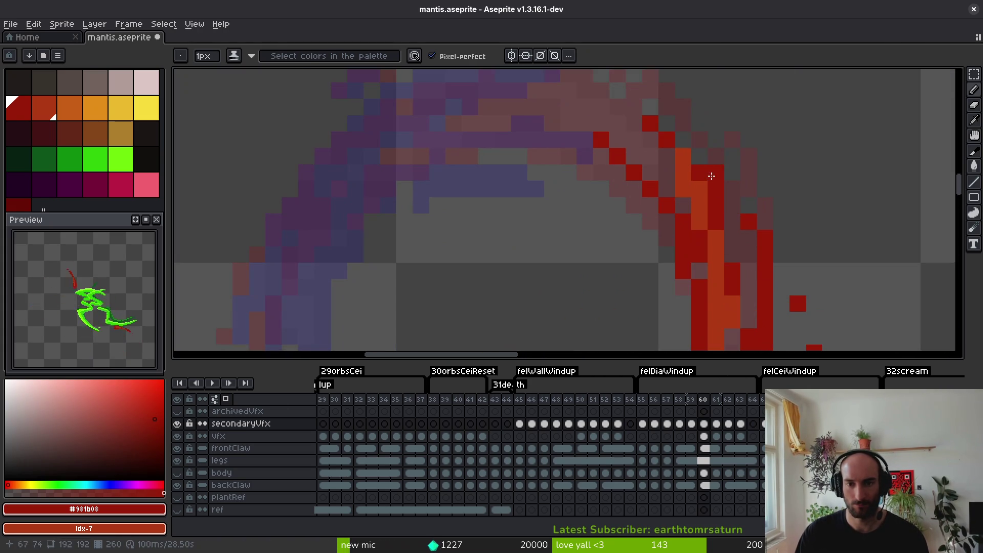
{"action": "scroll", "coordinate": [743, 210], "scroll_direction": "down", "scroll_amount": 4}
{"action": "scroll", "coordinate": [714, 169], "scroll_direction": "up", "scroll_amount": 3}
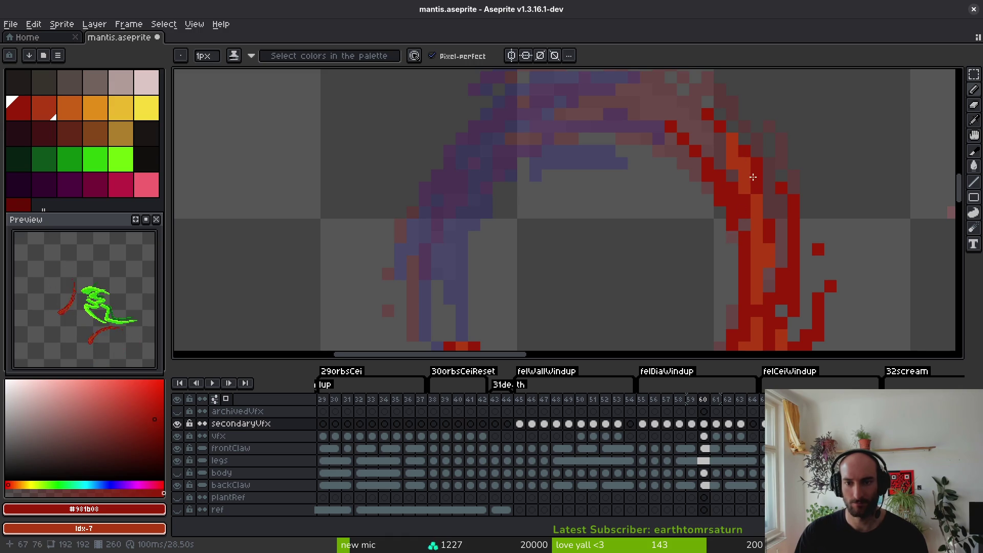
{"action": "scroll", "coordinate": [728, 210], "scroll_direction": "down", "scroll_amount": 4}
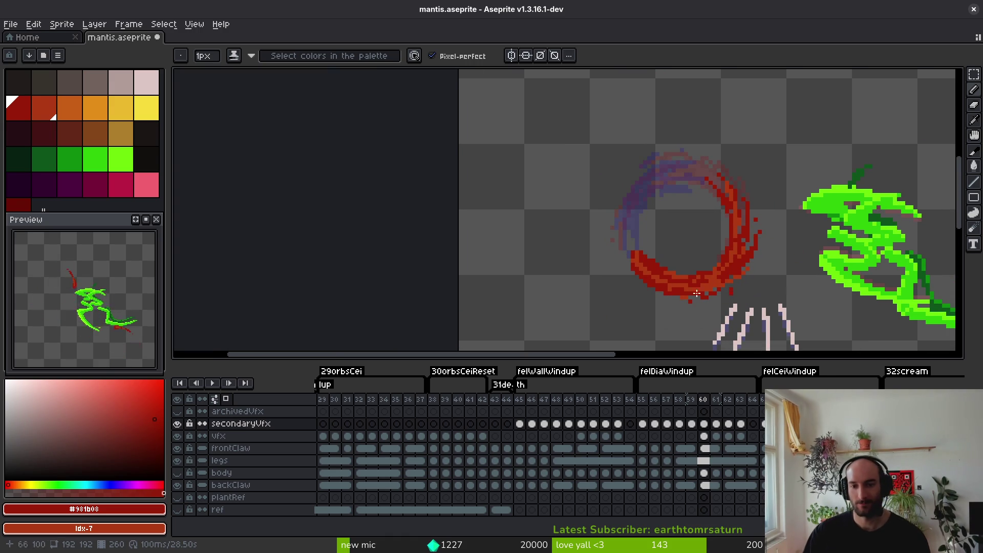
{"action": "scroll", "coordinate": [657, 185], "scroll_direction": "up", "scroll_amount": 5}
Draw a lighter orange #af3a13 stroke along the ring's inner curve.
{"action": "key", "text": "e"}
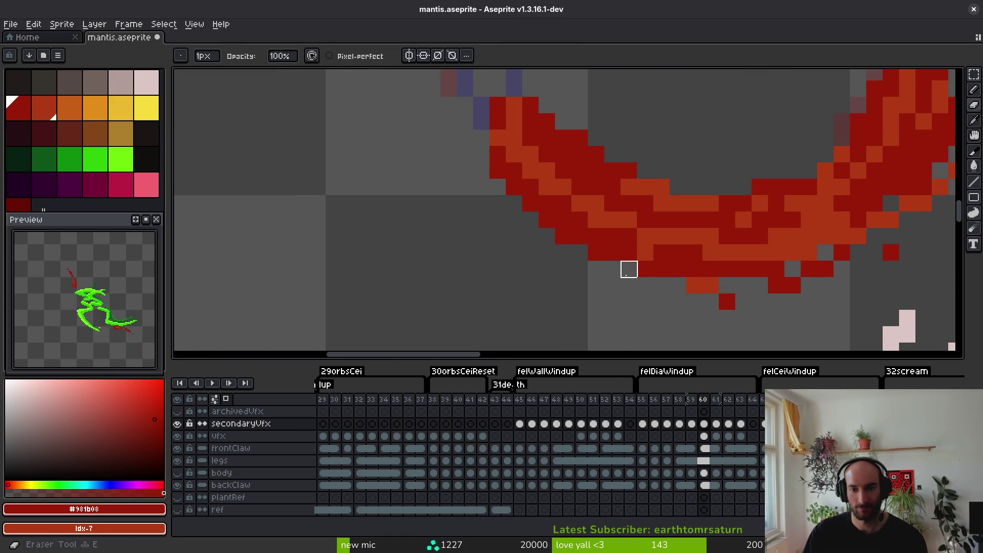
{"action": "scroll", "coordinate": [707, 301], "scroll_direction": "down", "scroll_amount": 1}
{"action": "scroll", "coordinate": [702, 220], "scroll_direction": "down", "scroll_amount": 3}
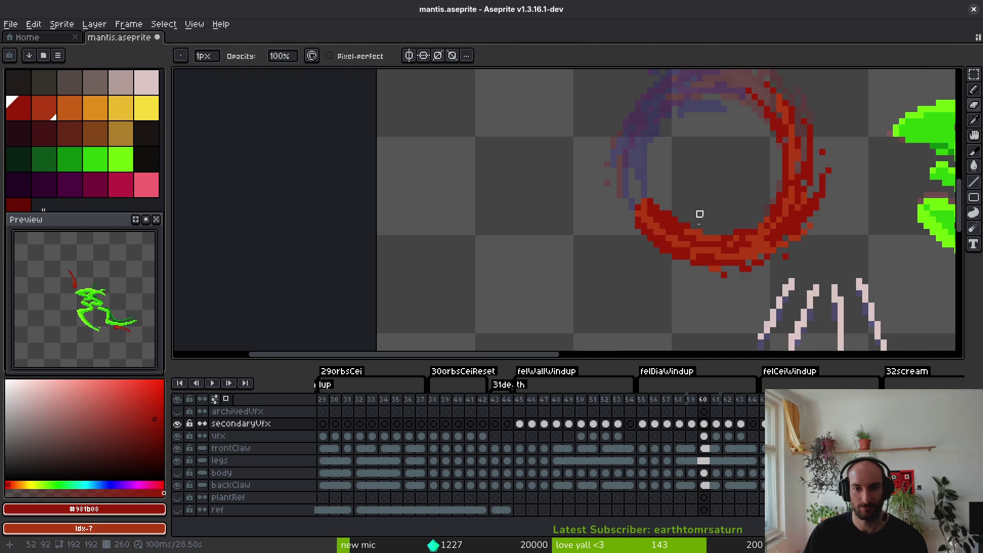
{"action": "scroll", "coordinate": [666, 225], "scroll_direction": "up", "scroll_amount": 3}
{"action": "left_click", "coordinate": [699, 226], "text": "alt"}
{"action": "key", "text": "b"}
{"action": "left_click_drag", "start_coordinate": [609, 175], "coordinate": [697, 259]}
{"action": "key", "text": "ctrl+z"}
{"action": "left_click_drag", "start_coordinate": [610, 176], "coordinate": [713, 247]}
{"action": "scroll", "coordinate": [726, 280], "scroll_direction": "down", "scroll_amount": 4}
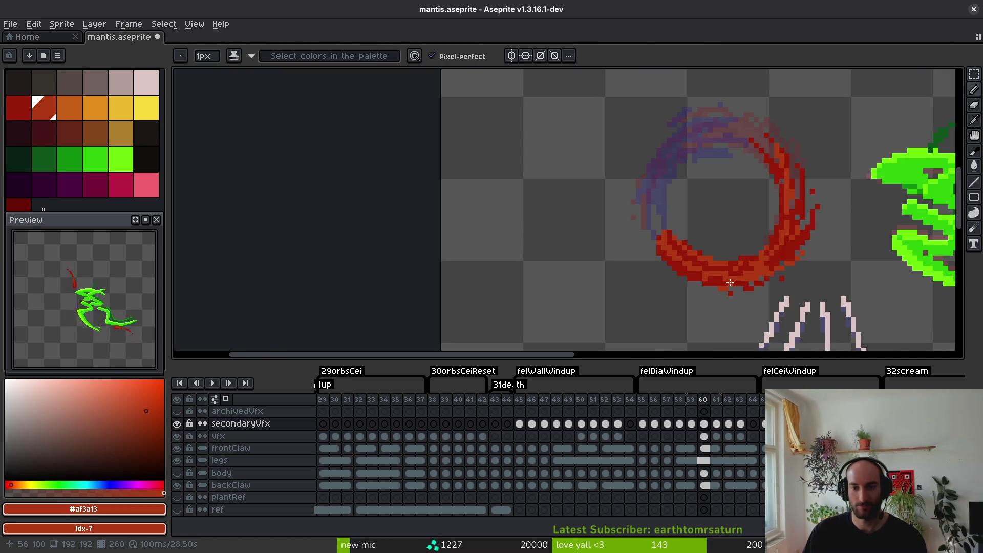
{"action": "scroll", "coordinate": [785, 255], "scroll_direction": "up", "scroll_amount": 3}
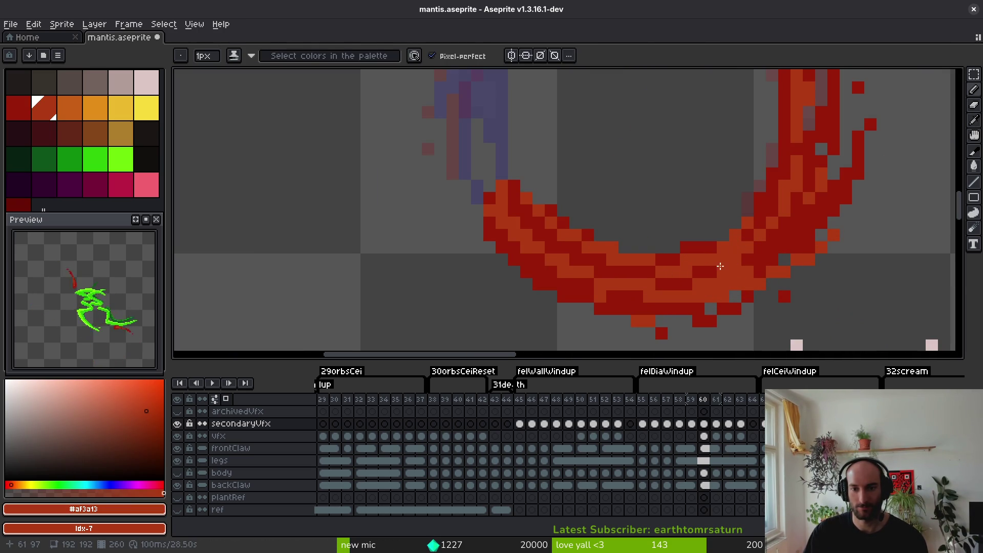
Draw an orange #af3a13 diagonal stroke across the red arc on the right.
{"action": "key", "text": "e"}
{"action": "scroll", "coordinate": [735, 270], "scroll_direction": "up", "scroll_amount": 2}
{"action": "key", "text": "bracketleft"}
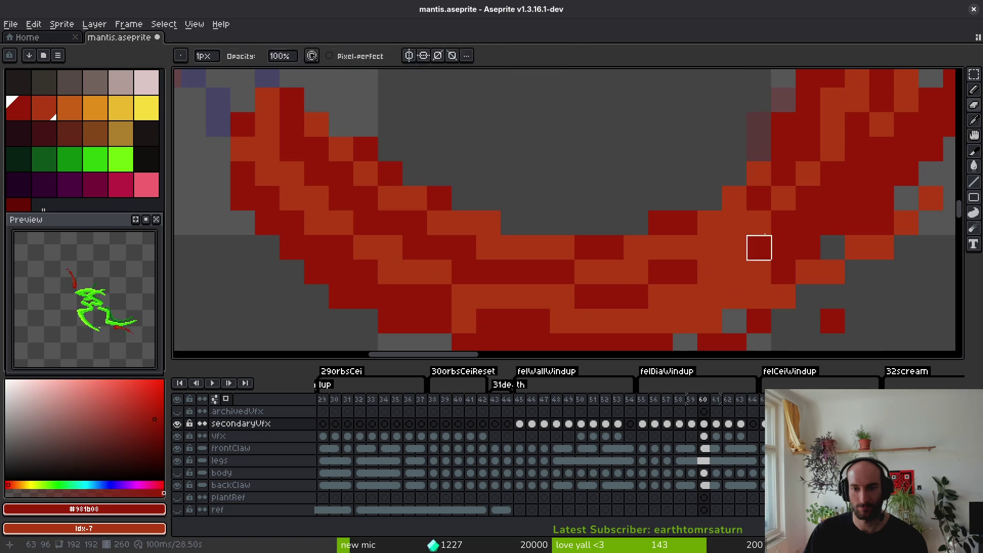
{"action": "key", "text": "b"}
{"action": "scroll", "coordinate": [812, 263], "scroll_direction": "down", "scroll_amount": 1}
{"action": "key", "text": "bracketright"}
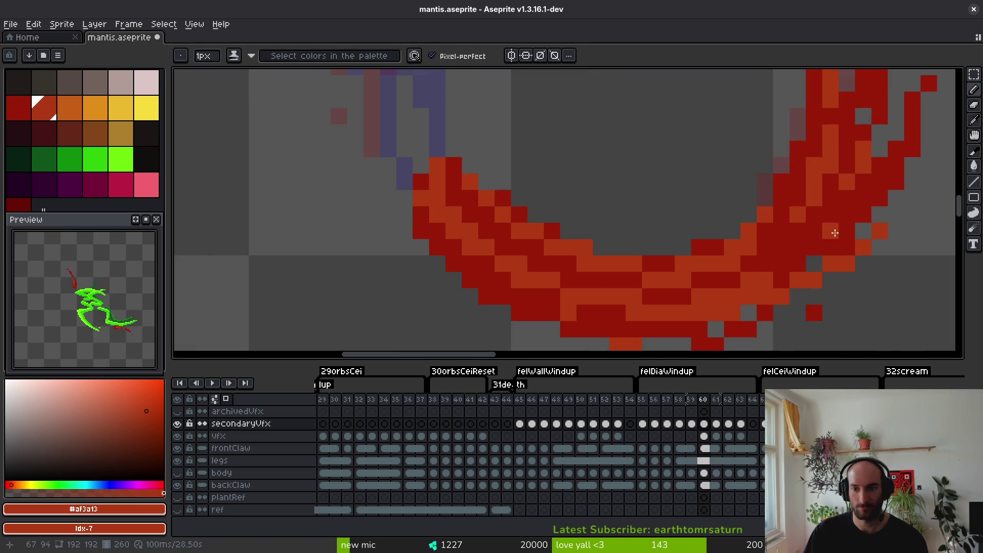
{"action": "left_click_drag", "start_coordinate": [821, 218], "coordinate": [767, 268]}
{"action": "left_click", "coordinate": [831, 208], "text": "alt"}
Save mantis.aseprite and advance to frame 61.
{"action": "scroll", "coordinate": [840, 207], "scroll_direction": "down", "scroll_amount": 5}
{"action": "key", "text": "ctrl+s"}
{"action": "scroll", "coordinate": [847, 207], "scroll_direction": "up", "scroll_amount": 4}
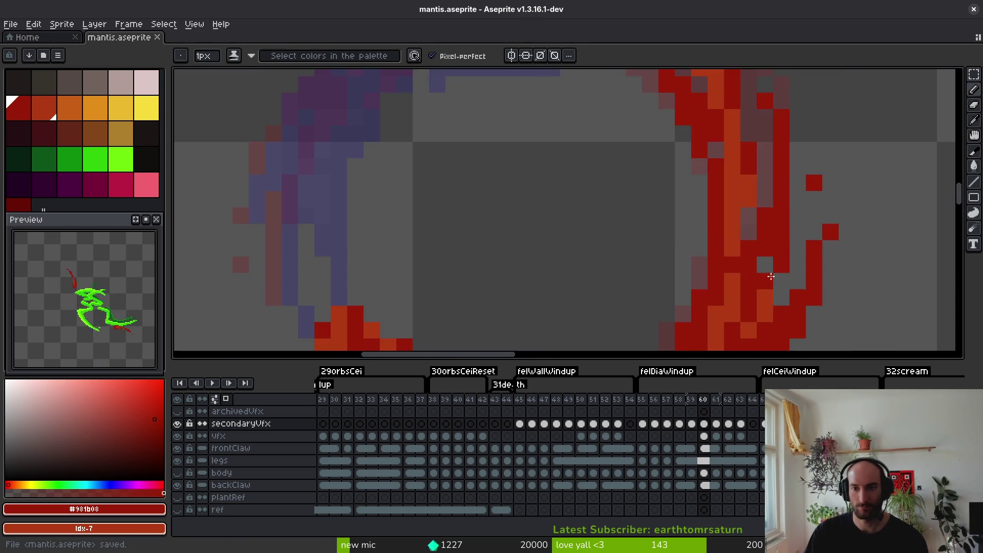
{"action": "scroll", "coordinate": [726, 240], "scroll_direction": "down", "scroll_amount": 3}
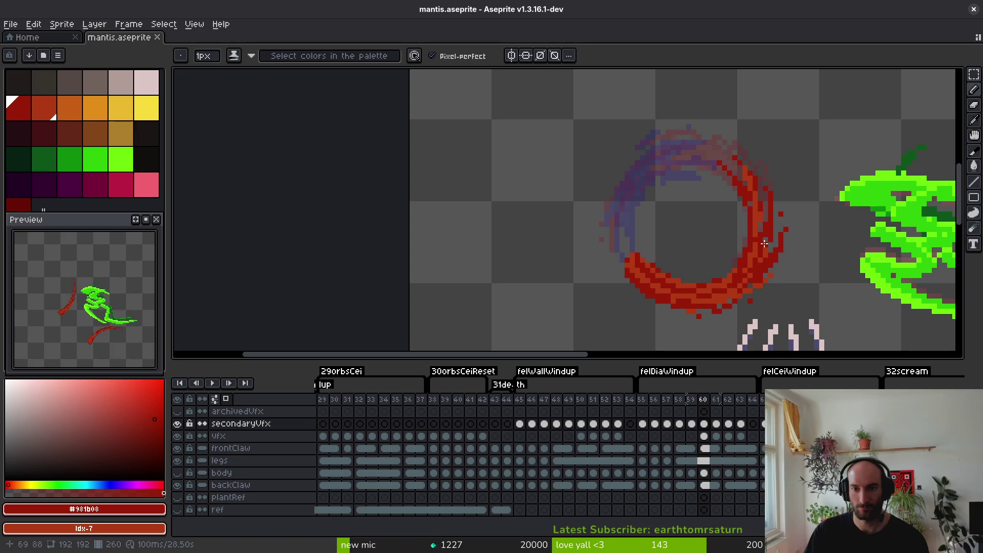
{"action": "scroll", "coordinate": [765, 244], "scroll_direction": "up", "scroll_amount": 4}
{"action": "key", "text": "b"}
{"action": "scroll", "coordinate": [736, 233], "scroll_direction": "down", "scroll_amount": 3}
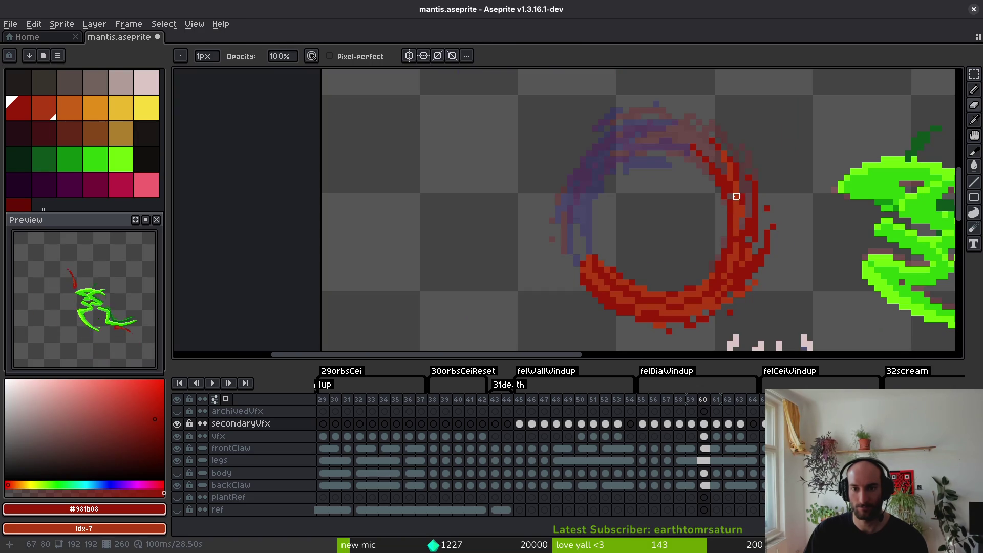
{"action": "scroll", "coordinate": [736, 222], "scroll_direction": "down", "scroll_amount": 2}
{"action": "scroll", "coordinate": [739, 237], "scroll_direction": "up", "scroll_amount": 4}
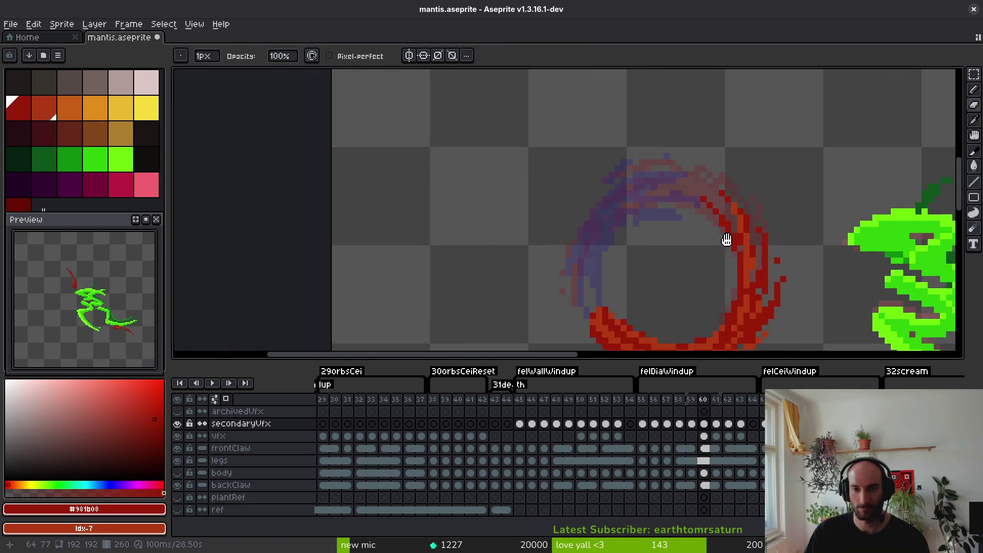
{"action": "key", "text": "f"}
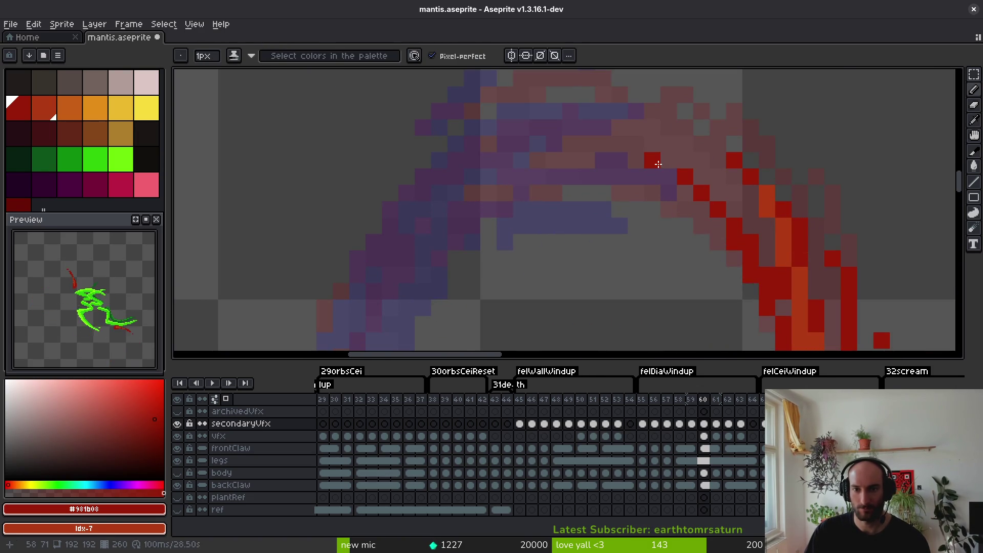
{"action": "scroll", "coordinate": [661, 164], "scroll_direction": "down", "scroll_amount": 5}
{"action": "key", "text": "ctrl+s"}
{"action": "key", "text": "i"}
{"action": "key", "text": "Right"}
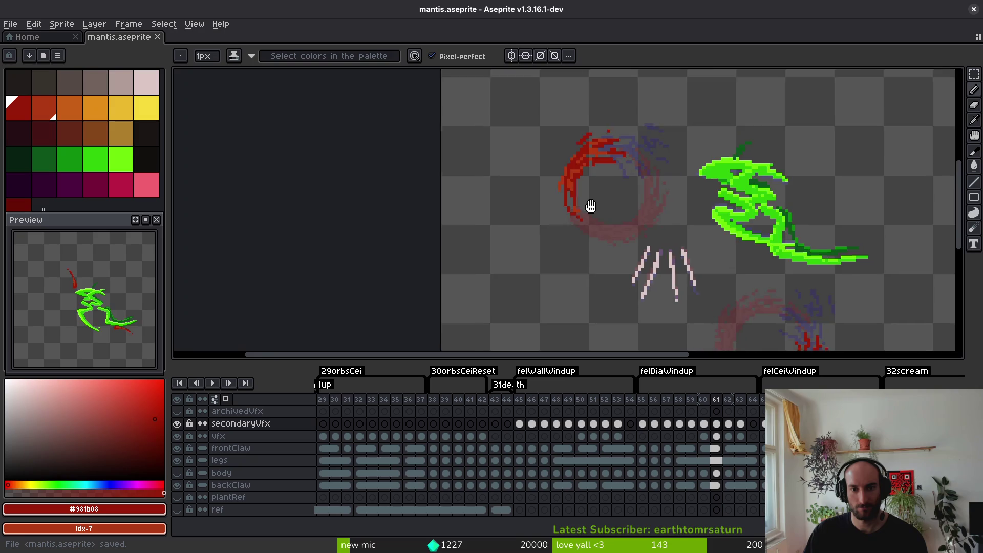
Try erasing edge pixels along the splash's diagonal, then undo the erase.
{"action": "scroll", "coordinate": [566, 180], "scroll_direction": "up", "scroll_amount": 5}
{"action": "key", "text": "e"}
{"action": "key", "text": "f"}
{"action": "left_click", "coordinate": [638, 190], "text": "alt"}
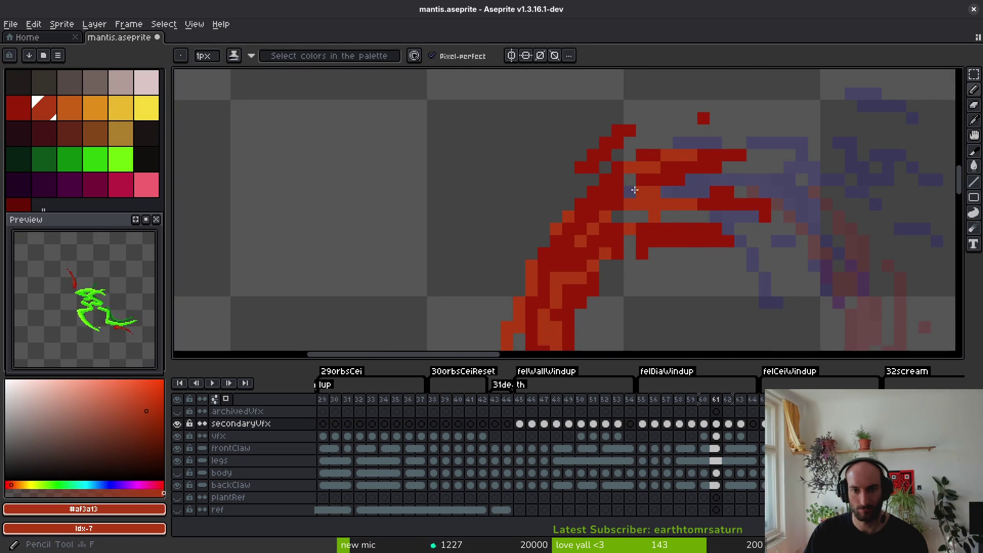
{"action": "key", "text": "e"}
{"action": "mouse_move", "coordinate": [642, 115]}
{"action": "left_mouse_down"}
{"action": "mouse_move", "coordinate": [594, 143]}
{"action": "mouse_move", "coordinate": [593, 180]}
{"action": "left_mouse_up"}
{"action": "key", "text": "ctrl+z"}
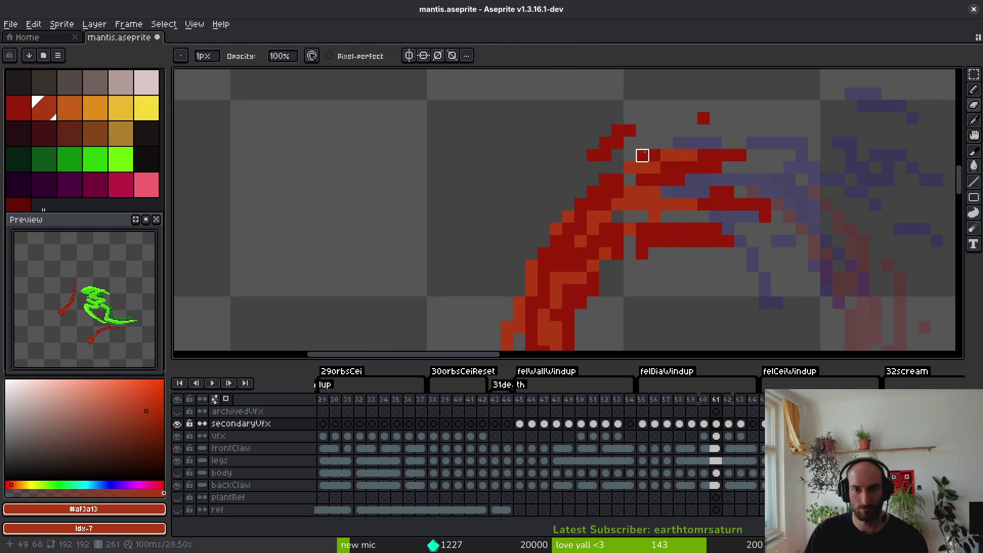
{"action": "key", "text": "ctrl+z"}
{"action": "key", "text": "f"}
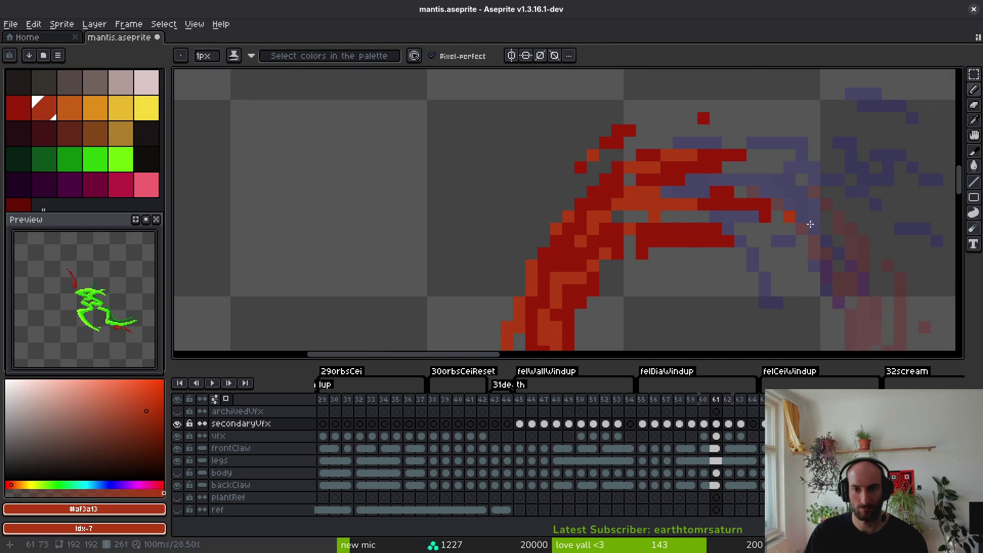
{"action": "key", "text": "e"}
Erase red pixels from the claw stroke and stray red pixels near the arc.
{"action": "left_click", "coordinate": [716, 192]}
{"action": "left_click_drag", "start_coordinate": [691, 241], "coordinate": [679, 241]}
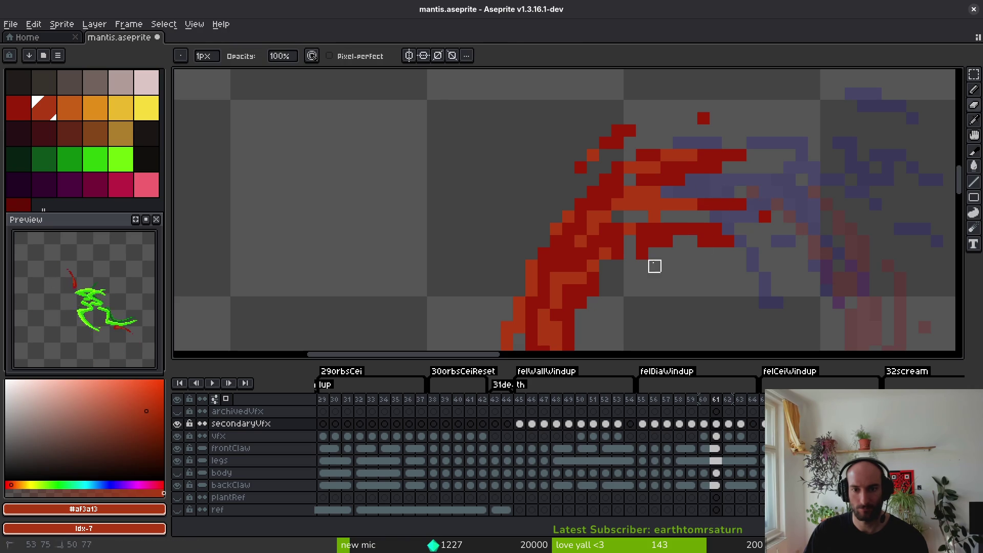
{"action": "left_click", "coordinate": [659, 235], "text": "alt"}
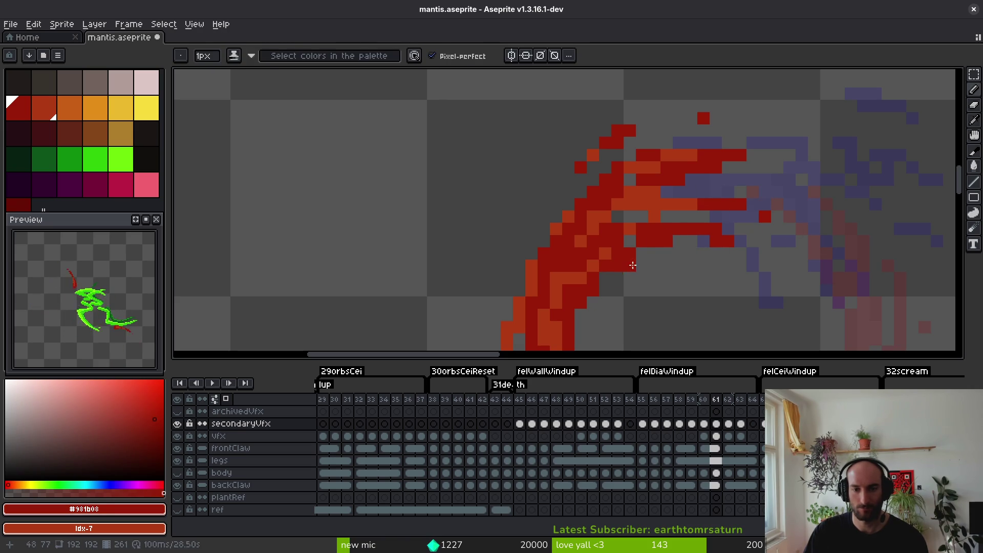
{"action": "mouse_move", "coordinate": [660, 241]}
{"action": "left_mouse_down"}
{"action": "mouse_move", "coordinate": [643, 240]}
{"action": "mouse_move", "coordinate": [737, 180]}
{"action": "left_mouse_up"}
{"action": "key", "text": "b"}
{"action": "key", "text": "e"}
{"action": "left_click_drag", "start_coordinate": [680, 167], "coordinate": [722, 169]}
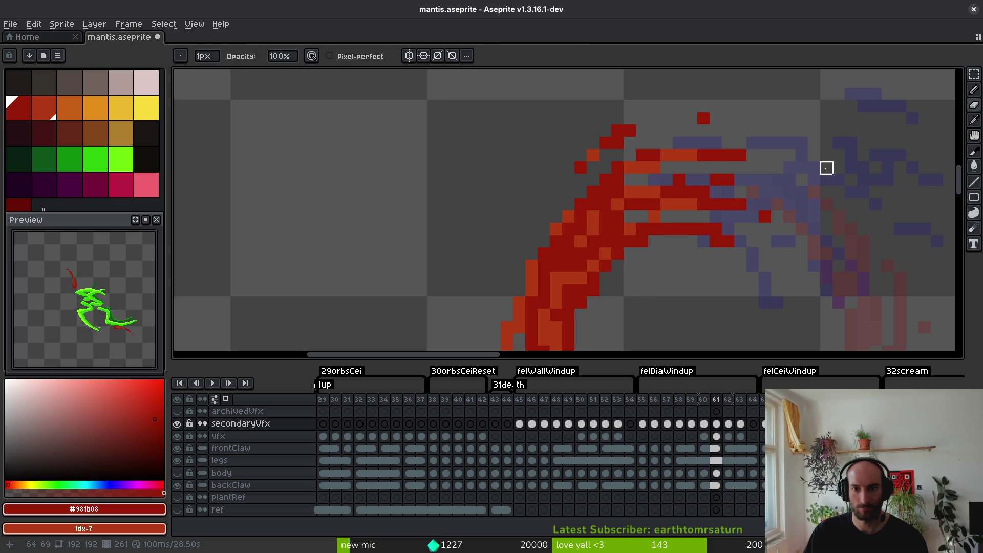
{"action": "scroll", "coordinate": [753, 144], "scroll_direction": "down", "scroll_amount": 3}
{"action": "scroll", "coordinate": [567, 248], "scroll_direction": "up", "scroll_amount": 3}
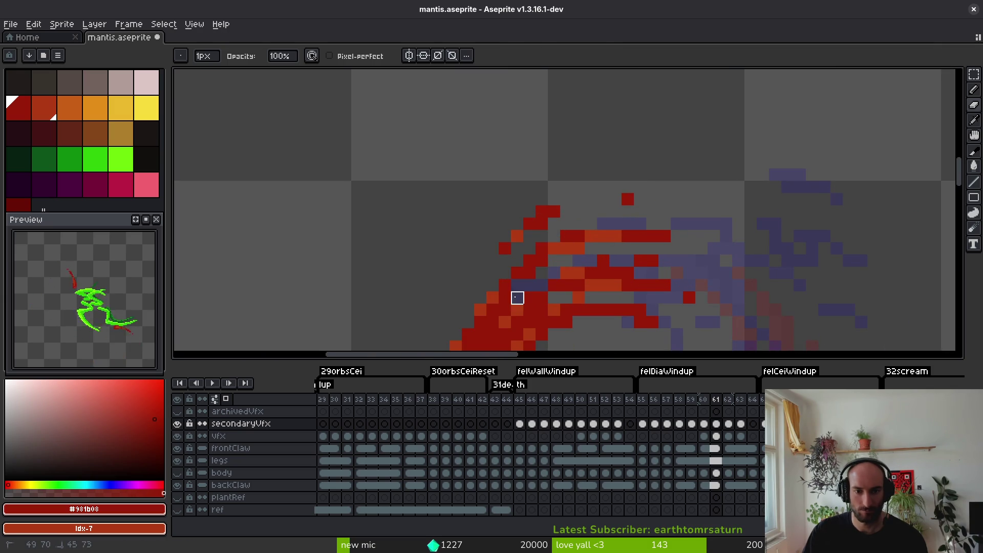
{"action": "scroll", "coordinate": [579, 310], "scroll_direction": "up", "scroll_amount": 3}
Reshade the claw with the shading pencil, turning several orange cells dark red.
{"action": "key", "text": "b"}
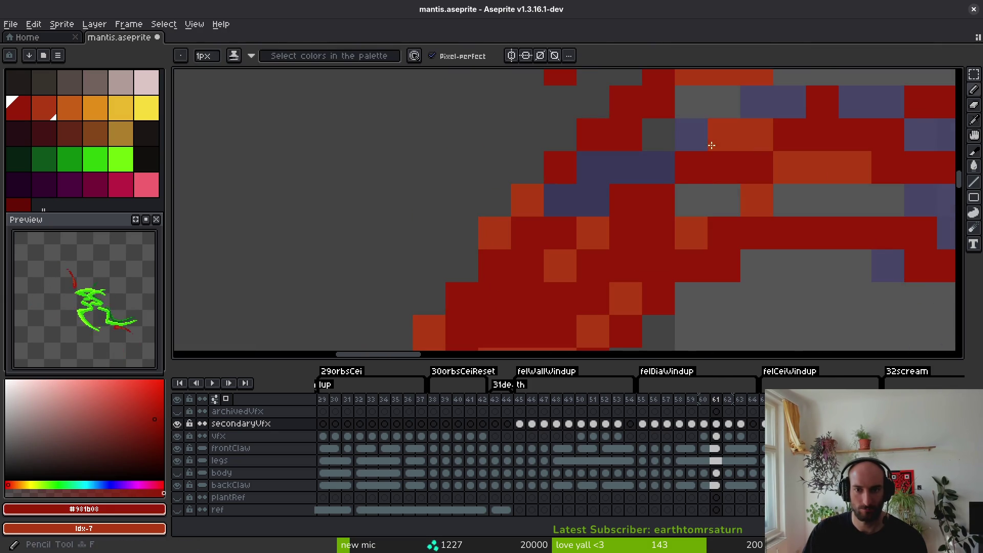
{"action": "left_click", "coordinate": [683, 148], "text": "alt"}
{"action": "mouse_move", "coordinate": [683, 148]}
{"action": "left_mouse_down"}
{"action": "mouse_move", "coordinate": [613, 202]}
{"action": "mouse_move", "coordinate": [595, 202]}
{"action": "mouse_move", "coordinate": [628, 184]}
{"action": "left_mouse_up"}
{"action": "left_click", "coordinate": [635, 205], "text": "alt"}
{"action": "left_click", "coordinate": [597, 235]}
{"action": "scroll", "coordinate": [622, 237], "scroll_direction": "down", "scroll_amount": 5}
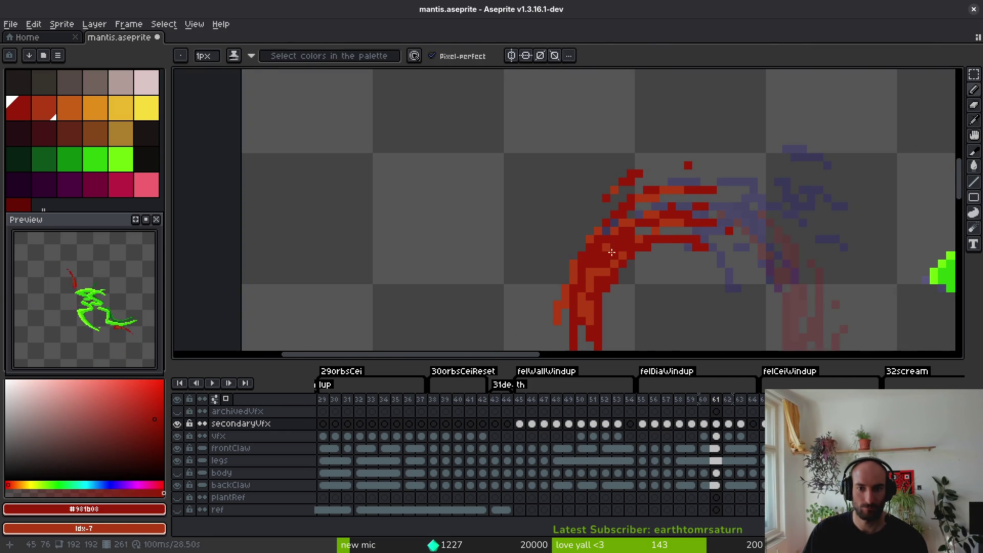
{"action": "scroll", "coordinate": [618, 236], "scroll_direction": "up", "scroll_amount": 4}
{"action": "scroll", "coordinate": [619, 236], "scroll_direction": "down", "scroll_amount": 5}
{"action": "scroll", "coordinate": [618, 254], "scroll_direction": "up", "scroll_amount": 5}
{"action": "left_click", "coordinate": [614, 163]}
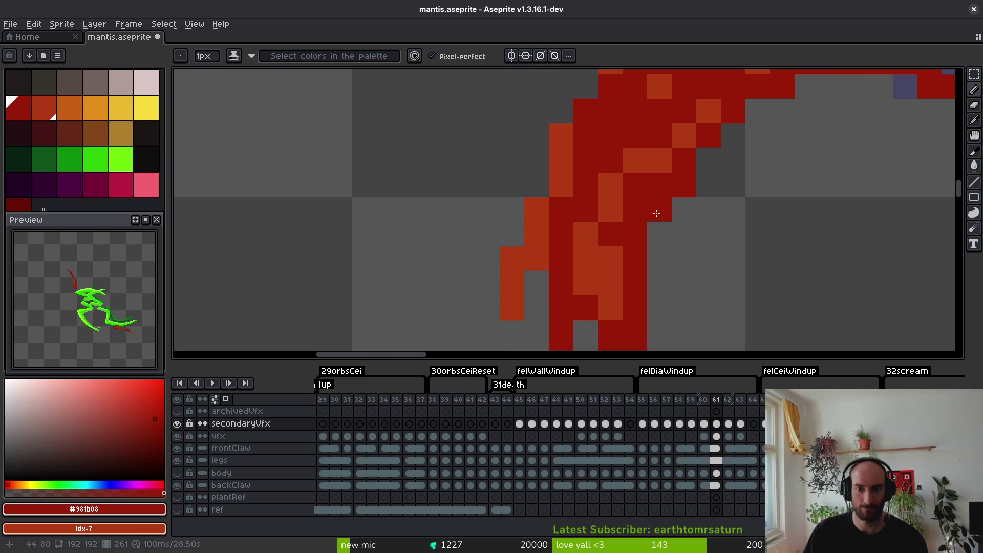
{"action": "left_click", "coordinate": [639, 166]}
{"action": "left_click", "coordinate": [650, 164], "text": "alt"}
{"action": "scroll", "coordinate": [648, 169], "scroll_direction": "down", "scroll_amount": 5}
{"action": "scroll", "coordinate": [658, 176], "scroll_direction": "up", "scroll_amount": 6}
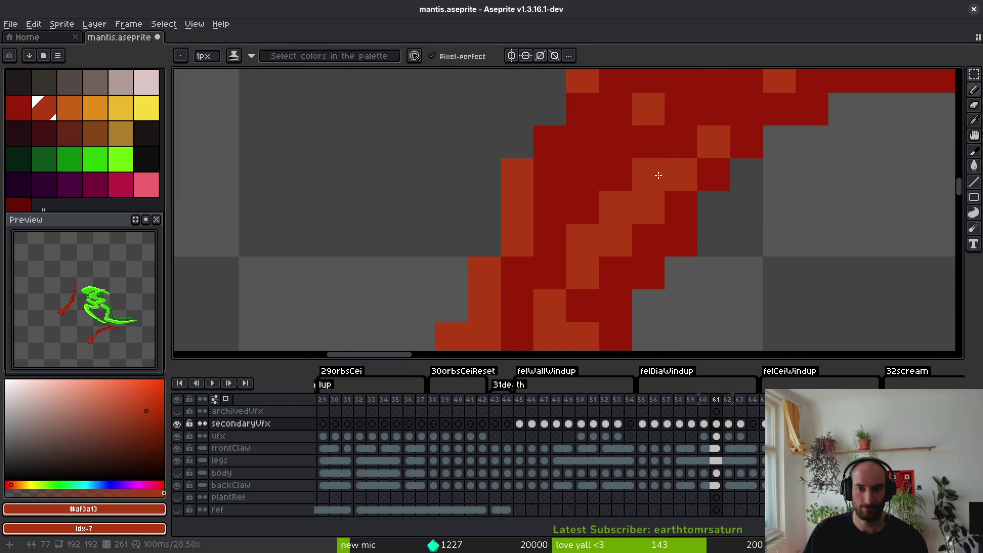
Add dark-red pixels along the claw's lower diagonal, then erase excess red claw pixels.
{"action": "left_click", "coordinate": [723, 134], "text": "alt"}
{"action": "scroll", "coordinate": [635, 215], "scroll_direction": "down", "scroll_amount": 5}
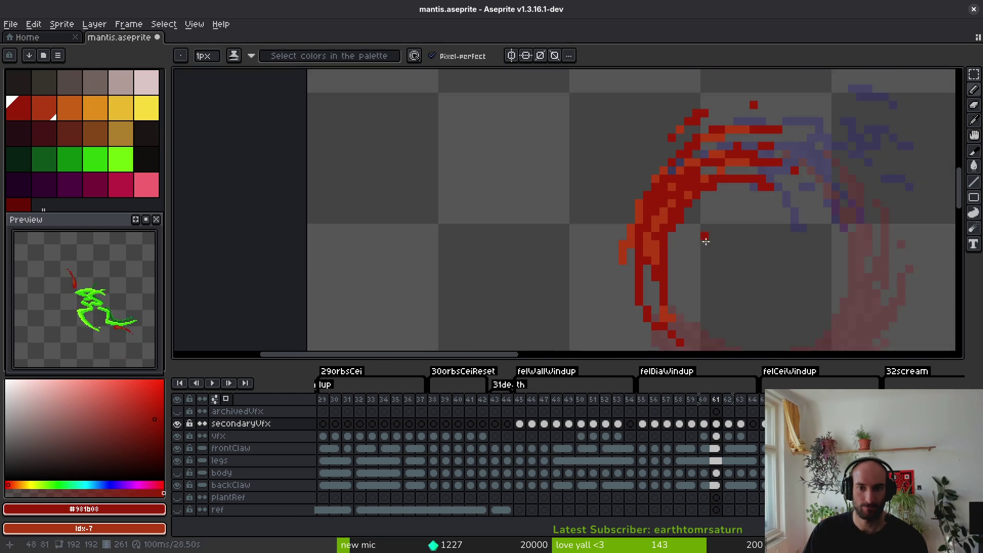
{"action": "scroll", "coordinate": [644, 182], "scroll_direction": "up", "scroll_amount": 5}
{"action": "left_click_drag", "start_coordinate": [652, 114], "coordinate": [710, 260]}
{"action": "key", "text": "e"}
{"action": "left_click_drag", "start_coordinate": [622, 145], "coordinate": [672, 268]}
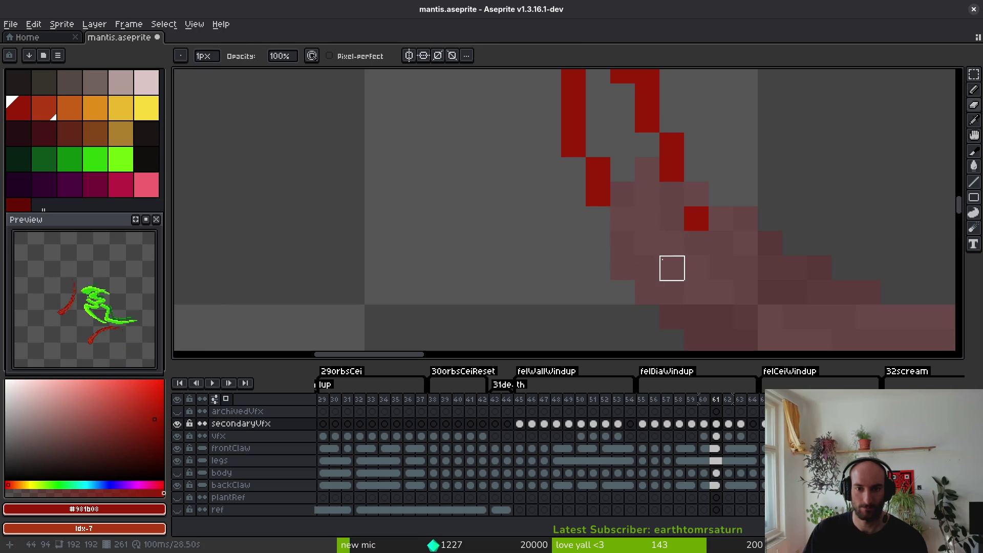
{"action": "scroll", "coordinate": [668, 276], "scroll_direction": "down", "scroll_amount": 5}
{"action": "scroll", "coordinate": [709, 197], "scroll_direction": "up", "scroll_amount": 5}
{"action": "left_click", "coordinate": [672, 174]}
{"action": "left_click_drag", "start_coordinate": [671, 174], "coordinate": [698, 248]}
{"action": "key", "text": "i"}
{"action": "key", "text": "b"}
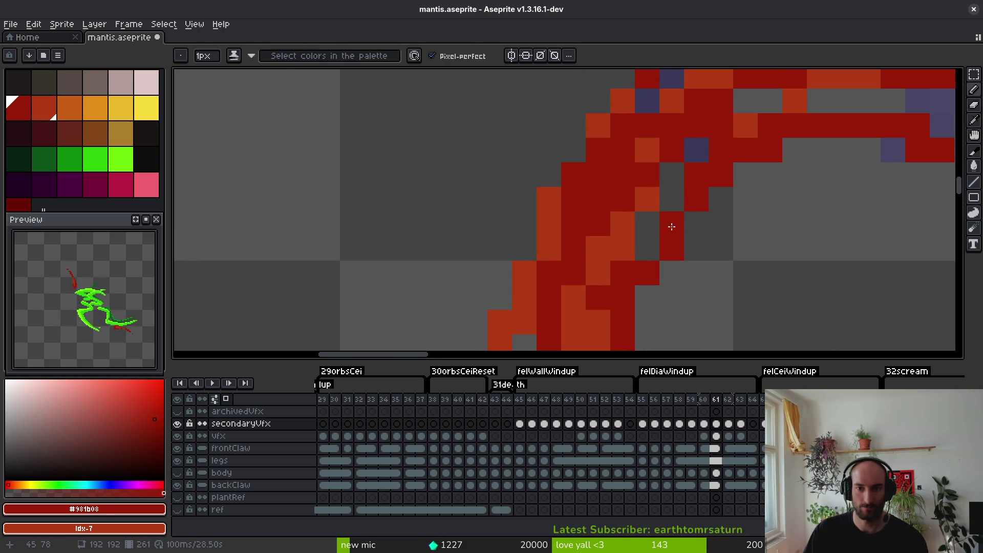
Save the mantis file, sample orange and dark red, and frame the whole sprite.
{"action": "scroll", "coordinate": [648, 297], "scroll_direction": "down", "scroll_amount": 4}
{"action": "key", "text": "ctrl+s"}
{"action": "left_click_drag", "start_coordinate": [632, 292], "coordinate": [613, 206]}
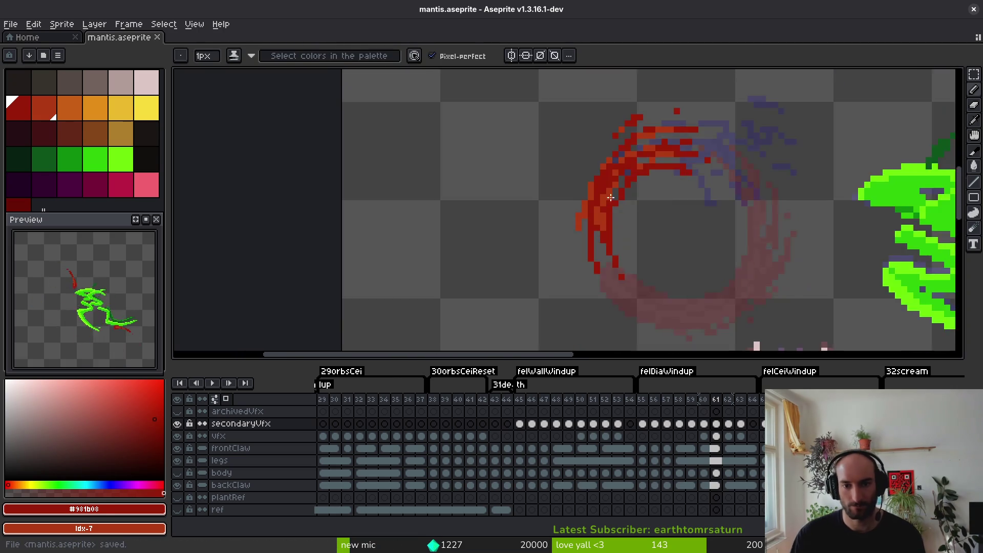
{"action": "scroll", "coordinate": [613, 205], "scroll_direction": "up", "scroll_amount": 2}
{"action": "left_click", "coordinate": [568, 146], "text": "alt"}
{"action": "scroll", "coordinate": [581, 214], "scroll_direction": "up", "scroll_amount": 3}
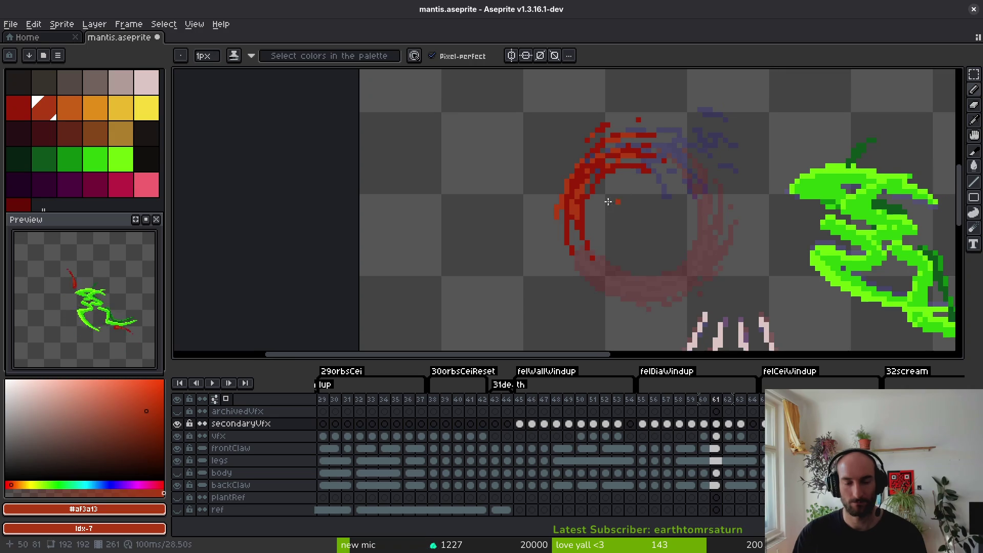
{"action": "left_click", "coordinate": [567, 218], "text": "alt"}
{"action": "scroll", "coordinate": [576, 173], "scroll_direction": "down", "scroll_amount": 3}
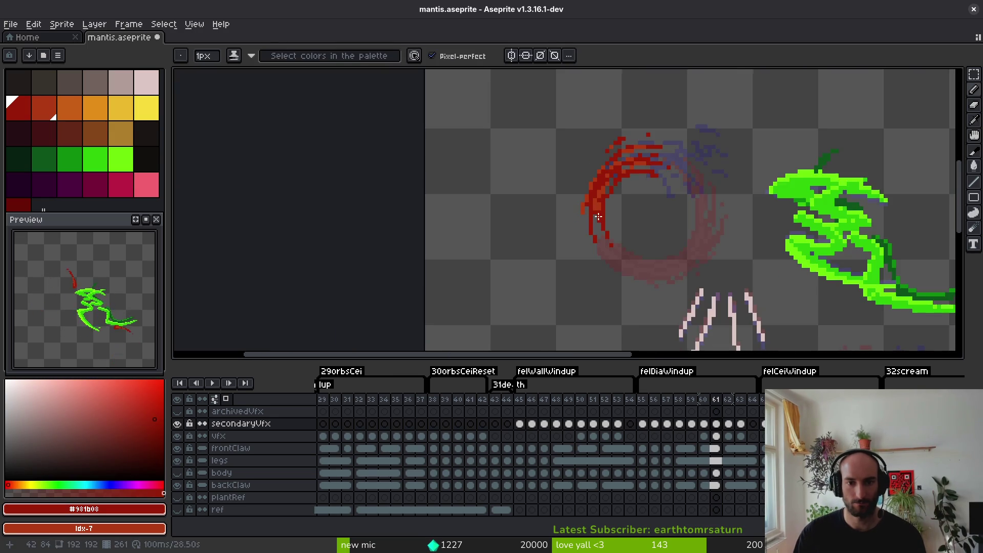
{"action": "scroll", "coordinate": [599, 219], "scroll_direction": "up", "scroll_amount": 3}
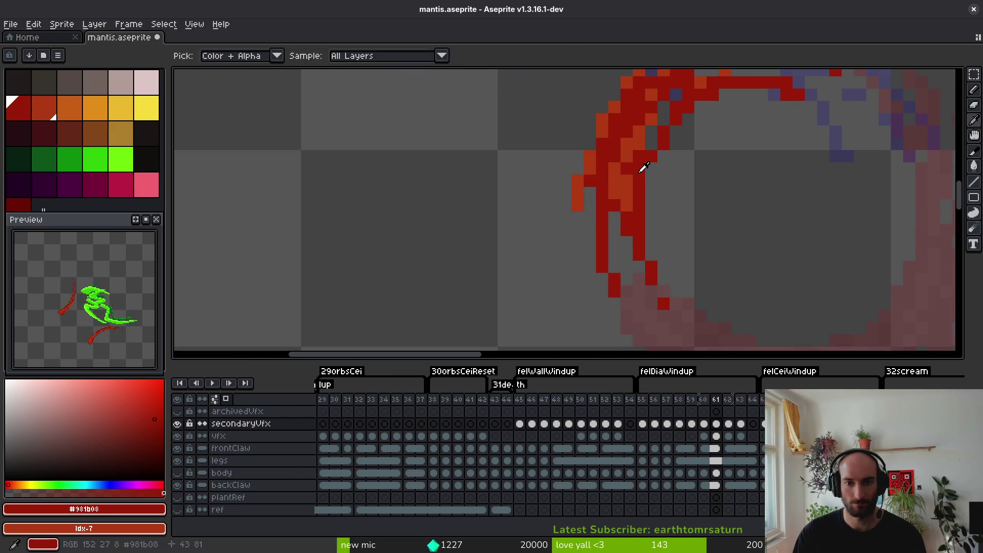
{"action": "scroll", "coordinate": [658, 231], "scroll_direction": "down", "scroll_amount": 3}
{"action": "mouse_move", "coordinate": [658, 230]}
{"action": "left_mouse_down"}
{"action": "mouse_move", "coordinate": [354, 82]}
{"action": "mouse_move", "coordinate": [359, 71]}
{"action": "left_mouse_up"}
{"action": "scroll", "coordinate": [610, 217], "scroll_direction": "down", "scroll_amount": 2}
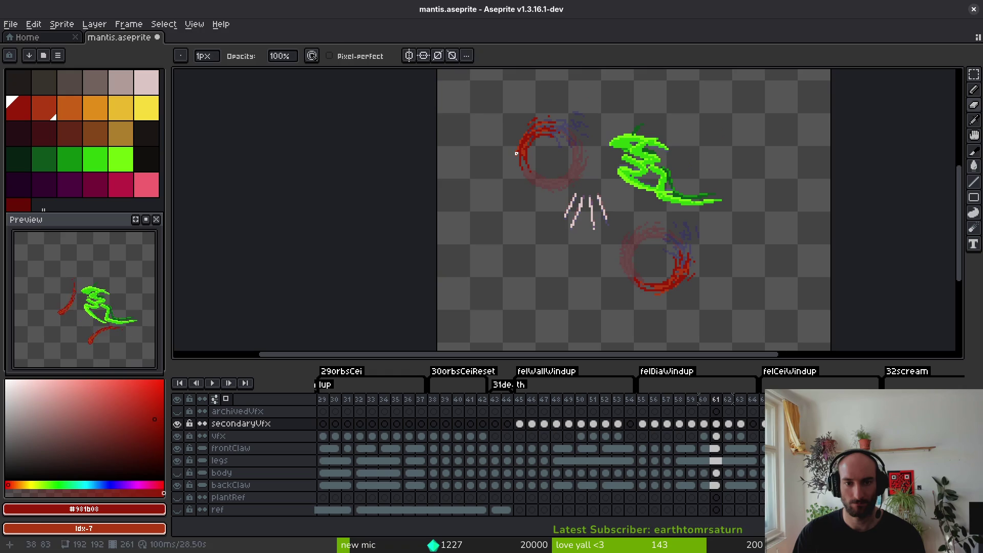
Save mantis.aseprite.
{"action": "key", "text": "m"}
{"action": "scroll", "coordinate": [688, 210], "scroll_direction": "down", "scroll_amount": 1}
{"action": "key", "text": "ctrl+s"}
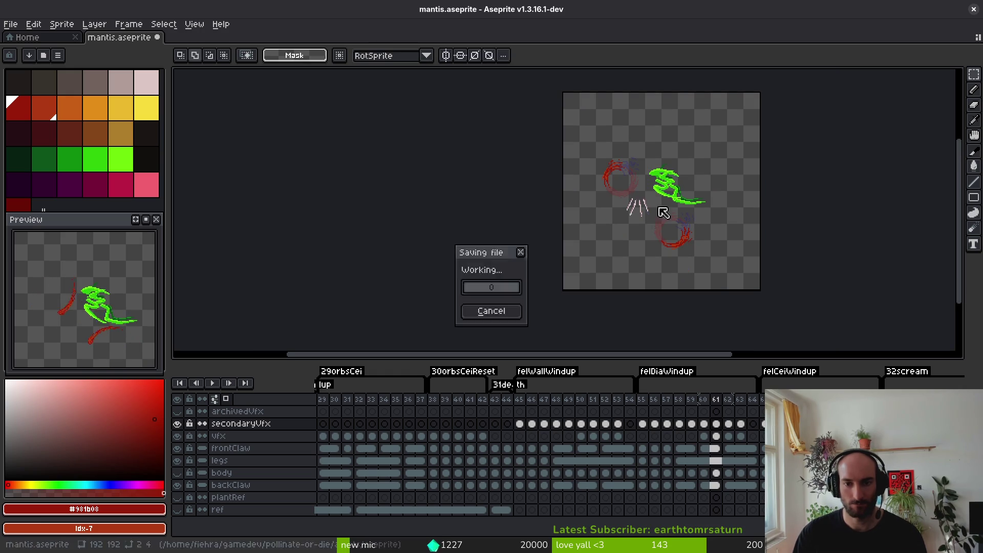
{"action": "scroll", "coordinate": [642, 190], "scroll_direction": "up", "scroll_amount": 2}
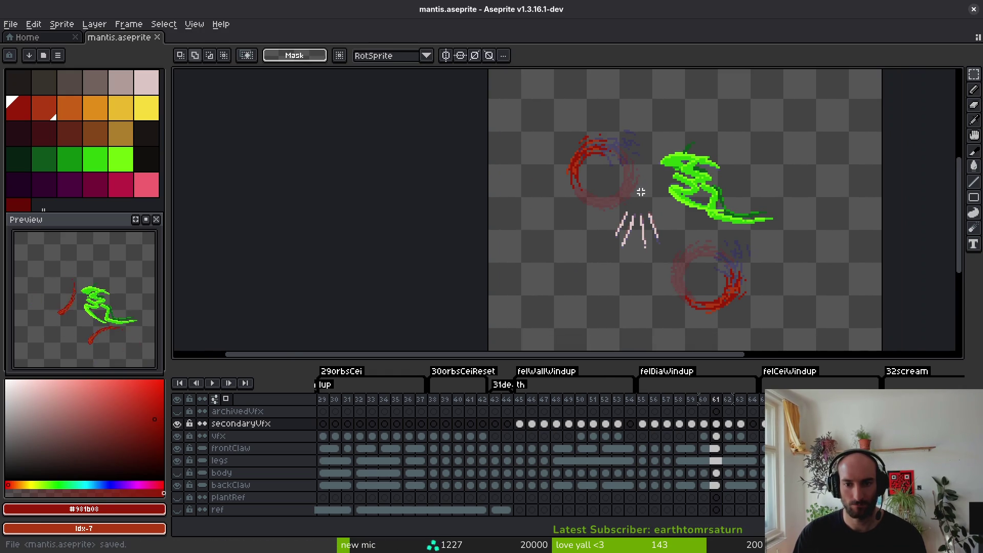
Lasso-select the lower red swirl and delete it.
{"action": "key", "text": "q"}
{"action": "mouse_move", "coordinate": [594, 256]}
{"action": "left_mouse_down"}
{"action": "mouse_move", "coordinate": [725, 220]}
{"action": "mouse_move", "coordinate": [784, 245]}
{"action": "left_mouse_up"}
{"action": "key", "text": "Delete"}
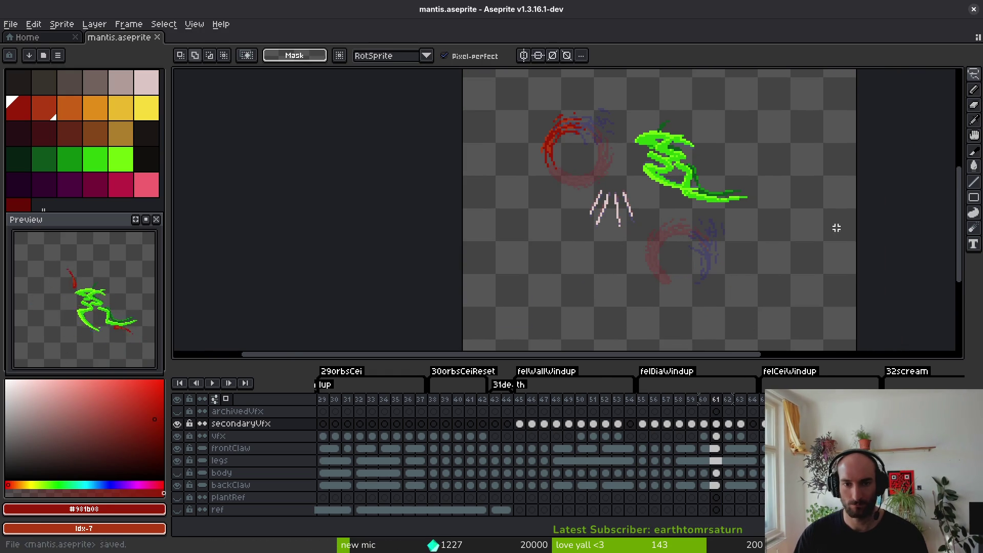
Move the upper red swirl and claw marks down over the lower swirl, rotated 90°.
{"action": "key", "text": "m"}
{"action": "left_click_drag", "start_coordinate": [499, 80], "coordinate": [673, 229]}
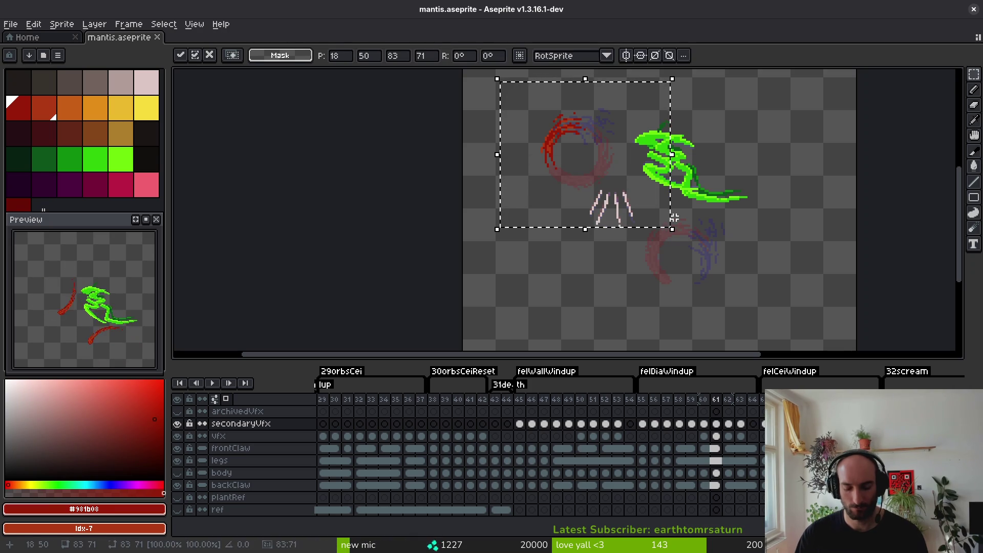
{"action": "key", "text": "shift+r"}
{"action": "mouse_move", "coordinate": [617, 155]}
{"action": "left_mouse_down"}
{"action": "mouse_move", "coordinate": [694, 263]}
{"action": "mouse_move", "coordinate": [705, 256]}
{"action": "left_mouse_up"}
{"action": "key", "text": "shift+r"}
{"action": "key", "text": "shift+r"}
{"action": "key", "text": "shift+r"}
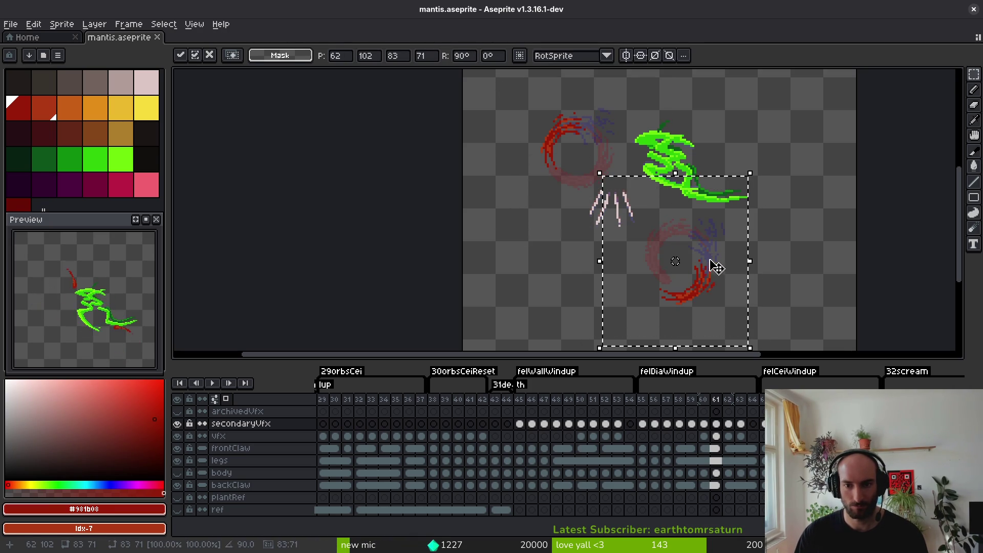
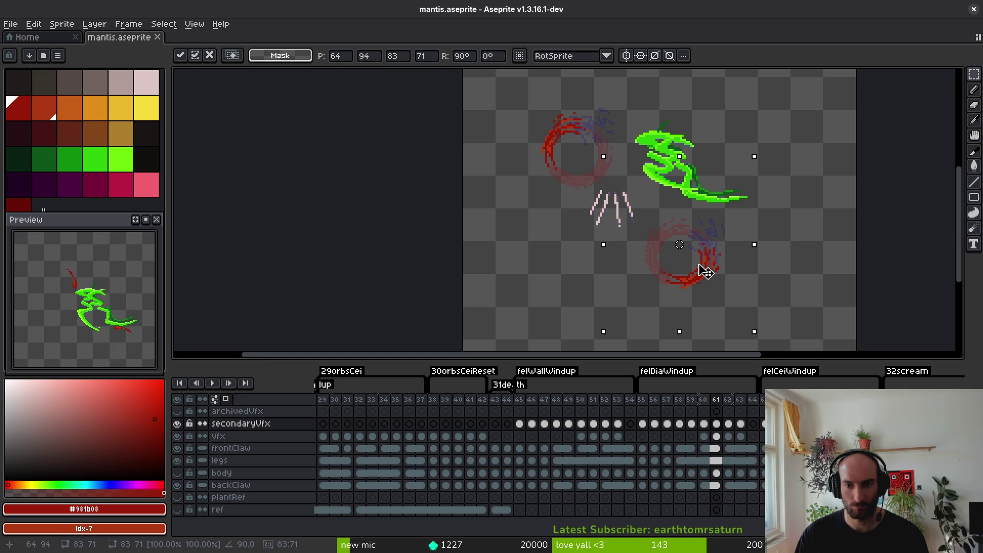
Commit the moved slash effect and advance to frame 62 of the mantis animation.
{"action": "key", "text": "Return"}
{"action": "key", "text": "i"}
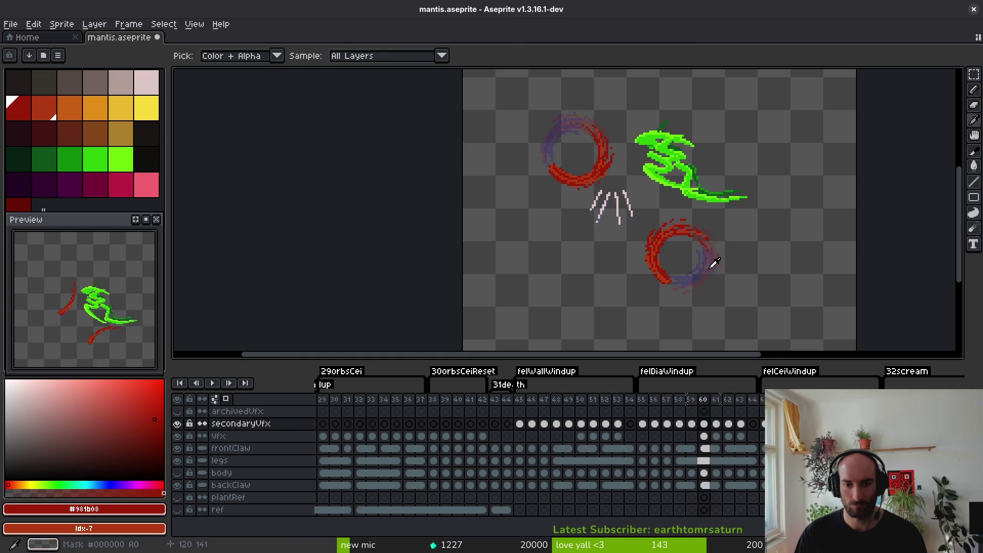
{"action": "key", "text": "m"}
{"action": "key", "text": "Right"}
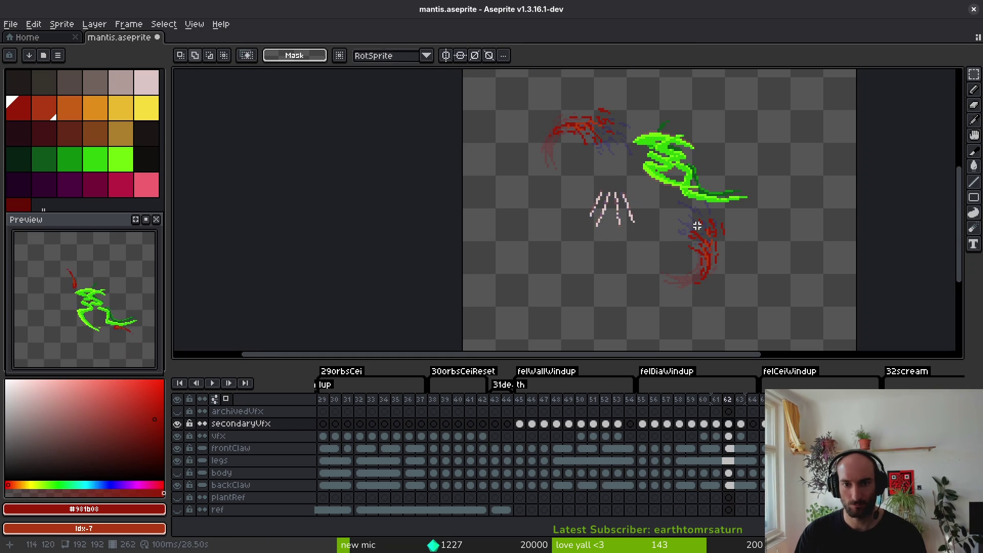
{"action": "scroll", "coordinate": [693, 228], "scroll_direction": "up", "scroll_amount": 1}
{"action": "scroll", "coordinate": [704, 230], "scroll_direction": "up", "scroll_amount": 1}
Erase the stray pixels of the lower red slash on frame 62.
{"action": "key", "text": "e"}
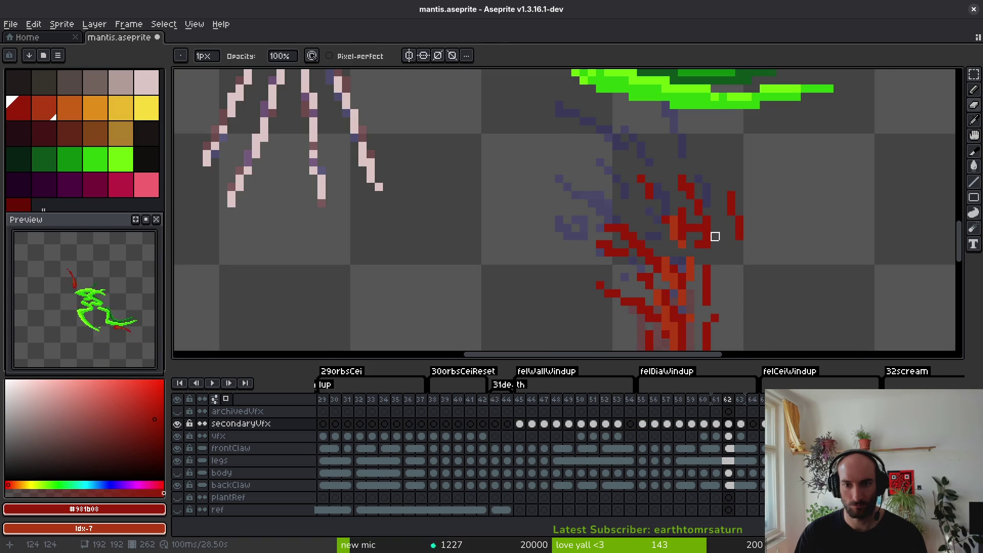
{"action": "left_click_drag", "start_coordinate": [715, 236], "coordinate": [693, 142]}
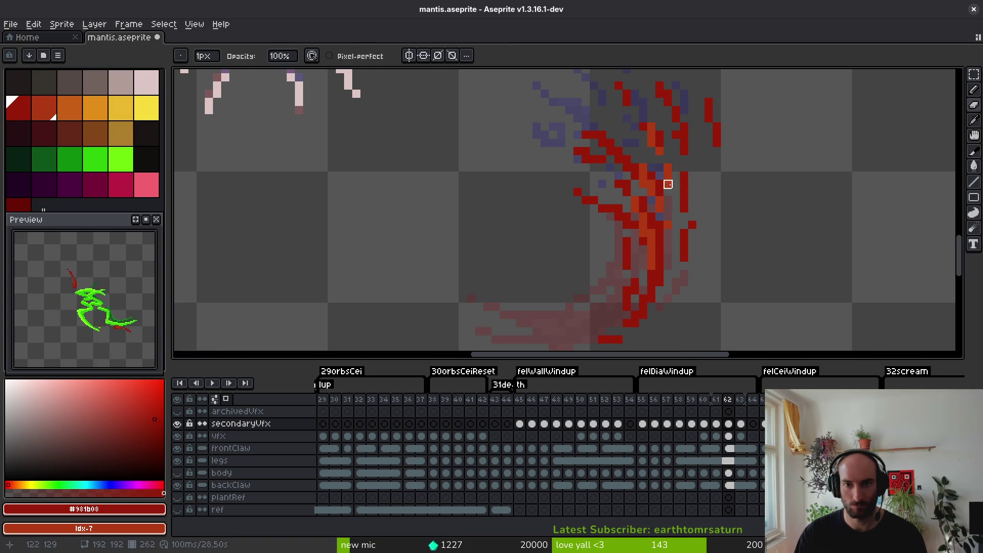
{"action": "scroll", "coordinate": [676, 184], "scroll_direction": "up", "scroll_amount": 1}
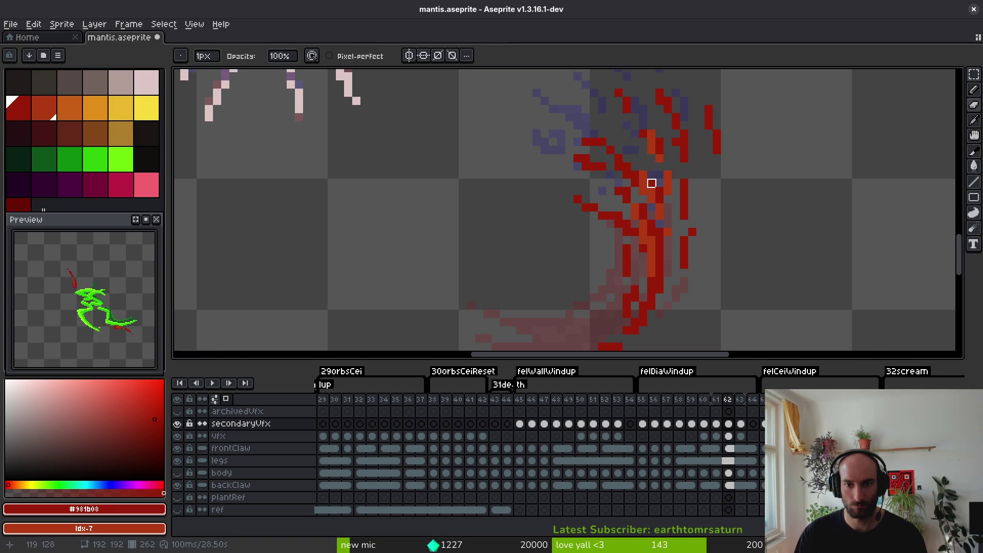
{"action": "scroll", "coordinate": [674, 218], "scroll_direction": "down", "scroll_amount": 2}
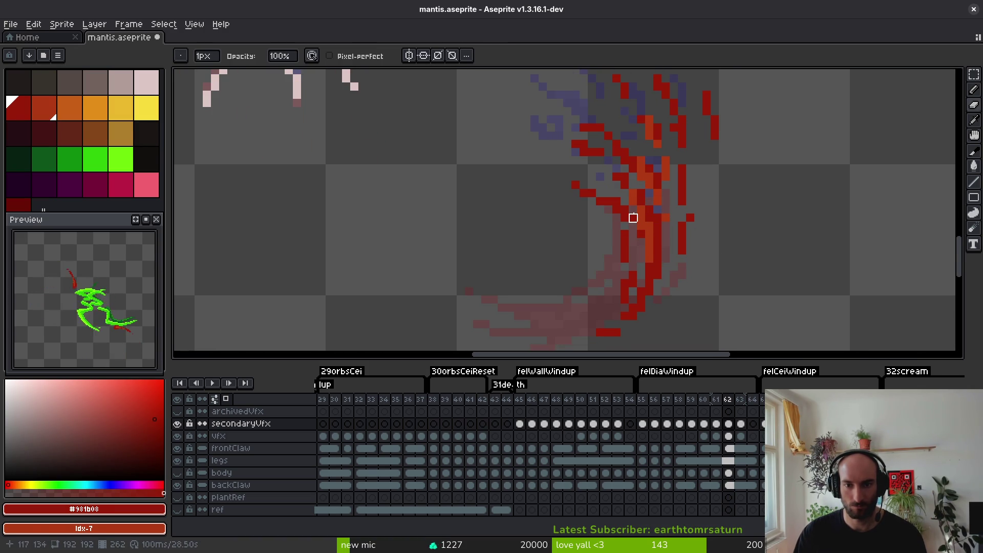
{"action": "key", "text": "i"}
{"action": "key", "text": "f"}
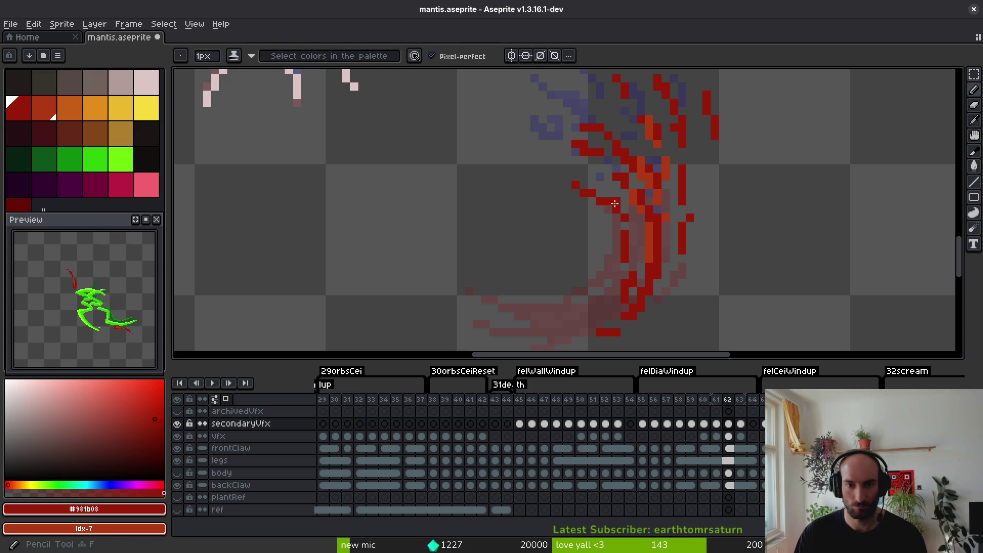
{"action": "key", "text": "e"}
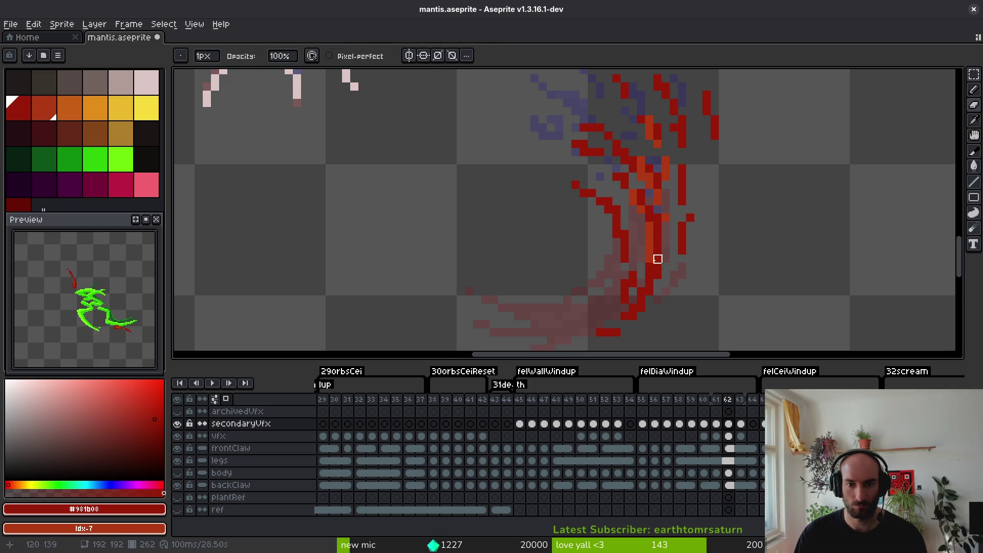
{"action": "scroll", "coordinate": [649, 300], "scroll_direction": "down", "scroll_amount": 3}
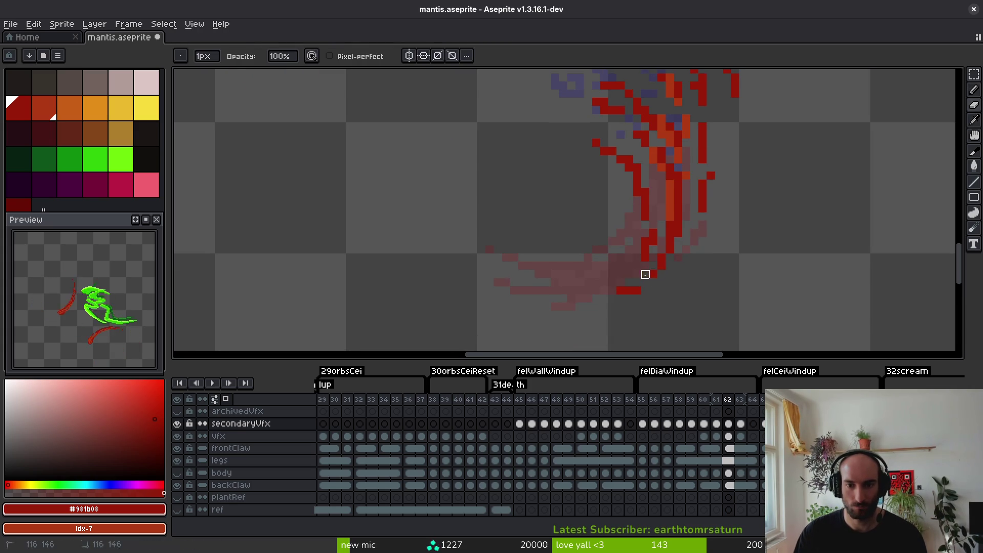
{"action": "scroll", "coordinate": [671, 276], "scroll_direction": "up", "scroll_amount": 5}
Redraw the lower slash using the sampled orange #af3a13 and dark red #981b08.
{"action": "key", "text": "i"}
{"action": "scroll", "coordinate": [641, 257], "scroll_direction": "down", "scroll_amount": 2}
{"action": "left_click", "coordinate": [637, 138]}
{"action": "key", "text": "f"}
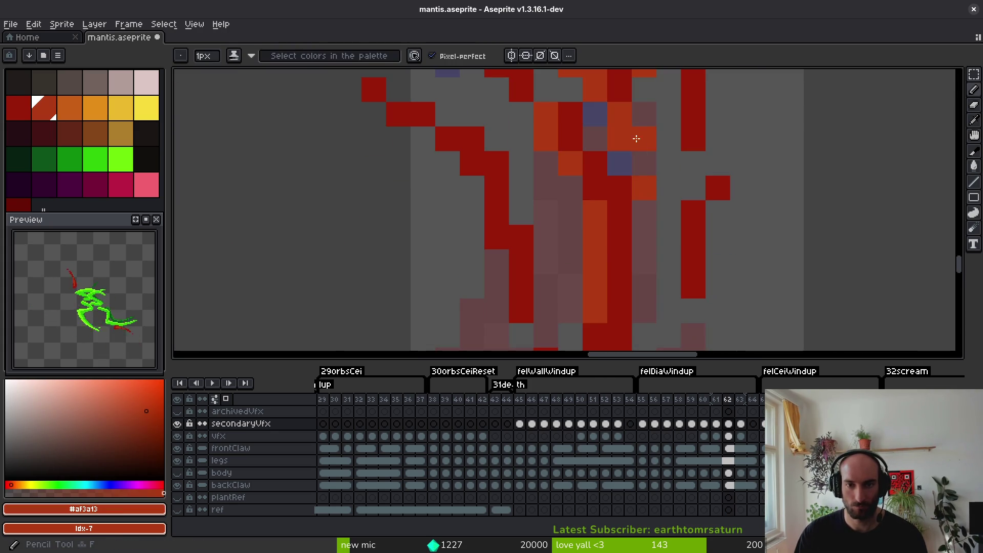
{"action": "scroll", "coordinate": [655, 252], "scroll_direction": "down", "scroll_amount": 3}
{"action": "scroll", "coordinate": [641, 254], "scroll_direction": "up", "scroll_amount": 3}
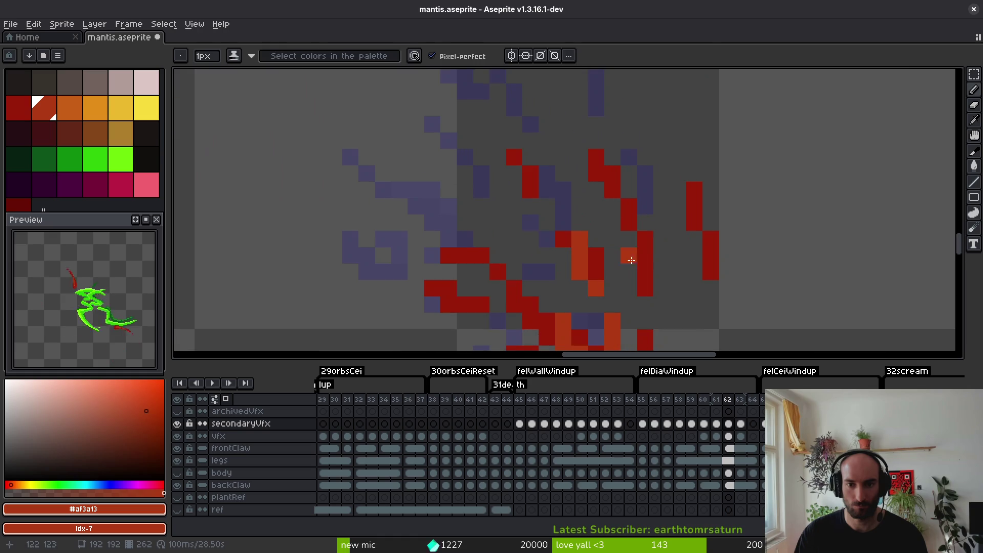
{"action": "key", "text": "e"}
{"action": "key", "text": "i"}
{"action": "left_click", "coordinate": [563, 239]}
{"action": "key", "text": "f"}
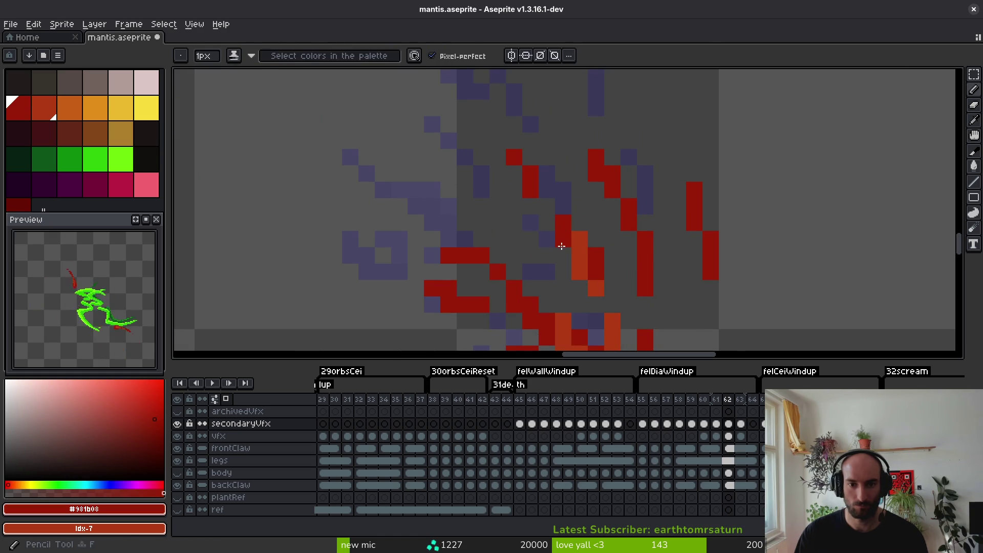
{"action": "key", "text": "e"}
{"action": "scroll", "coordinate": [582, 220], "scroll_direction": "down", "scroll_amount": 3}
Save mantis.aseprite with the redrawn lower slash.
{"action": "key", "text": "ctrl+s"}
{"action": "scroll", "coordinate": [520, 236], "scroll_direction": "up", "scroll_amount": 2}
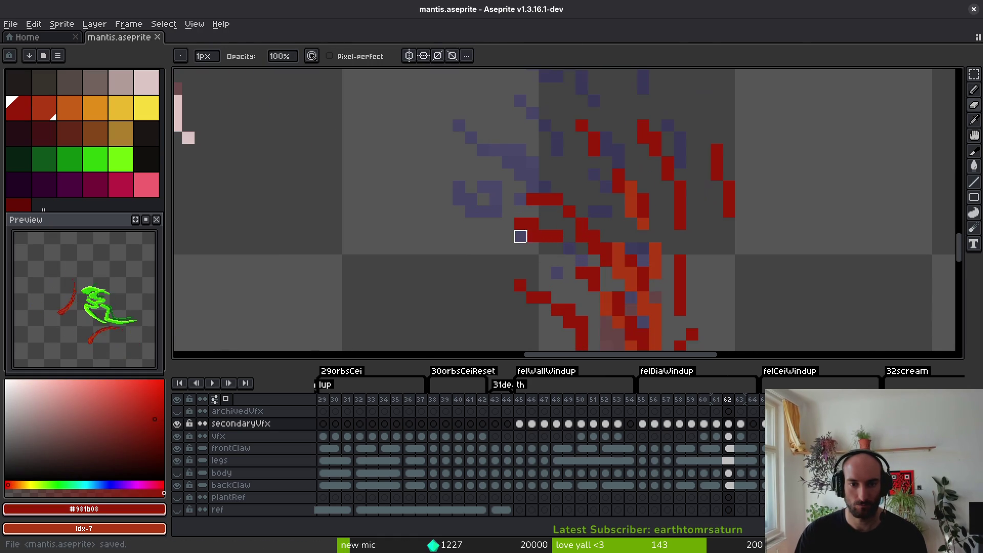
{"action": "scroll", "coordinate": [557, 200], "scroll_direction": "down", "scroll_amount": 3}
{"action": "key", "text": "ctrl+s"}
{"action": "scroll", "coordinate": [597, 244], "scroll_direction": "up", "scroll_amount": 3}
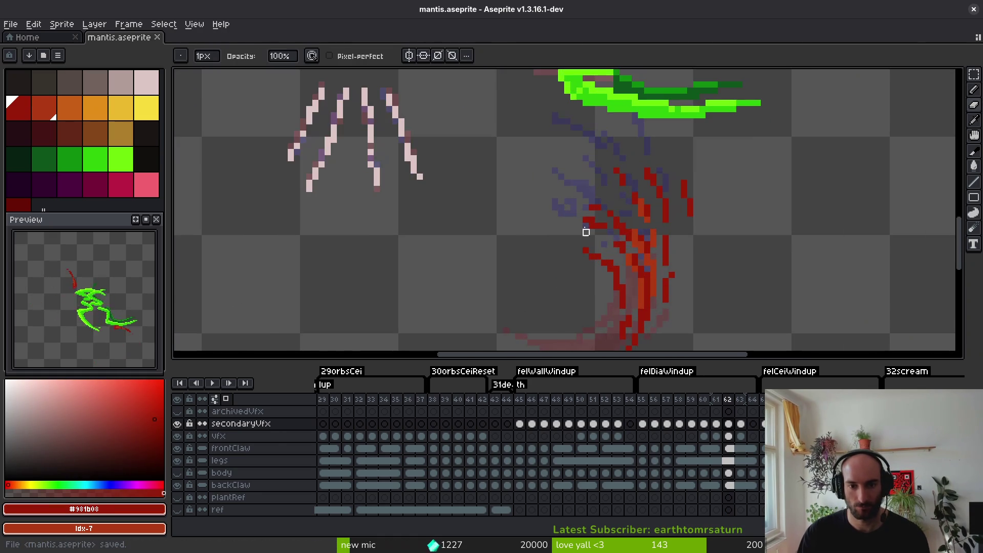
Nudge the small red block up one pixel, deselect, and save again.
{"action": "key", "text": "m"}
{"action": "mouse_move", "coordinate": [573, 197]}
{"action": "left_mouse_down"}
{"action": "mouse_move", "coordinate": [597, 208]}
{"action": "mouse_move", "coordinate": [584, 190]}
{"action": "left_mouse_up"}
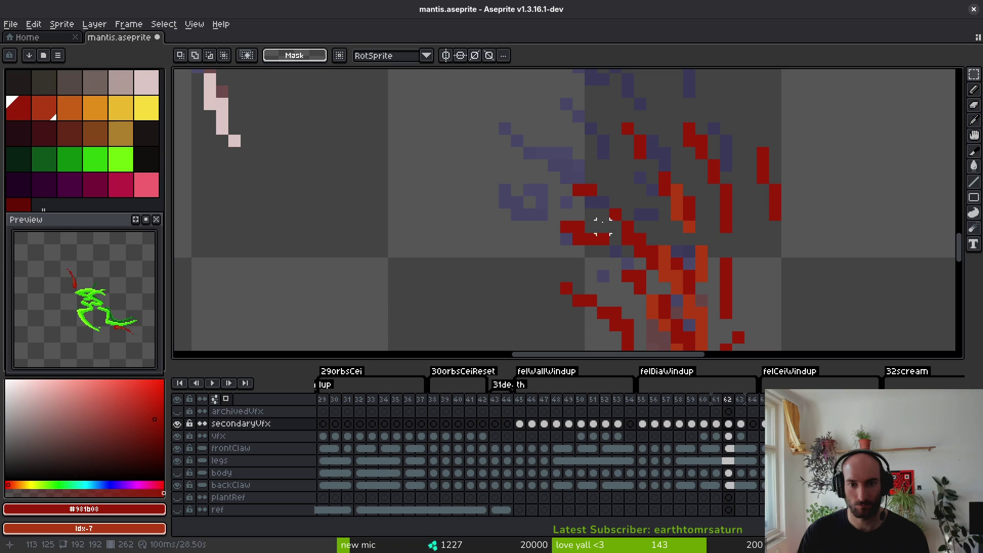
{"action": "key", "text": "ctrl+d"}
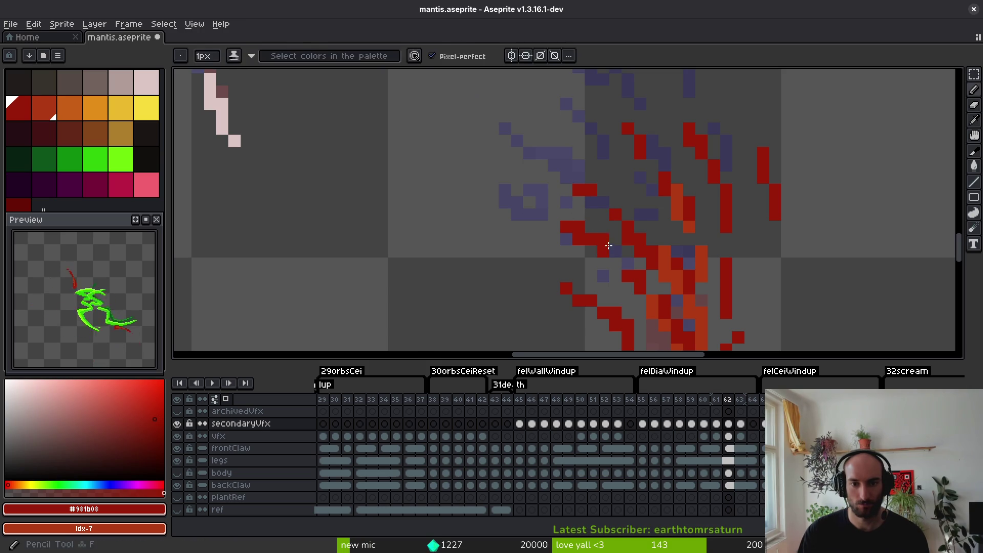
{"action": "key", "text": "e"}
{"action": "scroll", "coordinate": [636, 245], "scroll_direction": "down", "scroll_amount": 4}
{"action": "scroll", "coordinate": [635, 245], "scroll_direction": "down", "scroll_amount": 2}
{"action": "key", "text": "ctrl+s"}
{"action": "scroll", "coordinate": [639, 272], "scroll_direction": "up", "scroll_amount": 3}
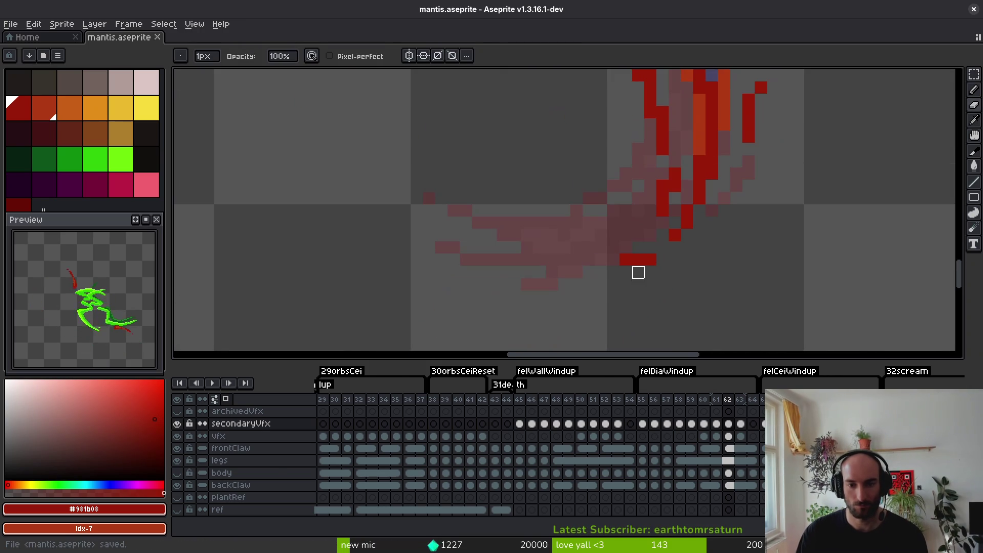
{"action": "key", "text": "b"}
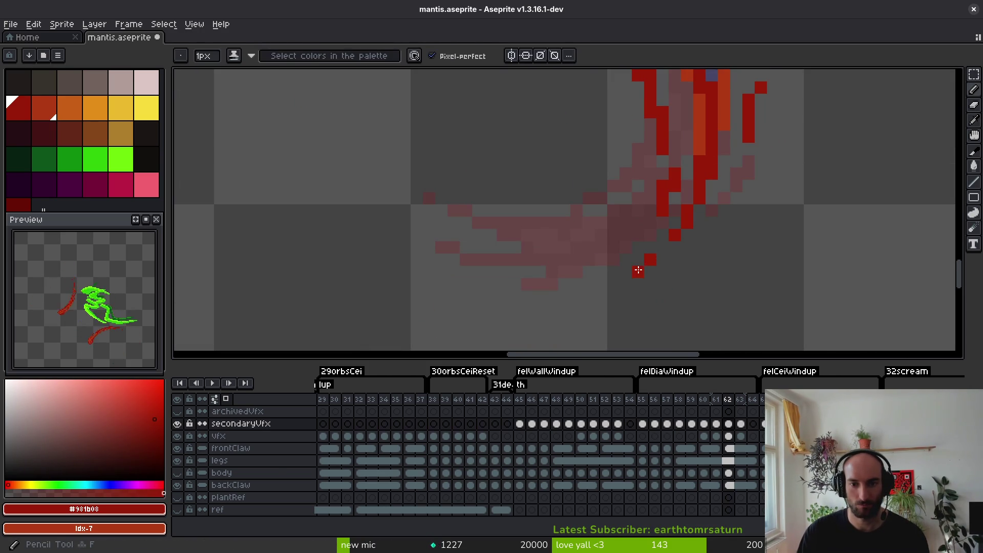
{"action": "scroll", "coordinate": [666, 256], "scroll_direction": "down", "scroll_amount": 3}
{"action": "scroll", "coordinate": [689, 248], "scroll_direction": "down", "scroll_amount": 3}
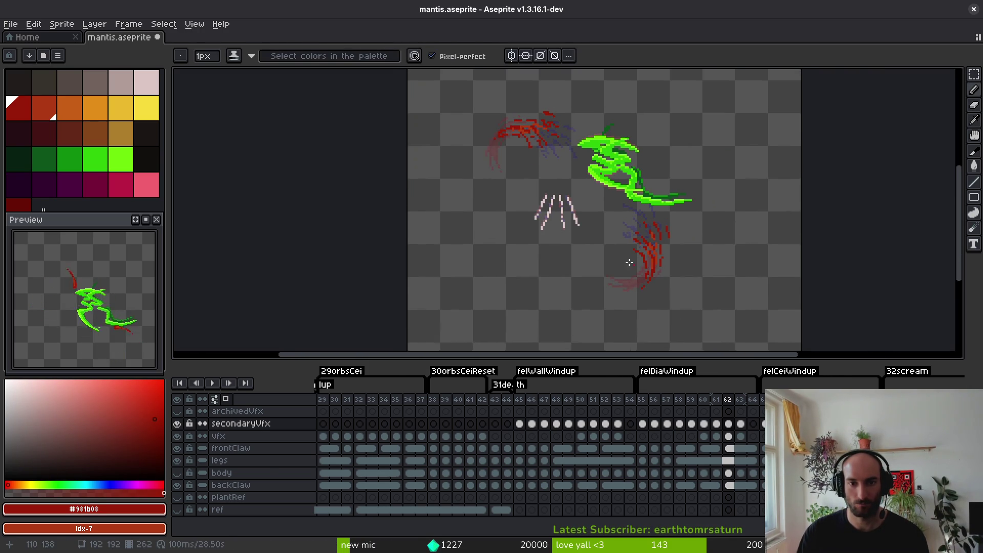
Rotate the upper-left red slash on frame 62 by 90° and advance to frame 63.
{"action": "scroll", "coordinate": [622, 240], "scroll_direction": "up", "scroll_amount": 3}
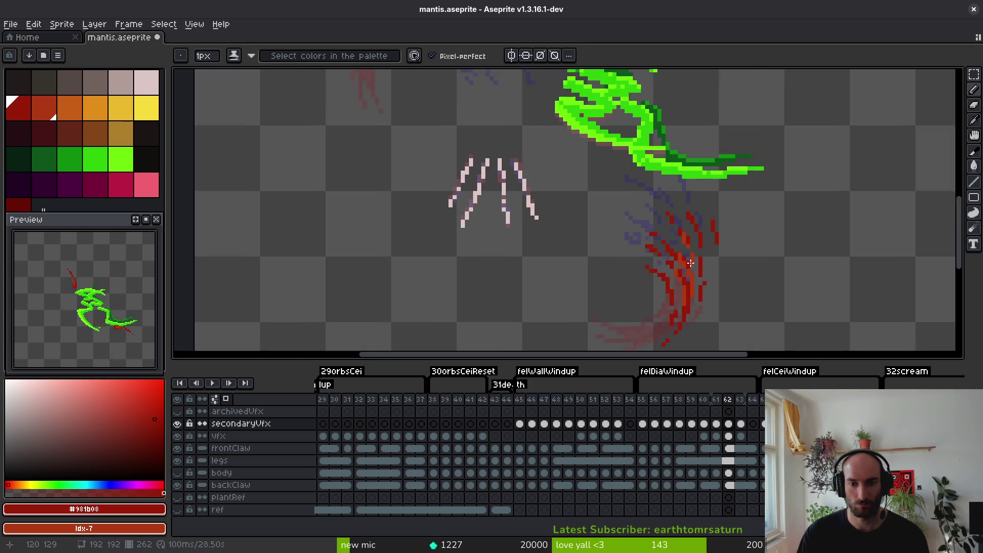
{"action": "key", "text": "m"}
{"action": "left_click_drag", "start_coordinate": [605, 229], "coordinate": [696, 307]}
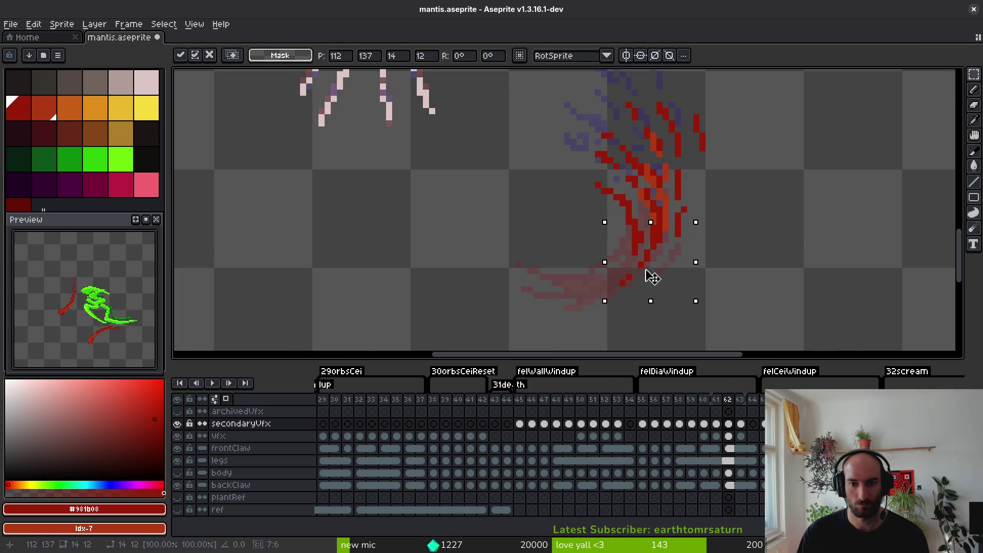
{"action": "key", "text": "ctrl+d"}
{"action": "scroll", "coordinate": [649, 260], "scroll_direction": "down", "scroll_amount": 3}
{"action": "left_click_drag", "start_coordinate": [603, 244], "coordinate": [603, 260]}
{"action": "mouse_move", "coordinate": [424, 75]}
{"action": "left_mouse_down"}
{"action": "mouse_move", "coordinate": [576, 185]}
{"action": "mouse_move", "coordinate": [692, 316]}
{"action": "mouse_move", "coordinate": [510, 153]}
{"action": "mouse_move", "coordinate": [534, 160]}
{"action": "left_mouse_up"}
{"action": "key", "text": "ctrl+d"}
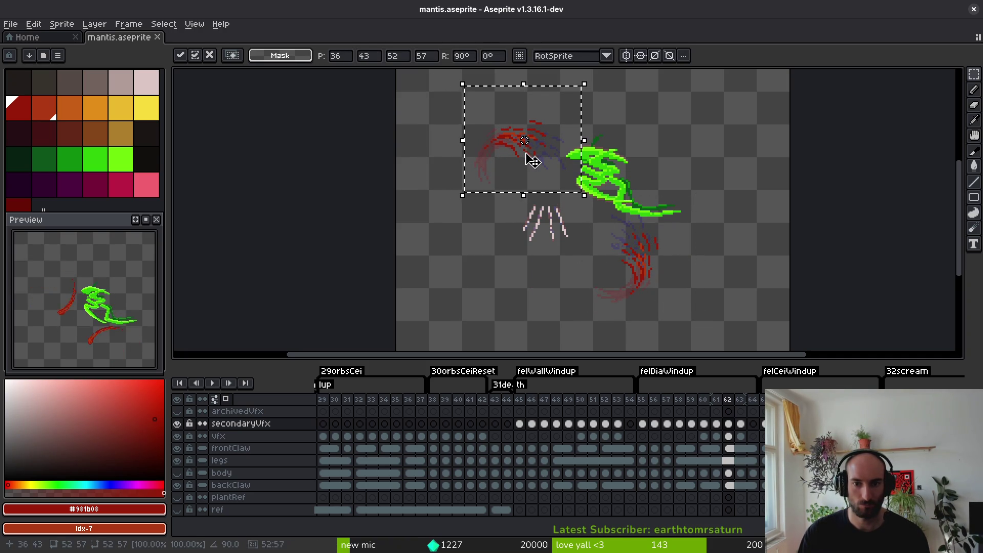
{"action": "key", "text": "Return"}
{"action": "key", "text": "Right"}
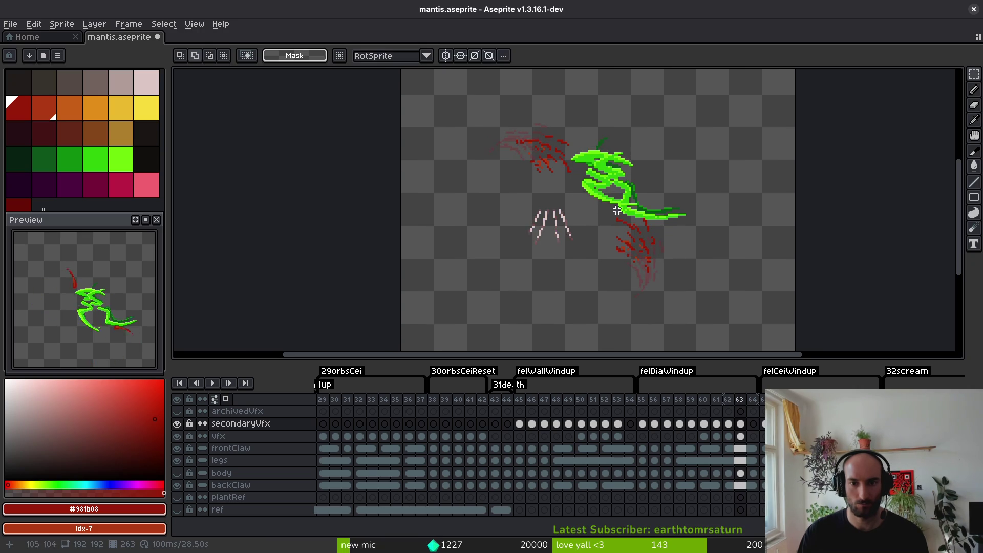
Erase and pencil in pixels to clean up the lower red slash on frame 63.
{"action": "scroll", "coordinate": [660, 267], "scroll_direction": "up", "scroll_amount": 3}
{"action": "left_click_drag", "start_coordinate": [664, 270], "coordinate": [655, 254]}
{"action": "scroll", "coordinate": [648, 271], "scroll_direction": "up", "scroll_amount": 1}
{"action": "key", "text": "e"}
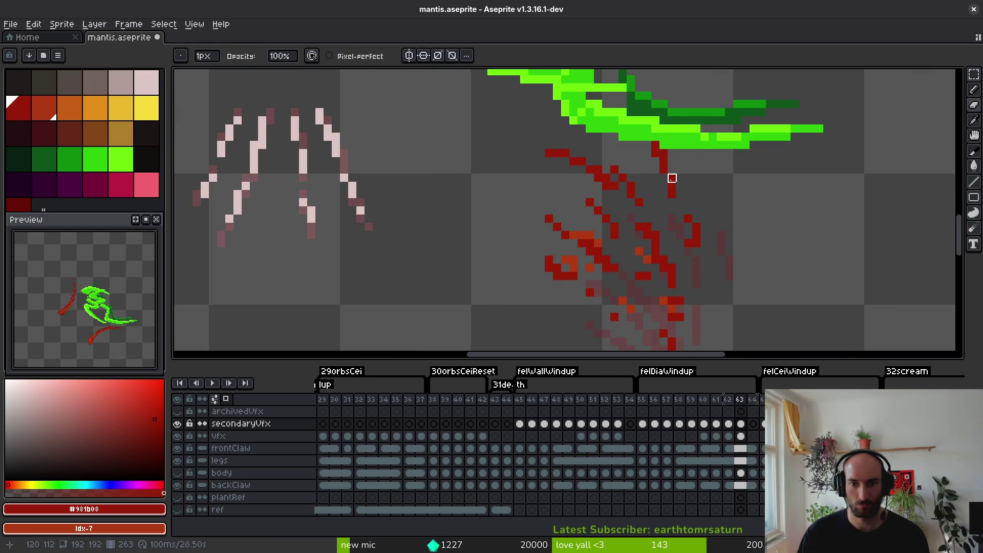
{"action": "scroll", "coordinate": [671, 210], "scroll_direction": "up", "scroll_amount": 2}
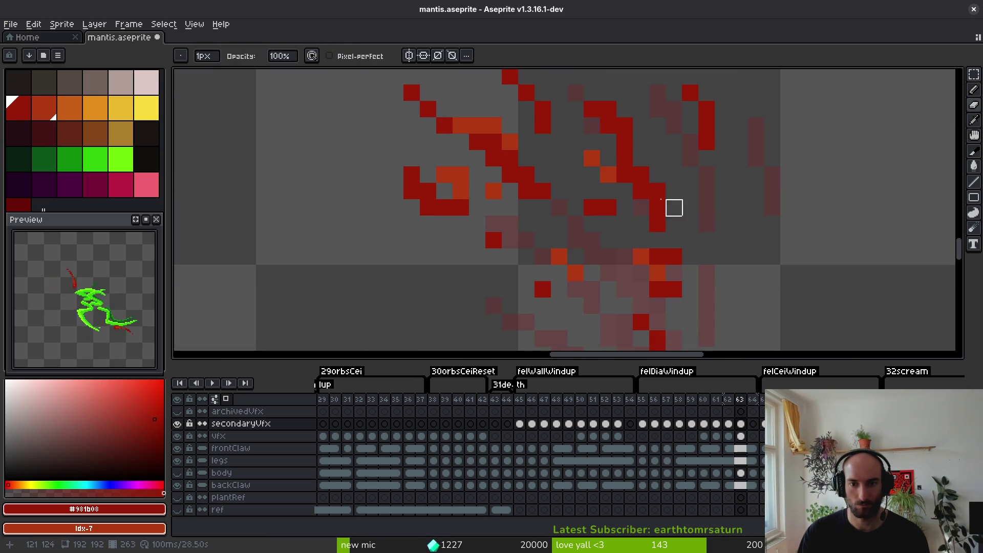
{"action": "scroll", "coordinate": [658, 192], "scroll_direction": "down", "scroll_amount": 1}
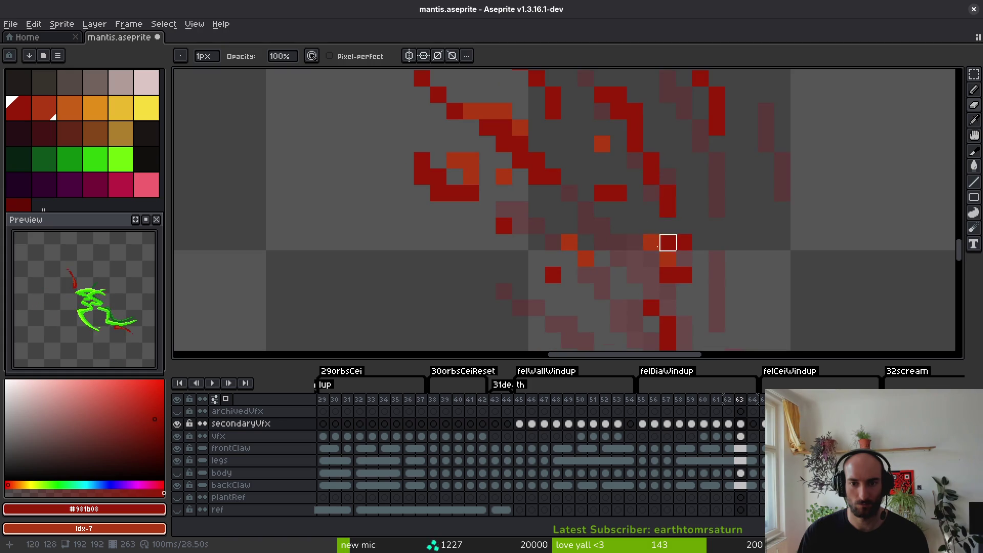
{"action": "left_click_drag", "start_coordinate": [615, 265], "coordinate": [662, 324]}
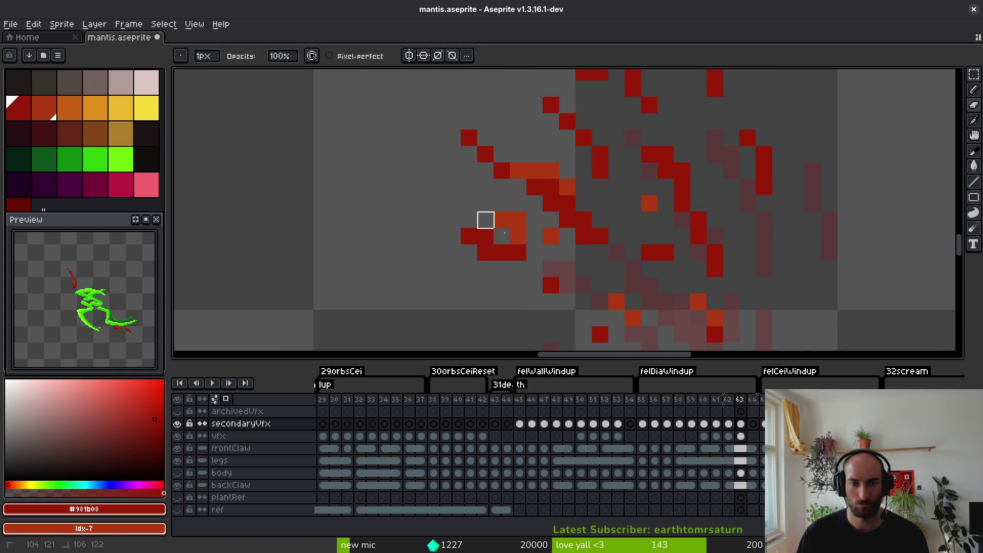
{"action": "mouse_move", "coordinate": [551, 154]}
{"action": "left_mouse_down"}
{"action": "mouse_move", "coordinate": [621, 226]}
{"action": "mouse_move", "coordinate": [677, 261]}
{"action": "mouse_move", "coordinate": [490, 200]}
{"action": "left_mouse_up"}
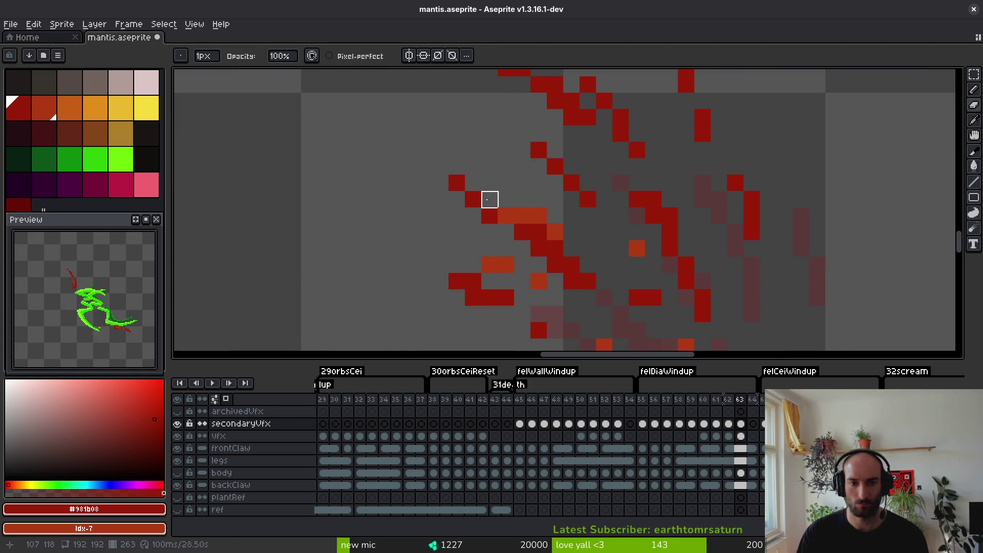
{"action": "left_click_drag", "start_coordinate": [570, 263], "coordinate": [551, 229]}
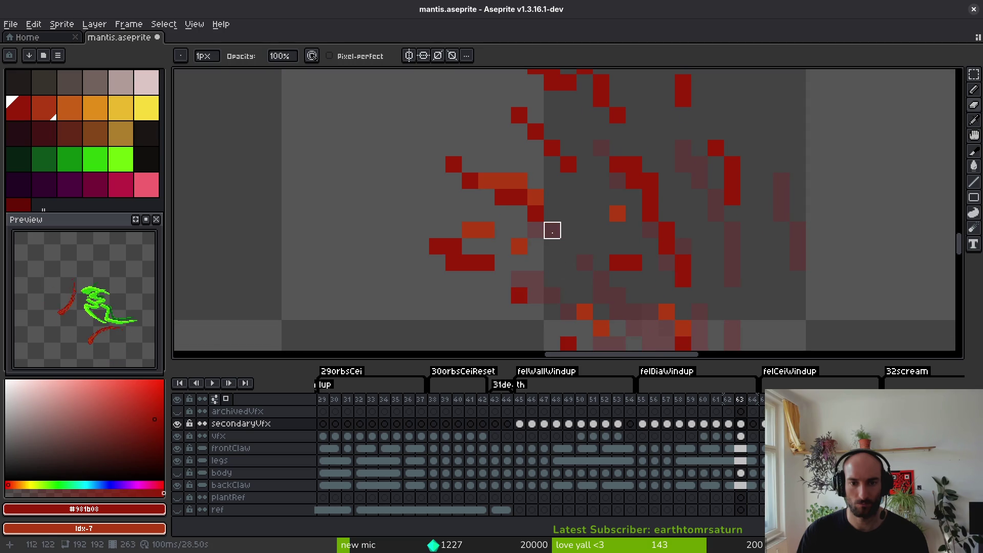
{"action": "key", "text": "f"}
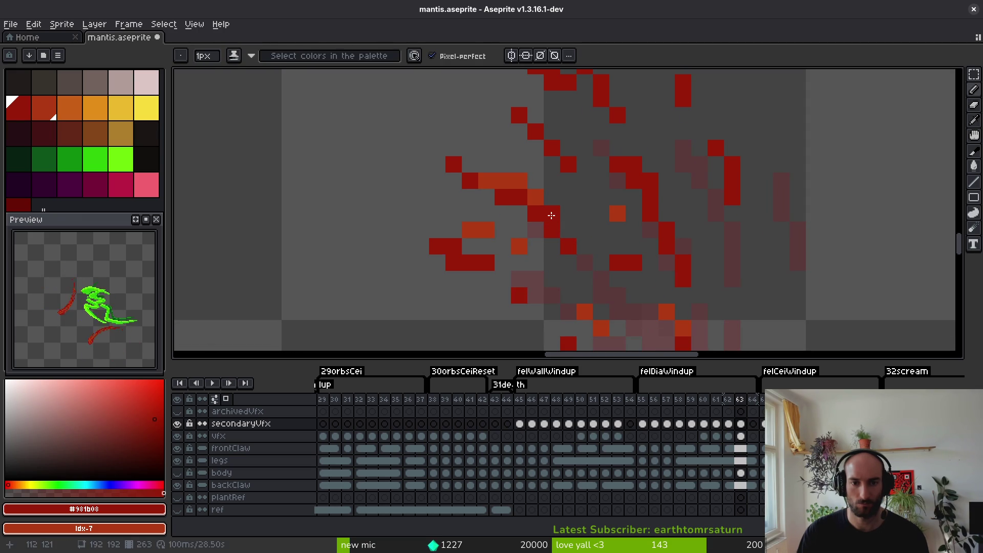
{"action": "scroll", "coordinate": [551, 216], "scroll_direction": "down", "scroll_amount": 3}
{"action": "scroll", "coordinate": [672, 330], "scroll_direction": "up", "scroll_amount": 2}
{"action": "scroll", "coordinate": [659, 284], "scroll_direction": "down", "scroll_amount": 2}
{"action": "scroll", "coordinate": [659, 285], "scroll_direction": "up", "scroll_amount": 3}
Select the upper red slash strokes and start transforming them for a 90° rotation.
{"action": "key", "text": "e"}
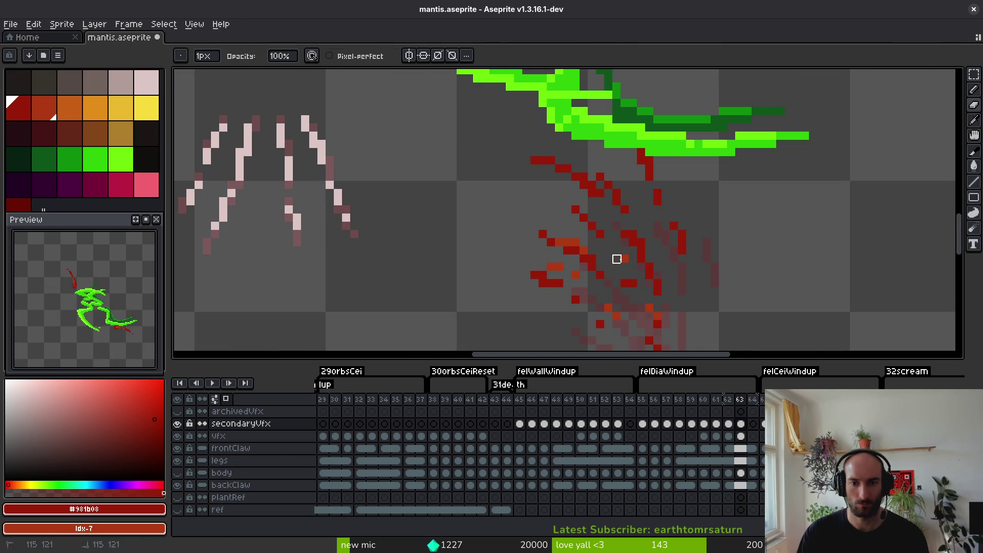
{"action": "scroll", "coordinate": [625, 259], "scroll_direction": "down", "scroll_amount": 3}
{"action": "key", "text": "m"}
{"action": "mouse_move", "coordinate": [408, 80]}
{"action": "left_mouse_down"}
{"action": "mouse_move", "coordinate": [582, 219]}
{"action": "mouse_move", "coordinate": [699, 345]}
{"action": "mouse_move", "coordinate": [676, 266]}
{"action": "mouse_move", "coordinate": [560, 220]}
{"action": "mouse_move", "coordinate": [472, 106]}
{"action": "mouse_move", "coordinate": [489, 121]}
{"action": "left_mouse_up"}
{"action": "key", "text": "Delete"}
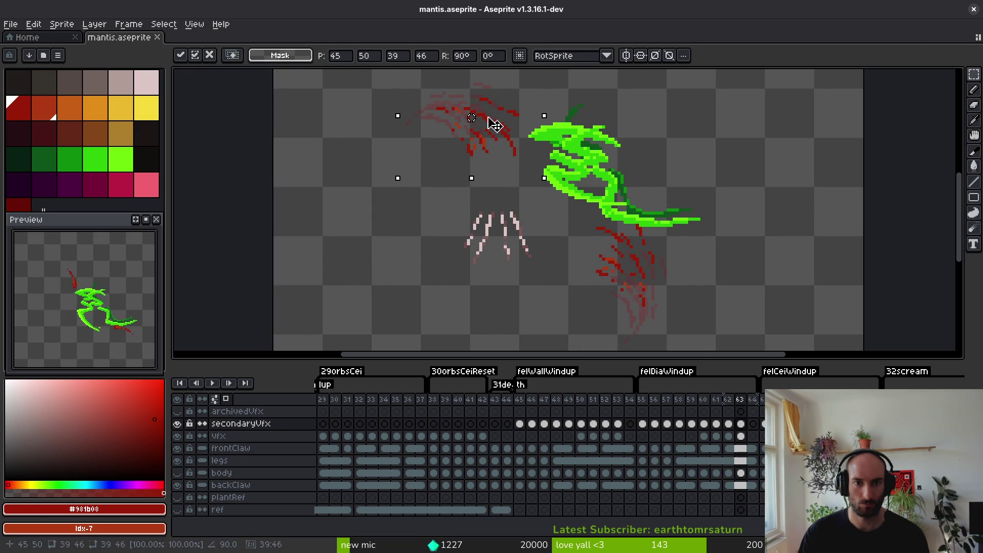
Commit the repositioned red claw strokes and save mantis.aseprite.
{"action": "key", "text": "Return"}
{"action": "left_click_drag", "start_coordinate": [578, 196], "coordinate": [681, 313]}
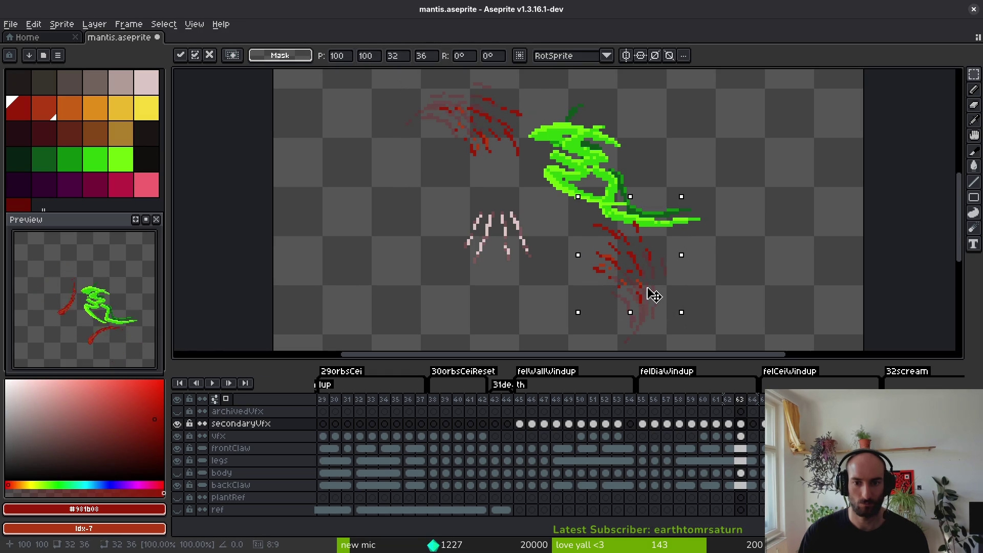
{"action": "scroll", "coordinate": [634, 266], "scroll_direction": "down", "scroll_amount": 4}
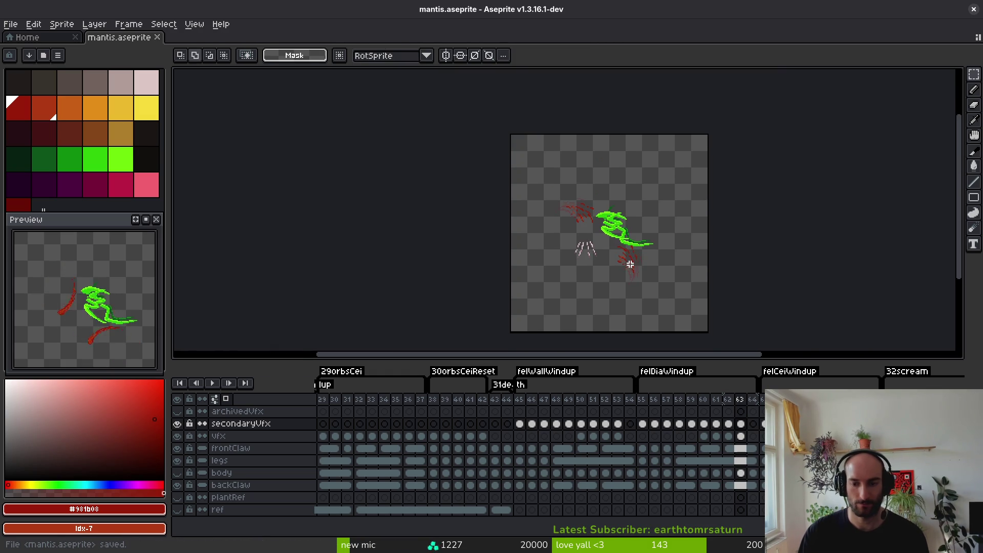
{"action": "key", "text": "ctrl+s"}
Review frames 52 and 61, then generate the mantis sprite sheet with Export Sprite Sheet.
{"action": "key", "text": "i"}
{"action": "key", "text": "Right"}
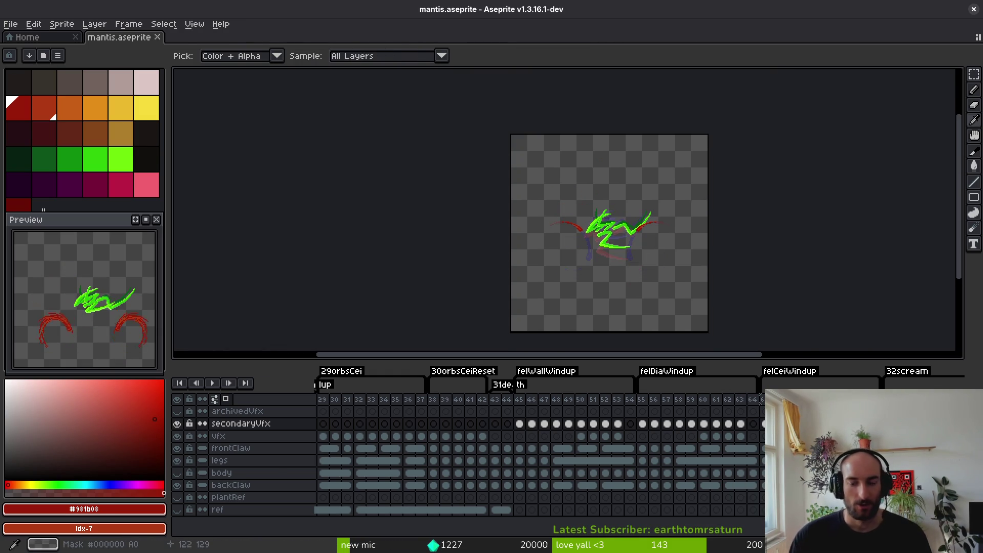
{"action": "key", "text": "m"}
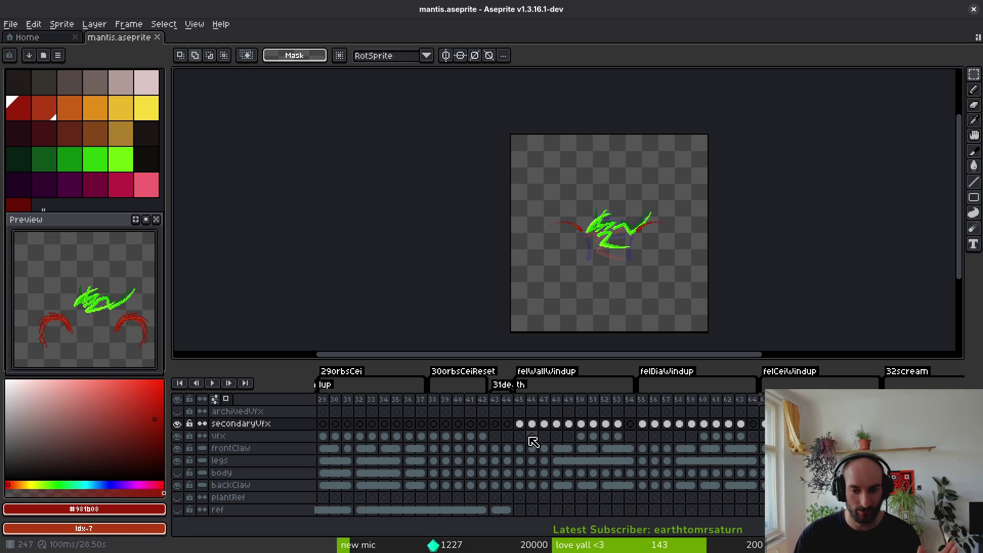
{"action": "left_click", "coordinate": [606, 436]}
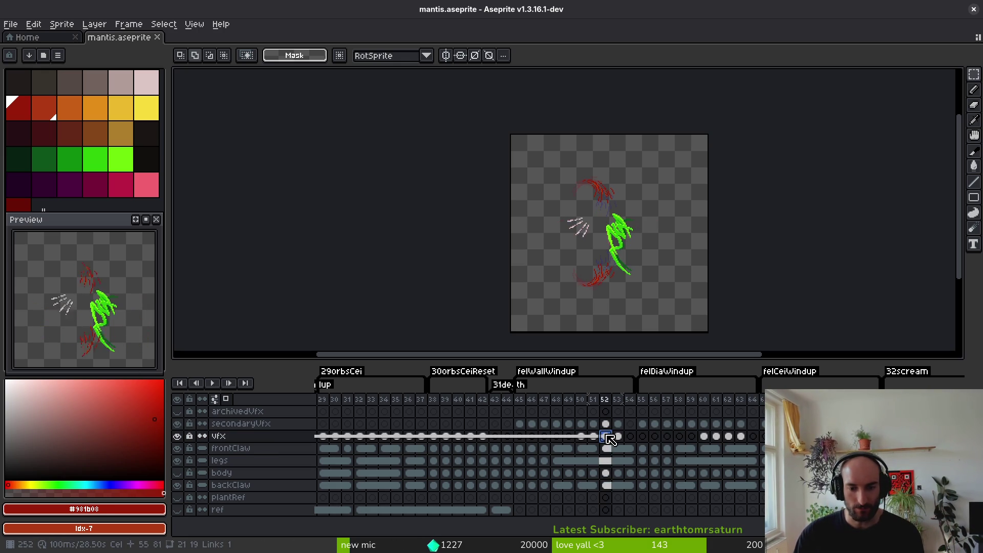
{"action": "left_click", "coordinate": [718, 437]}
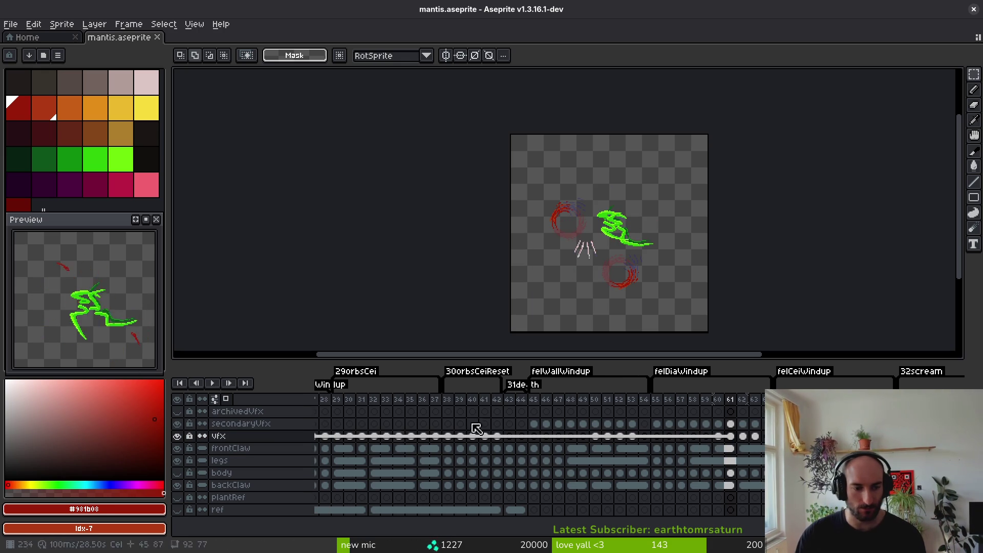
{"action": "key", "text": "ctrl+e"}
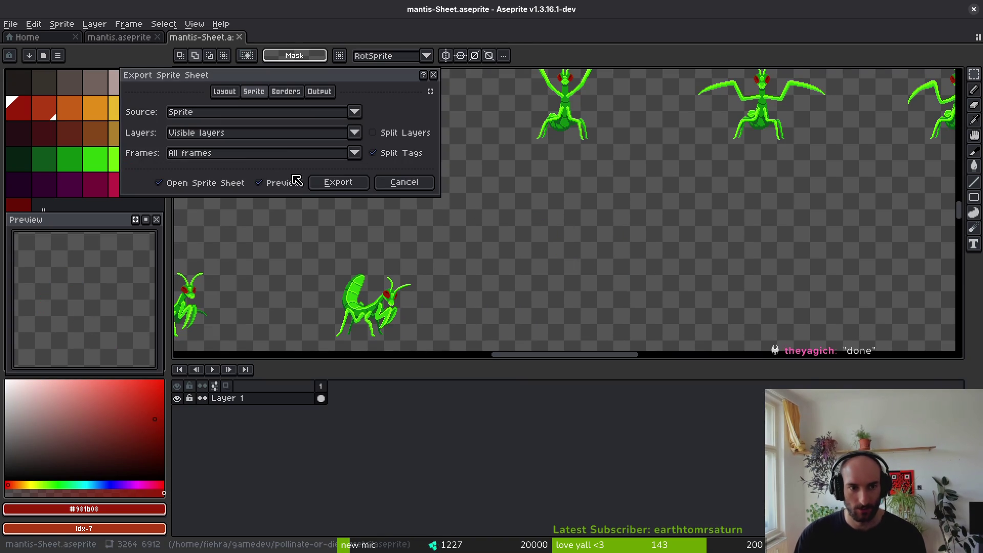
{"action": "left_click", "coordinate": [338, 182]}
{"action": "scroll", "coordinate": [510, 205], "scroll_direction": "down", "scroll_amount": 4}
Export the sheet to art/enemies/mantis-Sheet.png, overwriting the existing file.
{"action": "key", "text": "ctrl+alt+shift+s"}
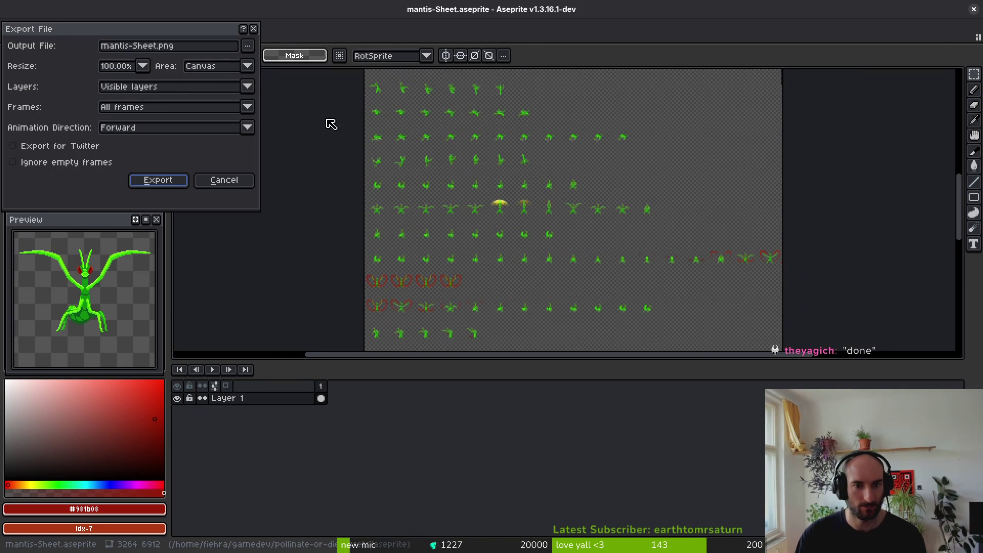
{"action": "left_click", "coordinate": [247, 46]}
{"action": "left_click", "coordinate": [296, 67]}
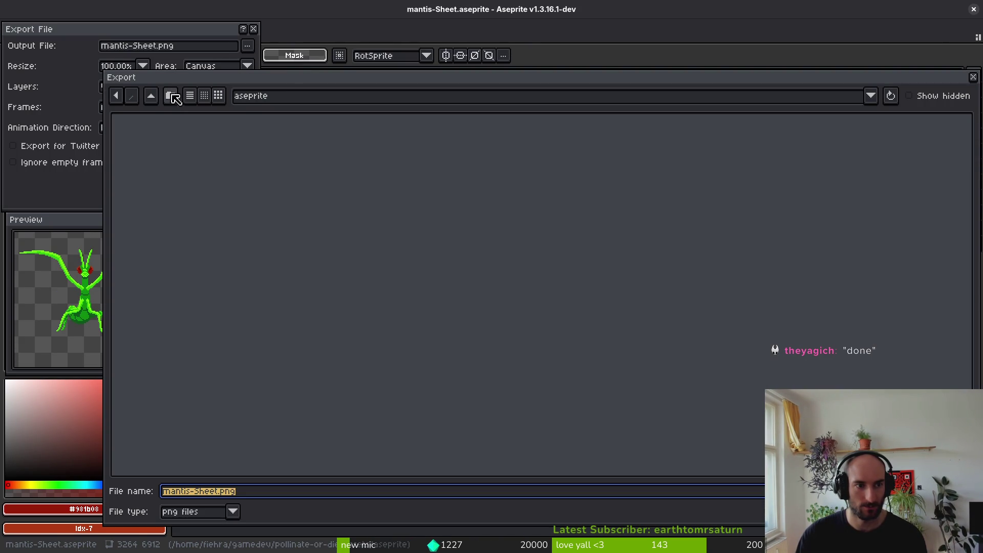
{"action": "left_click", "coordinate": [151, 96]}
{"action": "double_click", "coordinate": [152, 143]}
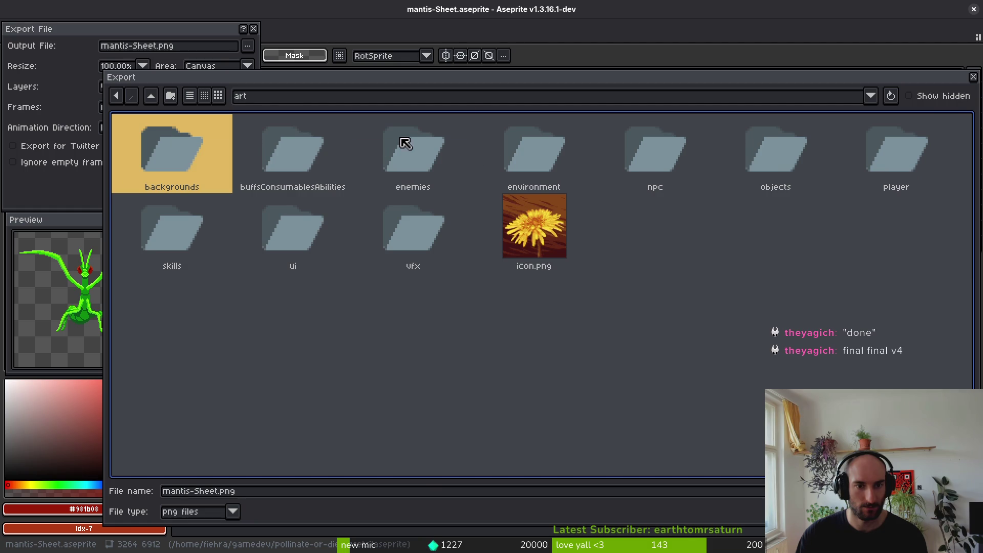
{"action": "double_click", "coordinate": [406, 144]}
{"action": "double_click", "coordinate": [882, 253]}
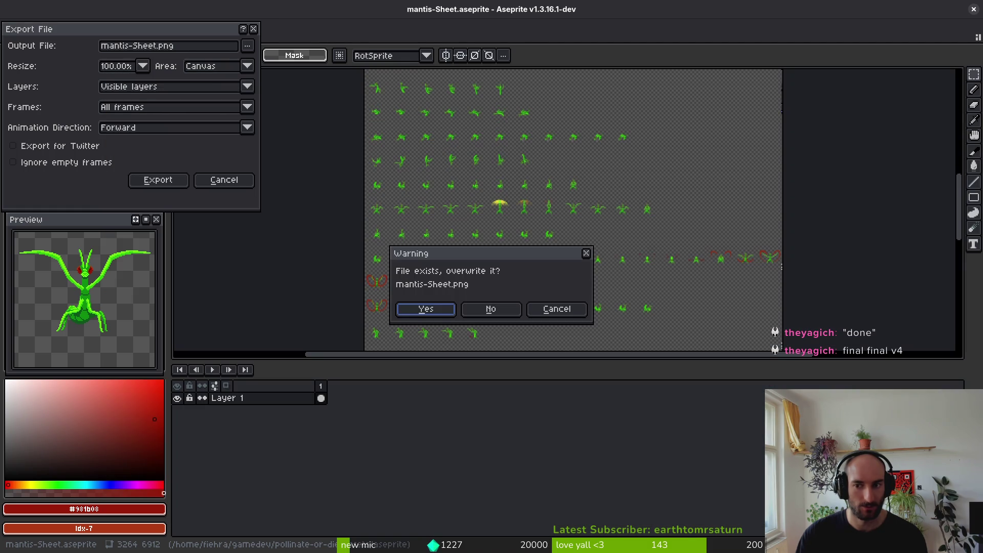
{"action": "left_click", "coordinate": [435, 312]}
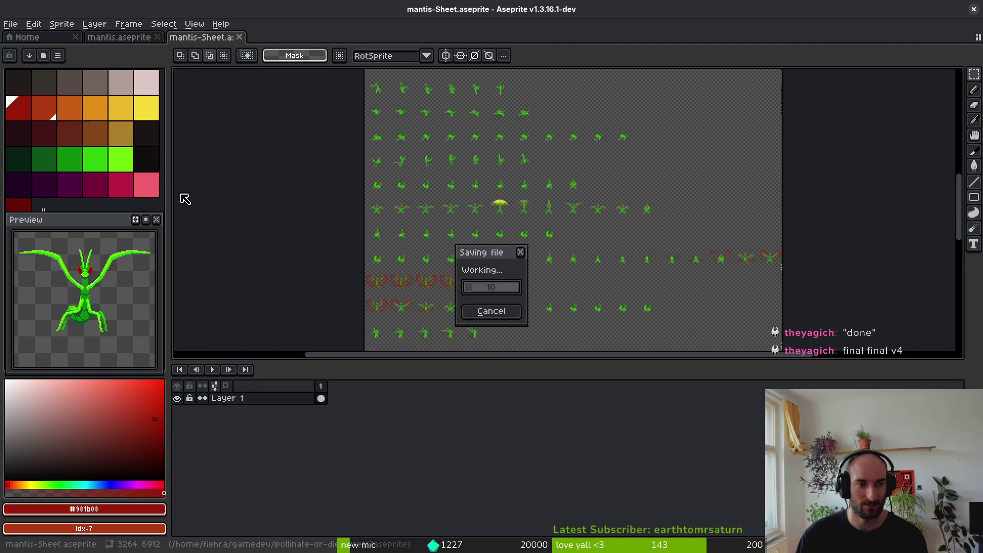
{"action": "key", "text": "alt+Tab"}
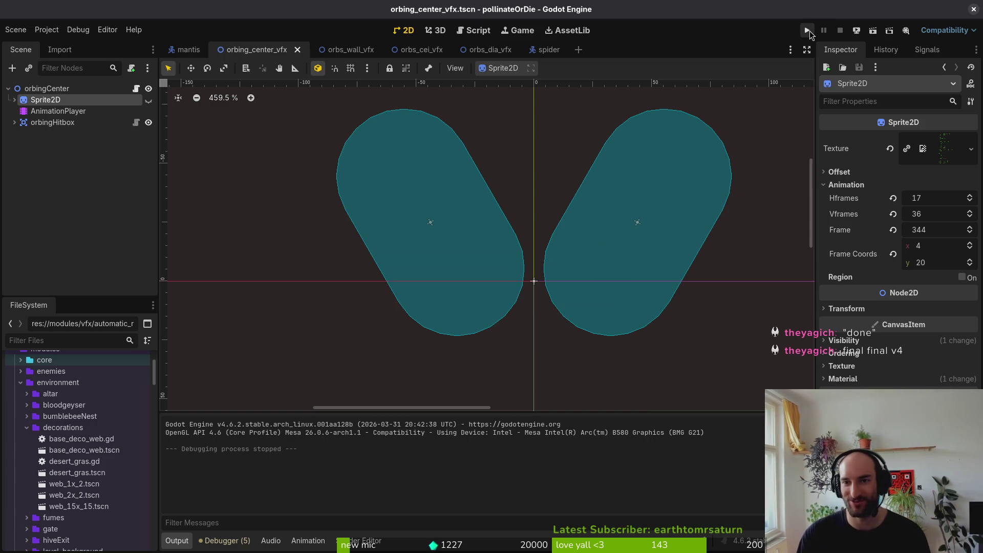
Run the game, maximise its window, and start the mantis boss level from level select.
{"action": "left_click", "coordinate": [808, 31]}
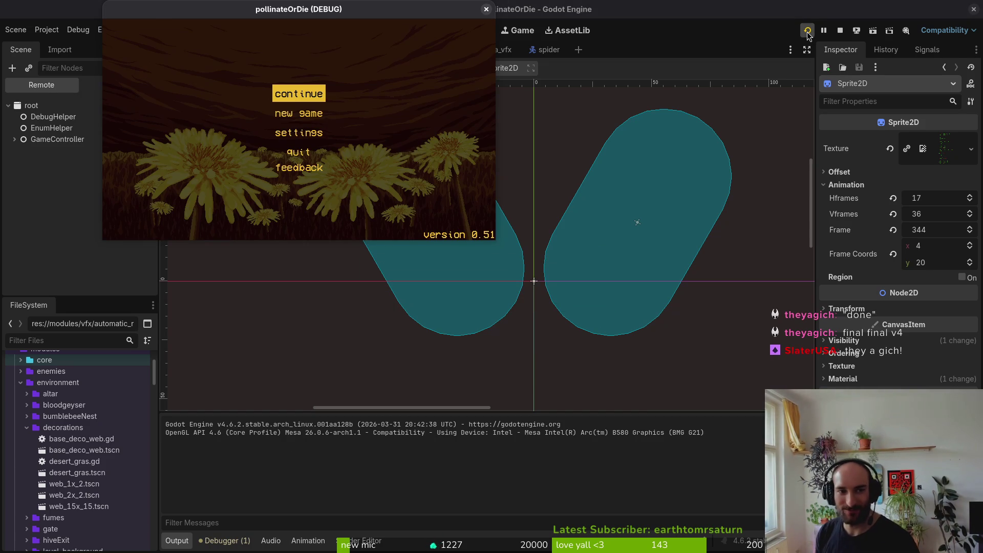
{"action": "key", "text": "Return"}
{"action": "double_click", "coordinate": [438, 21]}
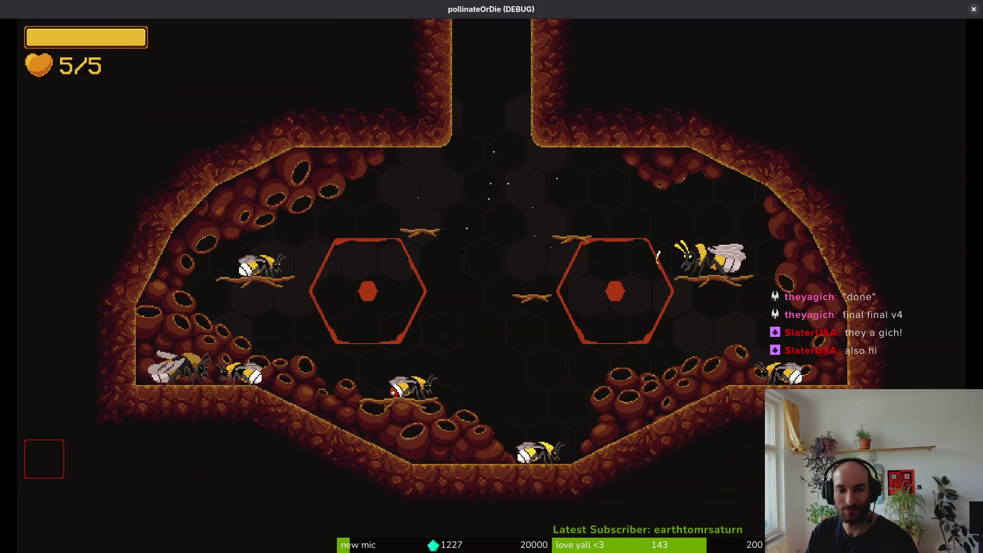
{"action": "key", "text": "Escape"}
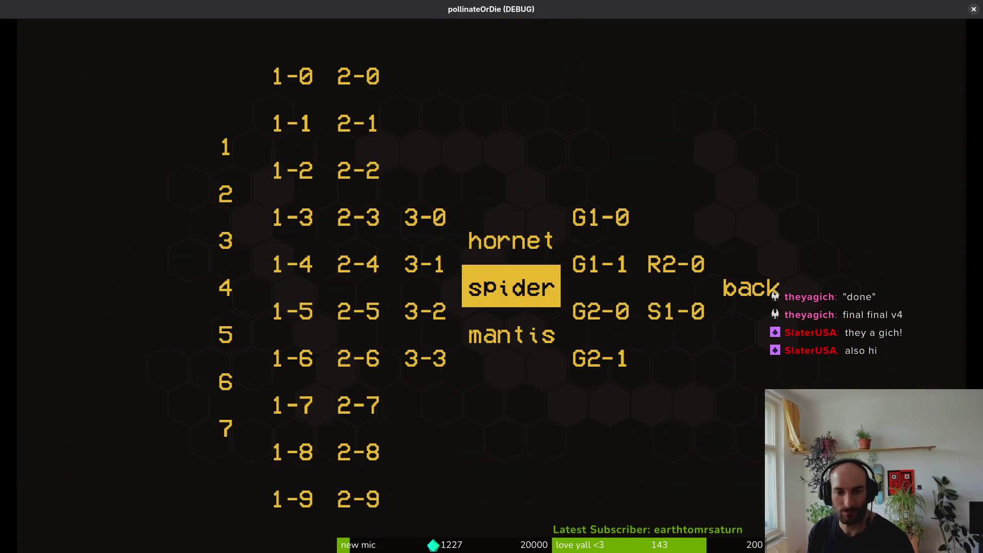
{"action": "key", "text": "Down"}
{"action": "key", "text": "Return"}
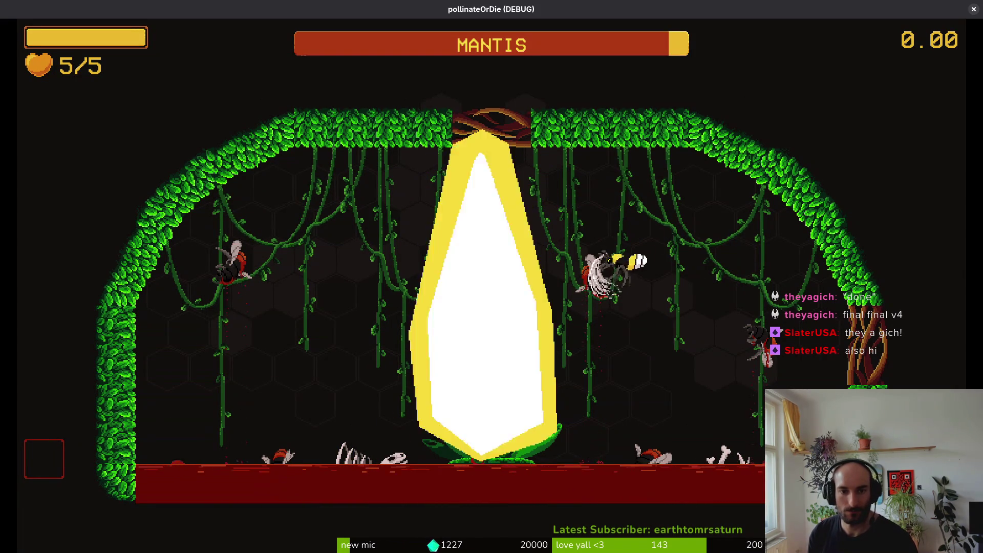
Fly the bee around the arena and dash into the mantis, including on the ceiling.
{"action": "key", "text": "Up"}
{"action": "key", "text": "Right"}
{"action": "key", "text": "Down"}
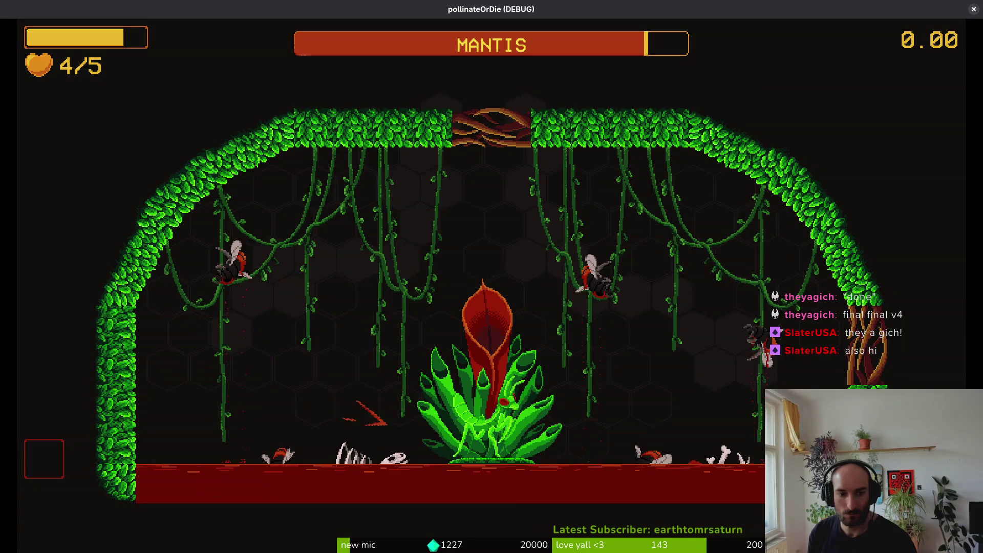
{"action": "key", "text": "Right"}
{"action": "key", "text": "Left"}
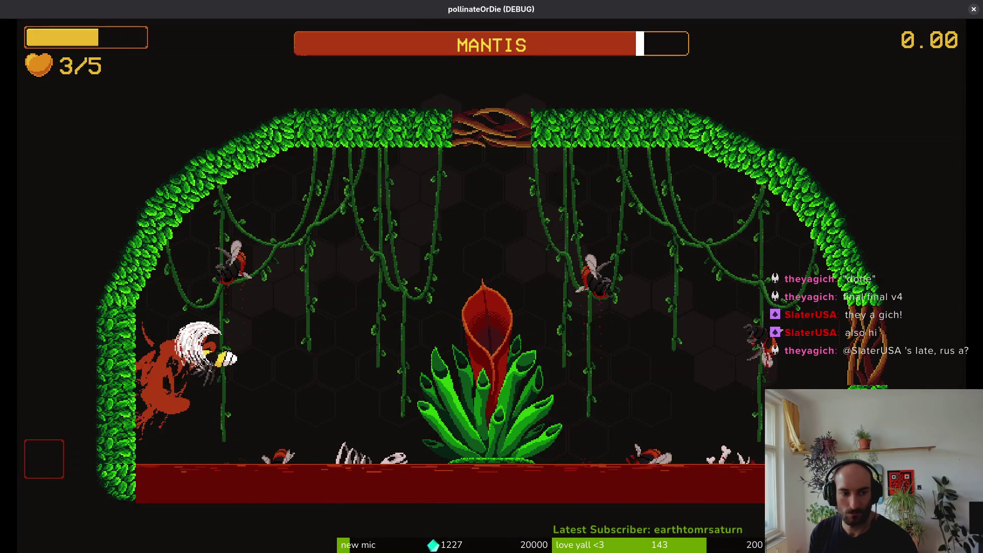
{"action": "key", "text": "Up"}
{"action": "key", "text": "Right"}
{"action": "key", "text": "Down"}
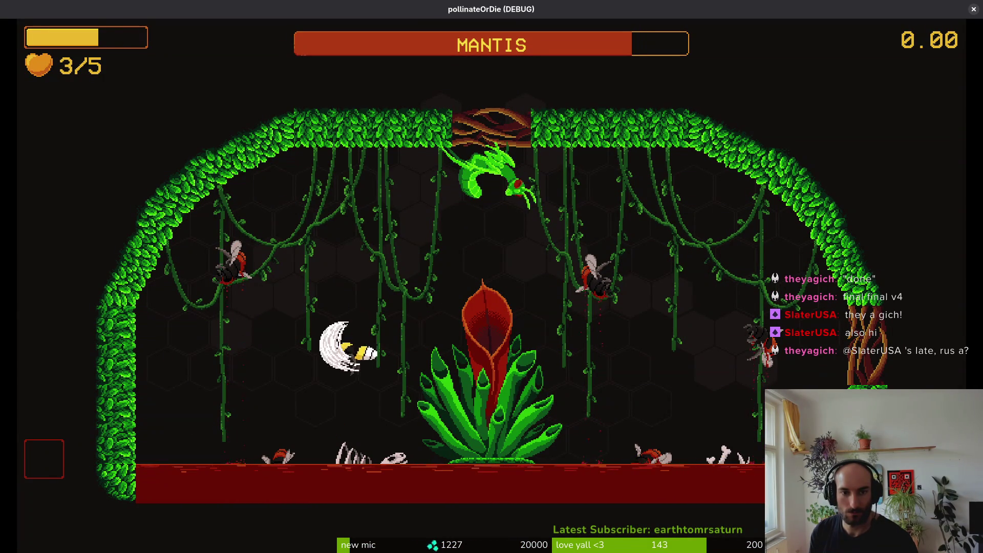
{"action": "key", "text": "Right"}
{"action": "key", "text": "Up"}
{"action": "key", "text": "Right"}
{"action": "key", "text": "Up"}
{"action": "key", "text": "Left"}
Weave around the plant's flower and strike the ceiling mantis.
{"action": "key", "text": "Right"}
{"action": "key", "text": "Left"}
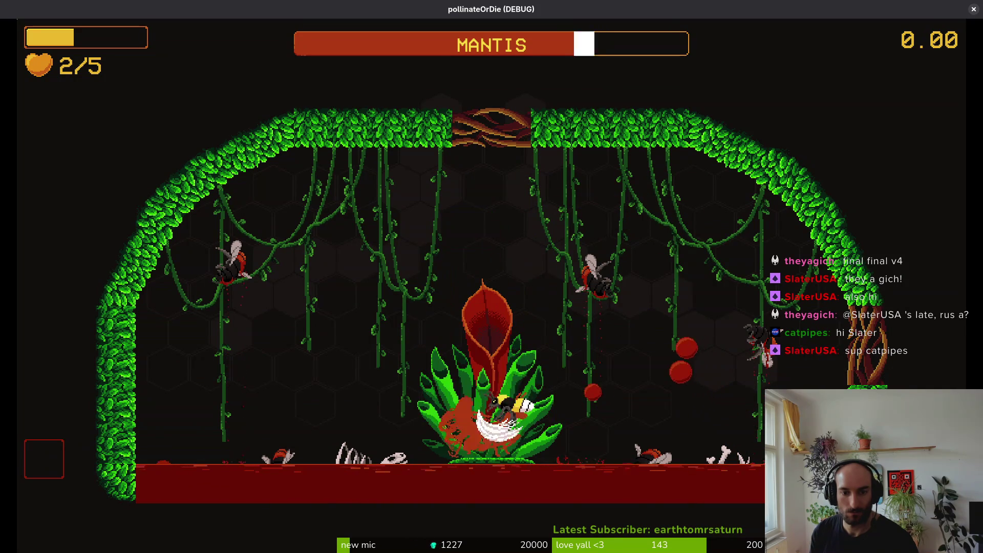
{"action": "key", "text": "Up"}
{"action": "key", "text": "Right"}
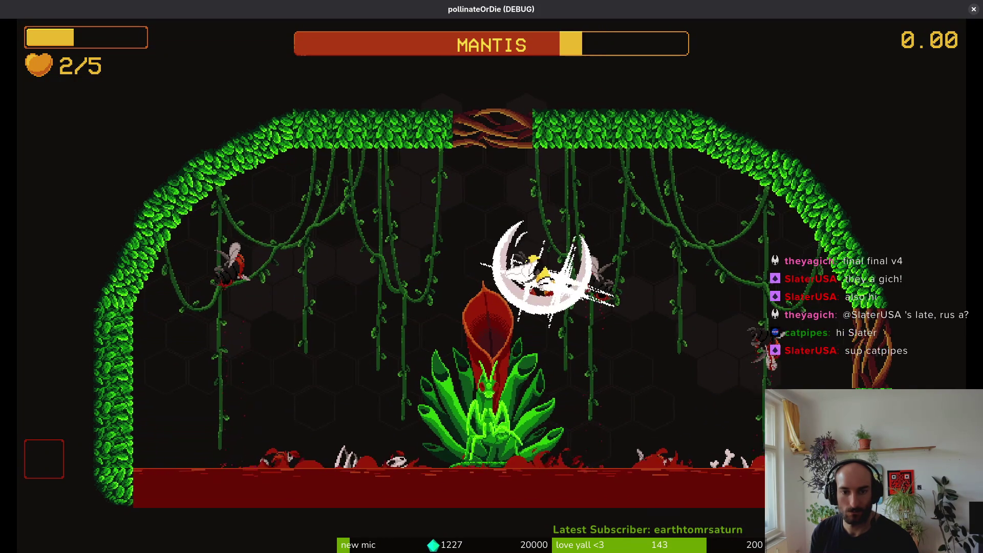
{"action": "key", "text": "Up"}
{"action": "key", "text": "Right"}
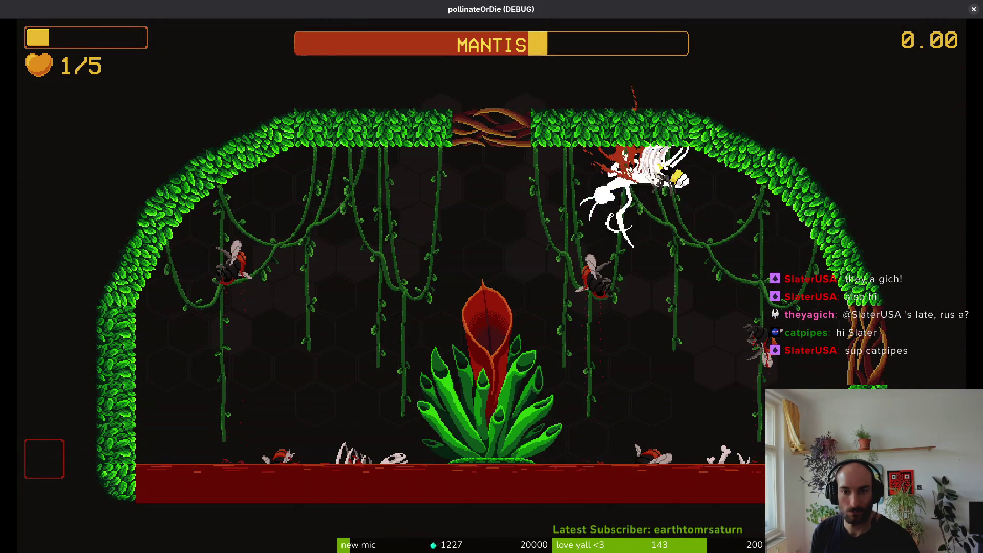
{"action": "key", "text": "Left"}
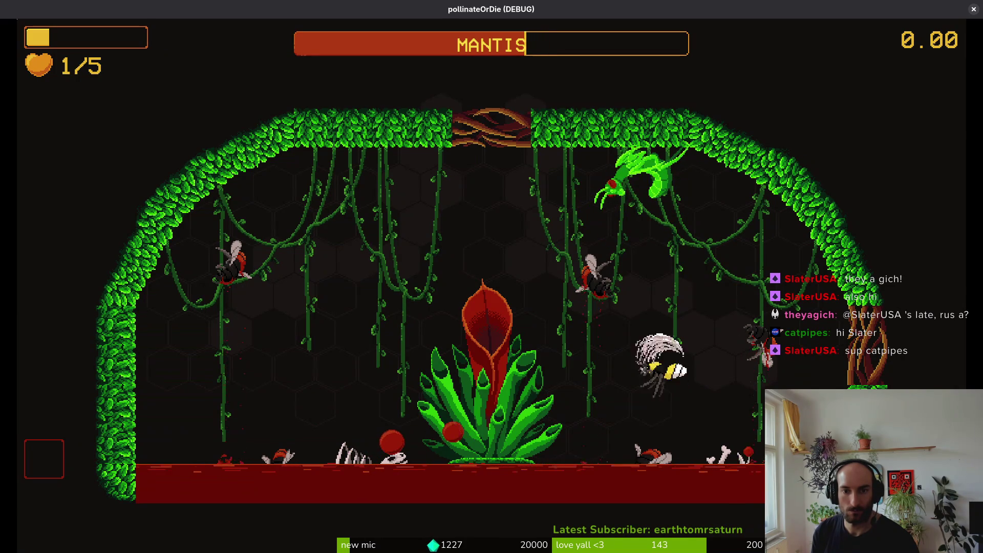
{"action": "key", "text": "Left"}
{"action": "key", "text": "Left"}
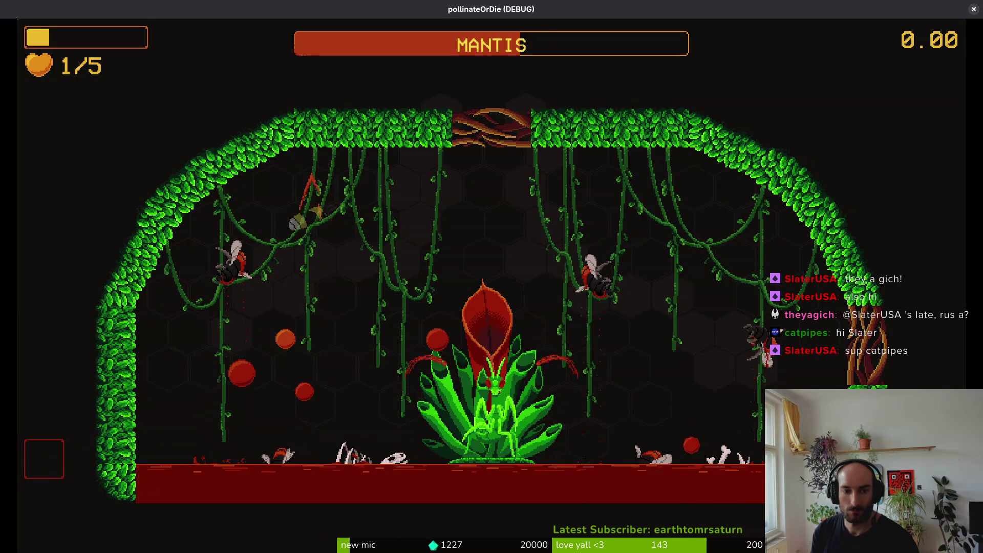
{"action": "key", "text": "Left"}
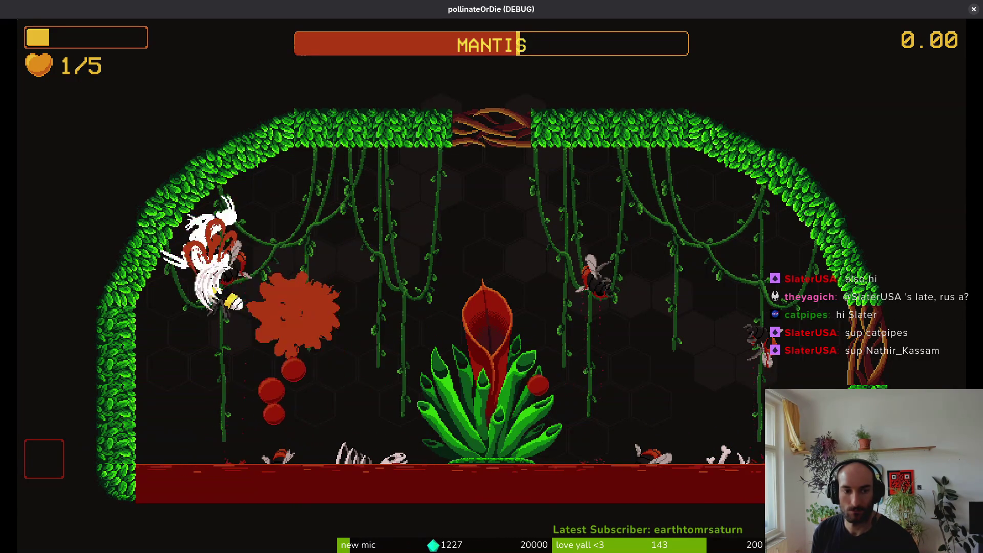
{"action": "key", "text": "Right"}
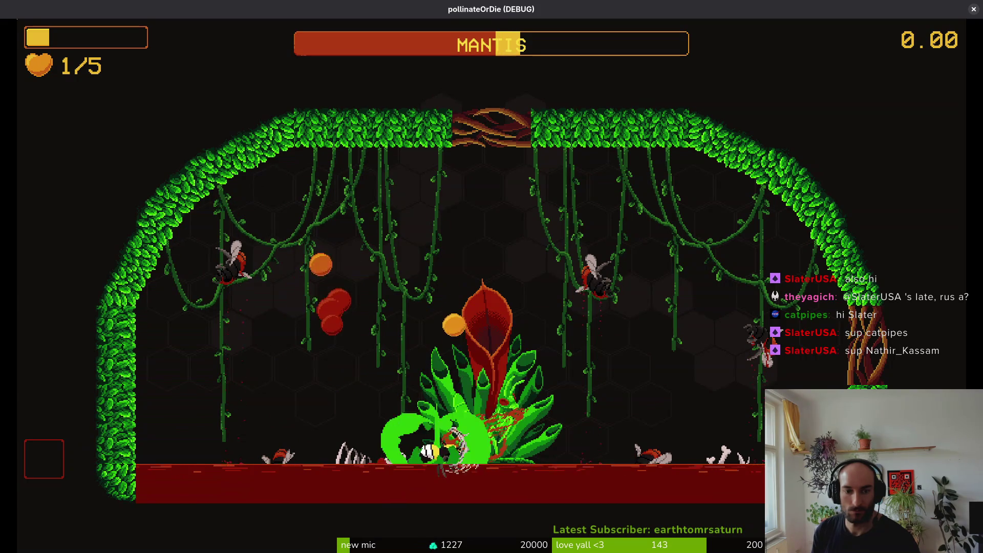
{"action": "key", "text": "Up"}
{"action": "key", "text": "Right"}
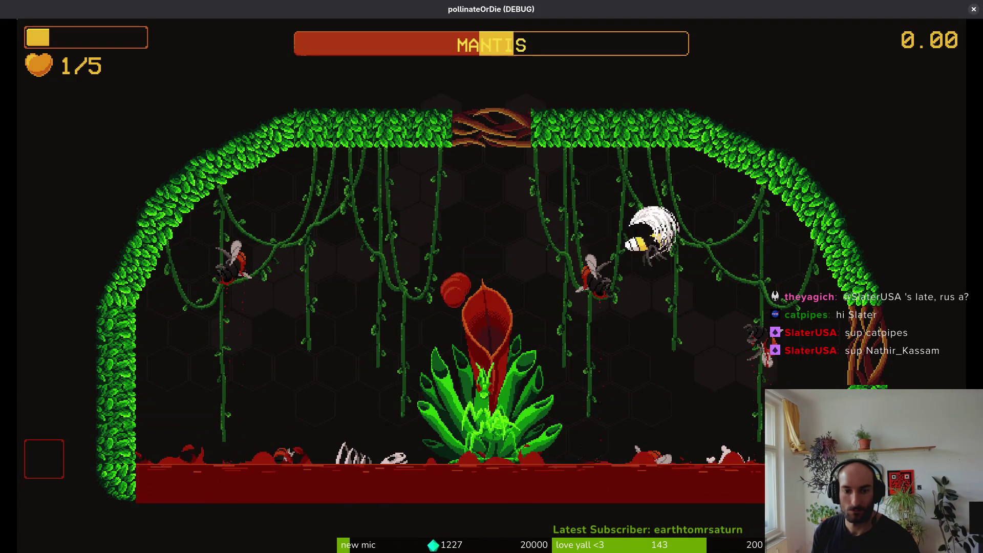
{"action": "key", "text": "Left"}
{"action": "key", "text": "Left"}
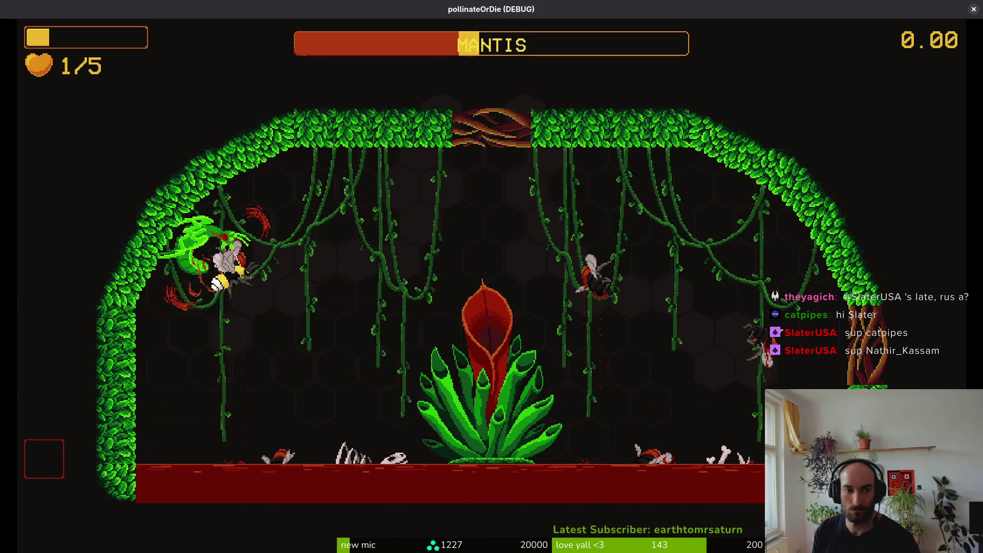
Slash the mantis repeatedly until the bee dies and the attempt 24 results appear.
{"action": "key", "text": "space"}
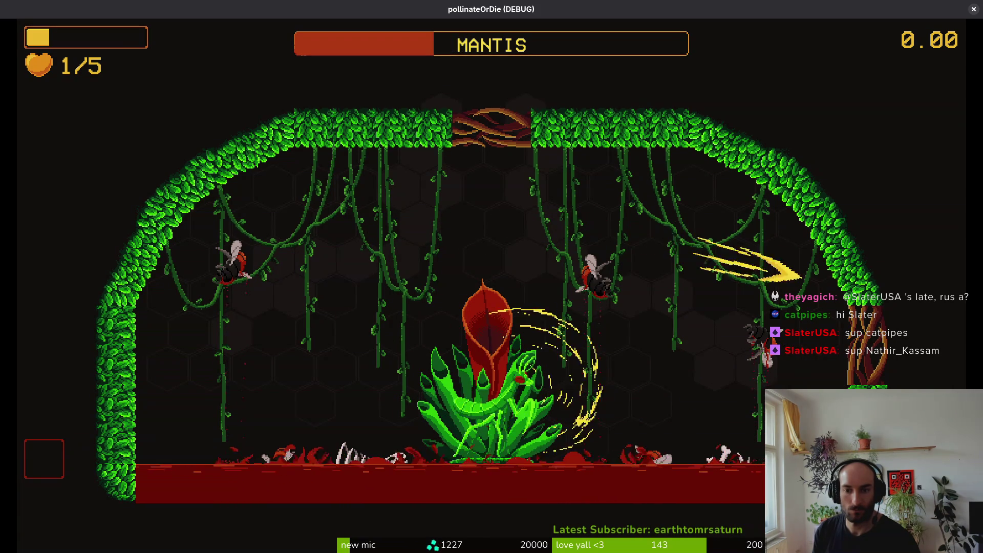
{"action": "key", "text": "space"}
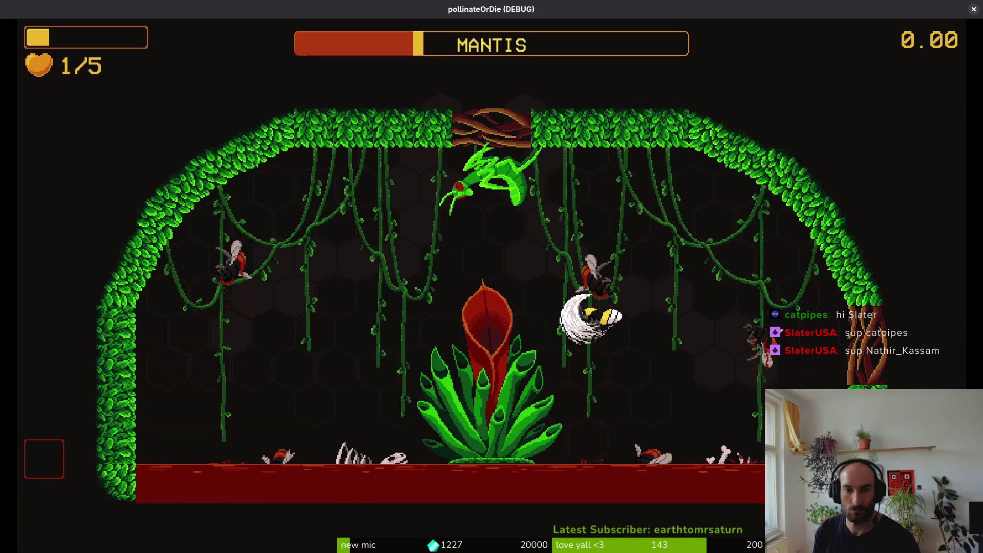
{"action": "key", "text": "space"}
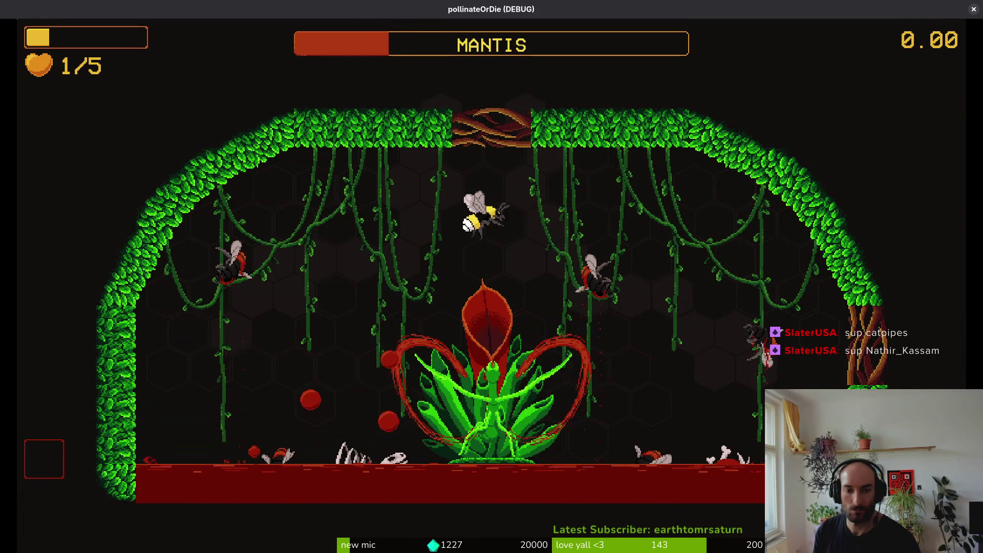
{"action": "key", "text": "space"}
{"action": "key", "text": "Right"}
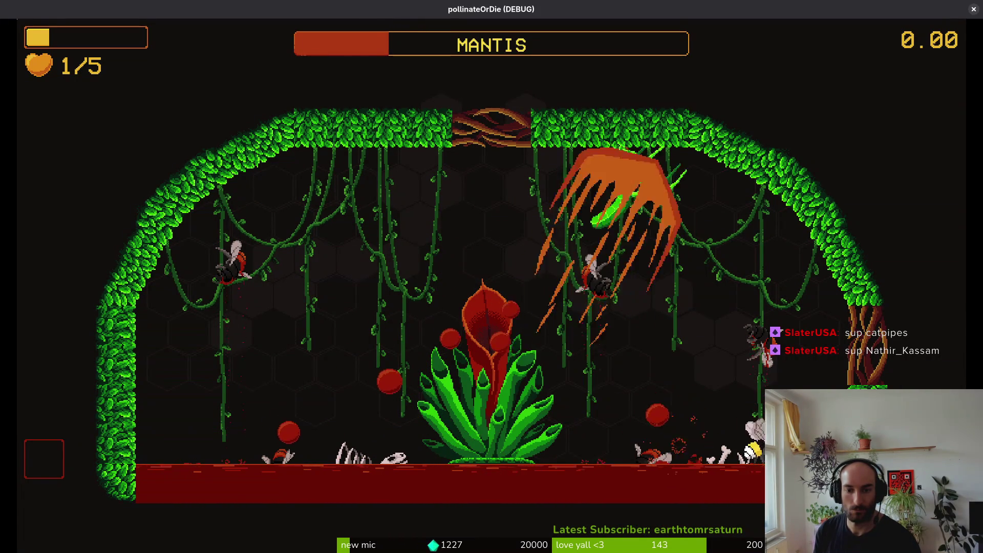
{"action": "key", "text": "space"}
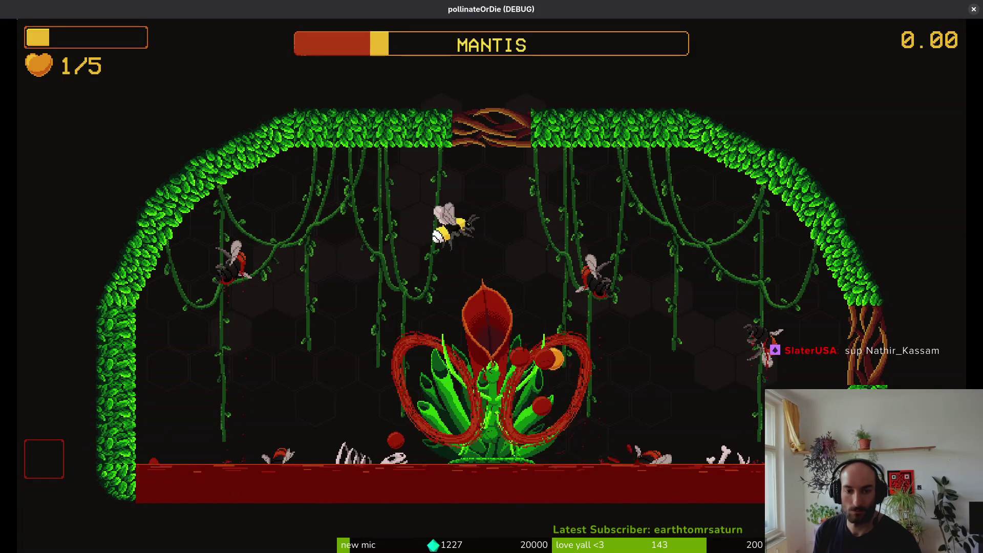
{"action": "key", "text": "space"}
{"action": "key", "text": "space"}
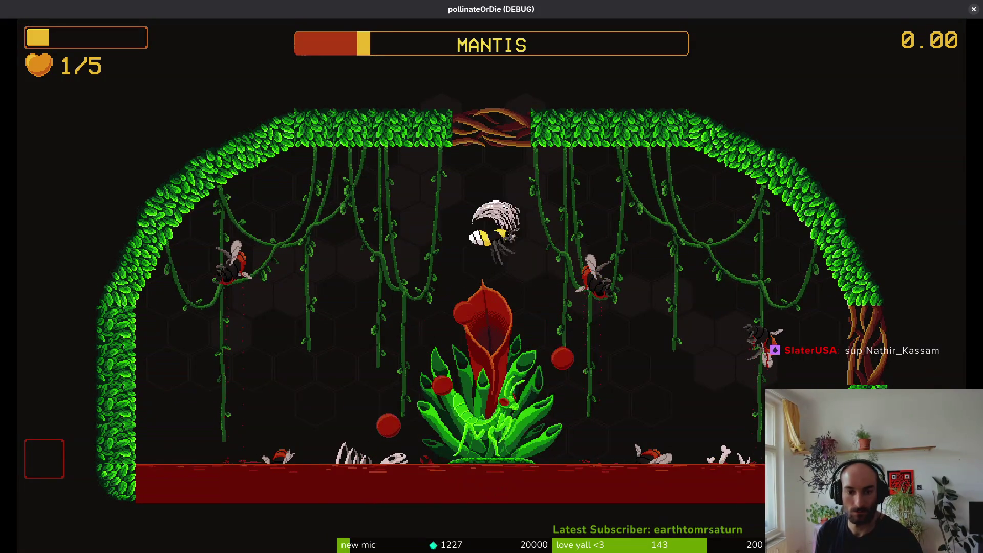
{"action": "key", "text": "Left"}
{"action": "key", "text": "space"}
{"action": "key", "text": "Right"}
{"action": "key", "text": "space"}
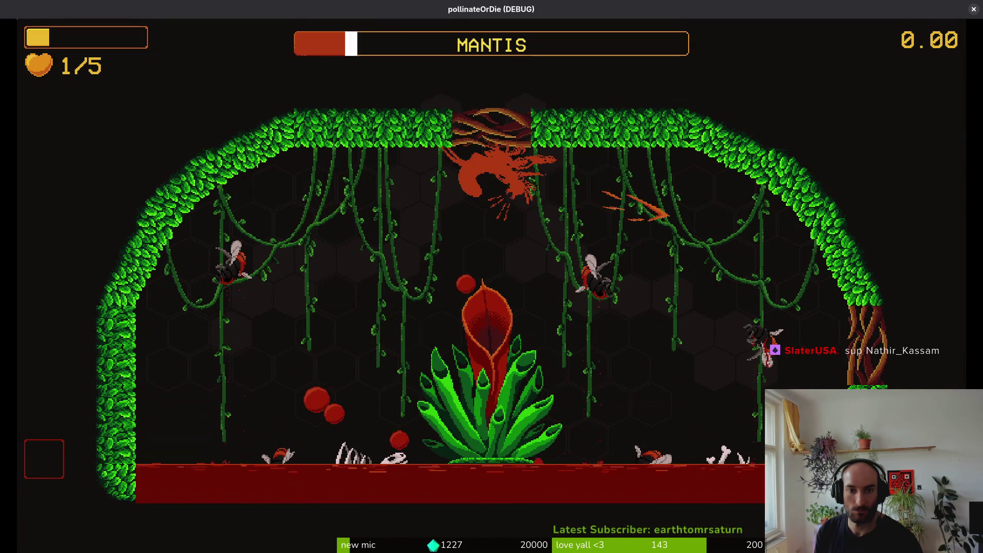
{"action": "key", "text": "space"}
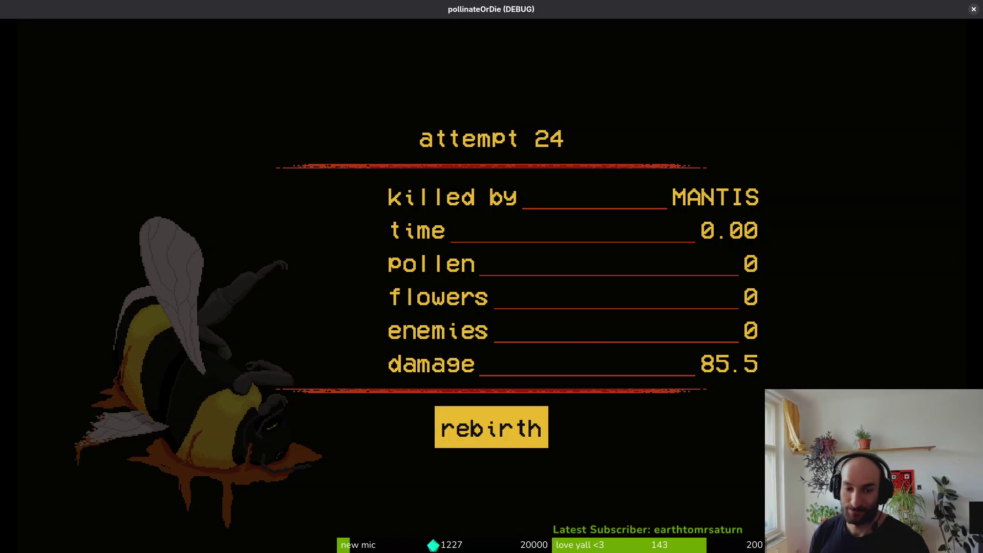
{"action": "key", "text": "space"}
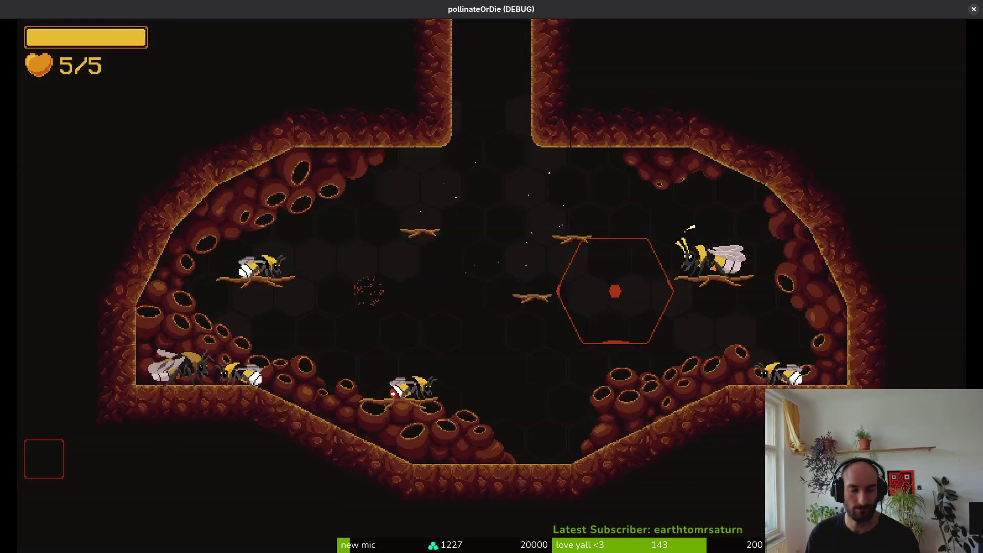
Start the next attempt from the results screen.
{"action": "key", "text": "space"}
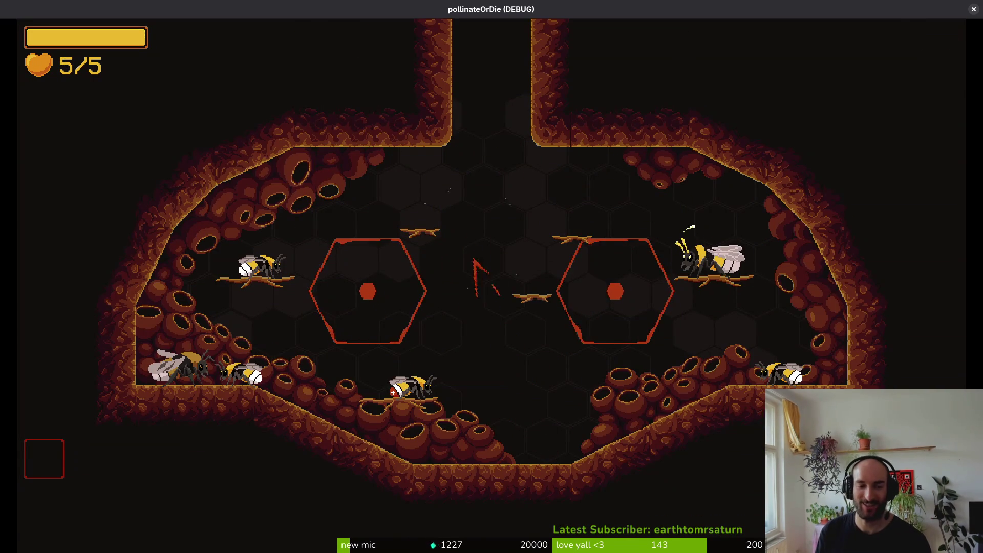
Load the mantis arena from the debug level select, then reload it.
{"action": "key", "text": "Escape"}
{"action": "key", "text": "Return"}
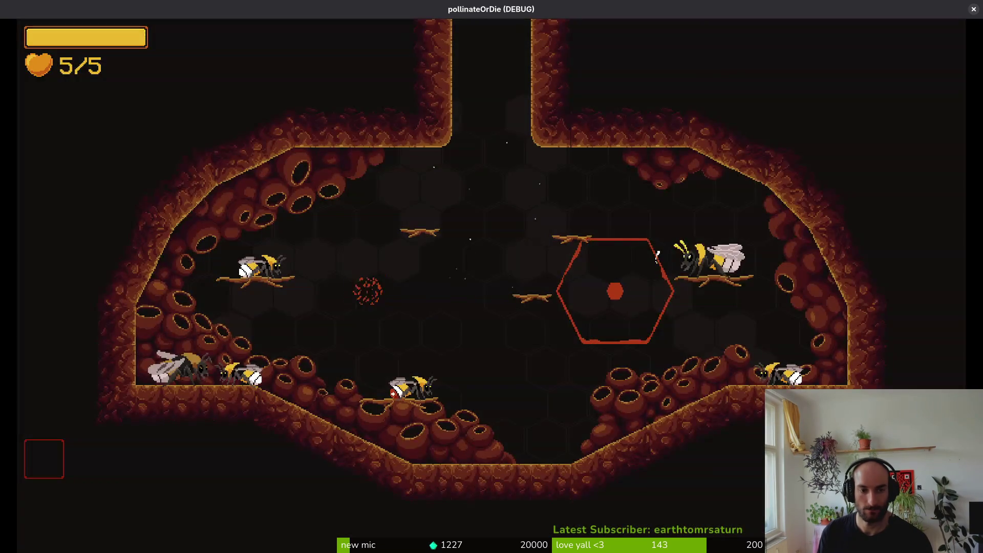
{"action": "key", "text": "Escape"}
{"action": "key", "text": "Down"}
{"action": "key", "text": "Return"}
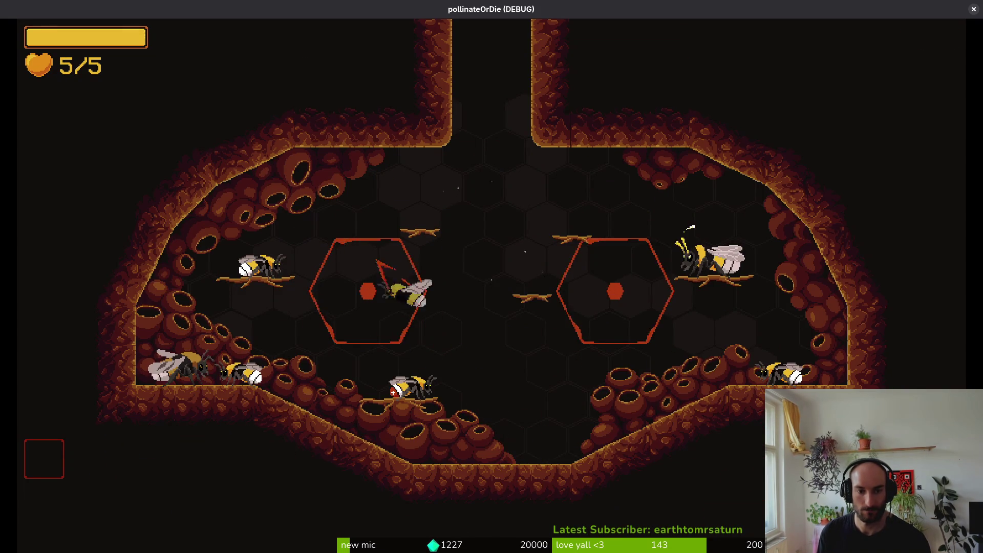
{"action": "key", "text": "Escape"}
{"action": "key", "text": "Return"}
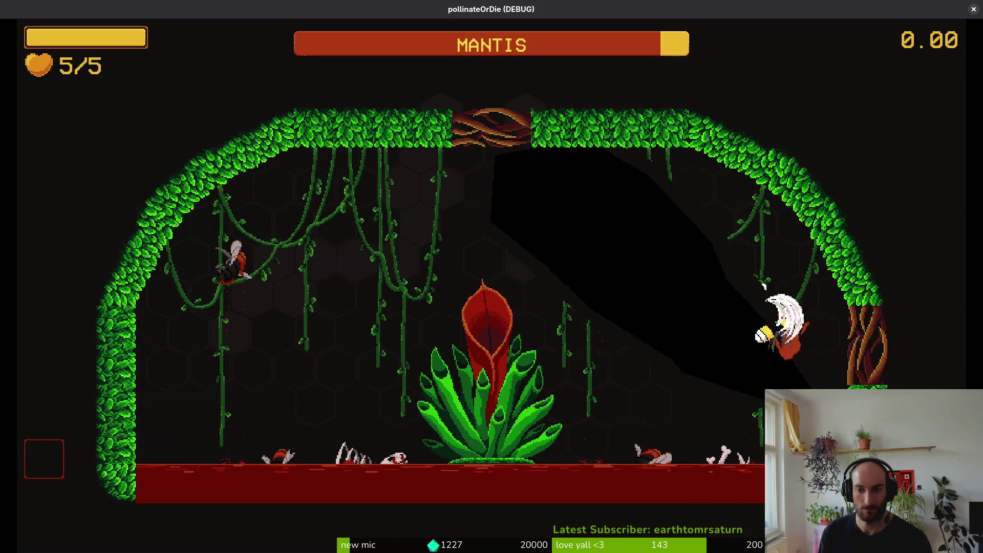
Return to the hive with R and reopen level select, landing on the spider entry.
{"action": "key", "text": "r"}
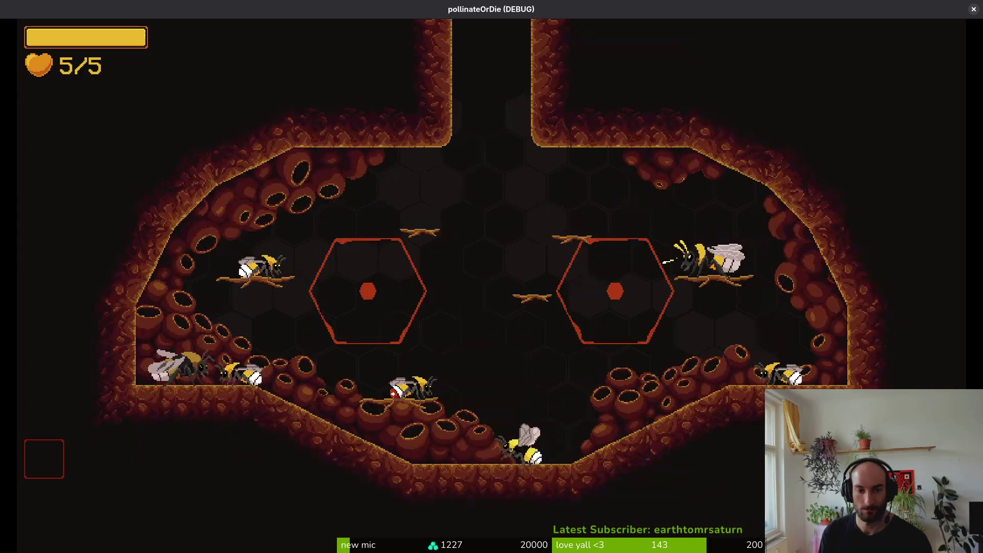
{"action": "key", "text": "Escape"}
{"action": "key", "text": "Down"}
{"action": "key", "text": "Up"}
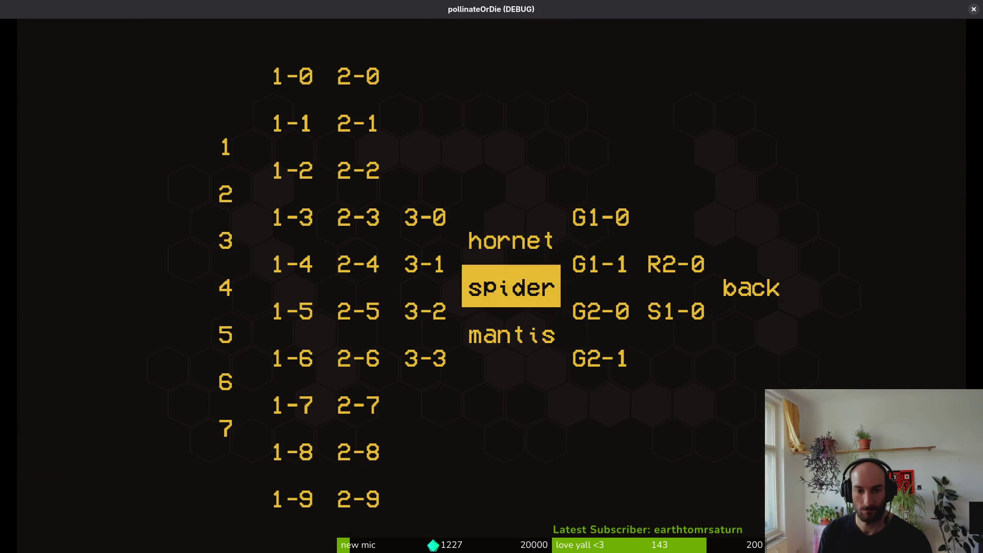
Select mantis in the debug level select and reload the boss arena.
{"action": "key", "text": "Down"}
{"action": "key", "text": "Return"}
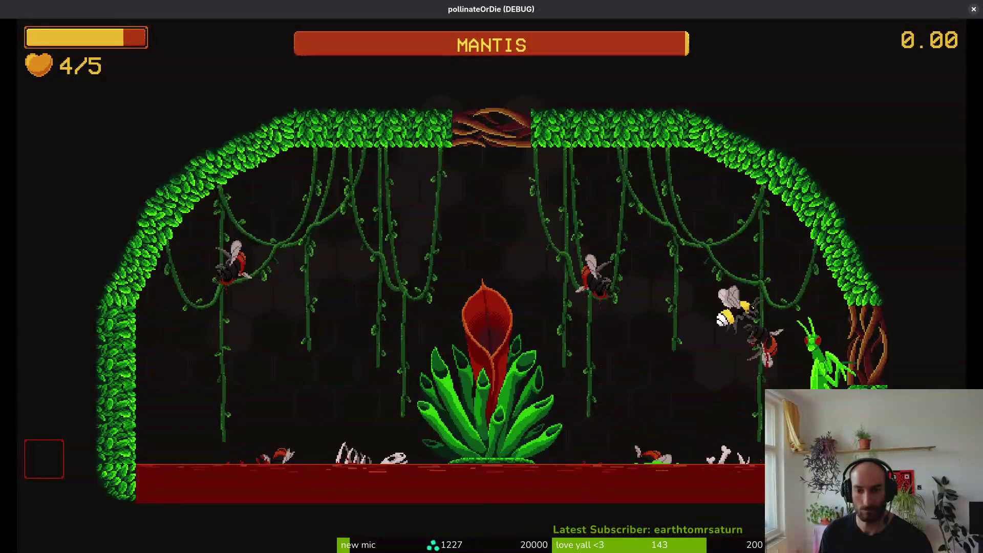
{"action": "key", "text": "Escape"}
{"action": "key", "text": "Escape"}
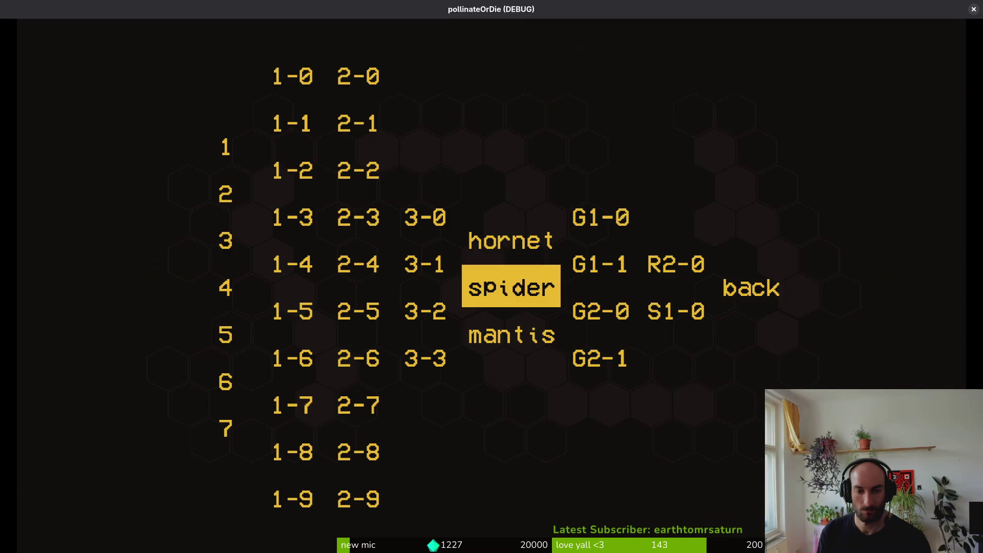
{"action": "key", "text": "Return"}
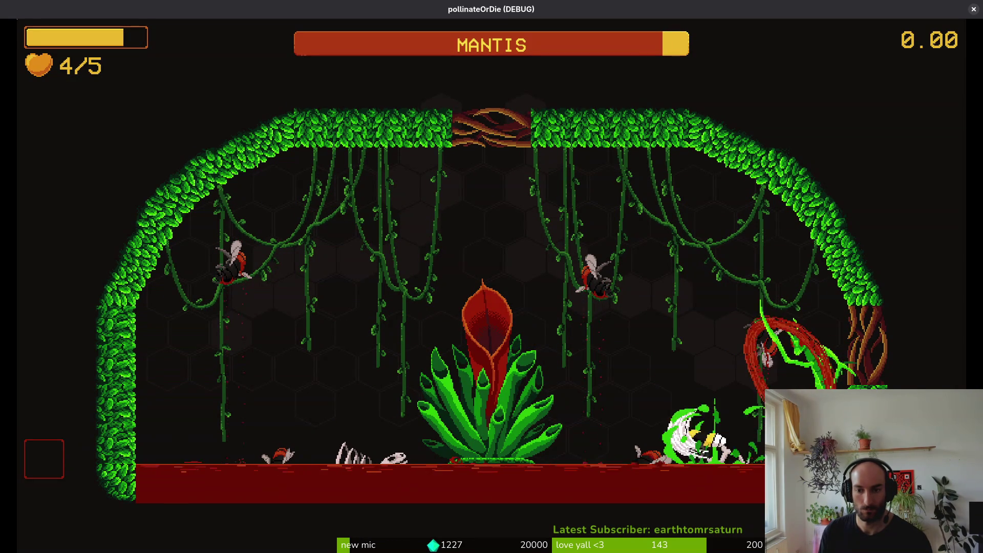
Dash up to the centre, dodge the thorn attack, and slash the mantis near the plant.
{"action": "key", "text": "w"}
{"action": "key", "text": "a"}
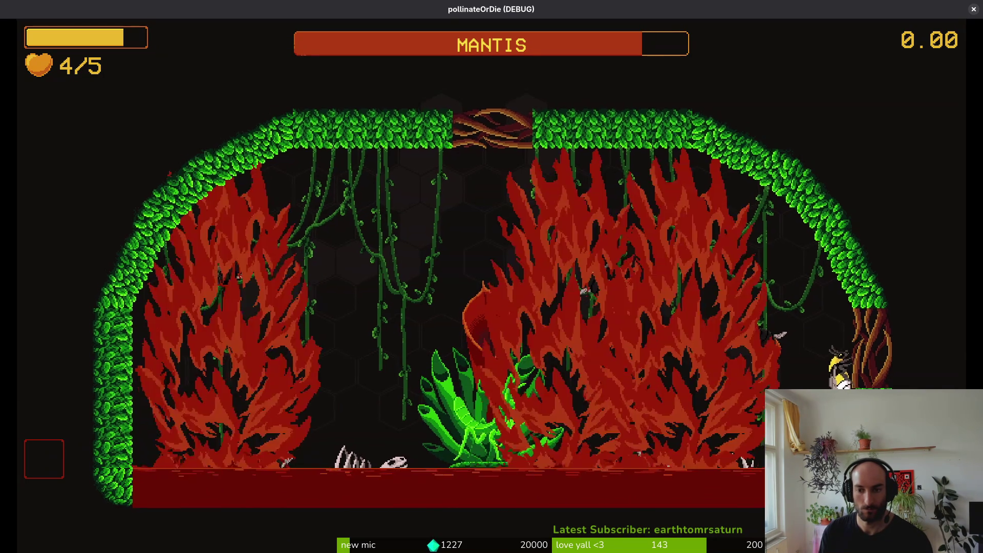
{"action": "key", "text": "w"}
{"action": "key", "text": "a"}
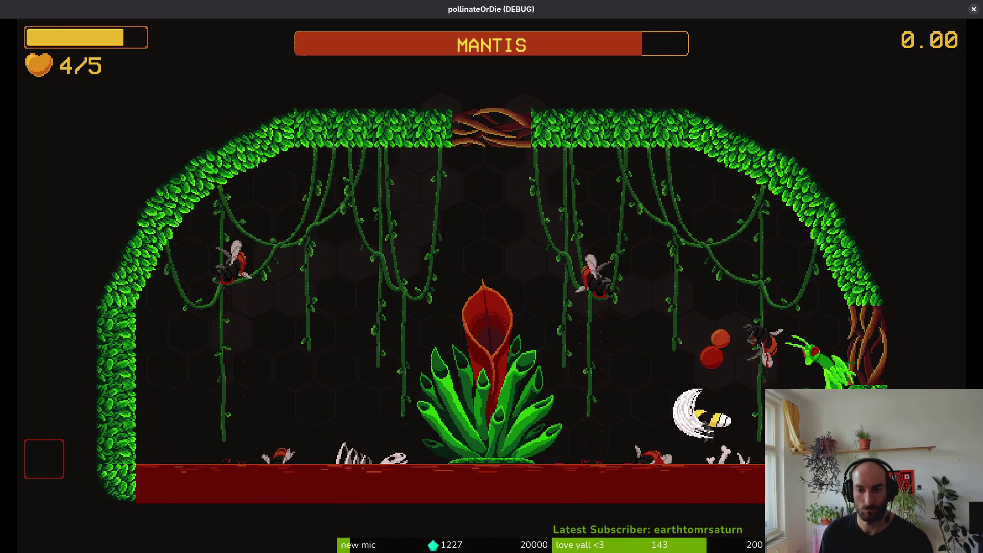
{"action": "key", "text": "w"}
{"action": "key", "text": "s"}
{"action": "key", "text": "d"}
{"action": "key", "text": "a"}
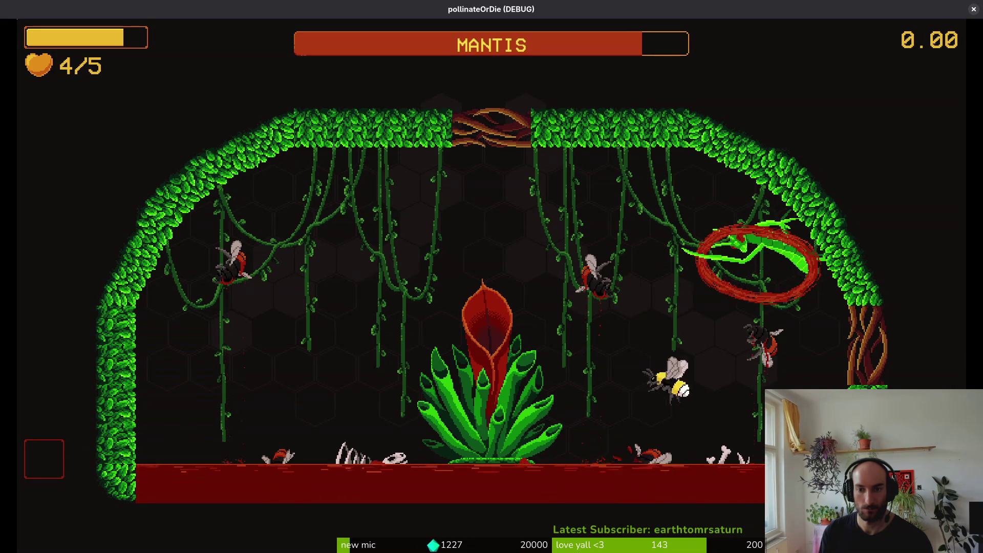
{"action": "key", "text": "w"}
{"action": "key", "text": "d"}
{"action": "key", "text": "a"}
{"action": "key", "text": "w"}
{"action": "key", "text": "a"}
{"action": "key", "text": "s"}
{"action": "key", "text": "a"}
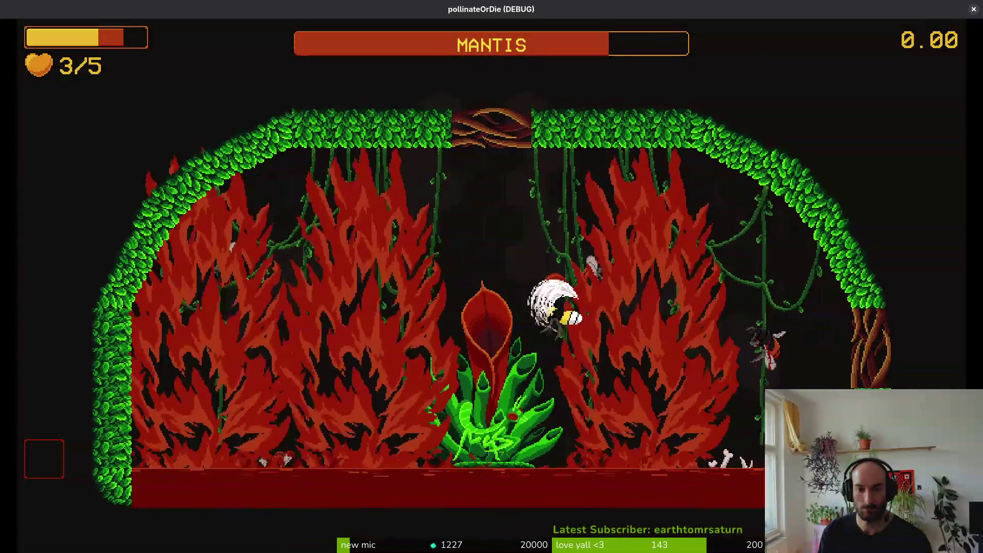
Keep diving and dashing at the mantis to halve its health, ending on level select.
{"action": "key", "text": "a"}
{"action": "key", "text": "w"}
{"action": "key", "text": "d"}
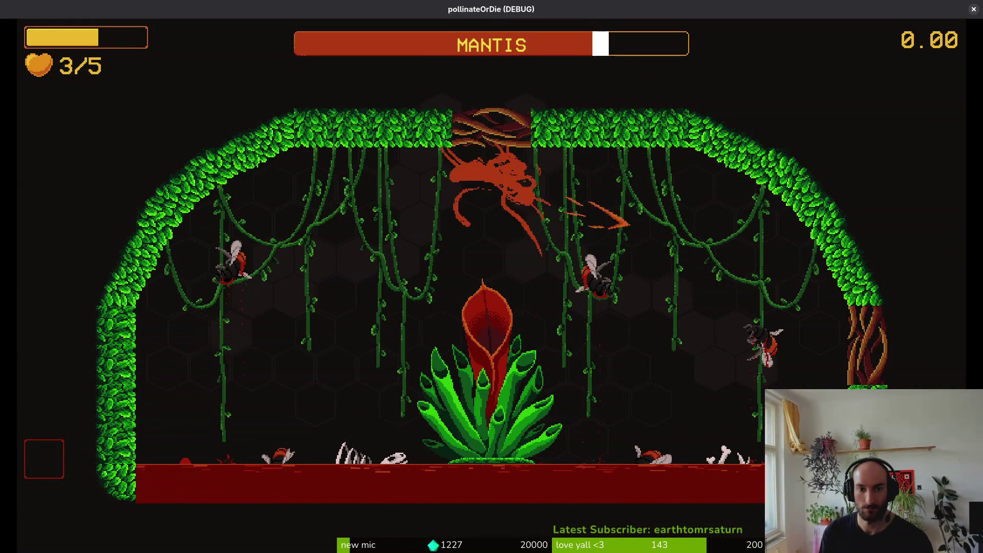
{"action": "key", "text": "s"}
{"action": "key", "text": "a"}
{"action": "key", "text": "d"}
{"action": "key", "text": "w"}
{"action": "key", "text": "s"}
{"action": "key", "text": "a"}
{"action": "key", "text": "d"}
{"action": "key", "text": "s"}
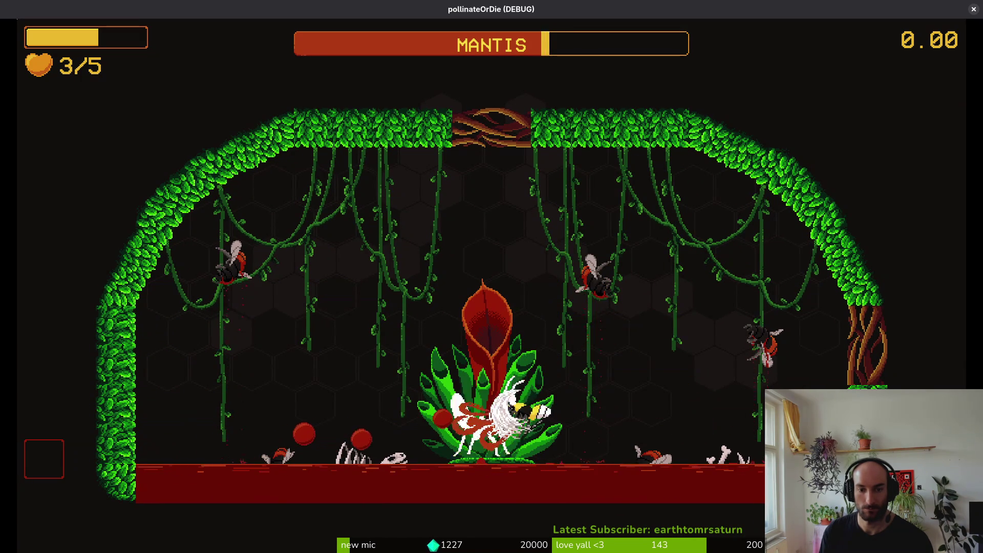
{"action": "key", "text": "a"}
{"action": "key", "text": "w"}
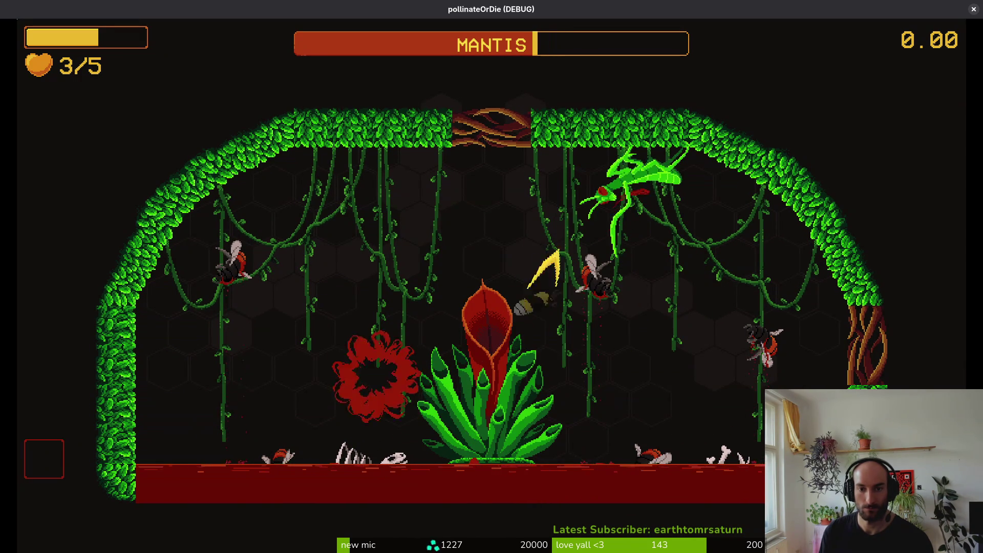
{"action": "key", "text": "w"}
{"action": "key", "text": "a"}
{"action": "key", "text": "s"}
{"action": "key", "text": "d"}
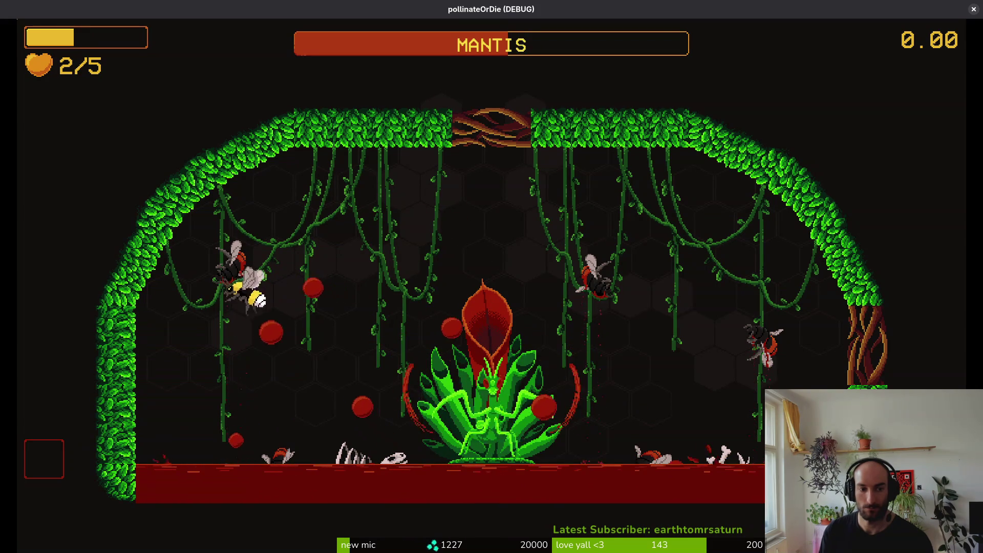
{"action": "key", "text": "d"}
{"action": "key", "text": "a"}
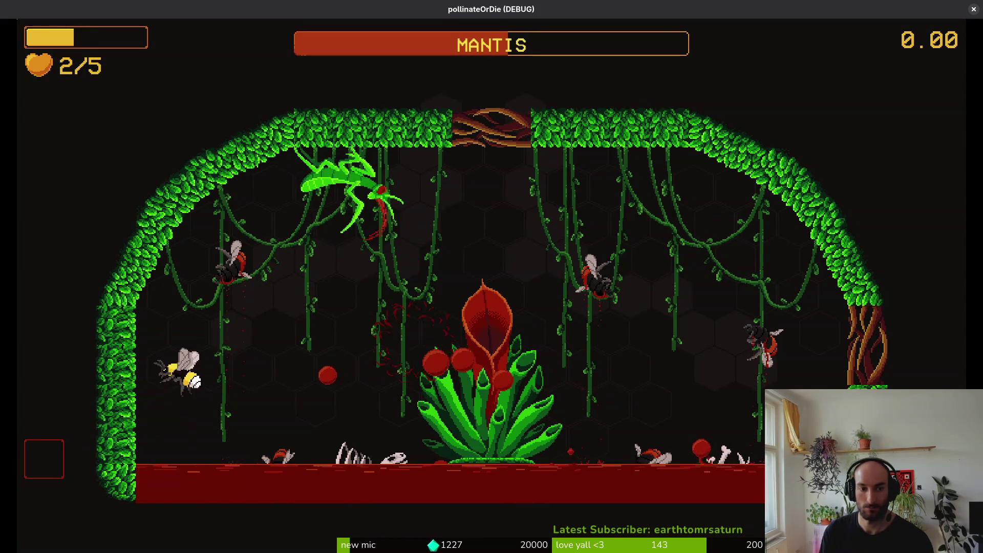
{"action": "key", "text": "w"}
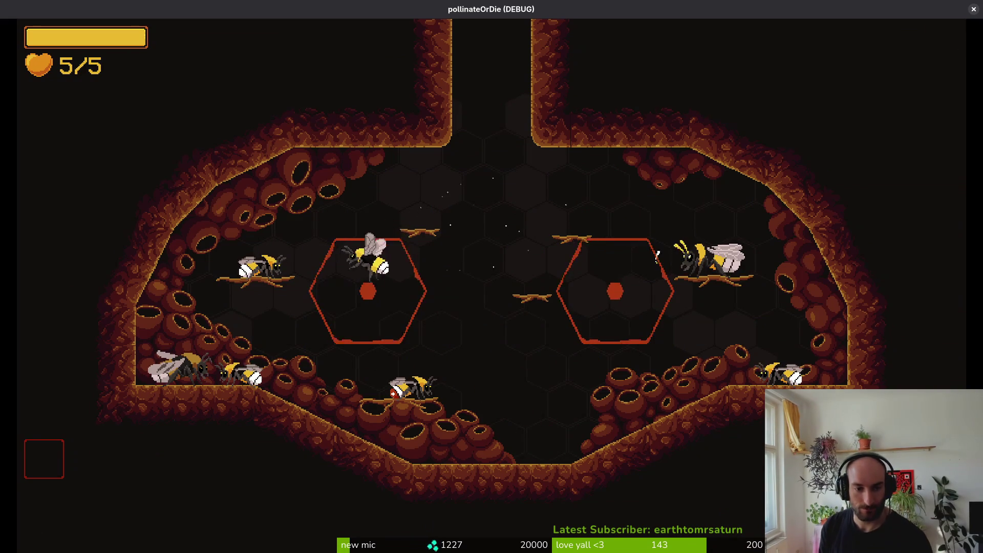
{"action": "key", "text": "Escape"}
Load the mantis arena, hop back to the hive, then load the mantis arena again.
{"action": "key", "text": "Down"}
{"action": "key", "text": "Return"}
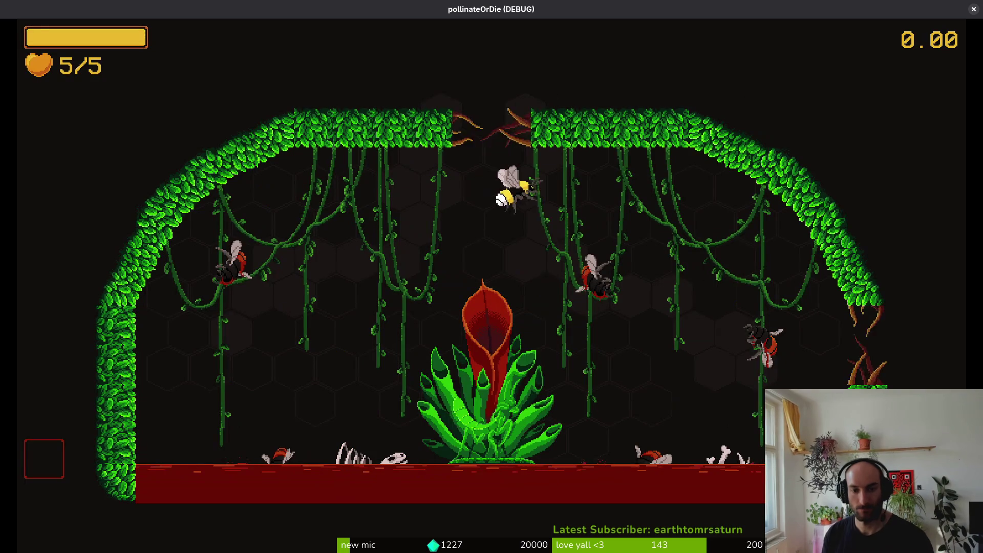
{"action": "key", "text": "w"}
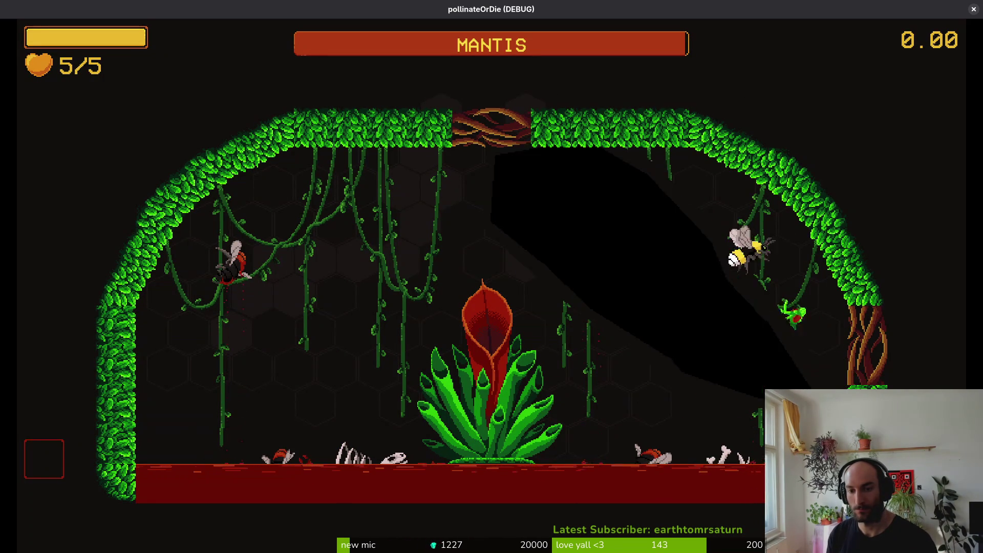
{"action": "key", "text": "Escape"}
{"action": "key", "text": "Up"}
{"action": "key", "text": "Return"}
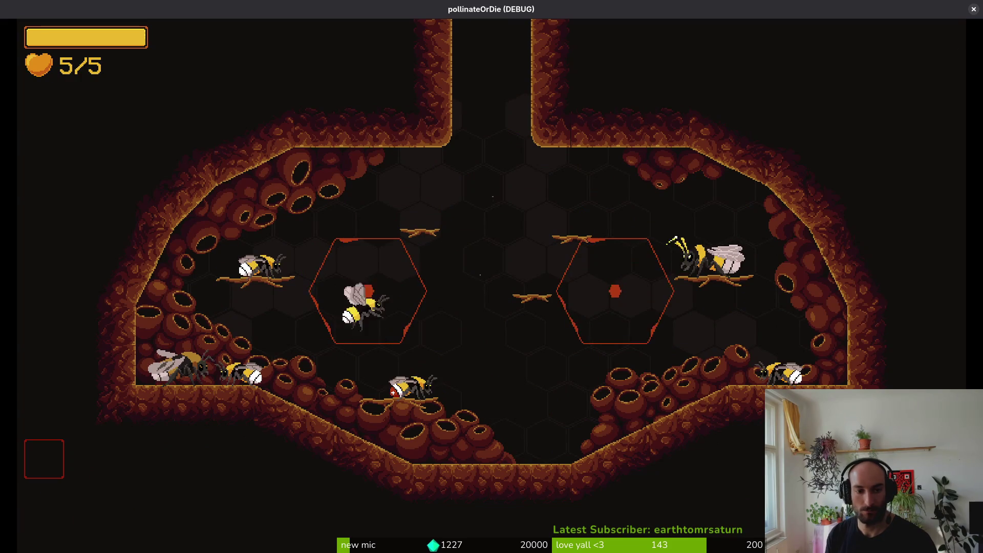
{"action": "key", "text": "Escape"}
{"action": "key", "text": "Return"}
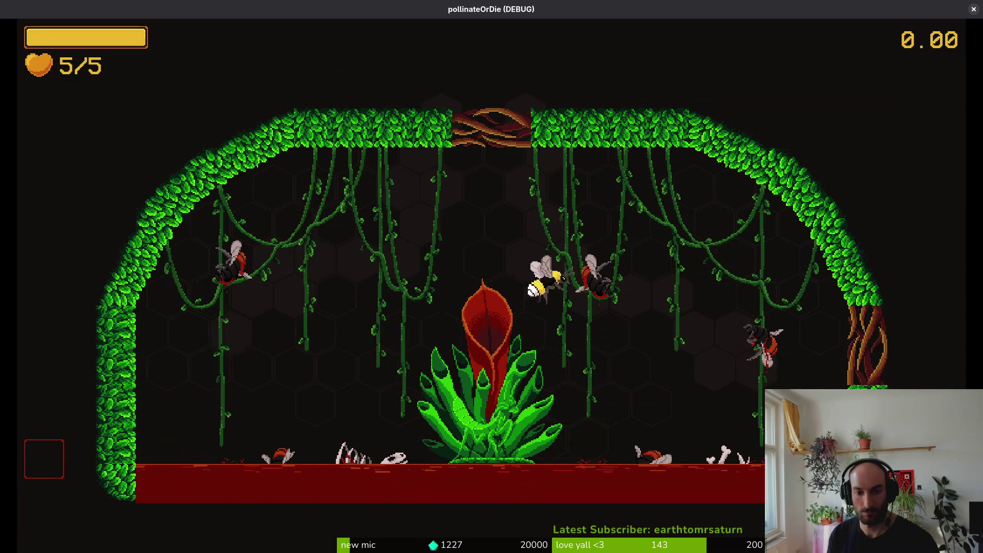
Fly across the arena, then restart the mantis fight from the debug level select.
{"action": "key", "text": "d"}
{"action": "key", "text": "a"}
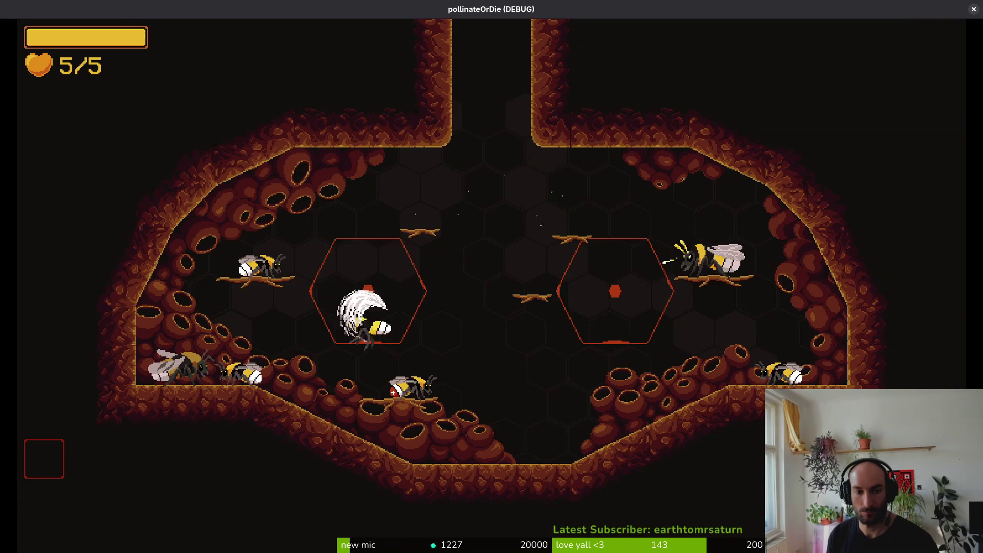
{"action": "key", "text": "Escape"}
{"action": "key", "text": "Down"}
{"action": "key", "text": "Return"}
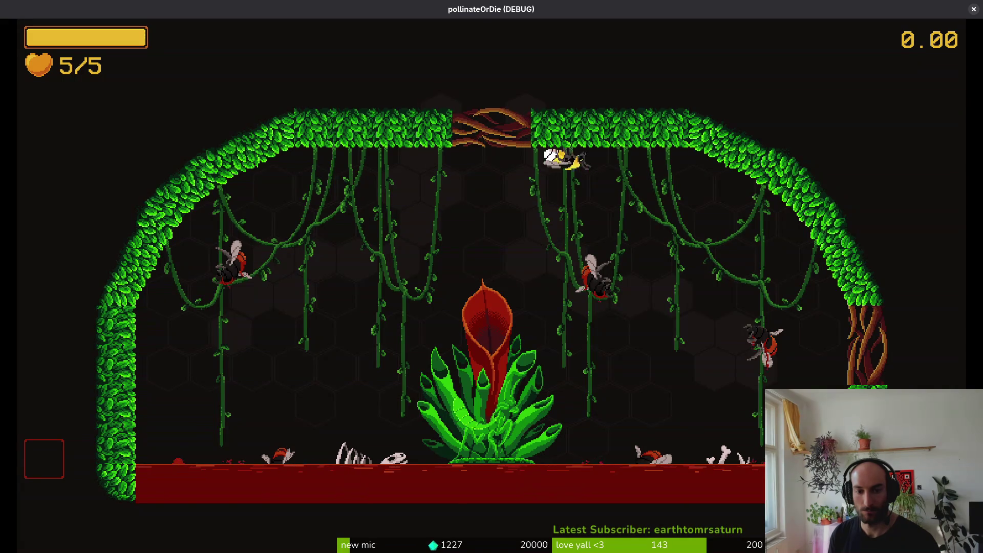
Slash the mantis repeatedly, dropping to 2/5 hearts, then close the game window.
{"action": "key", "text": "d"}
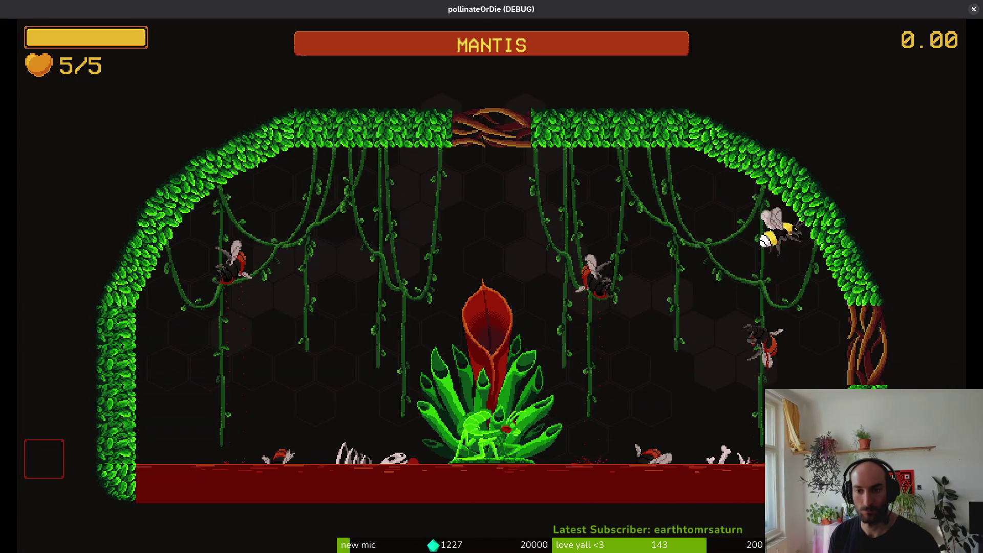
{"action": "key", "text": "a"}
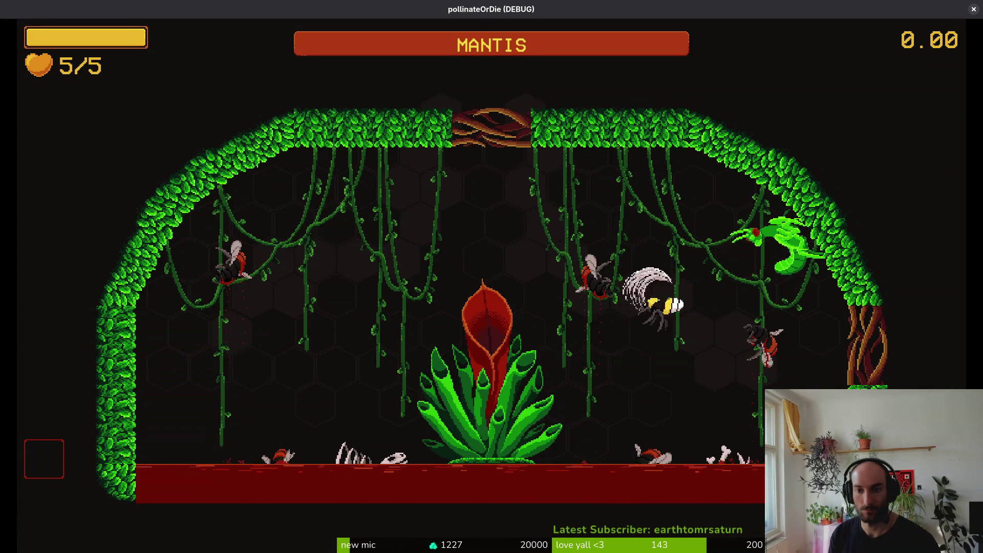
{"action": "key", "text": "j"}
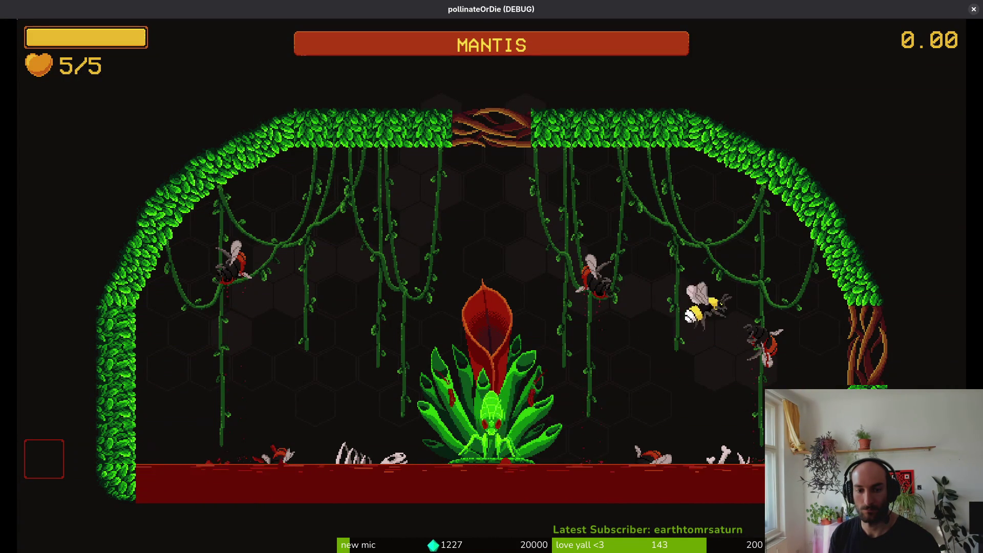
{"action": "key", "text": "j"}
{"action": "key", "text": "j"}
{"action": "key", "text": "j"}
{"action": "key", "text": "j"}
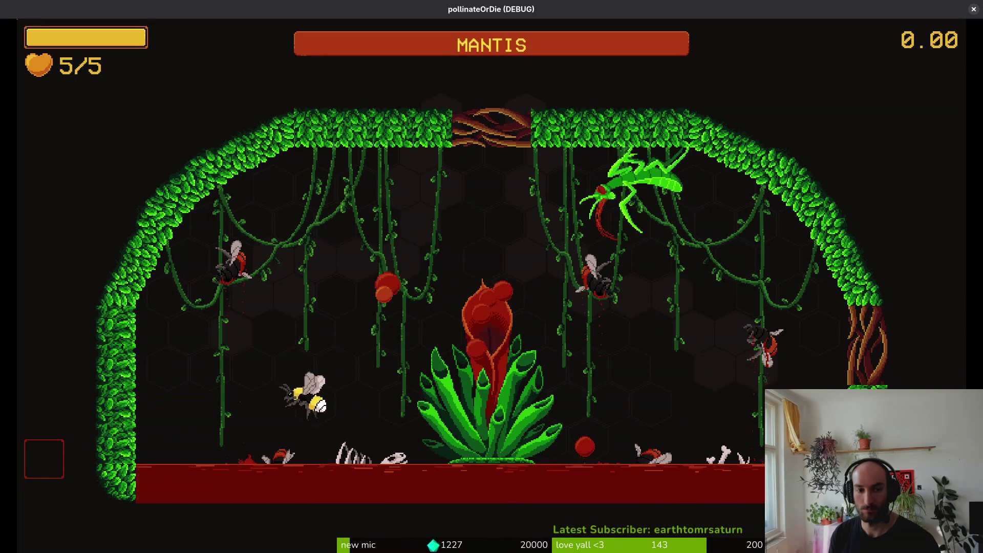
{"action": "key", "text": "j"}
{"action": "key", "text": "j"}
{"action": "key", "text": "j"}
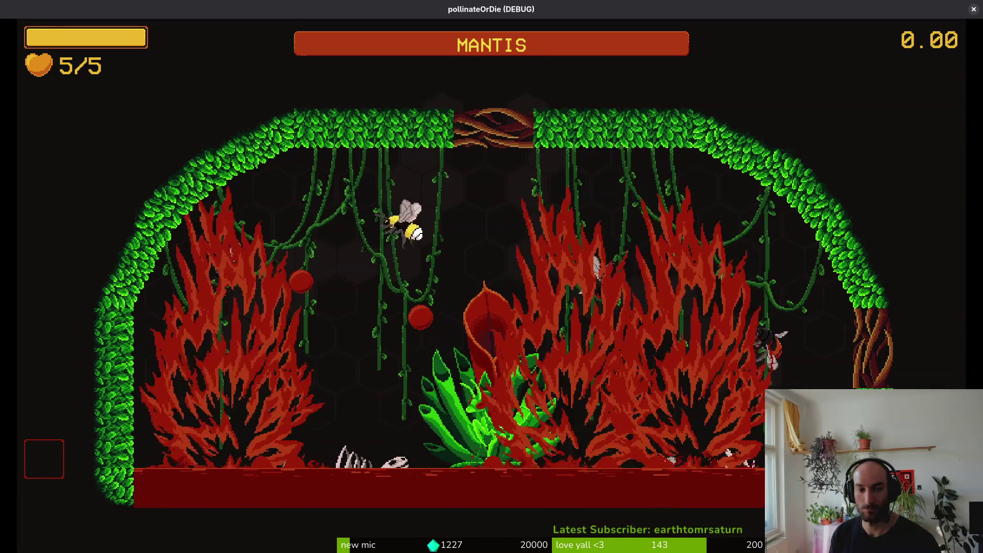
{"action": "key", "text": "j"}
{"action": "key", "text": "w"}
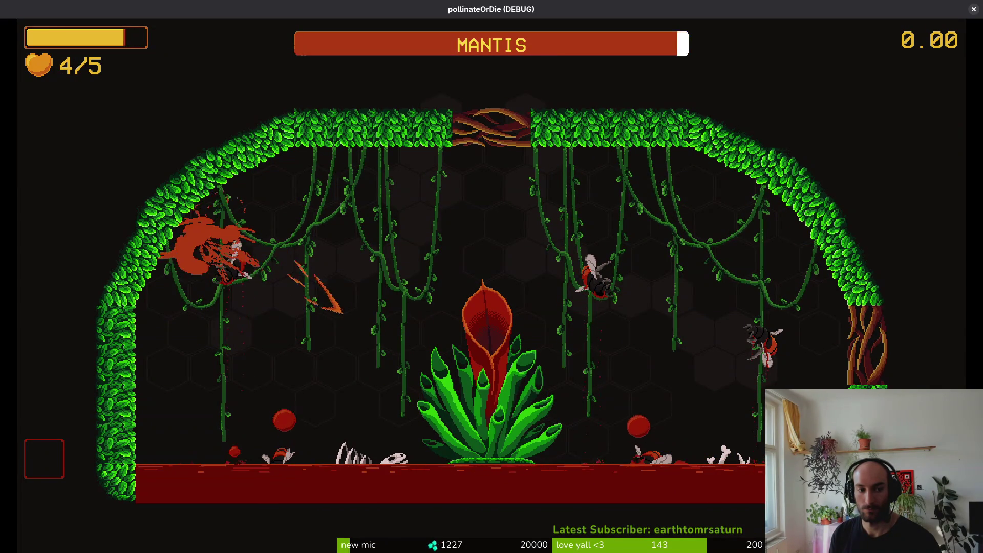
{"action": "key", "text": "d"}
{"action": "key", "text": "d"}
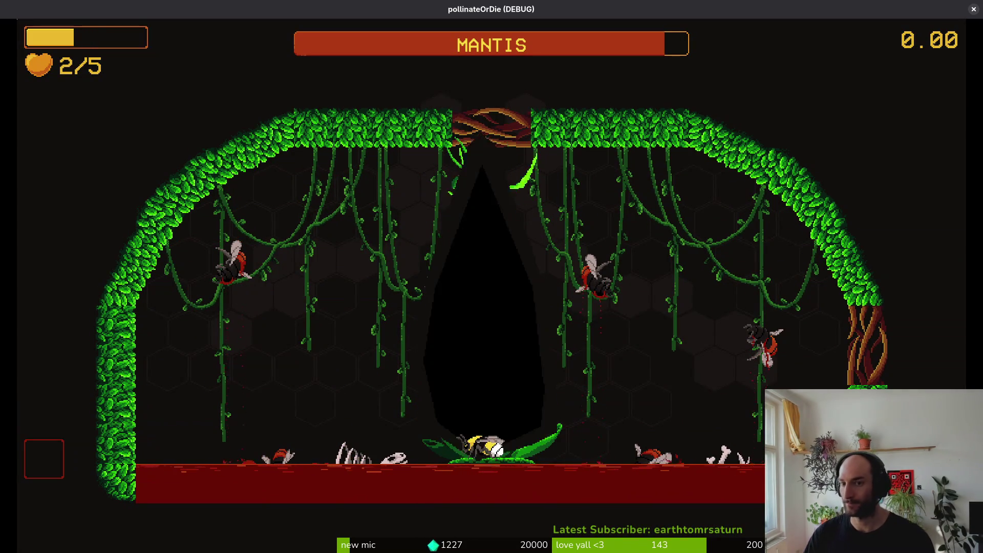
{"action": "left_click", "coordinate": [974, 9]}
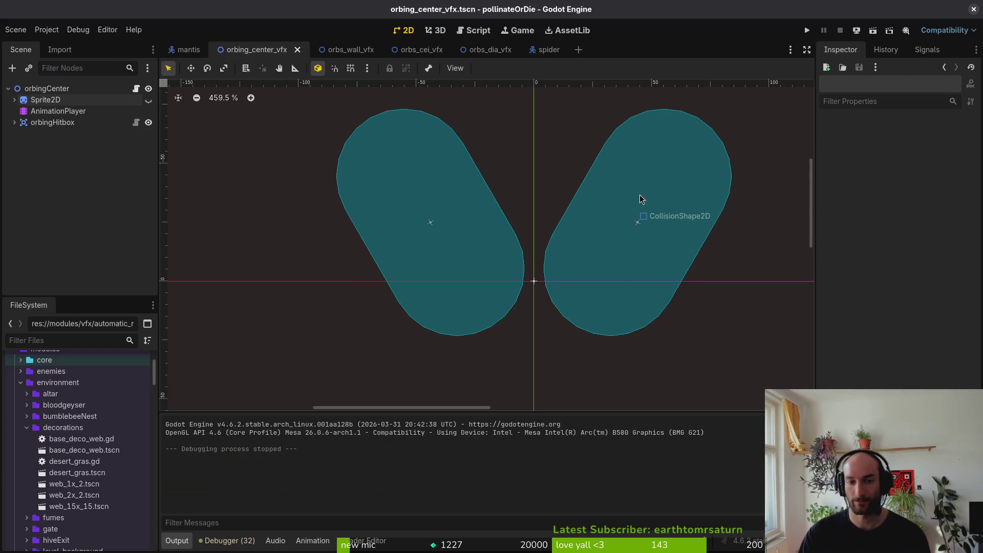
Bring up mantis.aseprite in Aseprite and show frame 27 of the backClaw layer.
{"action": "key", "text": "alt+Tab"}
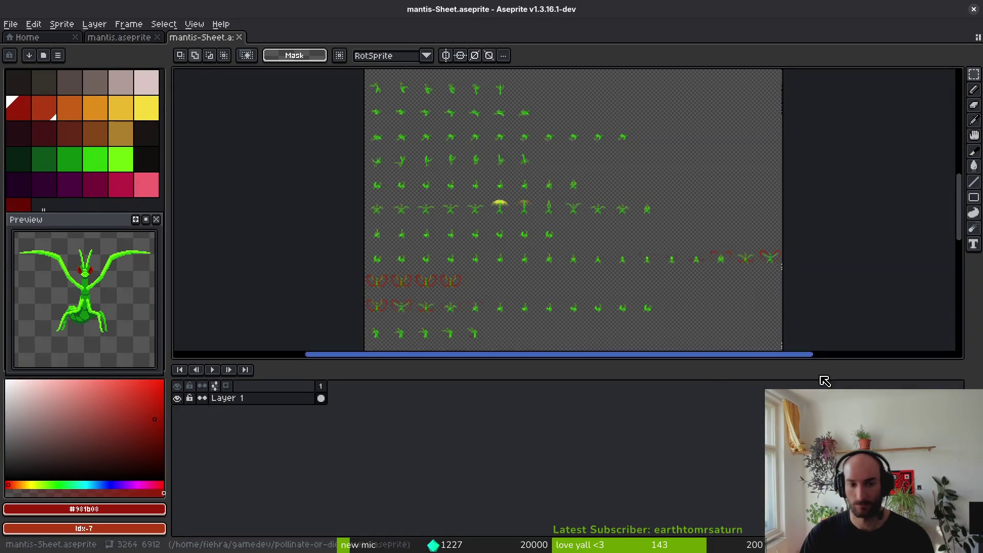
{"action": "left_click", "coordinate": [123, 38]}
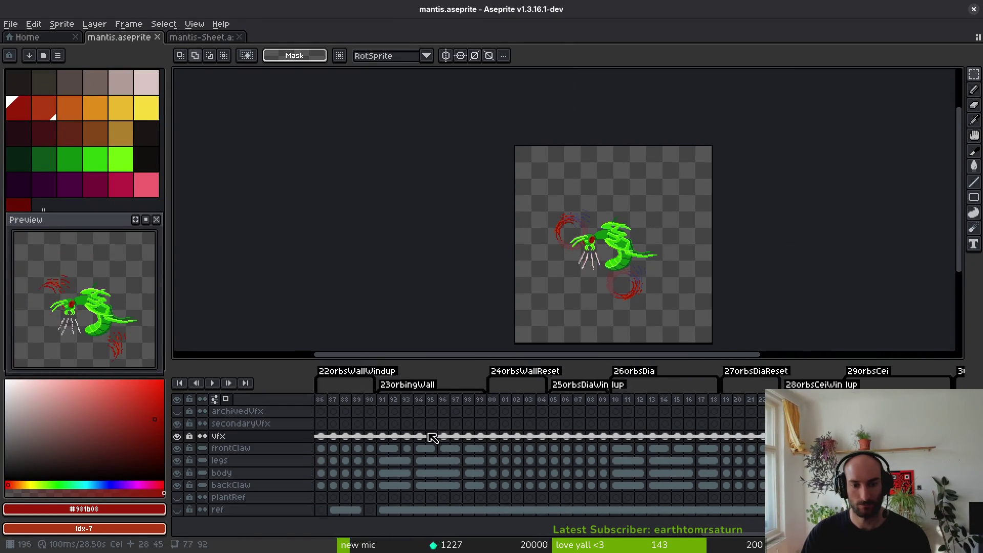
{"action": "scroll", "coordinate": [629, 469], "scroll_direction": "left", "scroll_amount": 10}
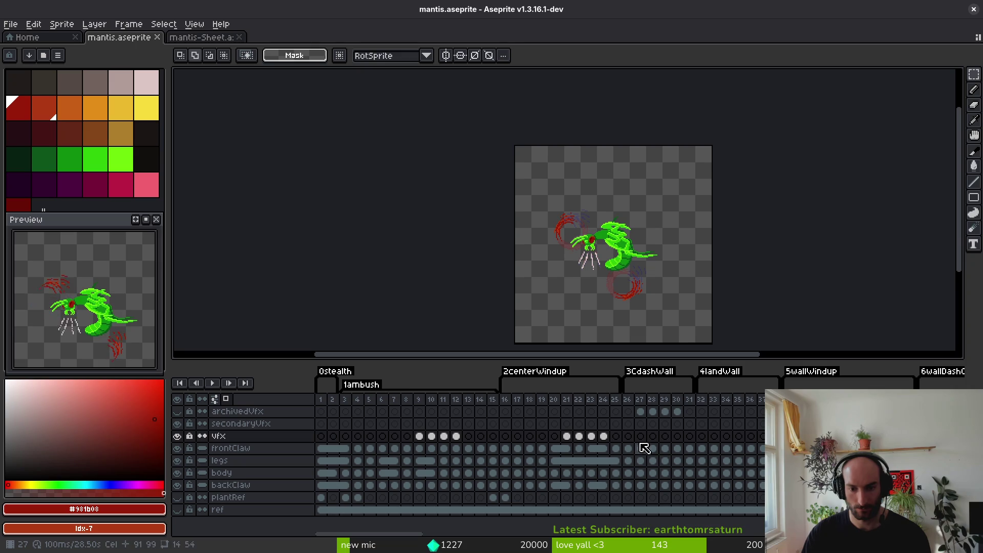
{"action": "left_click", "coordinate": [640, 485]}
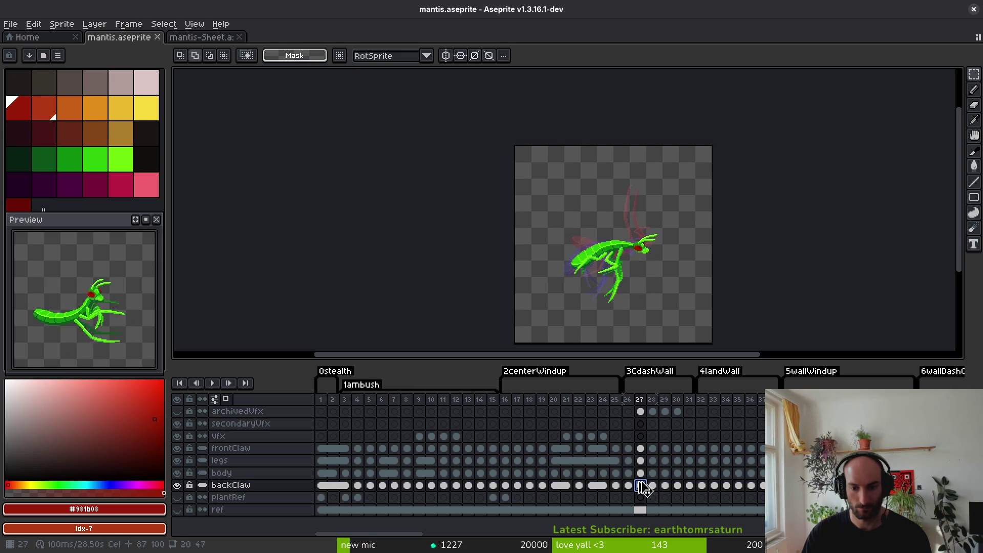
Flip through body-layer frames 26–29 of 3CdashWall to compare the dash poses.
{"action": "left_click", "coordinate": [616, 472]}
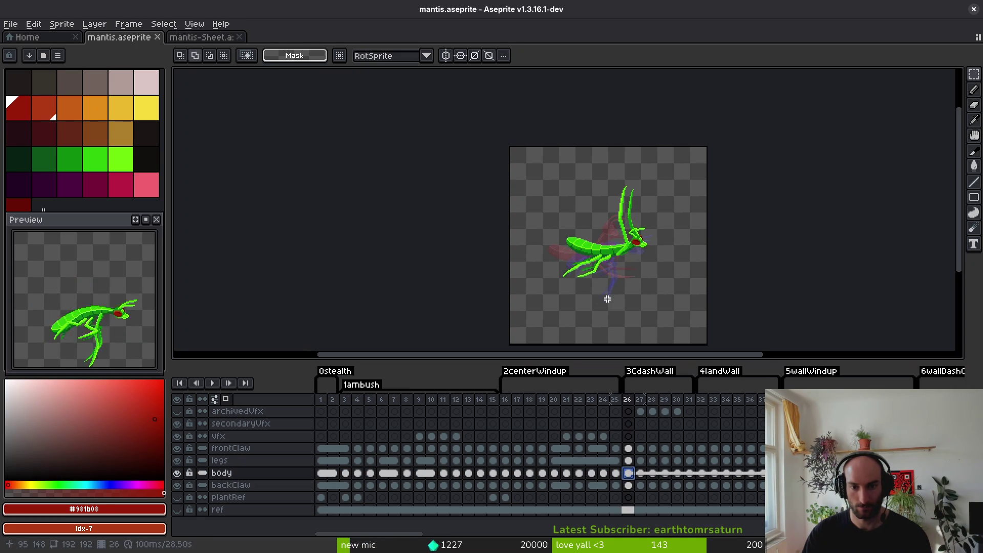
{"action": "key", "text": "i"}
{"action": "key", "text": "Right"}
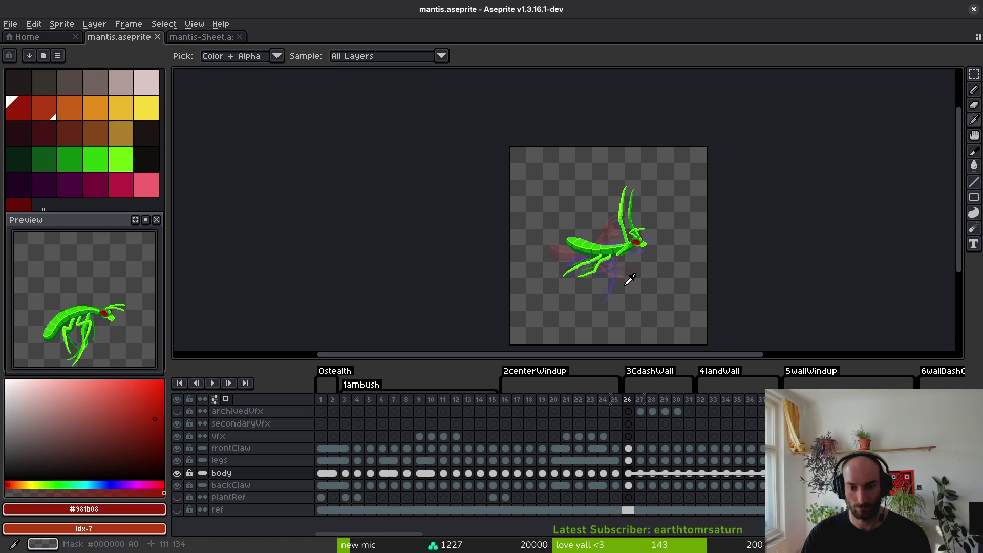
{"action": "key", "text": "Right"}
{"action": "key", "text": "Right"}
{"action": "key", "text": "Right"}
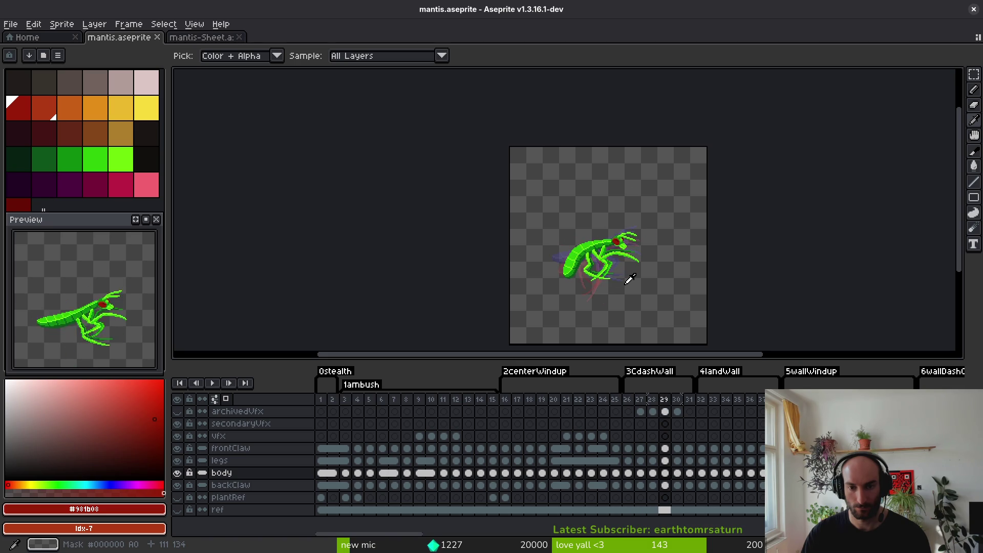
{"action": "key", "text": "Right"}
{"action": "key", "text": "Left"}
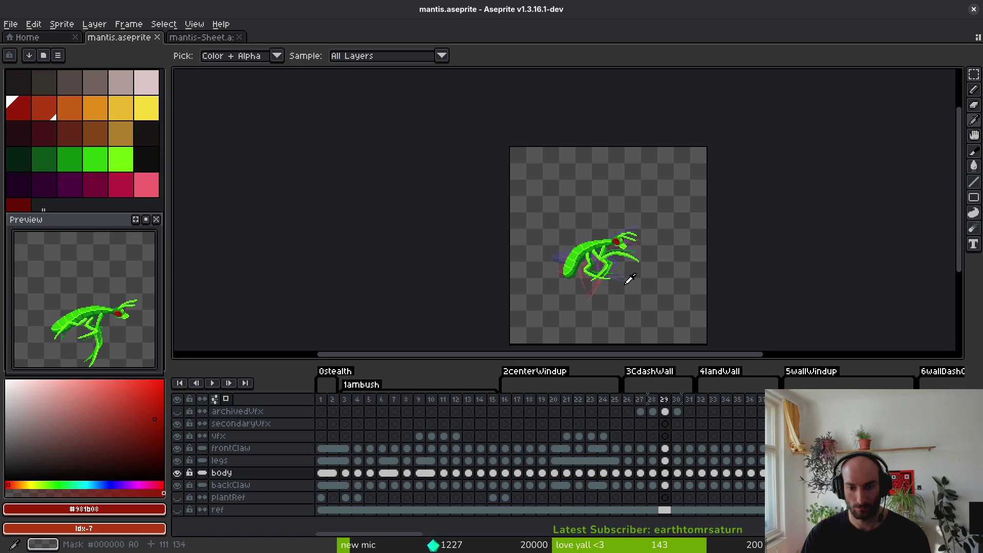
{"action": "left_click", "coordinate": [642, 474]}
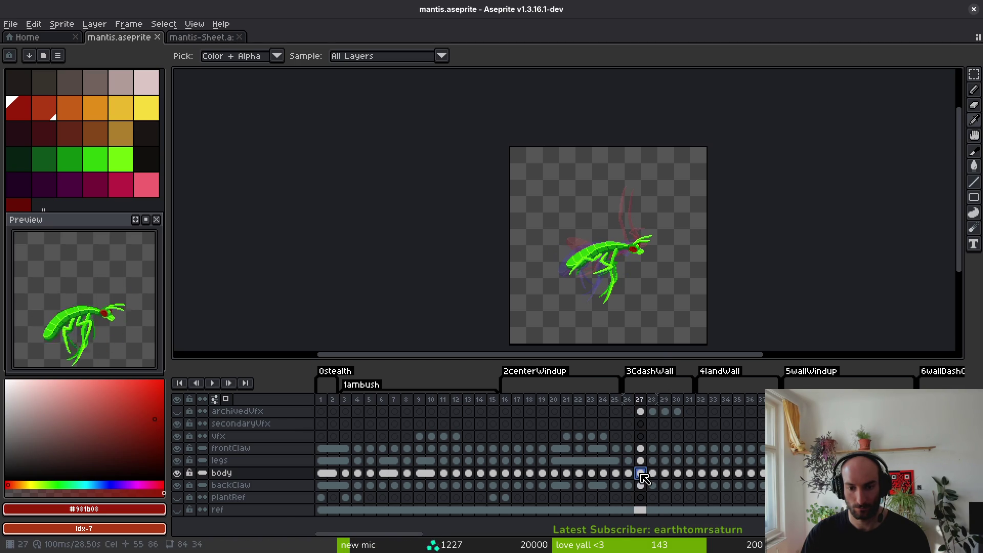
{"action": "left_click", "coordinate": [635, 478]}
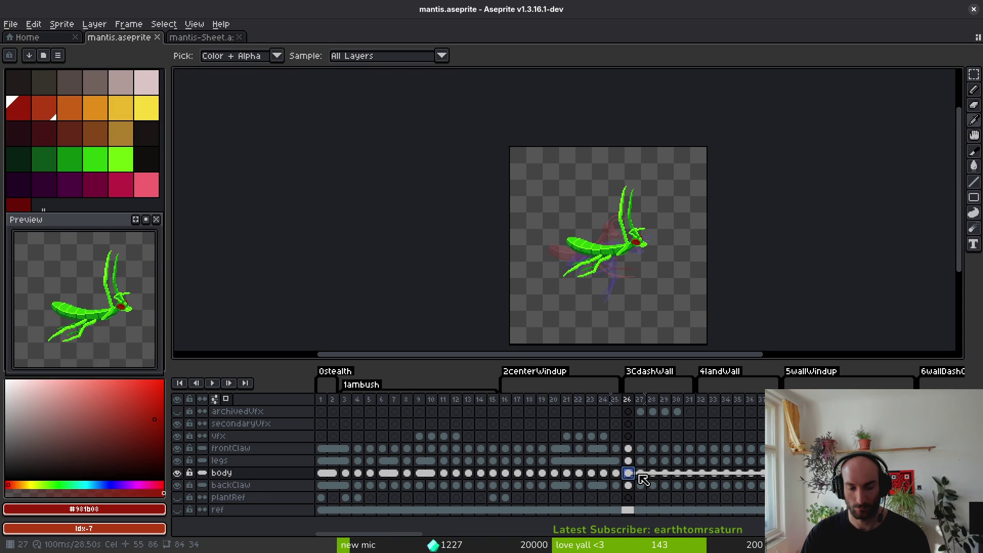
{"action": "left_click", "coordinate": [642, 476]}
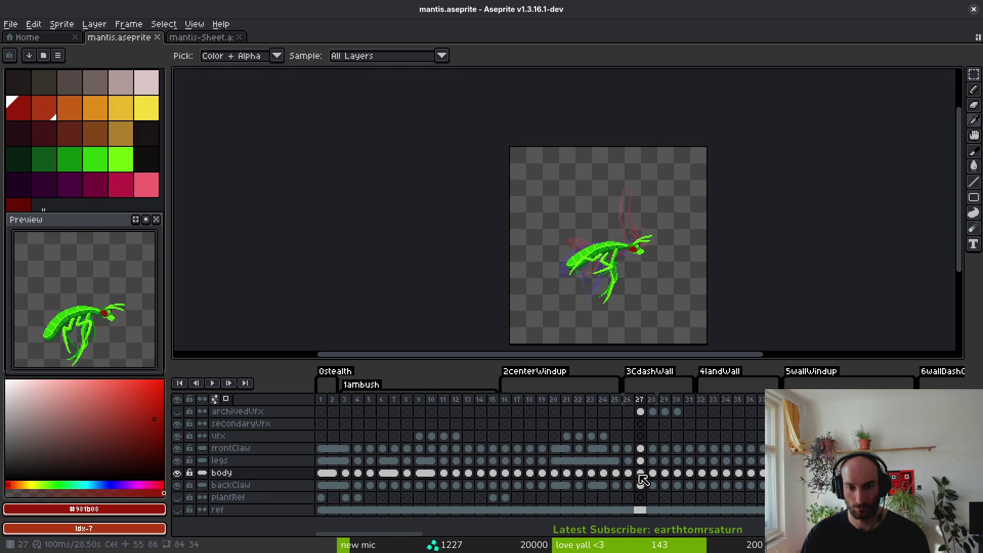
{"action": "key", "text": "Right"}
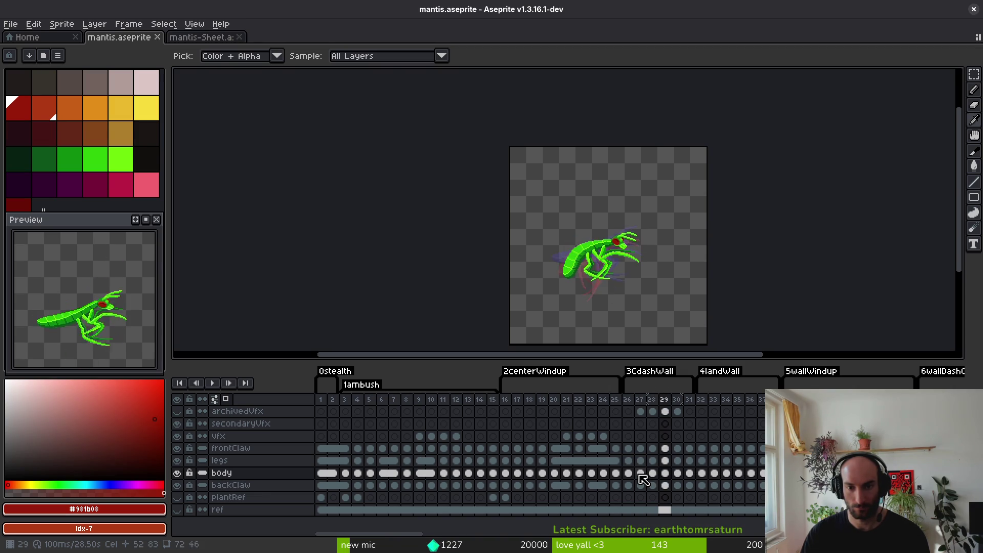
{"action": "key", "text": "Left"}
{"action": "key", "text": "Left"}
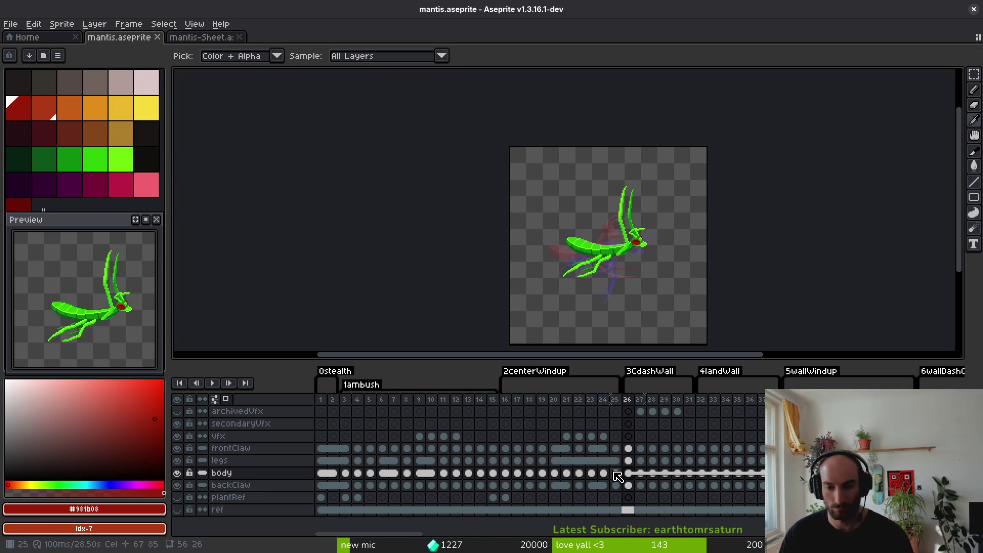
Compare frames 50–52 of 6wallDashC and select the body cels for frames 50–52.
{"action": "scroll", "coordinate": [690, 495], "scroll_direction": "right", "scroll_amount": 3}
{"action": "scroll", "coordinate": [743, 492], "scroll_direction": "right", "scroll_amount": 3}
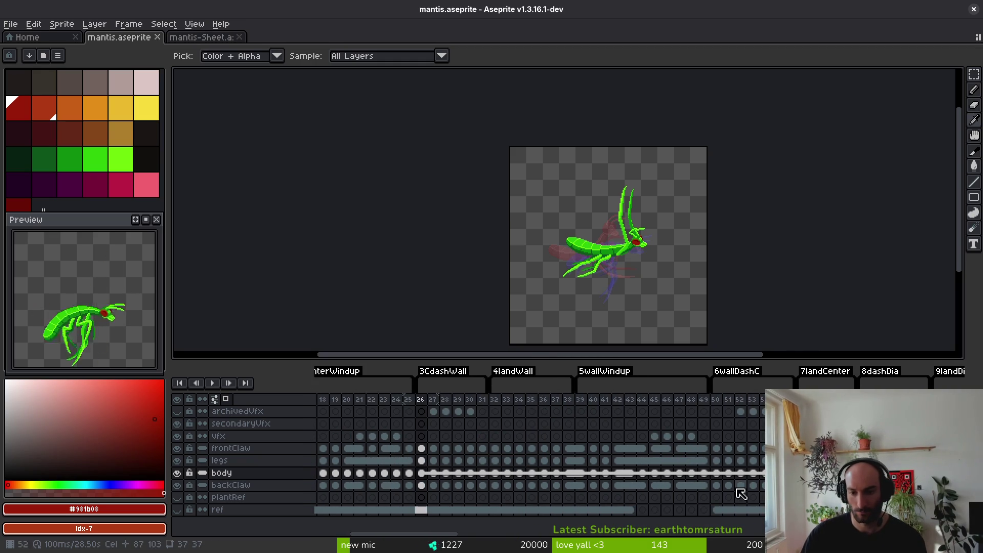
{"action": "left_click", "coordinate": [728, 475]}
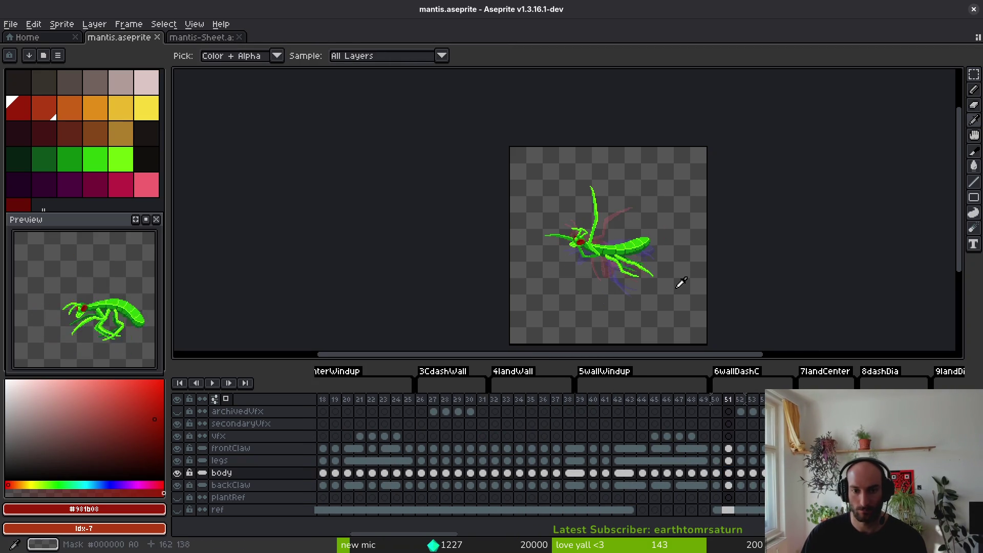
{"action": "key", "text": "Right"}
{"action": "key", "text": "Left"}
{"action": "key", "text": "Left"}
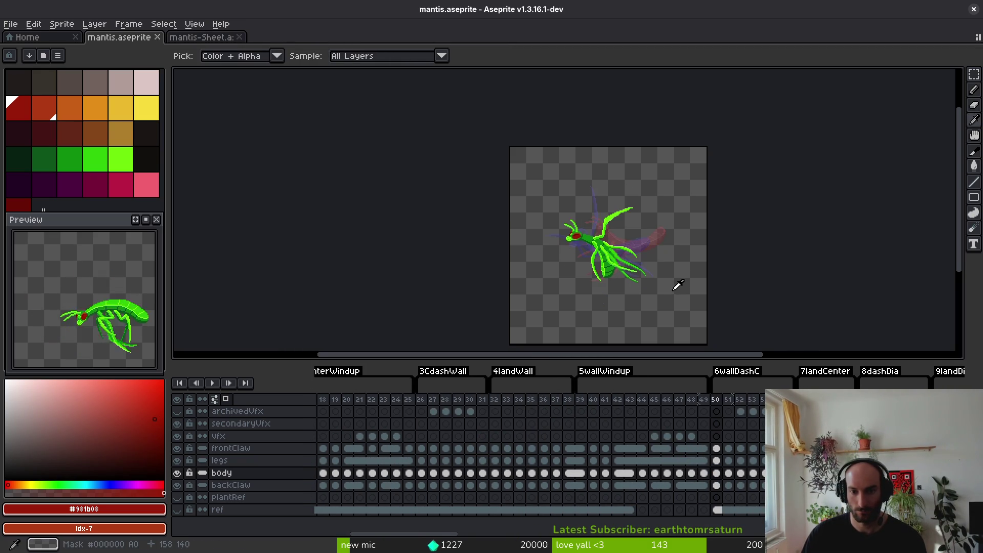
{"action": "key", "text": "Right"}
{"action": "key", "text": "Left"}
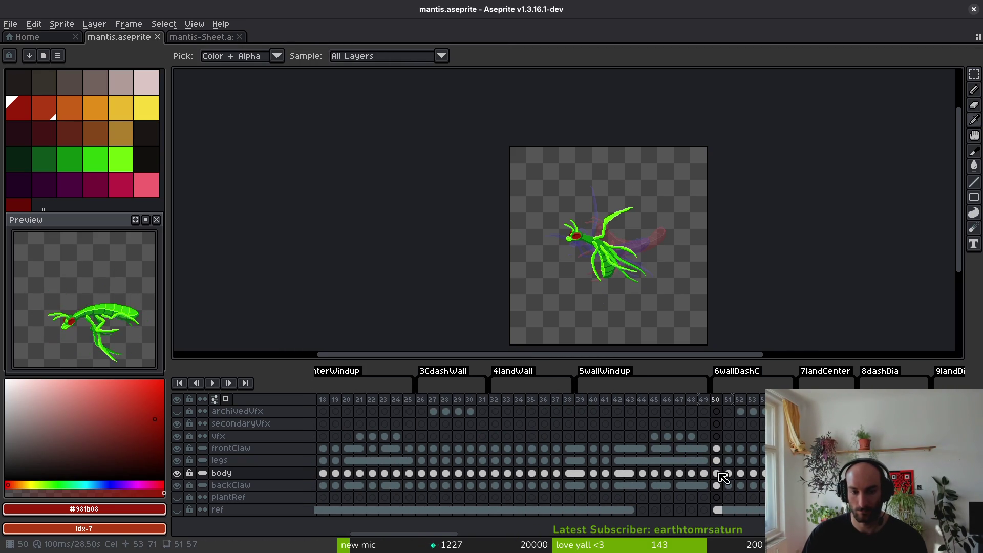
{"action": "mouse_move", "coordinate": [724, 476]}
{"action": "left_mouse_down"}
{"action": "mouse_move", "coordinate": [753, 479]}
{"action": "mouse_move", "coordinate": [735, 480]}
{"action": "left_mouse_up"}
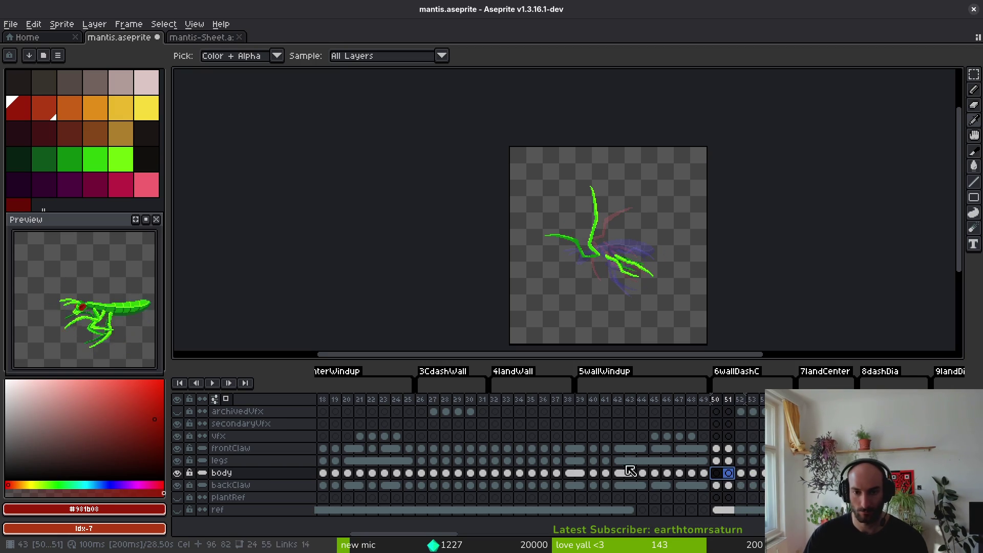
Clear the frontClaw-to-backClaw cels in frames 50–51, saving mantis.aseprite along the way.
{"action": "mouse_move", "coordinate": [717, 461]}
{"action": "left_mouse_down"}
{"action": "mouse_move", "coordinate": [728, 467]}
{"action": "mouse_move", "coordinate": [729, 450]}
{"action": "left_mouse_up"}
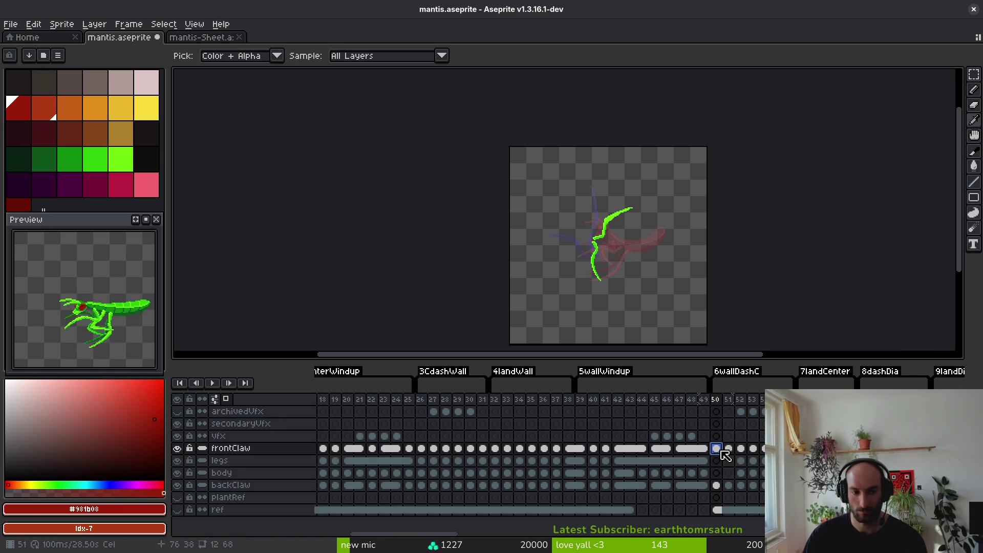
{"action": "left_click", "coordinate": [718, 486], "text": "shift"}
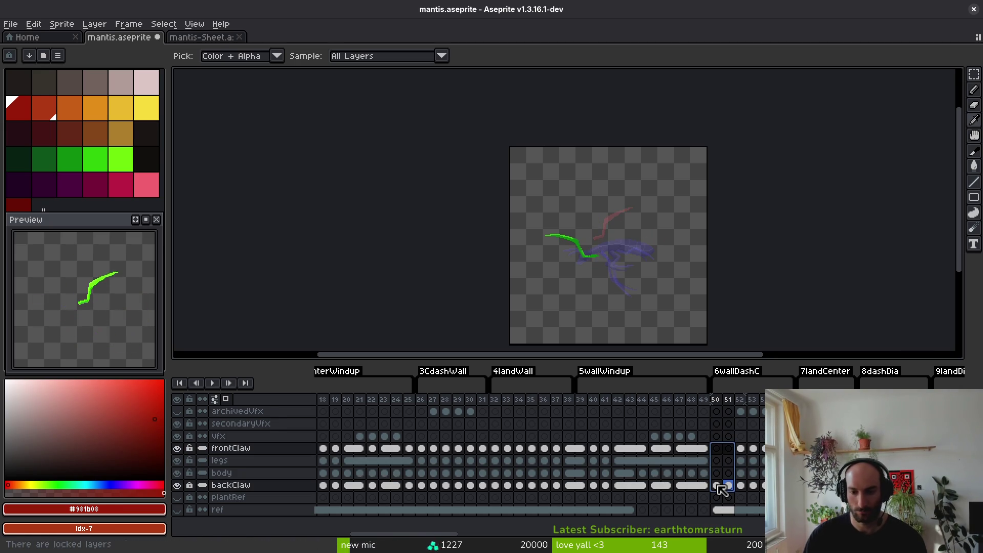
{"action": "left_click", "coordinate": [718, 487]}
{"action": "key", "text": "ctrl+s"}
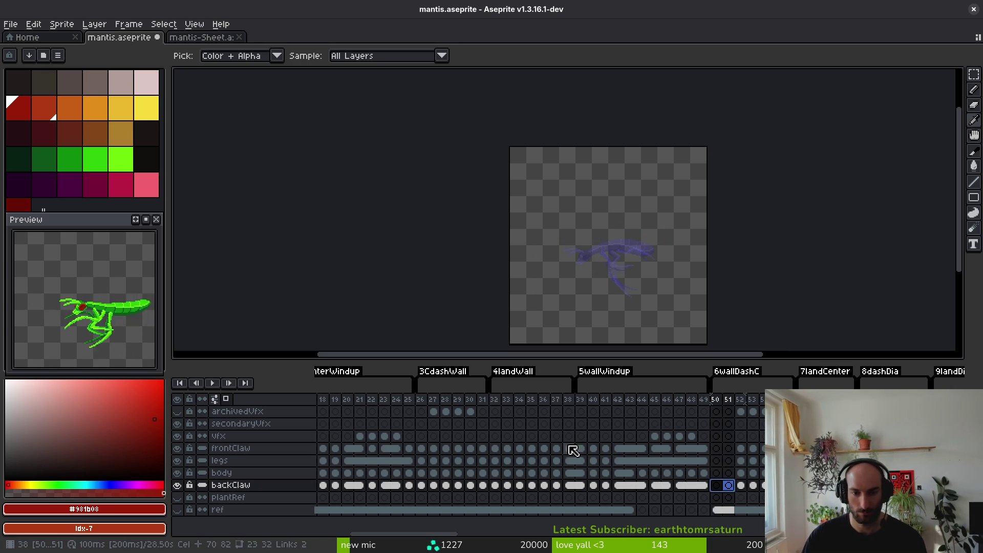
{"action": "key", "text": "ctrl+z"}
{"action": "left_click_drag", "start_coordinate": [717, 449], "coordinate": [731, 481]}
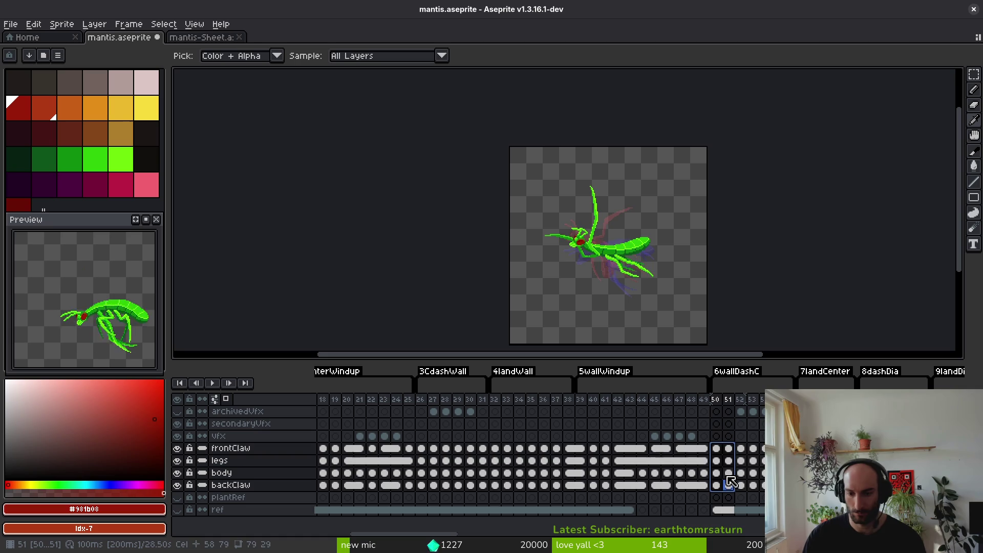
{"action": "key", "text": "Delete"}
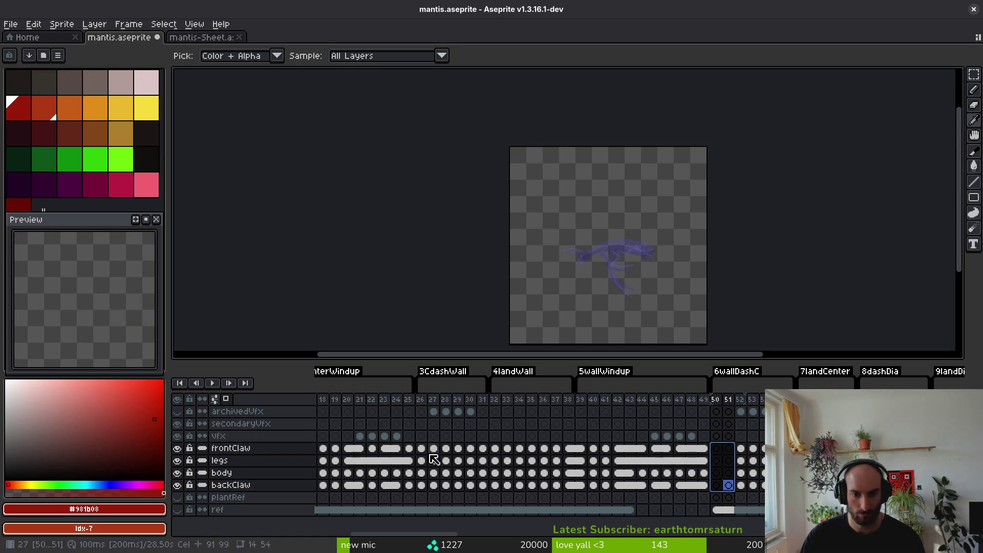
Select frame 26 cels from frontClaw to backClaw and check the next frame's pose.
{"action": "left_click", "coordinate": [421, 449]}
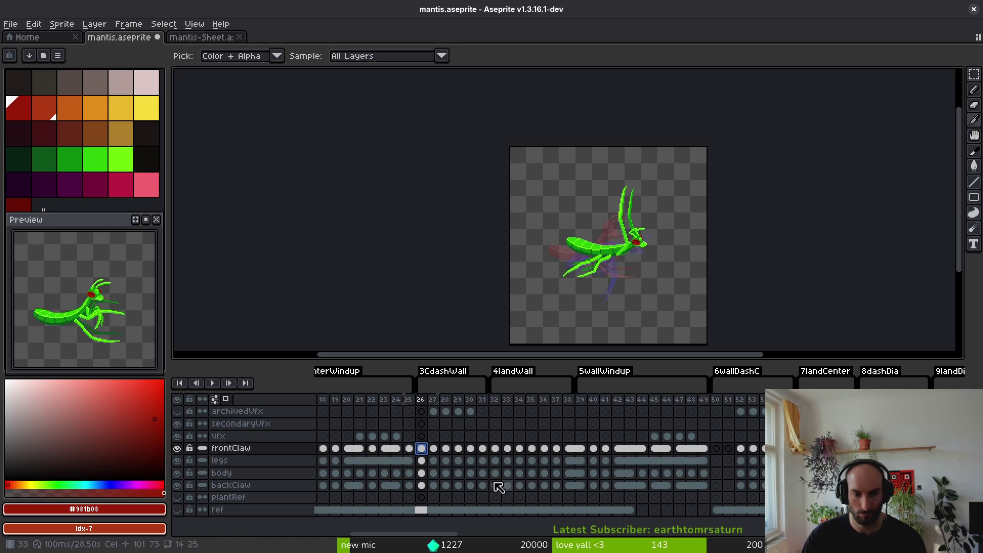
{"action": "mouse_move", "coordinate": [424, 452]}
{"action": "left_mouse_down"}
{"action": "mouse_move", "coordinate": [446, 485]}
{"action": "mouse_move", "coordinate": [428, 486]}
{"action": "mouse_move", "coordinate": [437, 491]}
{"action": "left_mouse_up"}
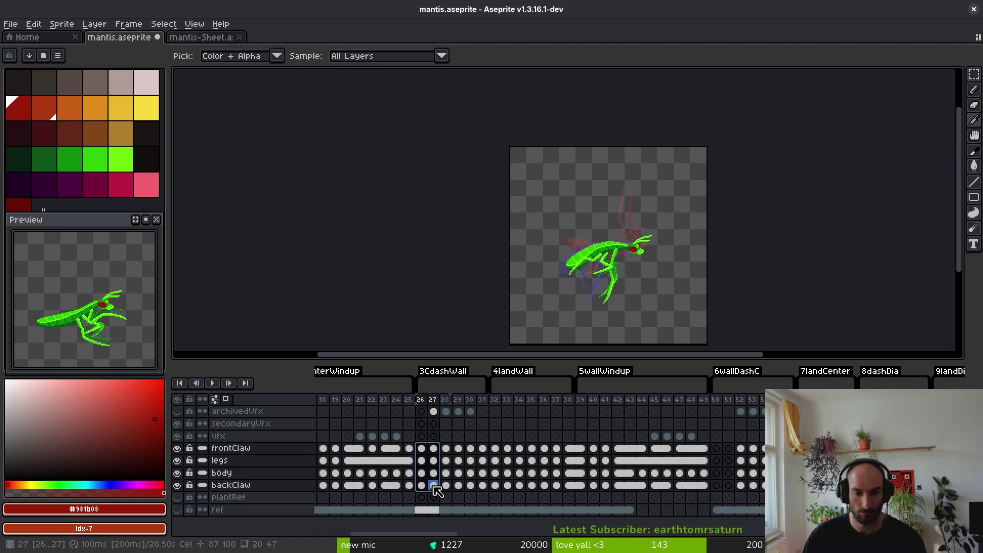
{"action": "key", "text": "Right"}
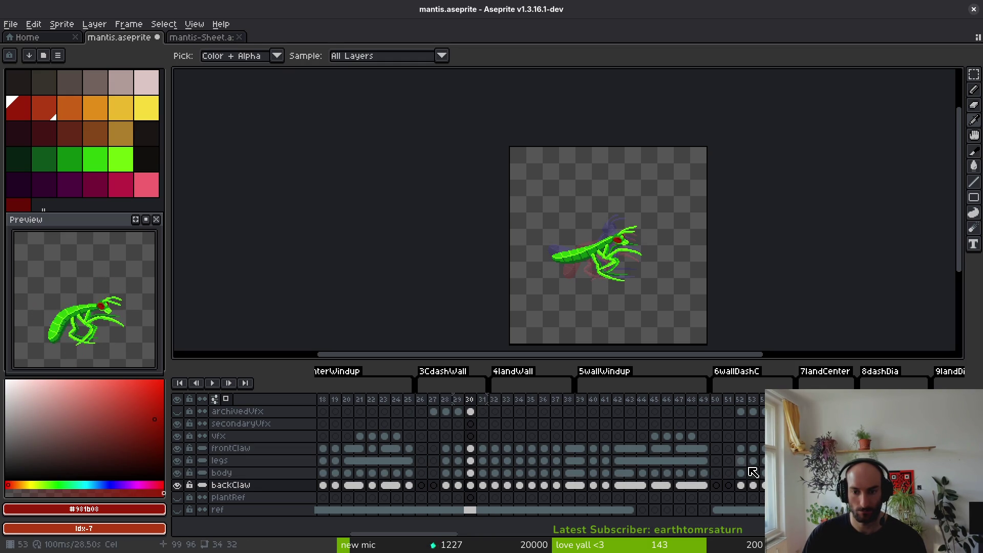
Select and review frames 62–63 and 93–94 across all mantis layers.
{"action": "scroll", "coordinate": [738, 473], "scroll_direction": "right", "scroll_amount": 5}
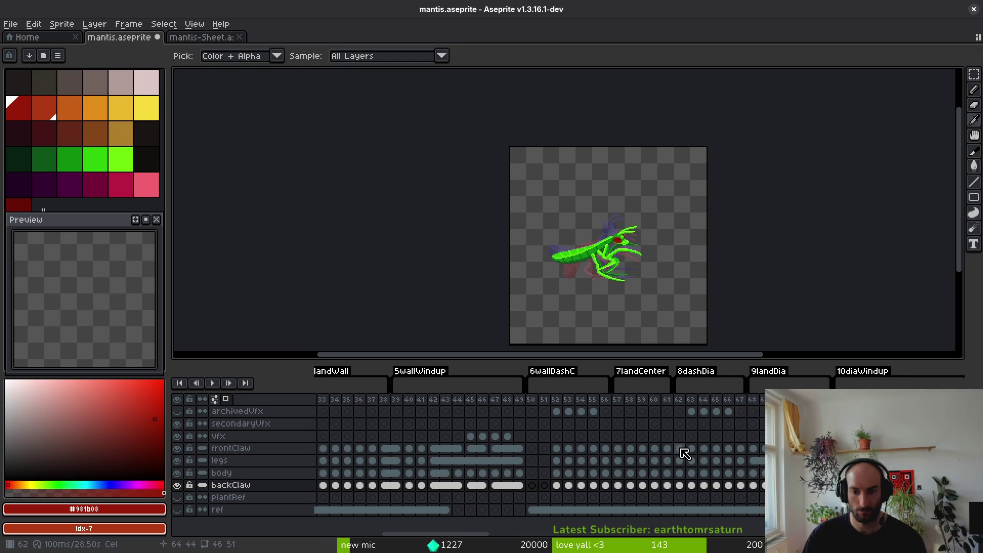
{"action": "left_click_drag", "start_coordinate": [679, 449], "coordinate": [693, 491]}
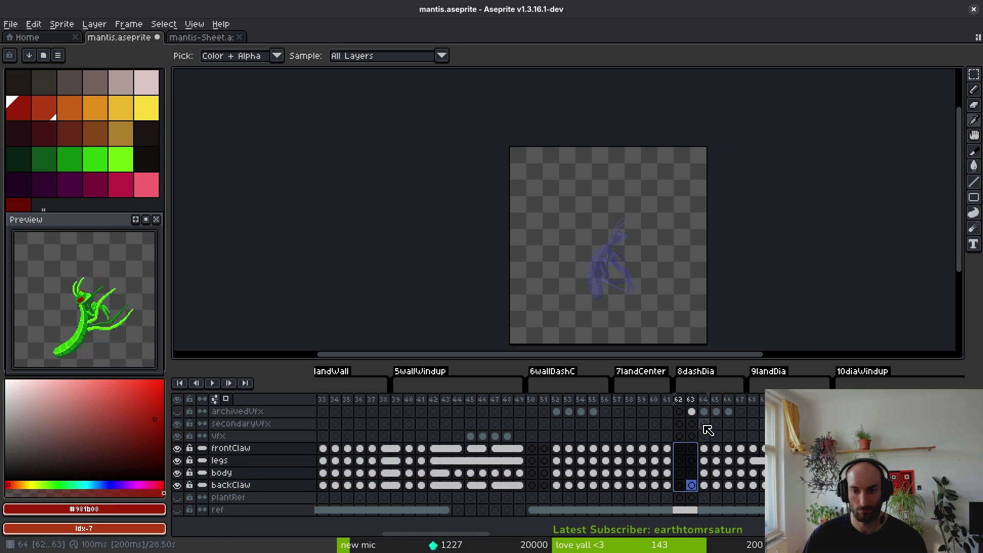
{"action": "scroll", "coordinate": [592, 453], "scroll_direction": "right", "scroll_amount": 5}
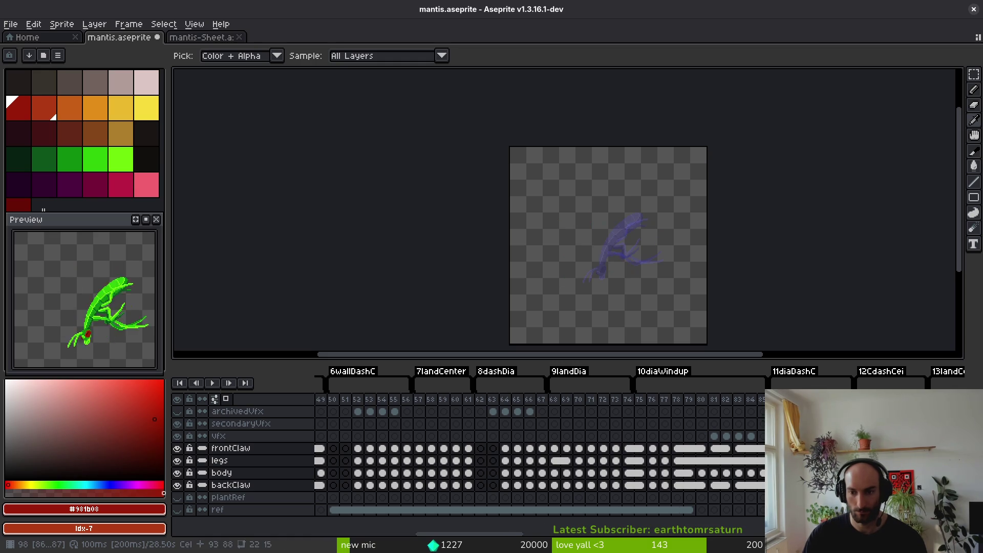
{"action": "scroll", "coordinate": [602, 455], "scroll_direction": "right", "scroll_amount": 8}
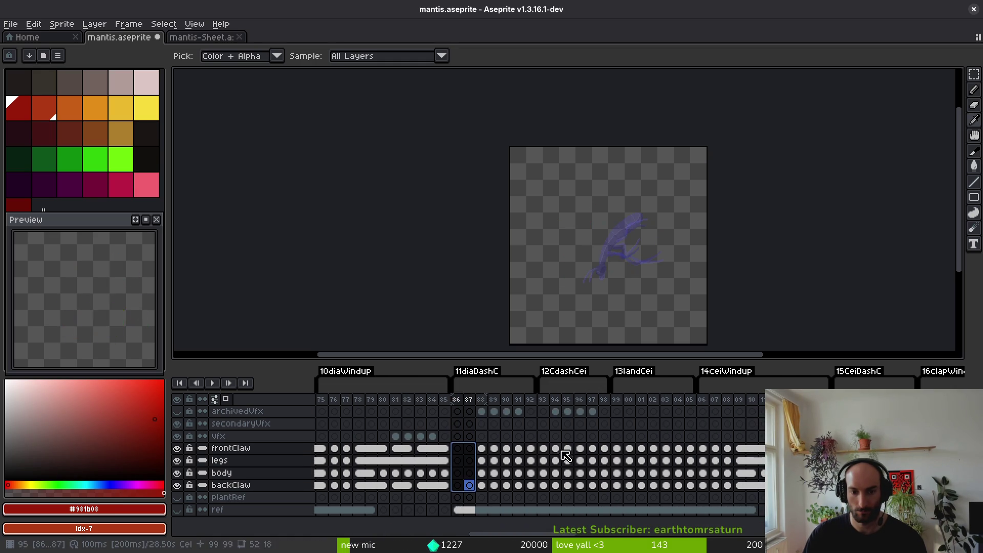
{"action": "left_click_drag", "start_coordinate": [547, 449], "coordinate": [556, 487]}
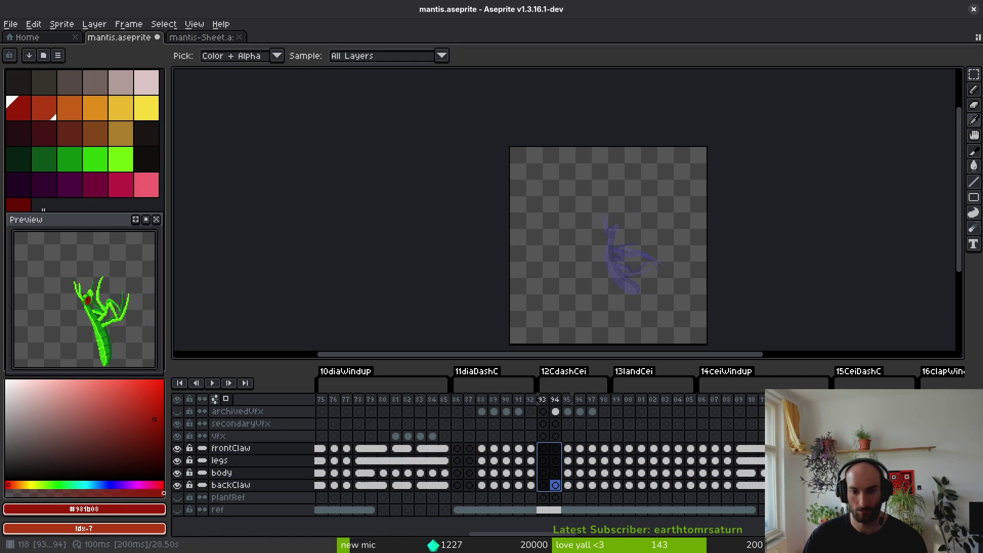
Delete the mantis cels in frames 117–118.
{"action": "scroll", "coordinate": [726, 453], "scroll_direction": "right", "scroll_amount": 5}
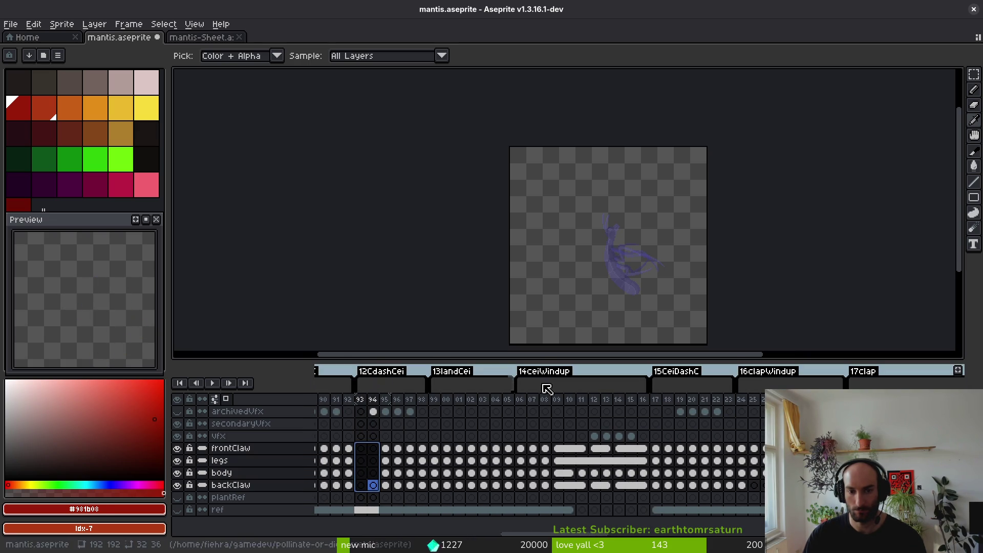
{"action": "mouse_move", "coordinate": [656, 449]}
{"action": "left_mouse_down"}
{"action": "mouse_move", "coordinate": [674, 489]}
{"action": "mouse_move", "coordinate": [566, 478]}
{"action": "mouse_move", "coordinate": [696, 441]}
{"action": "mouse_move", "coordinate": [476, 430]}
{"action": "mouse_move", "coordinate": [618, 435]}
{"action": "left_mouse_up"}
{"action": "key", "text": "Delete"}
{"action": "mouse_move", "coordinate": [429, 434]}
{"action": "left_mouse_down"}
{"action": "mouse_move", "coordinate": [589, 430]}
{"action": "mouse_move", "coordinate": [406, 430]}
{"action": "mouse_move", "coordinate": [649, 428]}
{"action": "mouse_move", "coordinate": [492, 429]}
{"action": "left_mouse_up"}
Generate the mantis sprite sheet from all frames via Export Sprite Sheet.
{"action": "key", "text": "ctrl+e"}
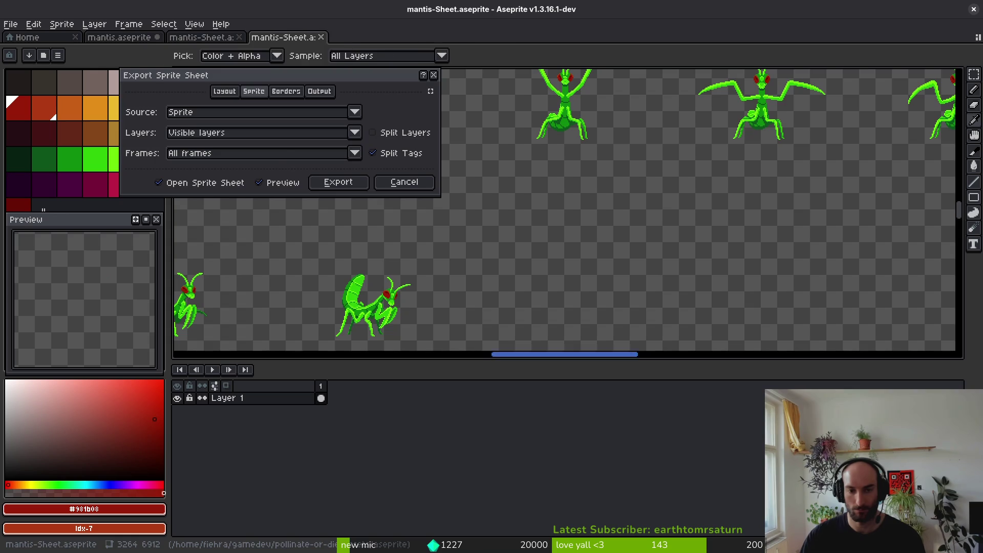
{"action": "left_click", "coordinate": [340, 183]}
{"action": "scroll", "coordinate": [567, 234], "scroll_direction": "down", "scroll_amount": 5}
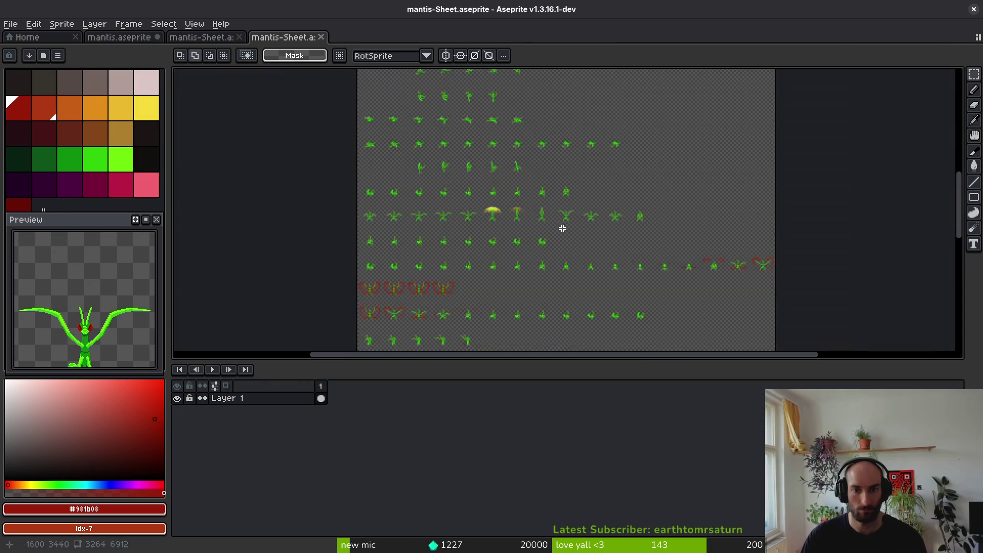
Export the sheet over art/enemies/mantis-Sheet.png, overwriting the existing file.
{"action": "key", "text": "ctrl+shift+e"}
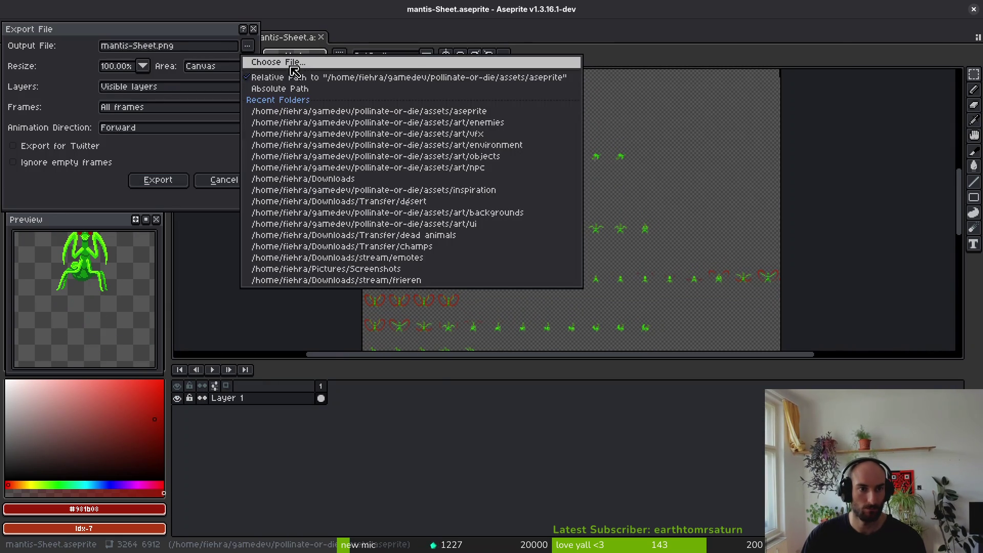
{"action": "left_click", "coordinate": [278, 62]}
{"action": "left_click", "coordinate": [151, 95]}
{"action": "double_click", "coordinate": [149, 153]}
{"action": "left_click", "coordinate": [442, 153]}
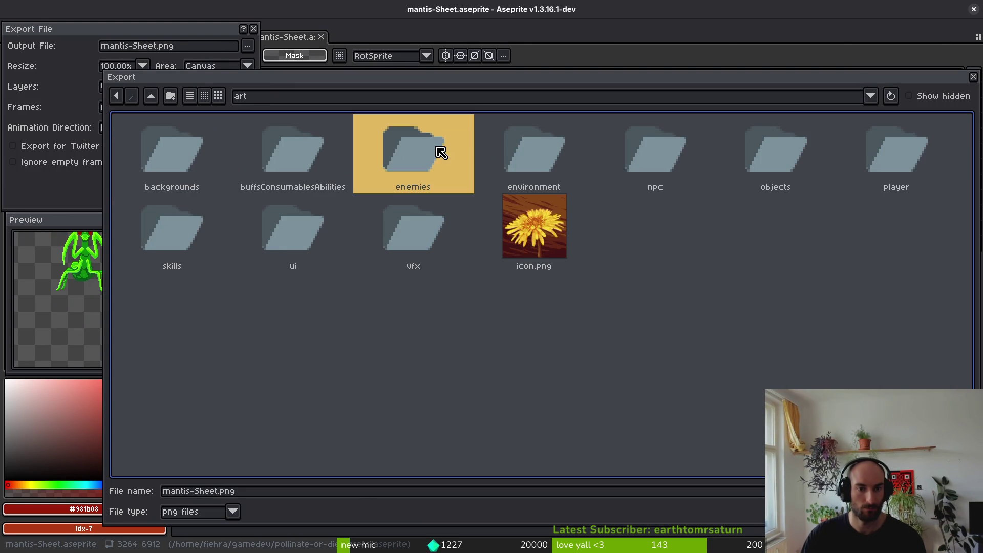
{"action": "double_click", "coordinate": [419, 146]}
{"action": "left_click", "coordinate": [904, 256]}
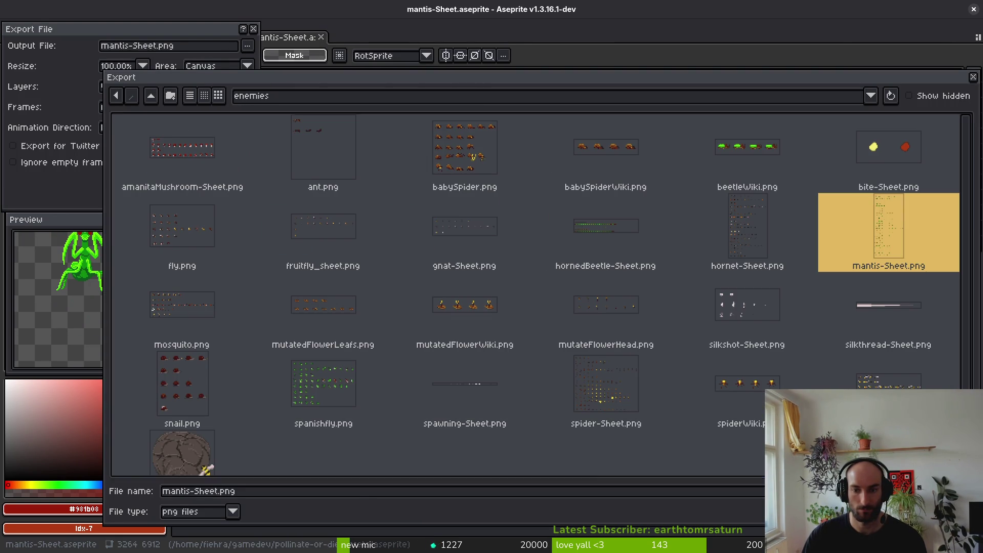
{"action": "double_click", "coordinate": [904, 256]}
{"action": "left_click", "coordinate": [418, 312]}
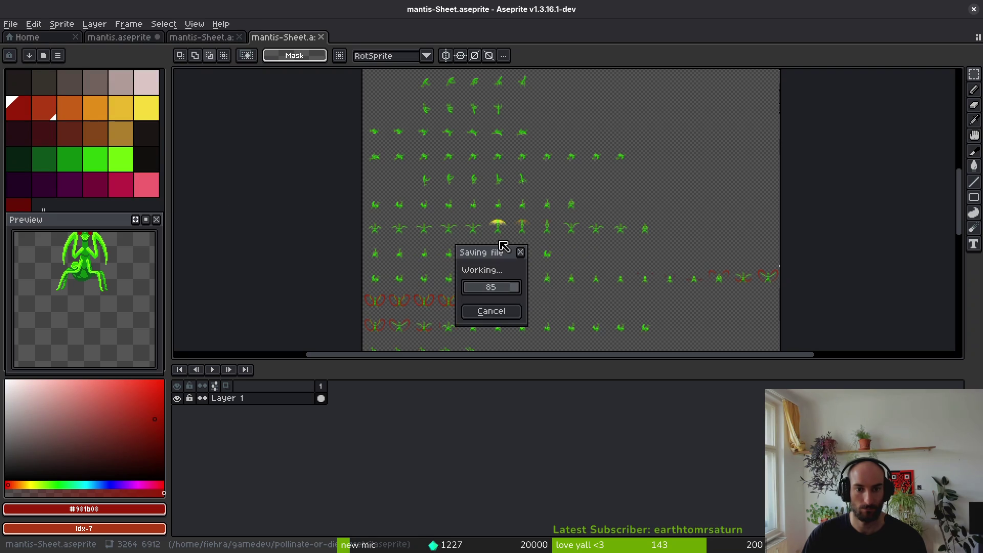
Run the pollinateOrDie game in debug mode from the Godot editor.
{"action": "left_click", "coordinate": [28, 37]}
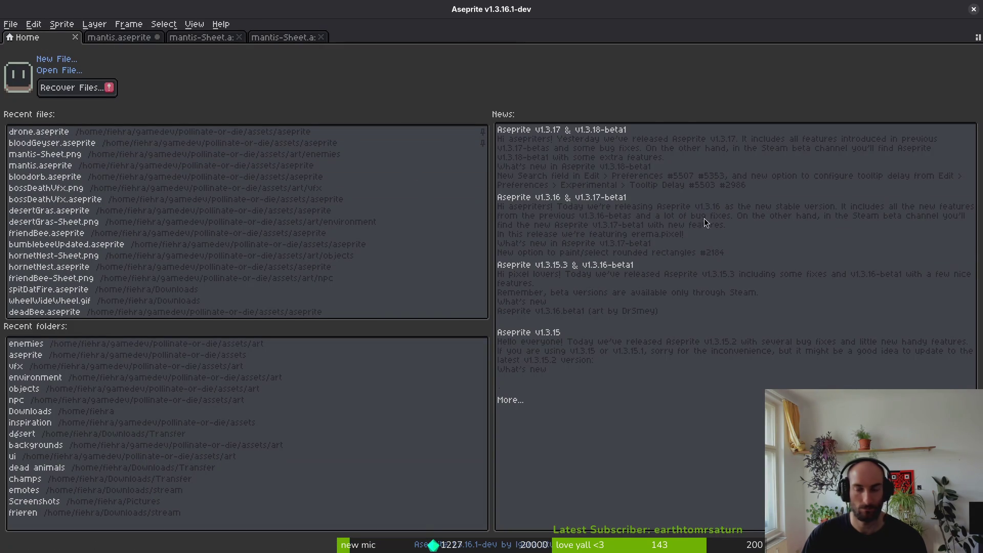
{"action": "key", "text": "alt+Tab"}
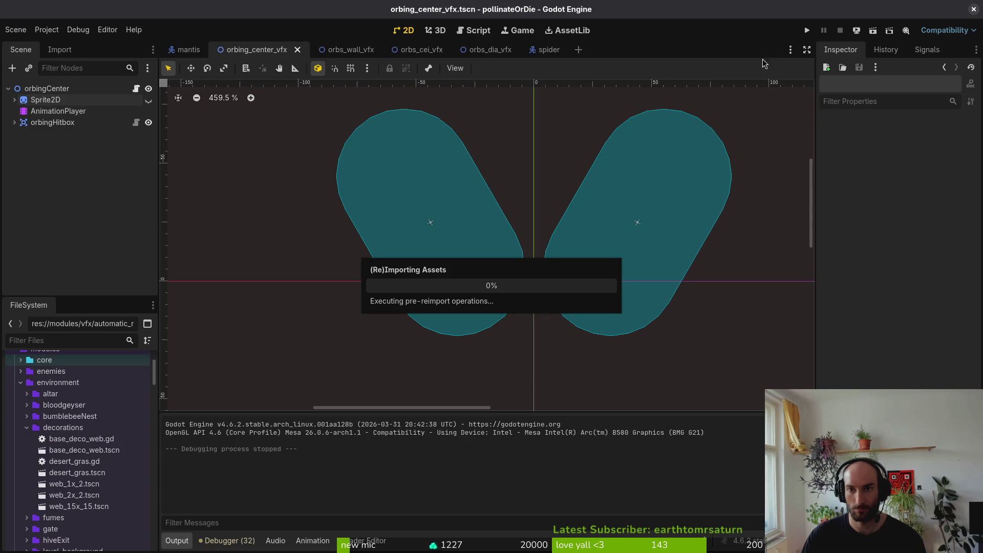
{"action": "left_click", "coordinate": [807, 32]}
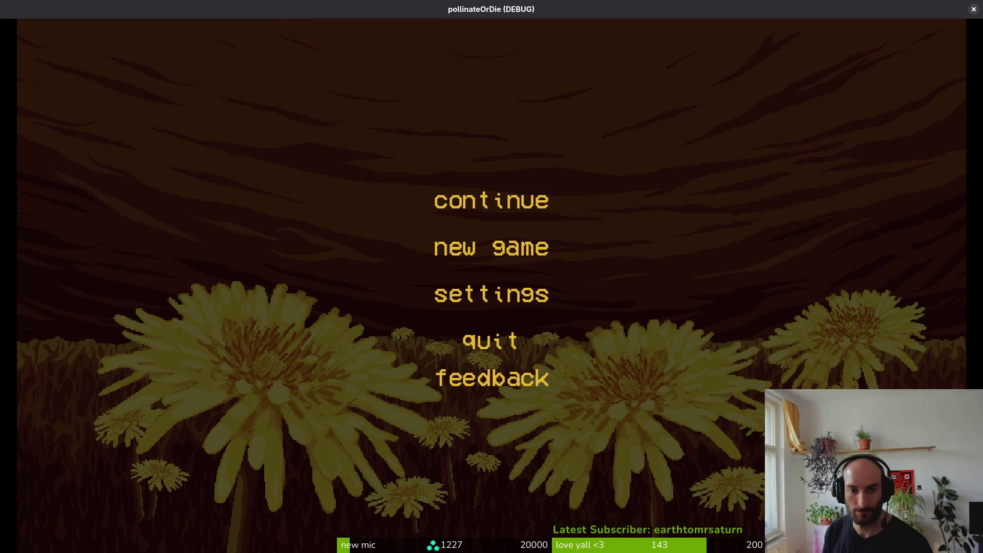
Continue the saved game, fight the mantis boss until death, then close the game.
{"action": "key", "text": "Return"}
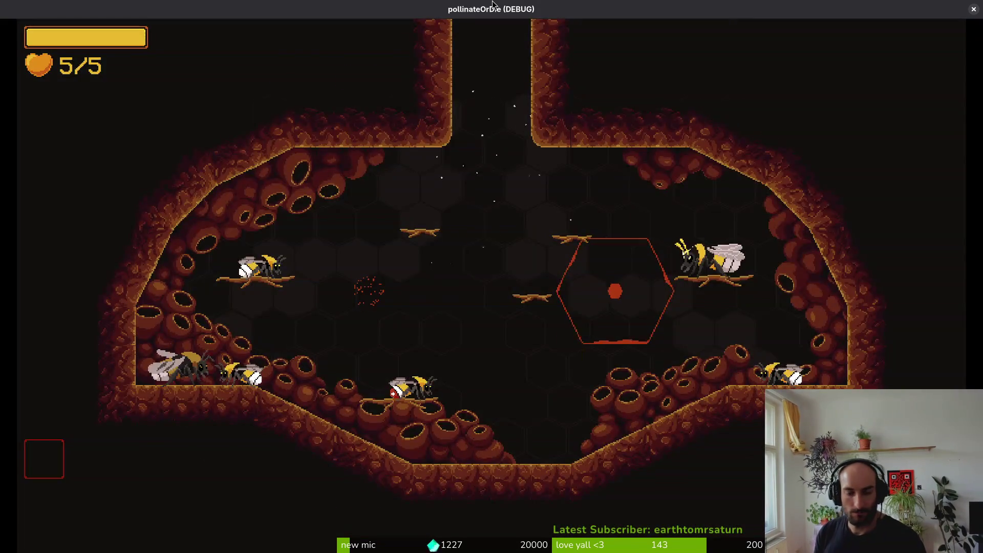
{"action": "key", "text": "Return"}
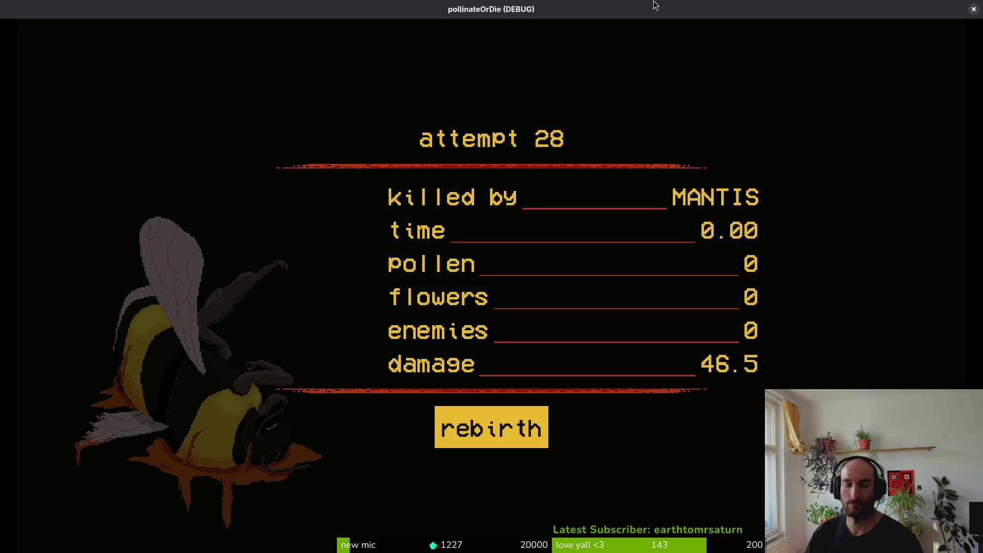
{"action": "left_click", "coordinate": [974, 9]}
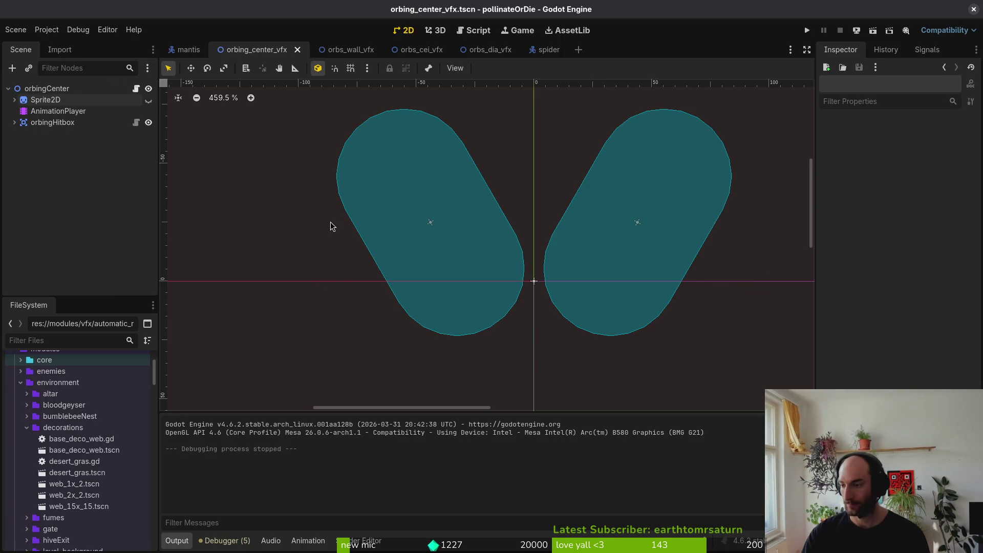
Save dashing.gd and open felmysting.gd through a 'felmy' file search.
{"action": "key", "text": "super+2"}
{"action": "type", "text": ":w"}
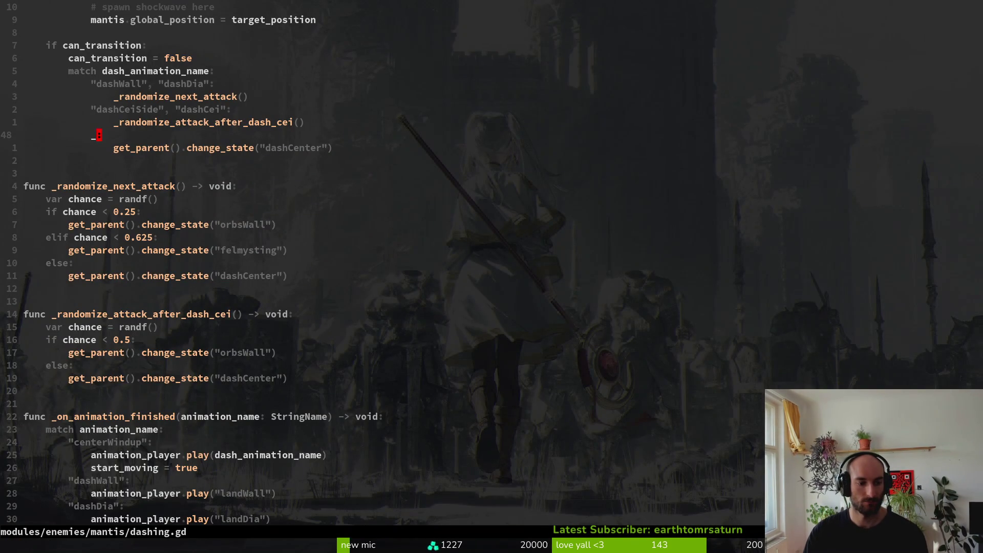
{"action": "key", "text": "space"}
{"action": "key", "text": "f"}
{"action": "key", "text": "f"}
{"action": "type", "text": "felmy"}
{"action": "key", "text": "Up"}
{"action": "key", "text": "Up"}
{"action": "key", "text": "Up"}
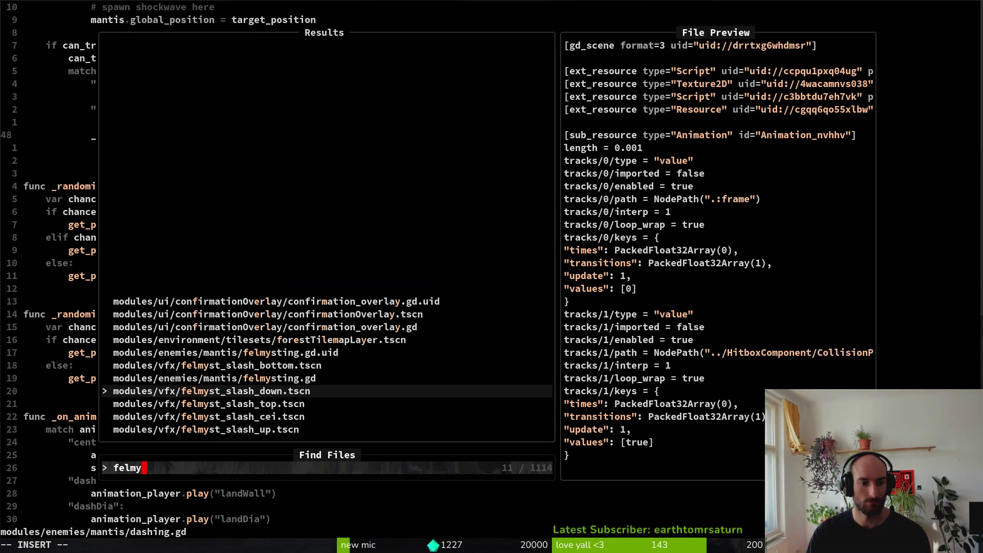
{"action": "key", "text": "Return"}
Review felmysting.gd's targeting, slash and animation-finished code, ending on can_transition = false.
{"action": "key", "text": "j"}
{"action": "key", "text": "j"}
{"action": "key", "text": "j"}
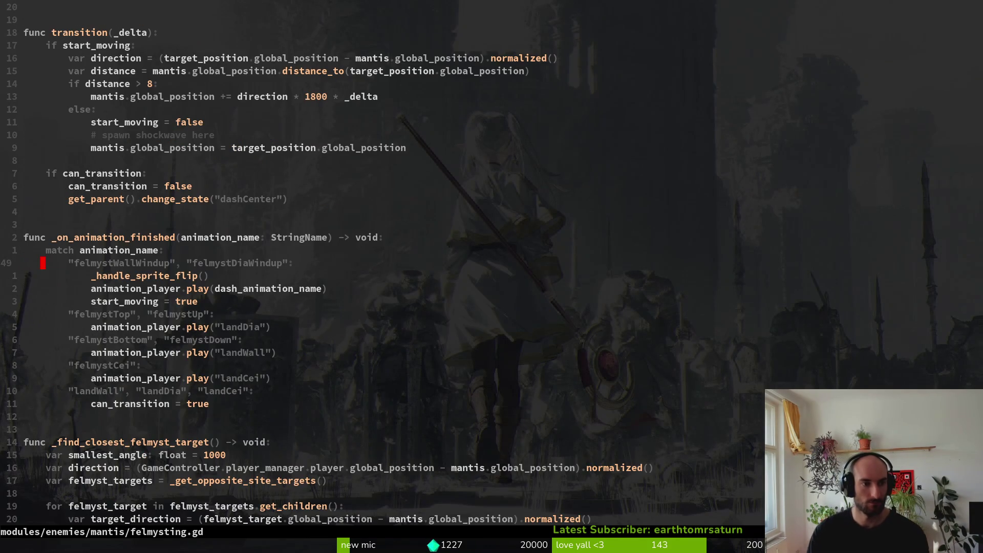
{"action": "key", "text": "j"}
{"action": "key", "text": "j"}
{"action": "key", "text": "j"}
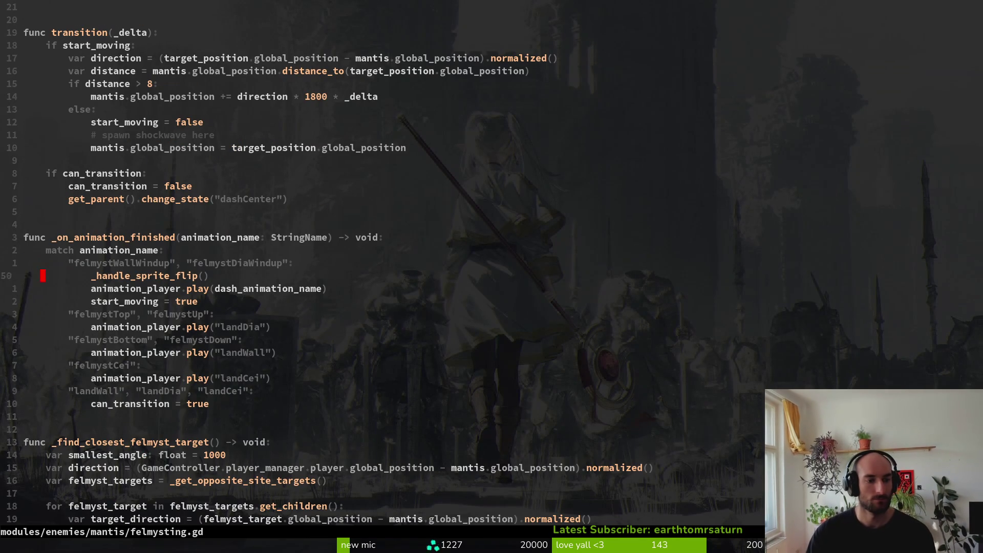
{"action": "key", "text": "k"}
{"action": "key", "text": "k"}
{"action": "key", "text": "k"}
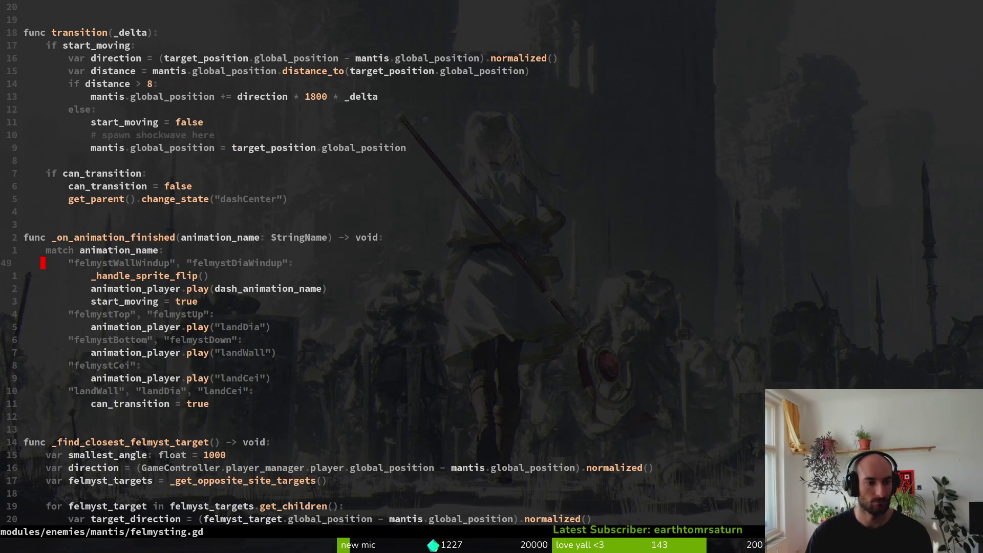
{"action": "key", "text": "ctrl+d"}
{"action": "key", "text": "ctrl+d"}
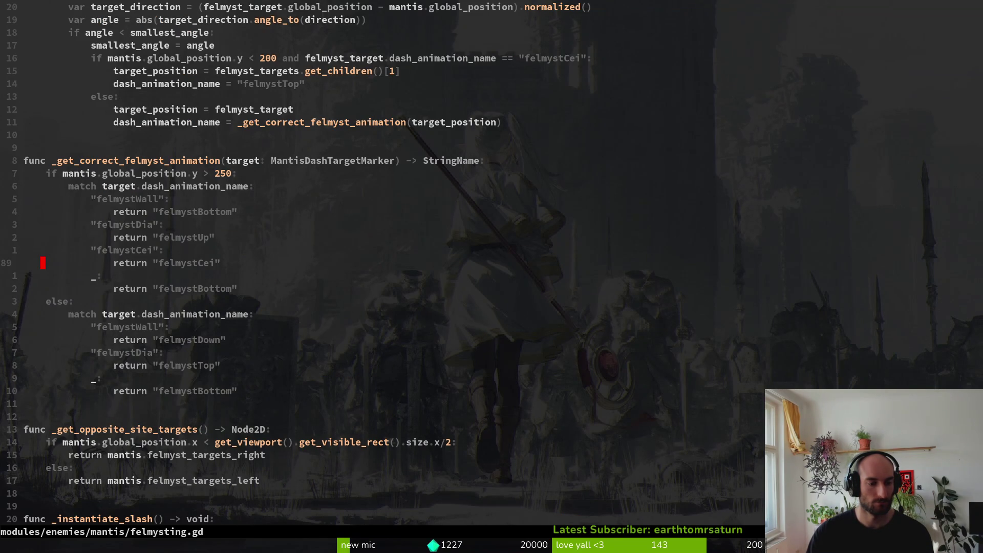
{"action": "key", "text": "ctrl+d"}
{"action": "key", "text": "ctrl+d"}
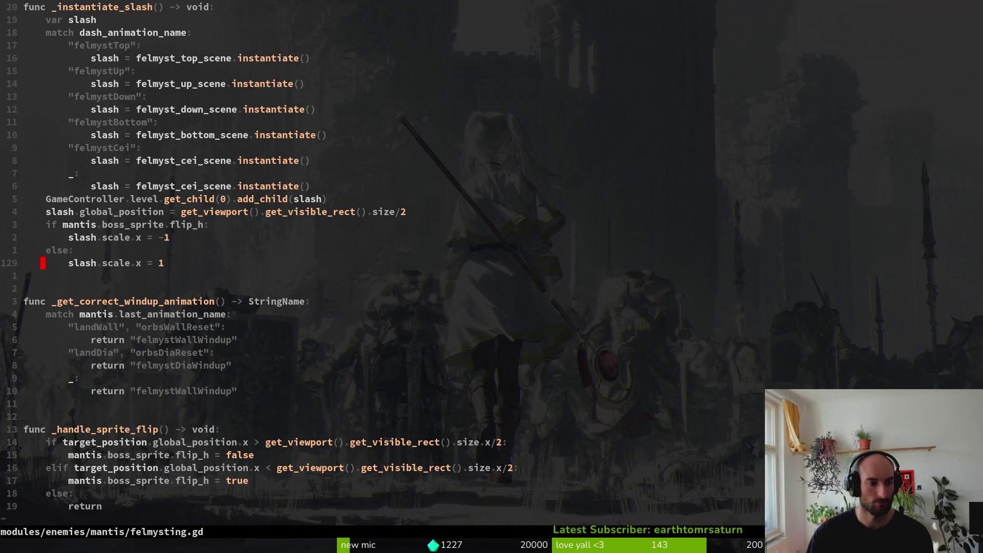
{"action": "key", "text": "ctrl+d"}
{"action": "key", "text": "ctrl+u"}
{"action": "key", "text": "ctrl+u"}
{"action": "key", "text": "ctrl+u"}
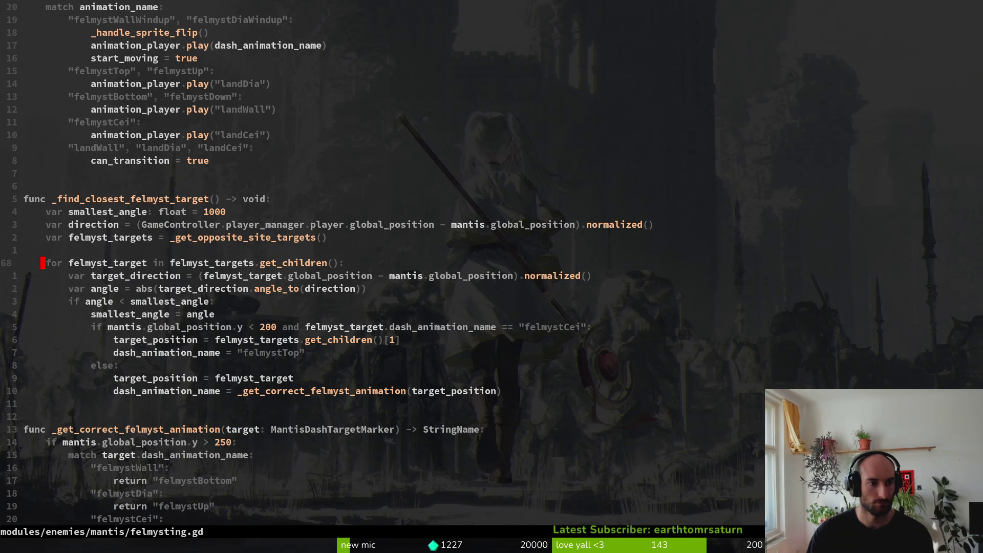
{"action": "key", "text": "ctrl+u"}
{"action": "key", "text": "k"}
{"action": "key", "text": "k"}
{"action": "key", "text": "k"}
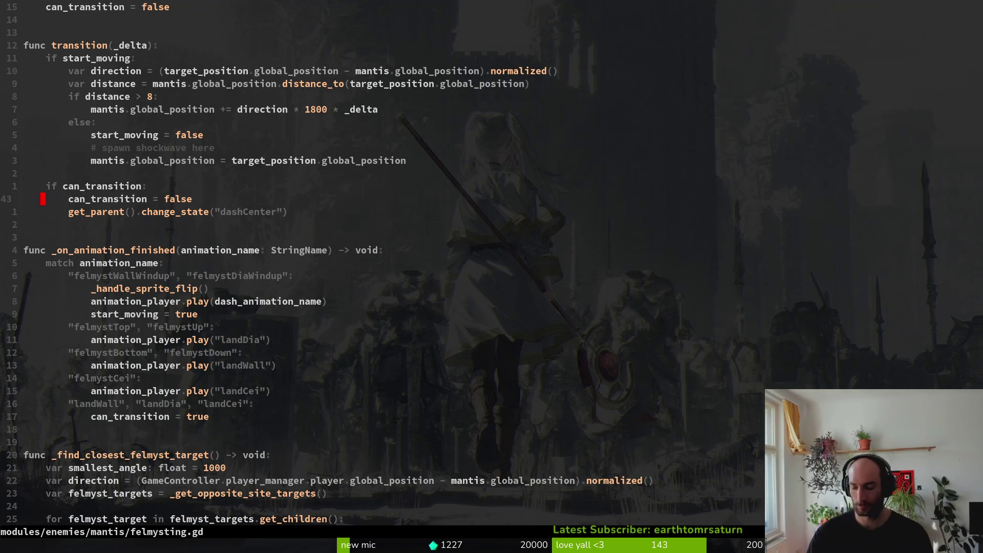
Tidy the blank lines below can_transition = false to make room for a new function.
{"action": "key", "text": "o"}
{"action": "key", "text": "Return"}
{"action": "key", "text": "Return"}
{"action": "key", "text": "Escape"}
{"action": "key", "text": "k"}
{"action": "key", "text": "k"}
{"action": "key", "text": "d"}
{"action": "key", "text": "d"}
{"action": "key", "text": "d"}
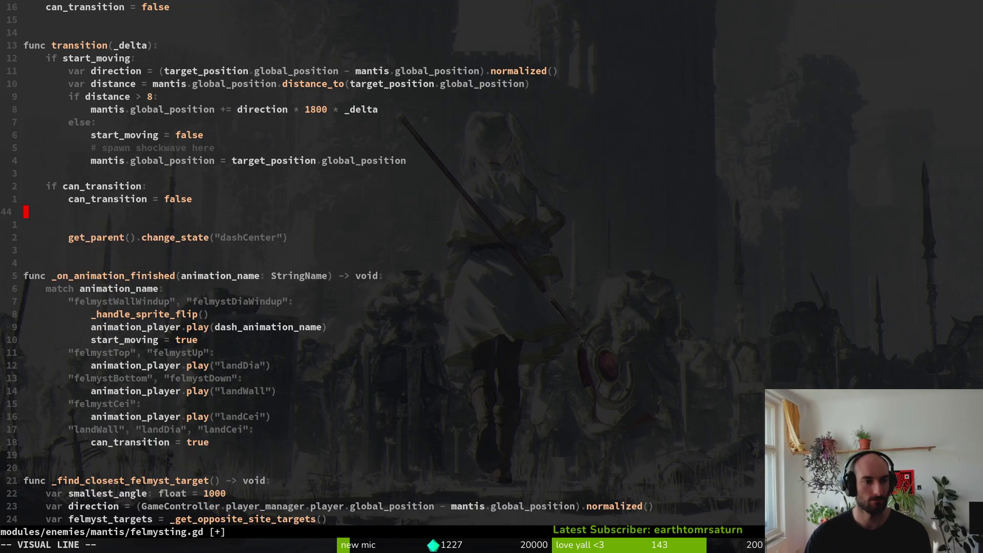
{"action": "key", "text": "o"}
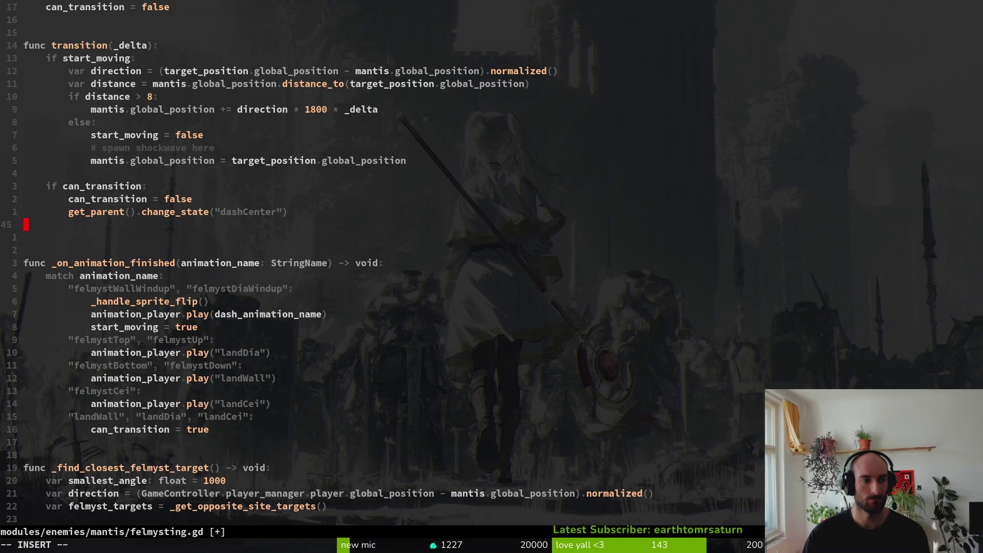
{"action": "key", "text": "Return"}
{"action": "key", "text": "Return"}
{"action": "key", "text": "Return"}
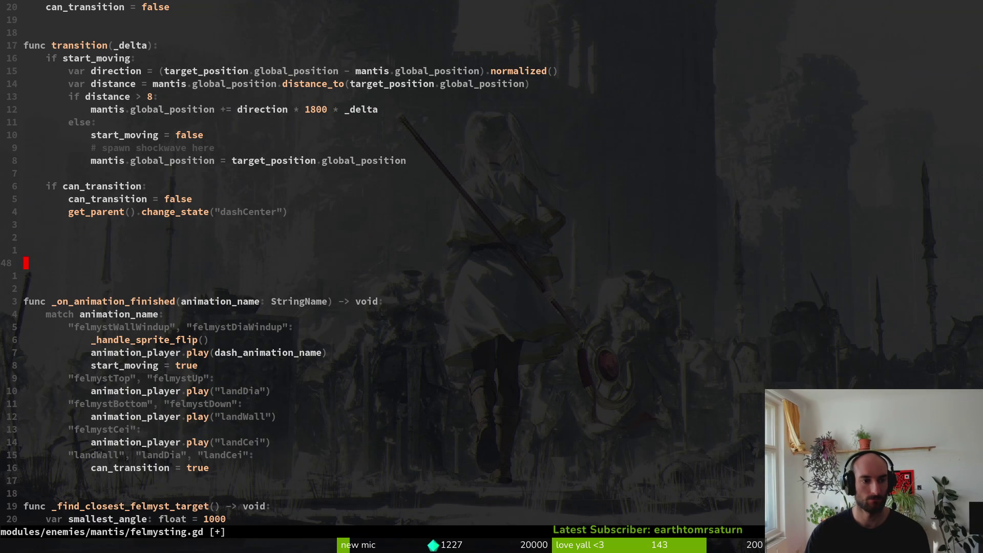
Write a func _randomize_next_attack() -> void header and save felmysting.gd.
{"action": "type", "text": "unc"}
{"action": "key", "text": "BackSpace"}
{"action": "key", "text": "BackSpace"}
{"action": "key", "text": "BackSpace"}
{"action": "type", "text": "func -"}
{"action": "key", "text": "BackSpace"}
{"action": "key", "text": "BackSpace"}
{"action": "key", "text": "BackSpace"}
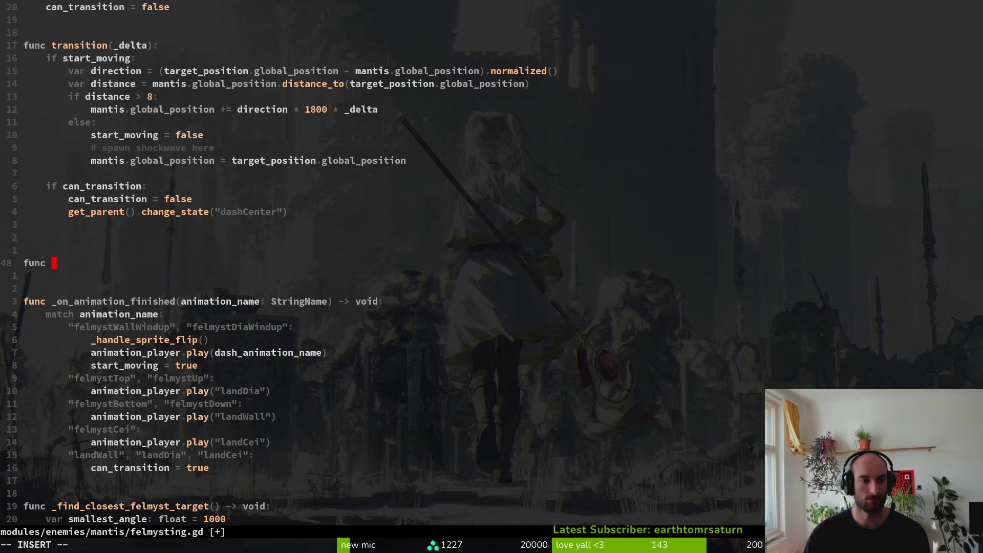
{"action": "type", "text": "_n"}
{"action": "key", "text": "BackSpace"}
{"action": "type", "text": "randomize_next_attack() -"}
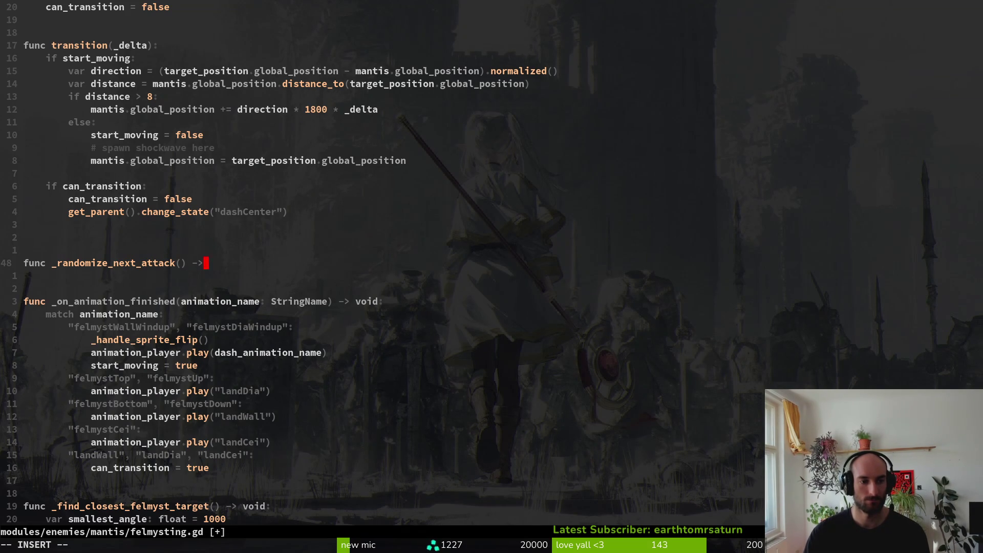
{"action": "type", "text": "> void"}
{"action": "key", "text": "Escape"}
{"action": "type", "text": ":w"}
{"action": "key", "text": "Return"}
Open orbs_wall.gd by searching 'orbwall' in the file finder.
{"action": "key", "text": "space"}
{"action": "key", "text": "f"}
{"action": "key", "text": "f"}
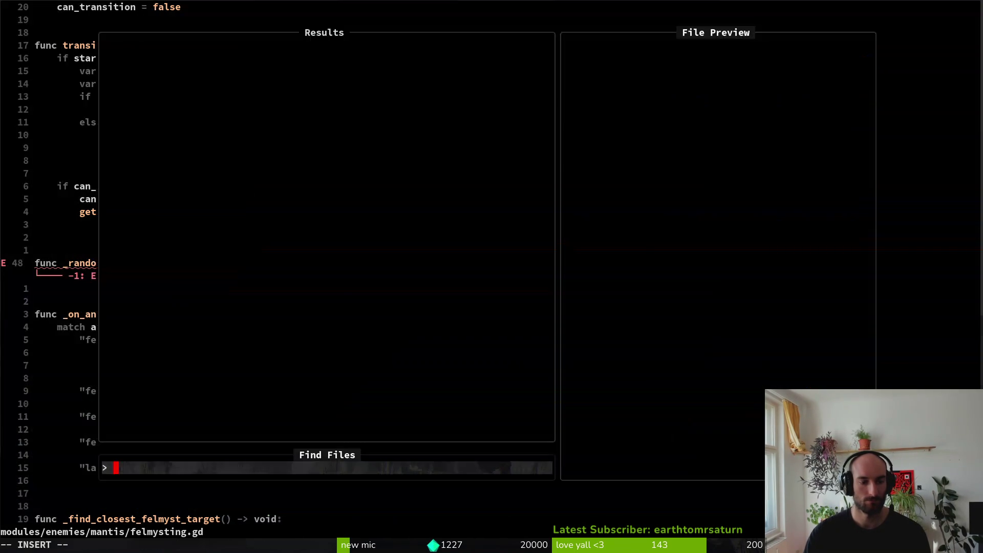
{"action": "key", "text": "Escape"}
{"action": "key", "text": "Escape"}
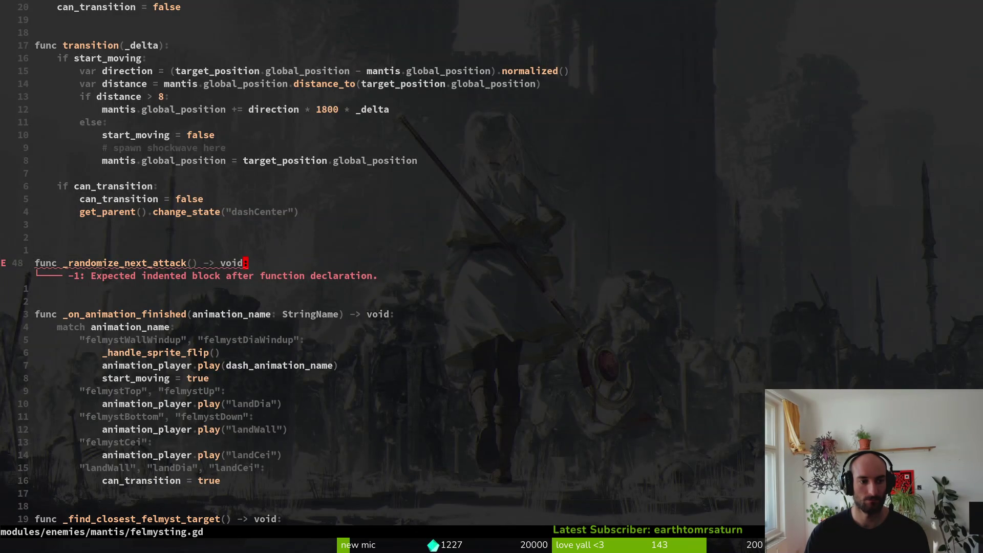
{"action": "key", "text": "space"}
{"action": "key", "text": "f"}
{"action": "key", "text": "f"}
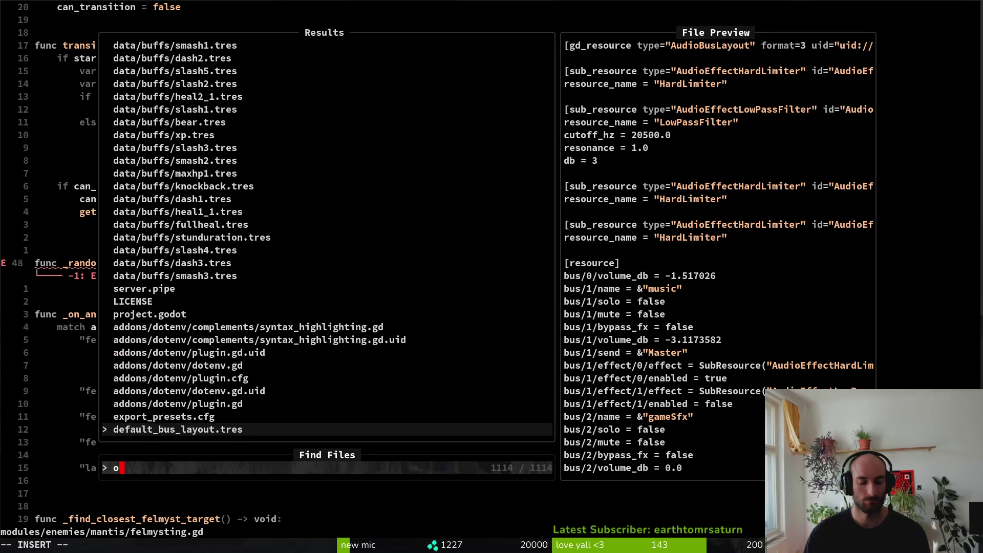
{"action": "type", "text": "orbwall"}
{"action": "key", "text": "Return"}
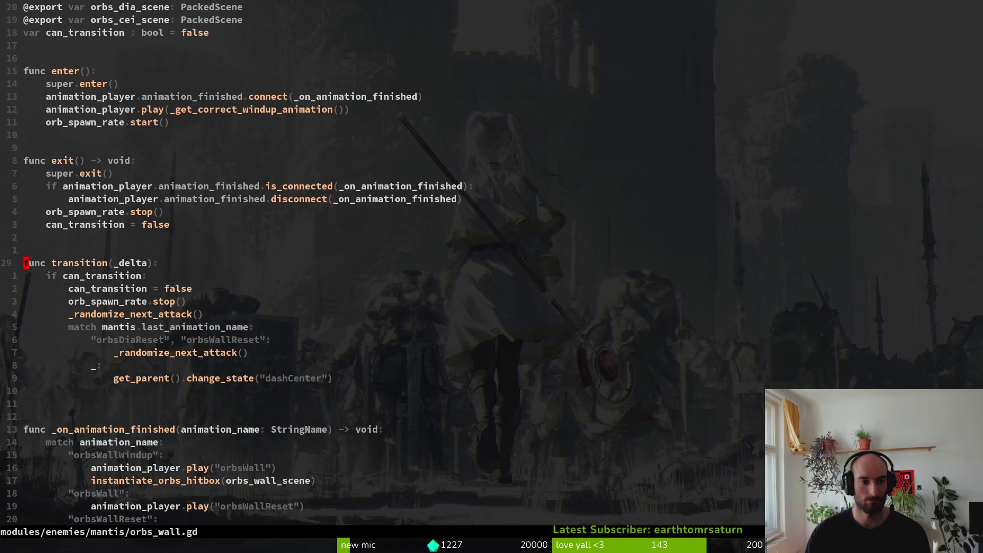
Copy orbs_wall.gd's _randomize_next_attack code into felmysting.gd, drop the duplicate header, and save.
{"action": "key", "text": "j"}
{"action": "key", "text": "j"}
{"action": "key", "text": "j"}
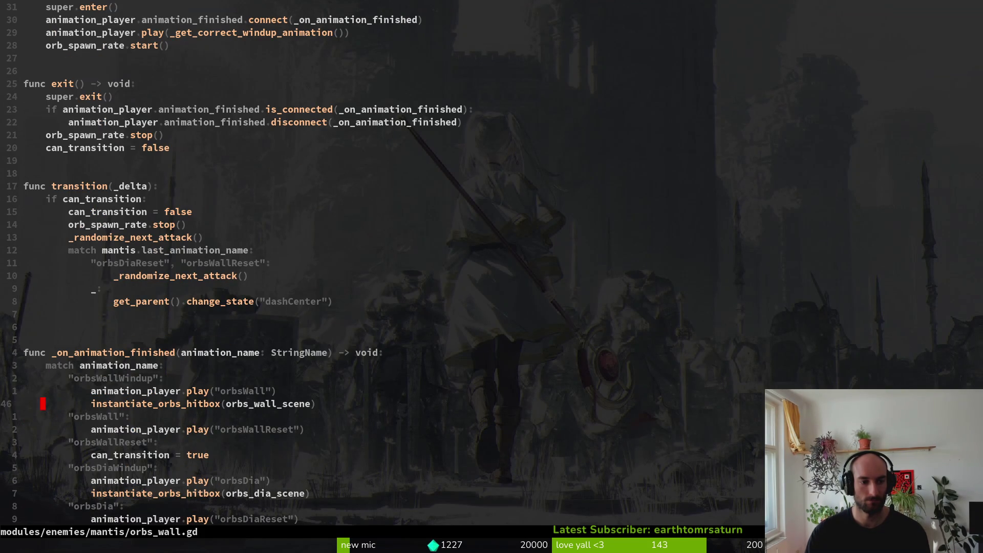
{"action": "key", "text": "ctrl+d"}
{"action": "key", "text": "j"}
{"action": "key", "text": "j"}
{"action": "key", "text": "j"}
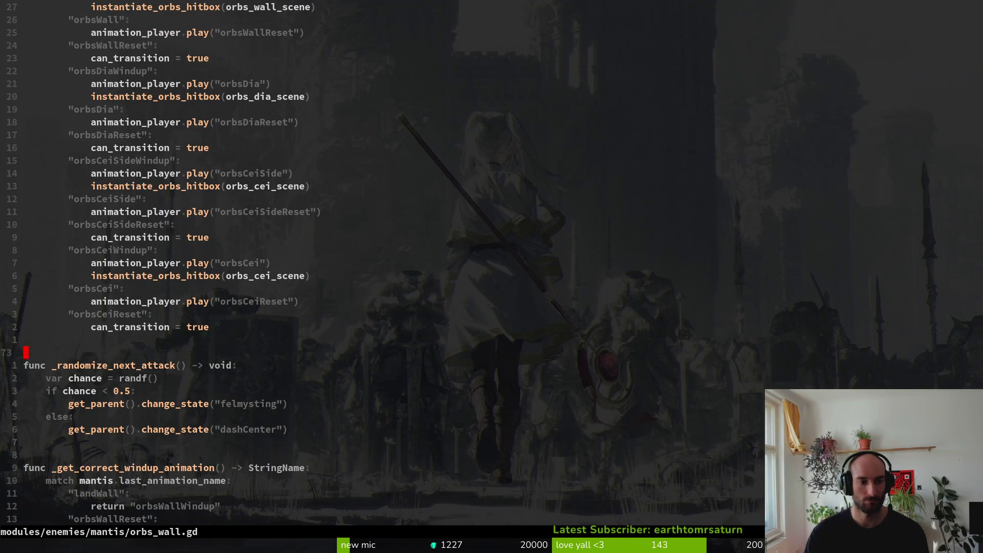
{"action": "key", "text": "V"}
{"action": "key", "text": "j"}
{"action": "key", "text": "j"}
{"action": "key", "text": "j"}
{"action": "key", "text": "y"}
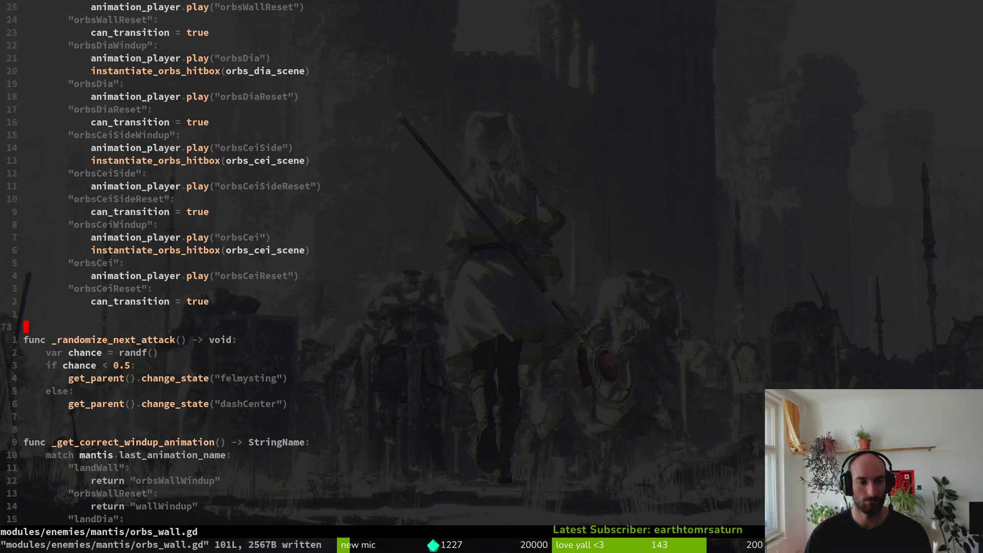
{"action": "key", "text": "ctrl+6"}
{"action": "key", "text": "p"}
{"action": "key", "text": "j"}
{"action": "key", "text": "d"}
{"action": "key", "text": "d"}
{"action": "type", "text": "k:w"}
{"action": "key", "text": "Return"}
Delete the stray blank line and change the chance threshold to 0.3.
{"action": "key", "text": "d"}
{"action": "key", "text": "d"}
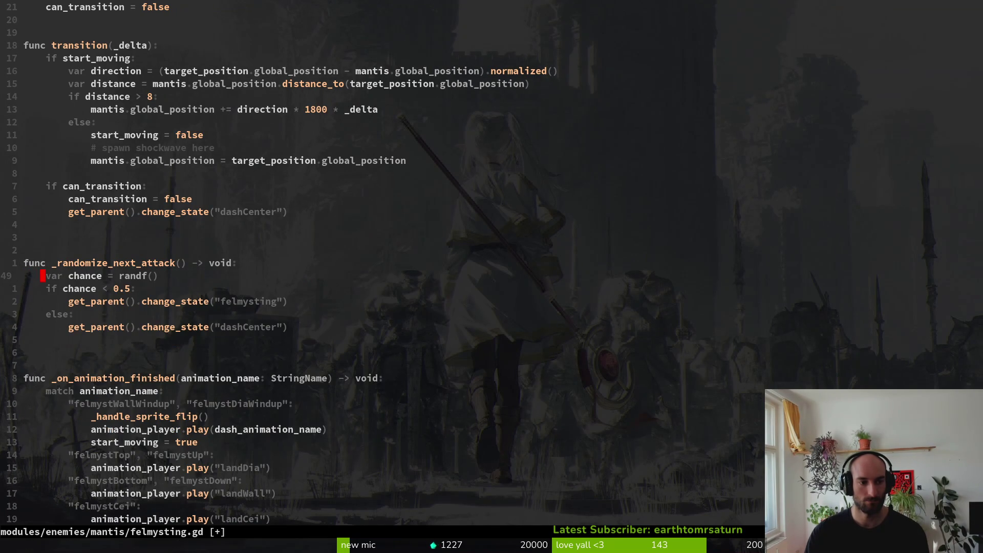
{"action": "type", "text": ":w"}
{"action": "key", "text": "Return"}
{"action": "key", "text": "j"}
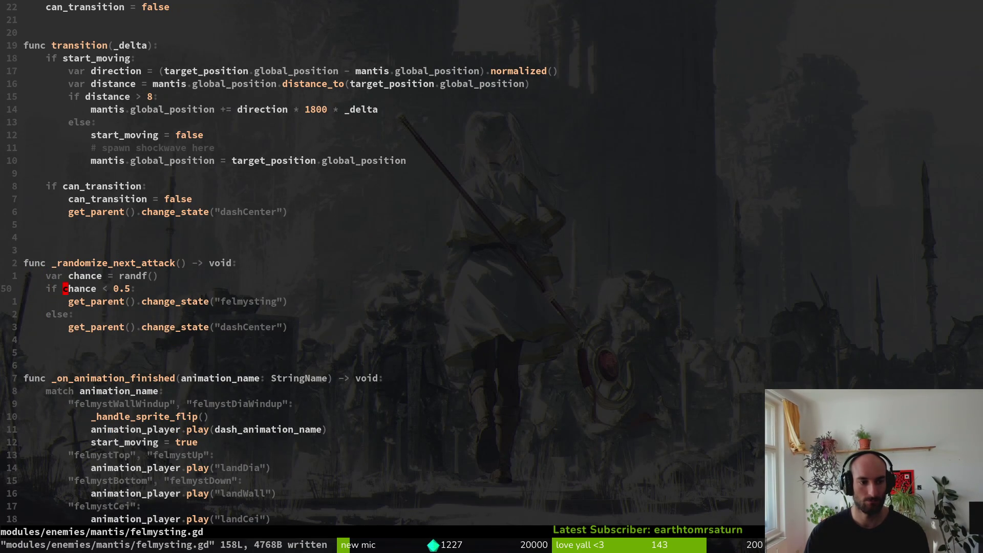
{"action": "type", "text": "r3:w"}
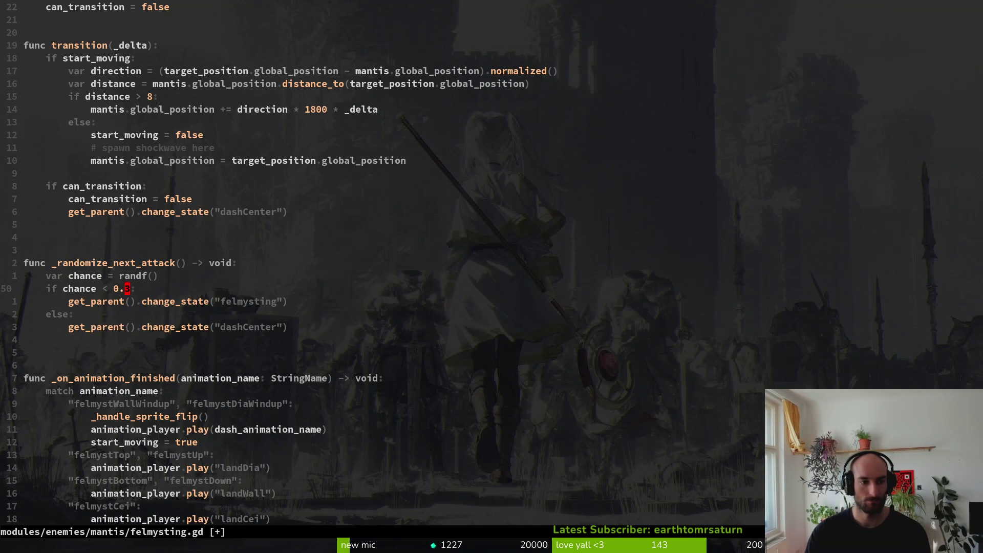
{"action": "key", "text": "Return"}
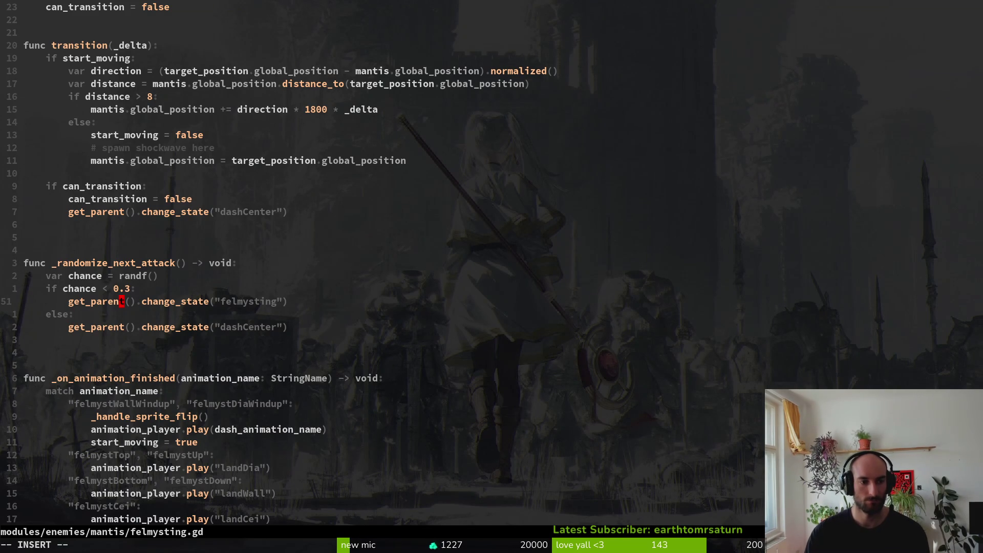
Add an elif chance < 0.66 branch and make the first threshold 0.33.
{"action": "type", "text": "oeli"}
{"action": "type", "text": "f chance <"}
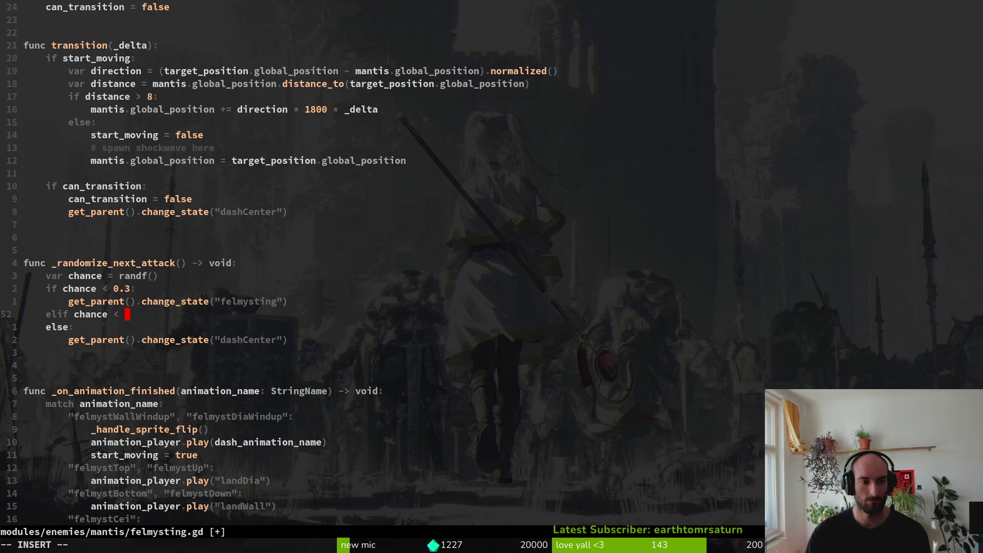
{"action": "type", "text": ".55"}
{"action": "key", "text": "Escape"}
{"action": "type", "text": "k"}
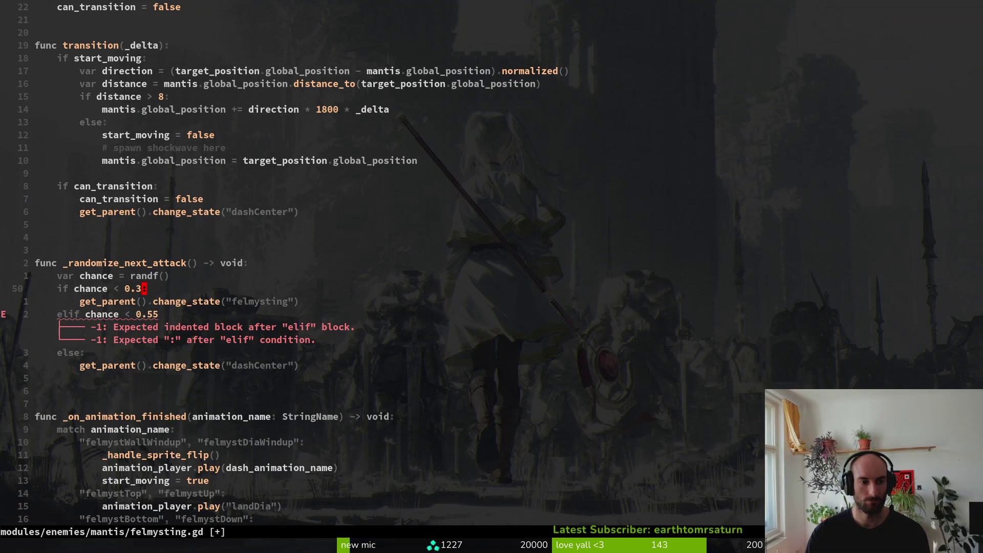
{"action": "type", "text": "i3"}
{"action": "key", "text": "Escape"}
{"action": "key", "text": "j"}
{"action": "key", "text": "j"}
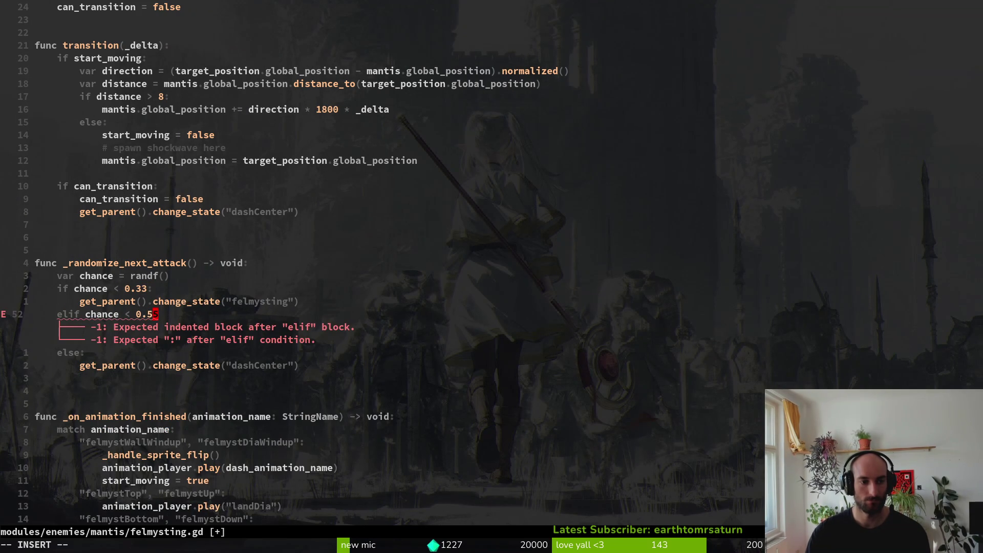
{"action": "type", "text": "ciw"}
{"action": "type", "text": "66"}
{"action": "key", "text": "Escape"}
{"action": "type", "text": ":w"}
{"action": "key", "text": "Return"}
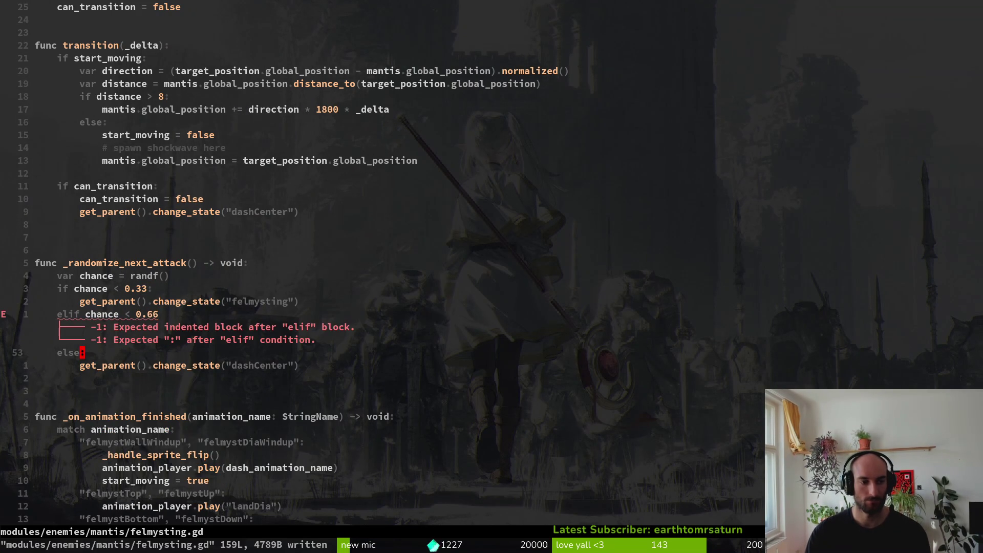
{"action": "key", "text": "0"}
Give the elif branch a change_state("orbsWall") call and save felmysting.gd.
{"action": "key", "text": "k"}
{"action": "key", "text": "y"}
{"action": "key", "text": "y"}
{"action": "key", "text": "j"}
{"action": "key", "text": "p"}
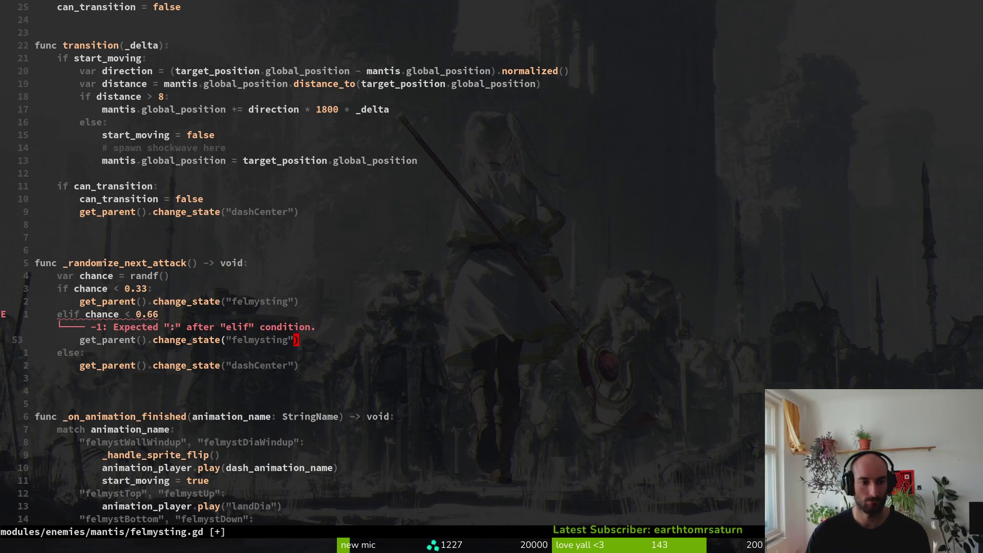
{"action": "key", "text": "s"}
{"action": "key", "text": "Escape"}
{"action": "key", "text": "c"}
{"action": "key", "text": "i"}
{"action": "key", "text": "quotedbl"}
{"action": "type", "text": "orb"}
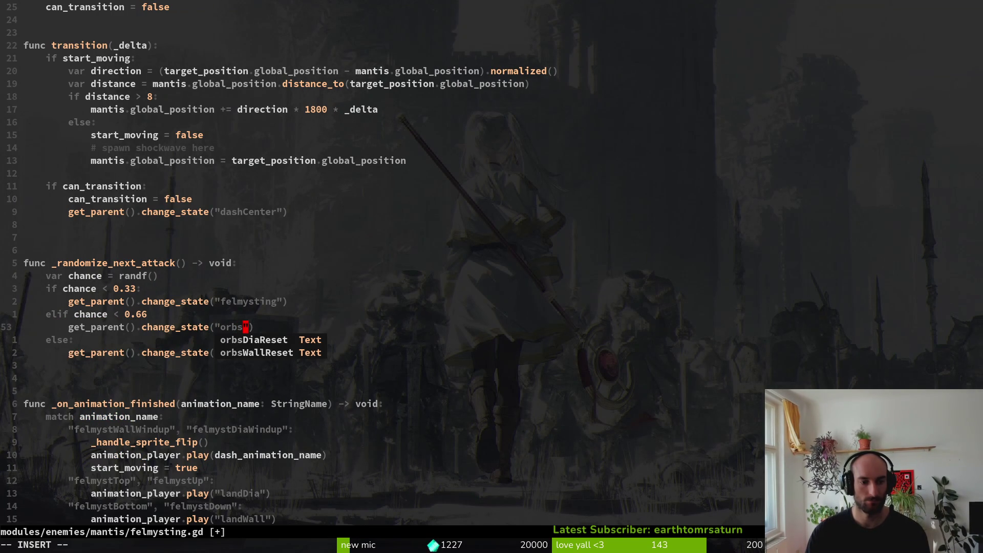
{"action": "type", "text": "Wa"}
{"action": "key", "text": "Tab"}
{"action": "key", "text": "Escape"}
{"action": "type", "text": ":w"}
{"action": "key", "text": "Return"}
{"action": "key", "text": "alt+Tab"}
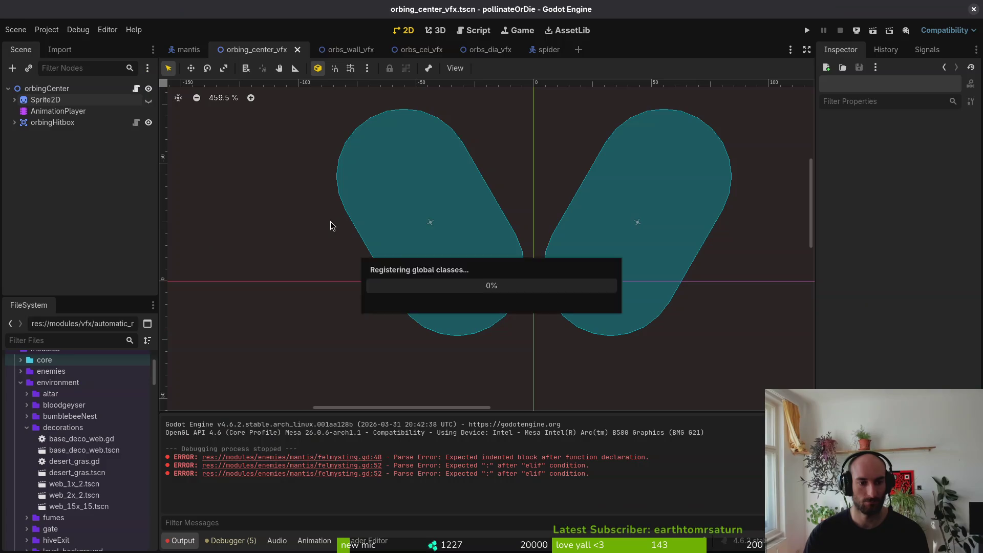
Check the parse errors in Godot, then add the missing ':' to the elif line and save.
{"action": "left_click", "coordinate": [188, 49]}
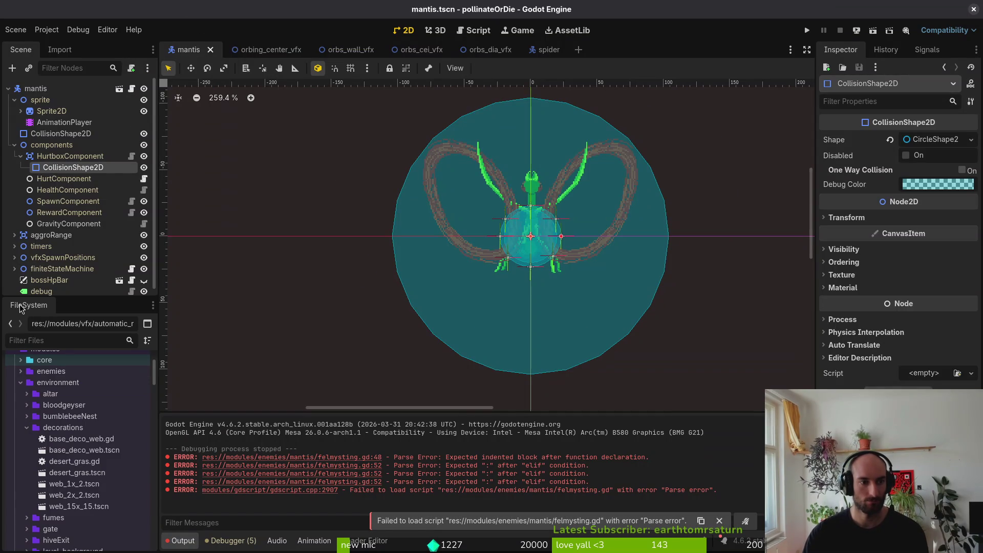
{"action": "scroll", "coordinate": [85, 259], "scroll_direction": "down", "scroll_amount": 4}
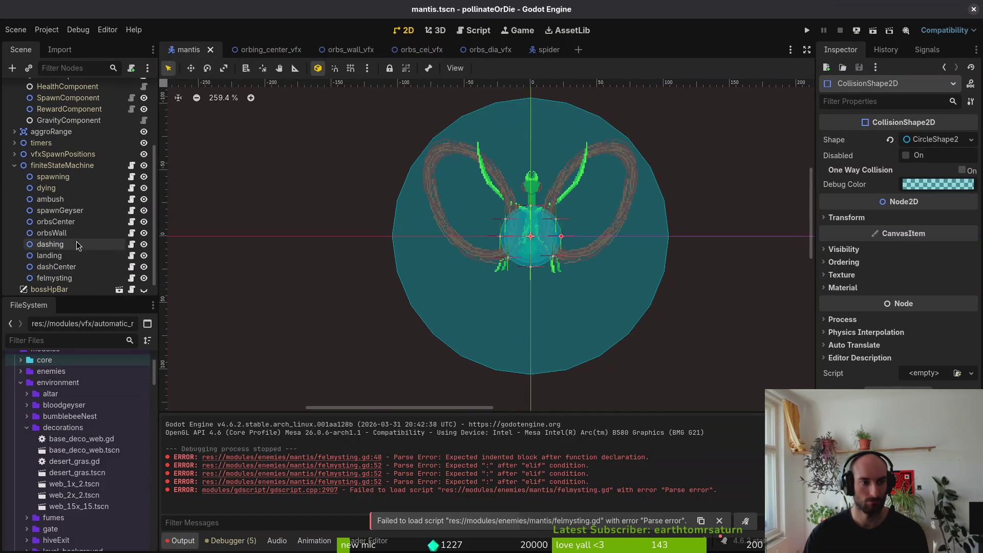
{"action": "key", "text": "alt+Tab"}
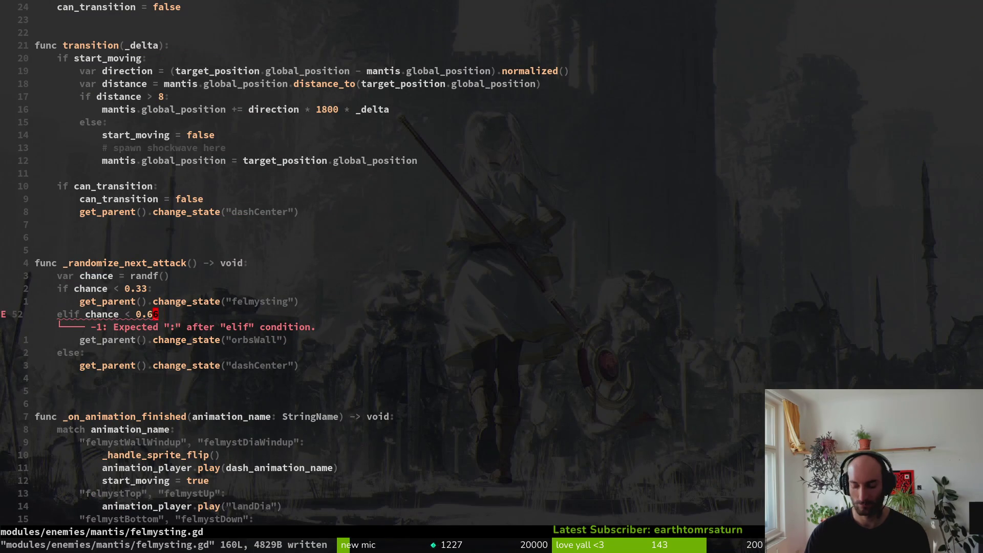
{"action": "type", "text": "A:"}
{"action": "key", "text": "Escape"}
{"action": "type", "text": ":write"}
{"action": "key", "text": "Return"}
{"action": "key", "text": "j"}
{"action": "key", "text": "j"}
{"action": "key", "text": "j"}
{"action": "key", "text": "d"}
{"action": "key", "text": "d"}
{"action": "key", "text": "Return"}
Replace transition()'s dashCenter change_state with _randomize_next_attack(), save, and run the game in Godot.
{"action": "key", "text": "1"}
{"action": "key", "text": "2"}
{"action": "key", "text": "k"}
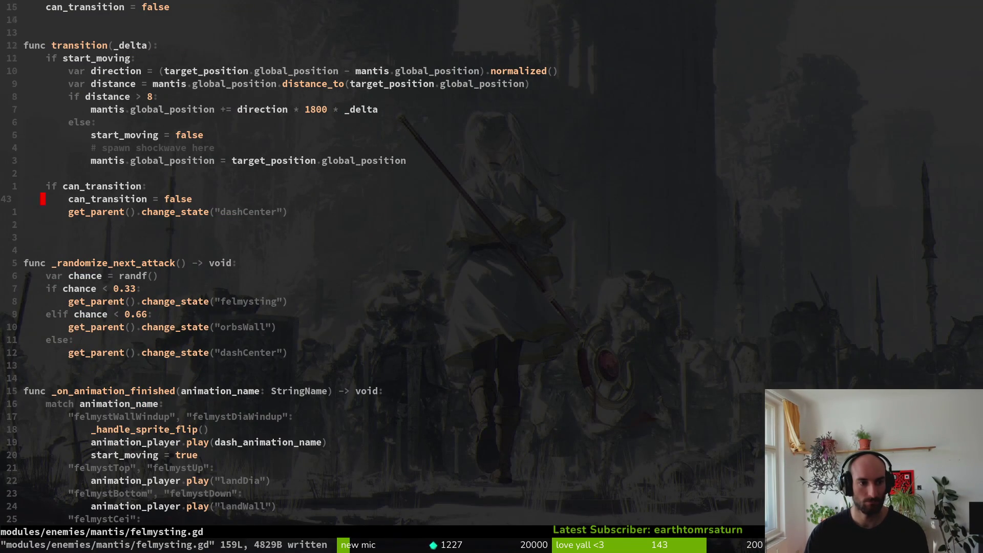
{"action": "key", "text": "O"}
{"action": "key", "text": "Return"}
{"action": "key", "text": "Escape"}
{"action": "key", "text": "j"}
{"action": "key", "text": "d"}
{"action": "key", "text": "d"}
{"action": "key", "text": "Return"}
{"action": "key", "text": "d"}
{"action": "key", "text": "d"}
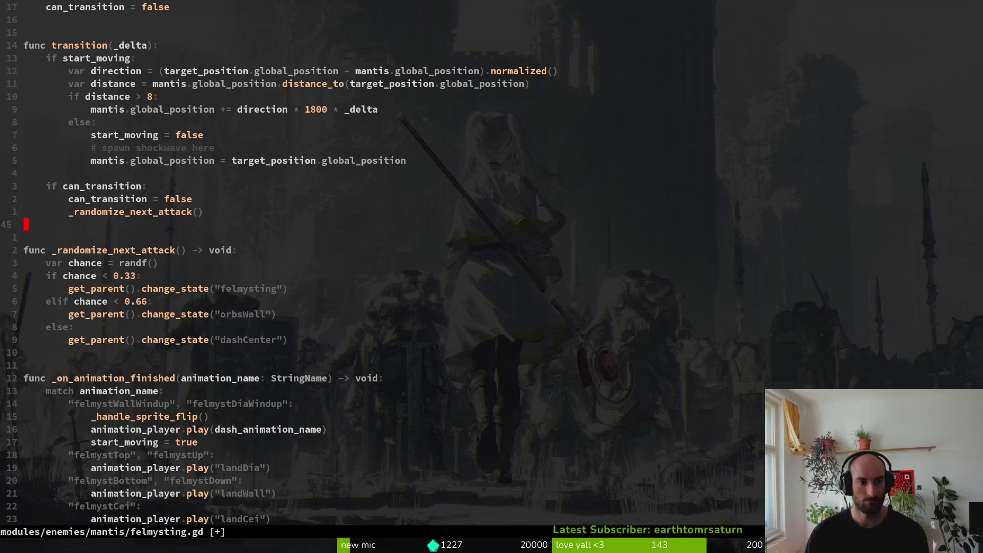
{"action": "key", "text": "Return"}
{"action": "key", "text": "alt+Tab"}
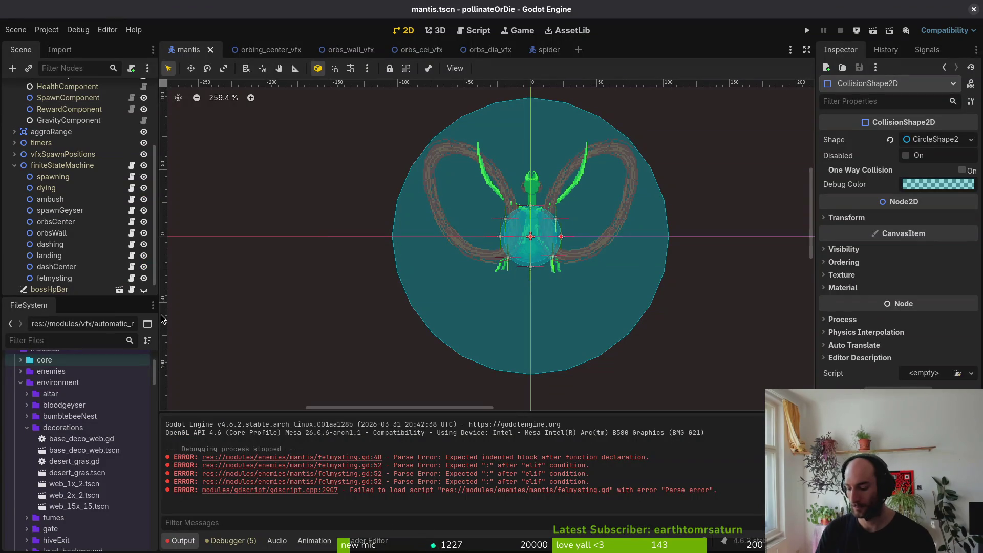
{"action": "key", "text": "F5"}
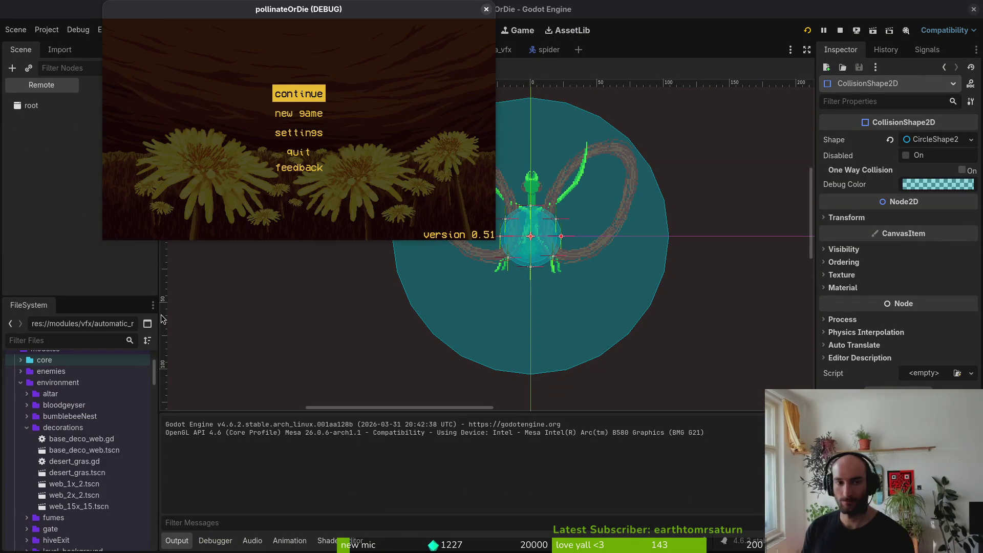
Start the game, maximize its window, and load the mantis arena from the debug level select.
{"action": "key", "text": "Return"}
{"action": "key", "text": "Escape"}
{"action": "key", "text": "Return"}
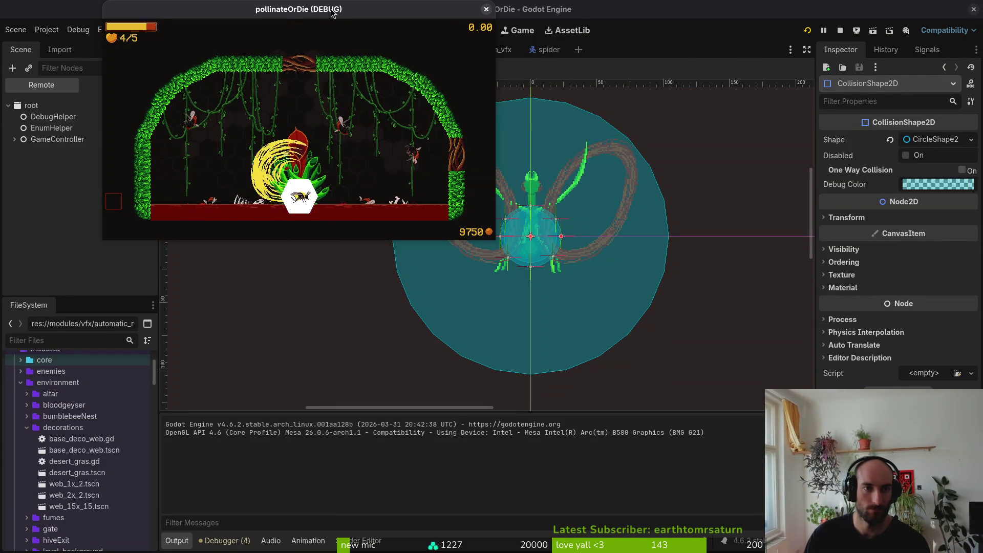
{"action": "double_click", "coordinate": [341, 9]}
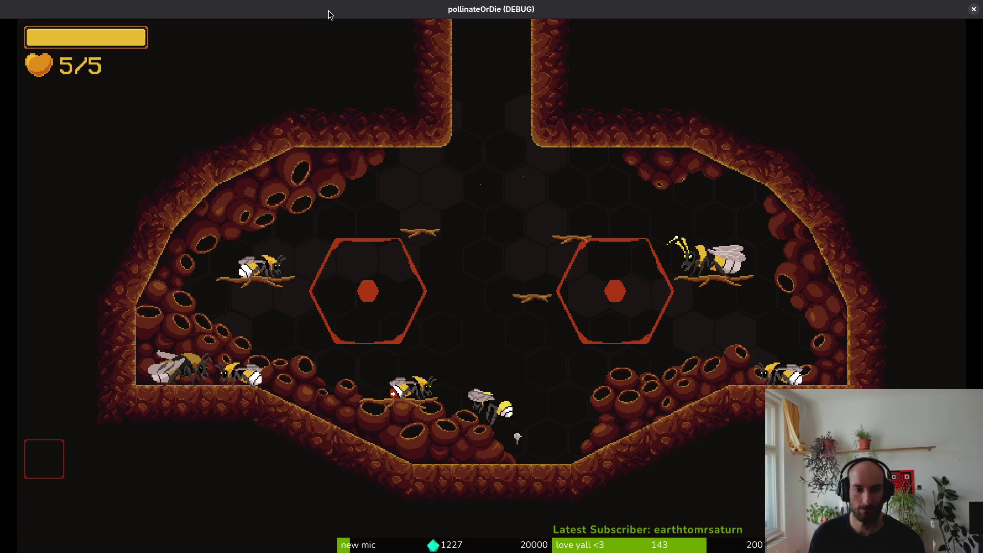
{"action": "key", "text": "Escape"}
{"action": "key", "text": "Down"}
{"action": "key", "text": "Return"}
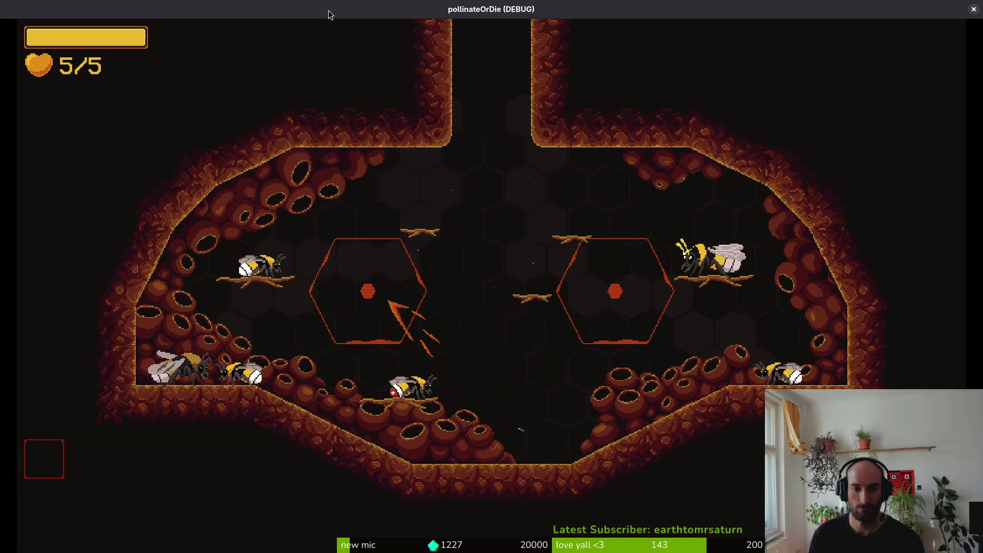
{"action": "key", "text": "Escape"}
{"action": "key", "text": "Return"}
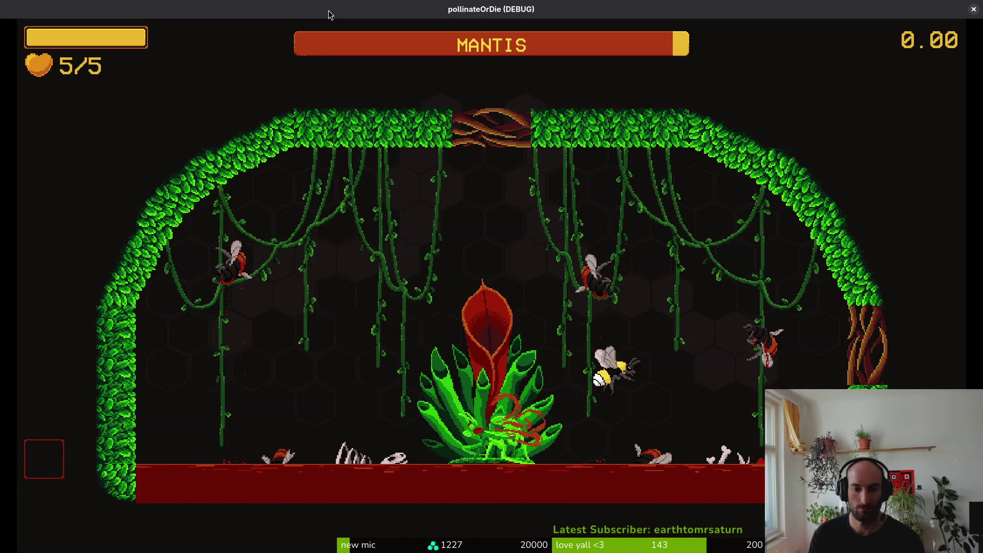
Dive at the mantis and wear it down with repeated slashes and big slashes.
{"action": "key", "text": "w"}
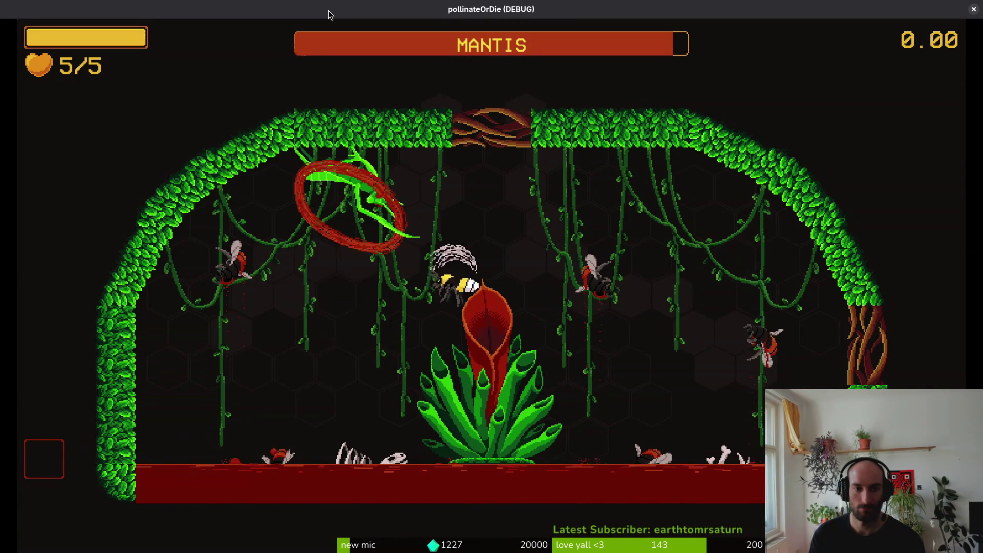
{"action": "key", "text": "s"}
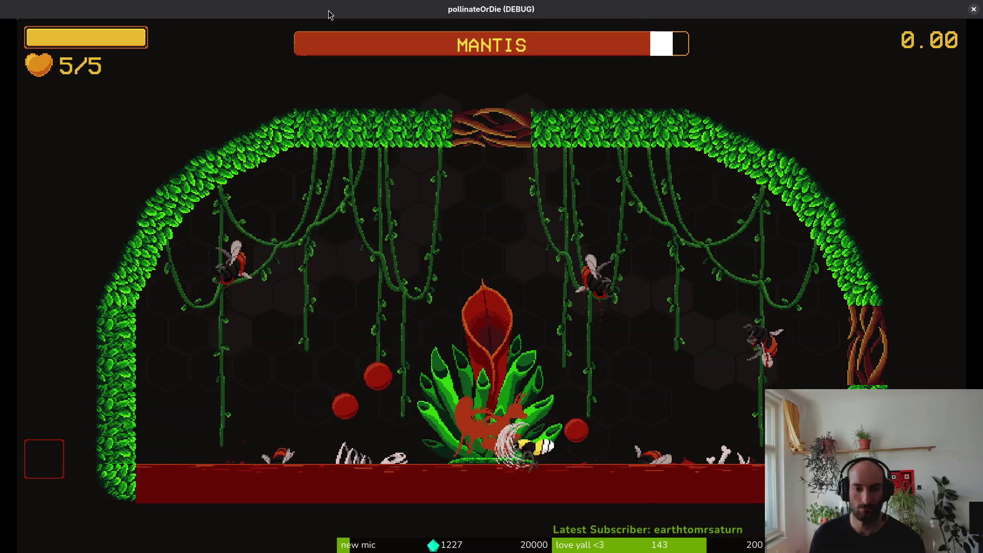
{"action": "key", "text": "s"}
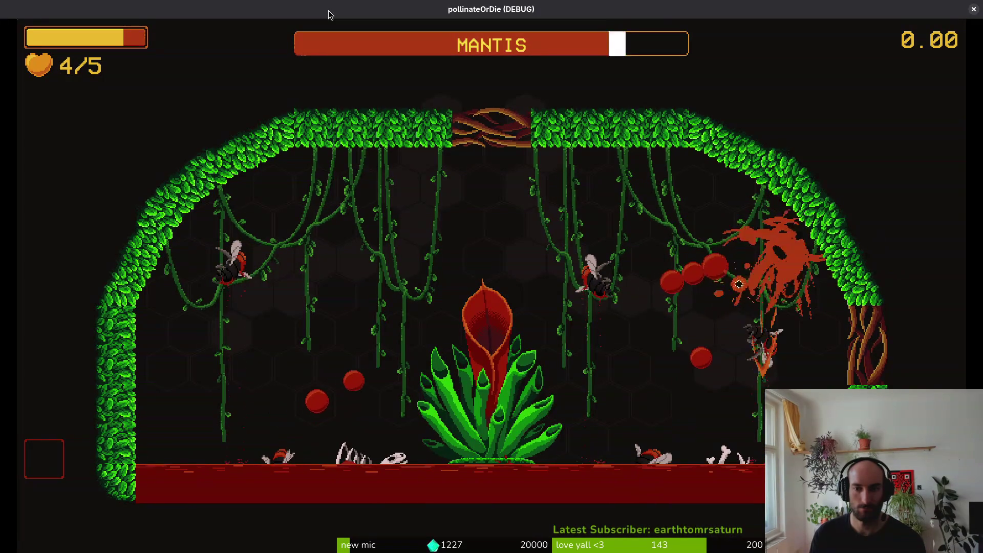
{"action": "key", "text": "a"}
{"action": "key", "text": "j"}
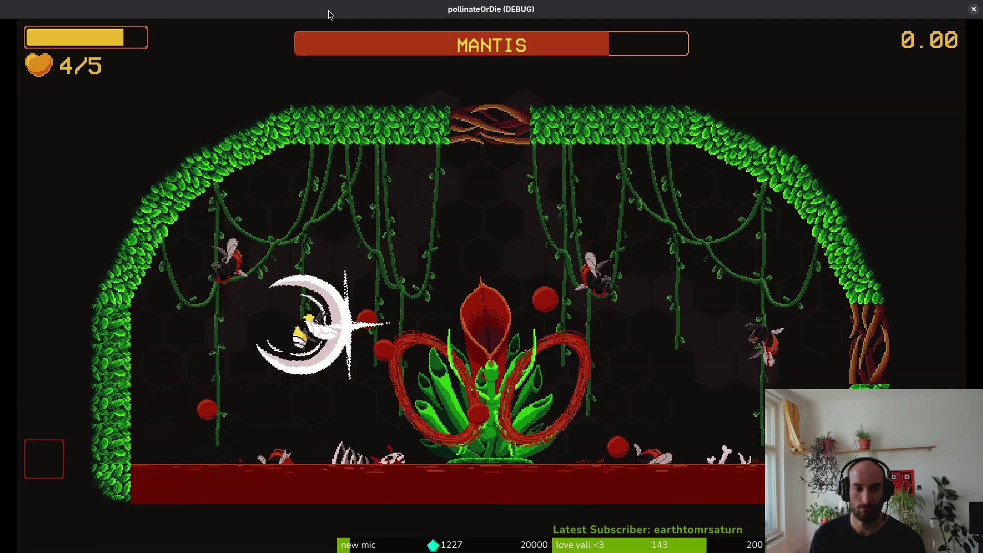
{"action": "key", "text": "a"}
{"action": "key", "text": "j"}
{"action": "key", "text": "j"}
{"action": "key", "text": "j"}
{"action": "key", "text": "a"}
{"action": "key", "text": "j"}
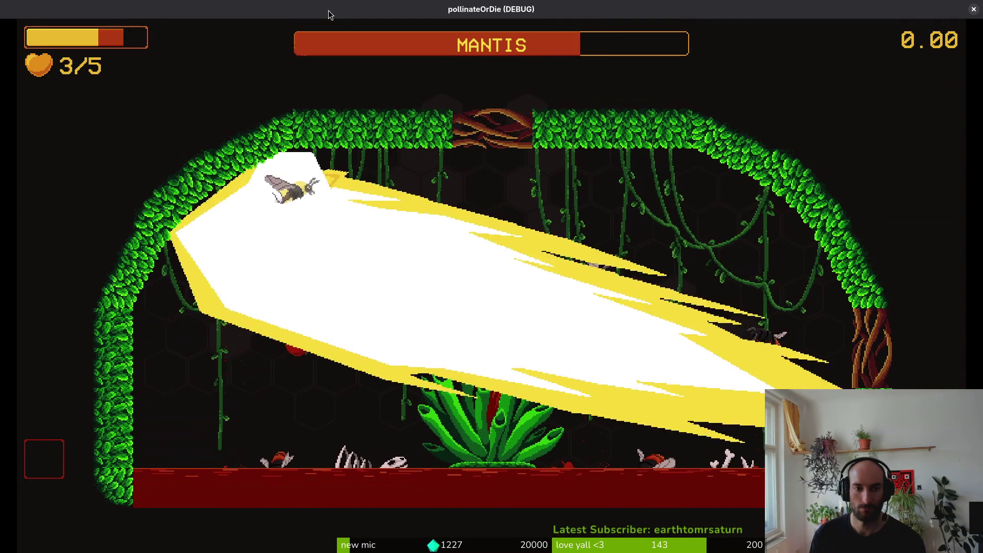
{"action": "key", "text": "j"}
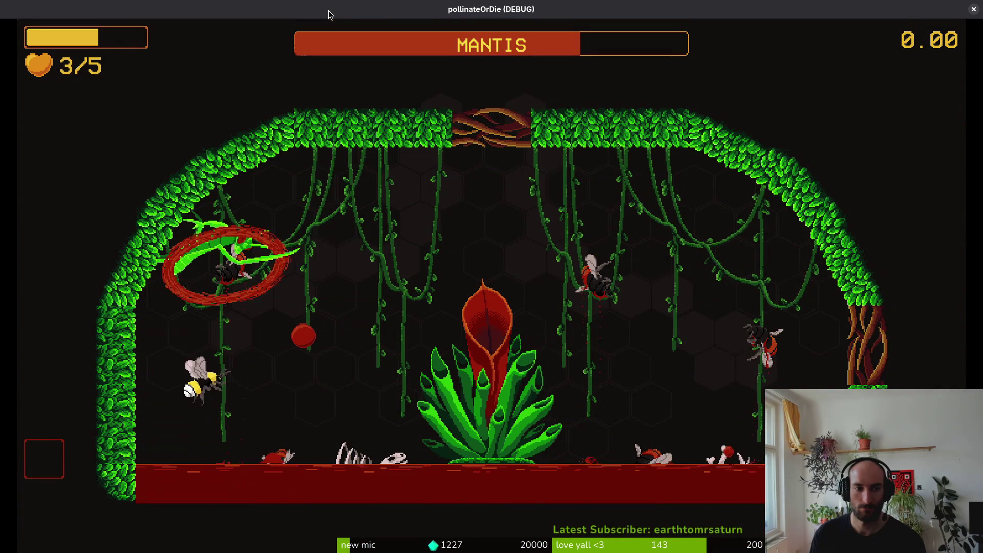
{"action": "key", "text": "j"}
{"action": "key", "text": "j"}
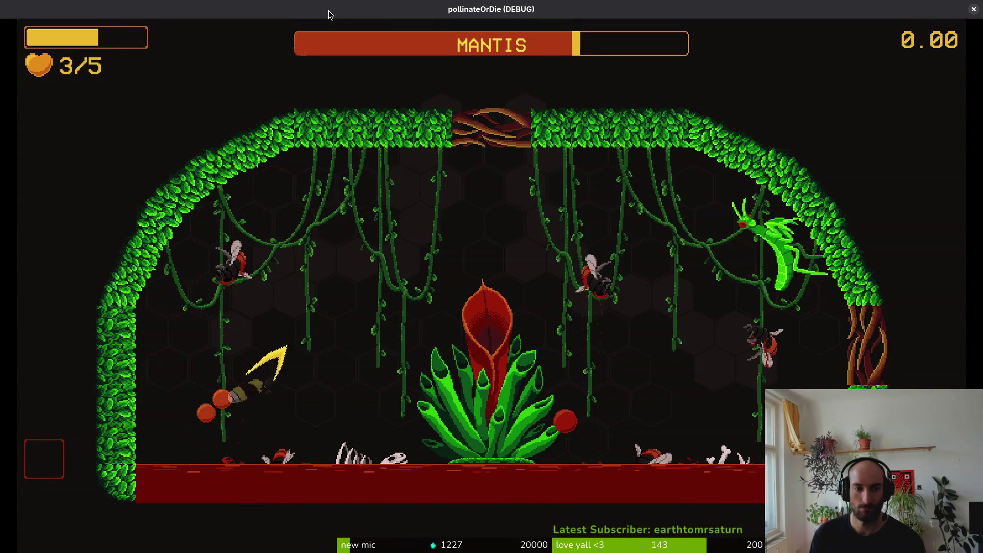
{"action": "key", "text": "j"}
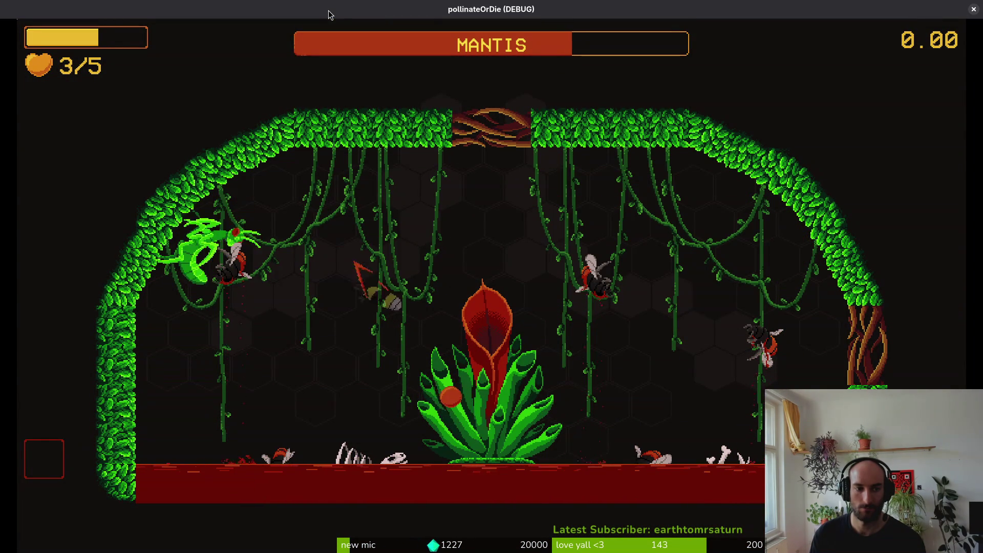
{"action": "key", "text": "j"}
{"action": "key", "text": "j"}
{"action": "key", "text": "j"}
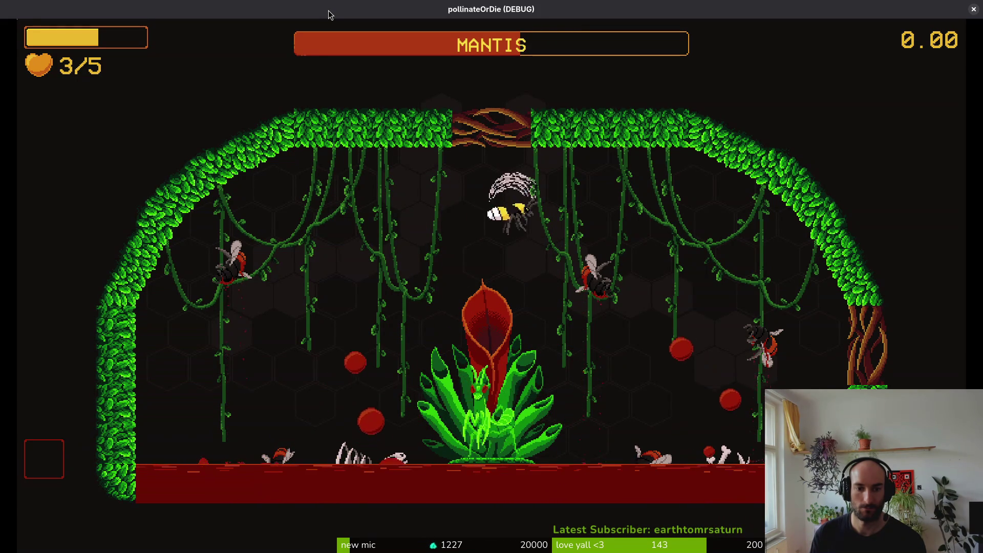
{"action": "key", "text": "j"}
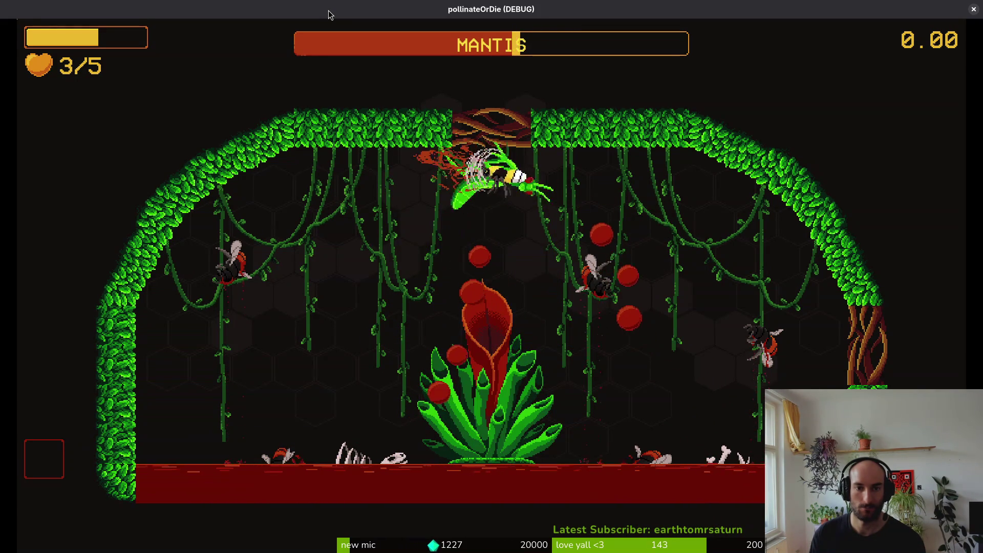
{"action": "key", "text": "j"}
Dodge the mantis's lunges and spike attacks while slashing until the bee dies.
{"action": "key", "text": "w"}
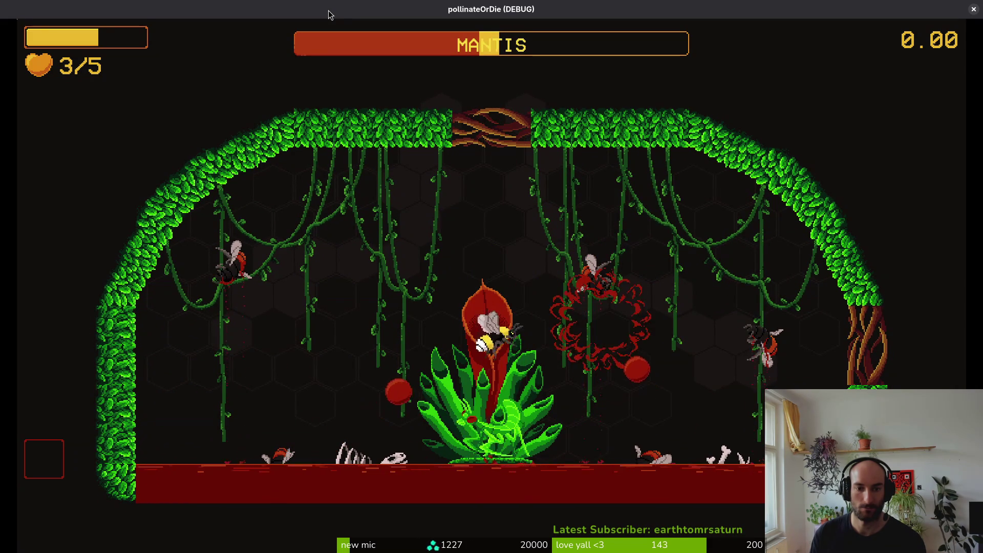
{"action": "key", "text": "j"}
{"action": "key", "text": "s"}
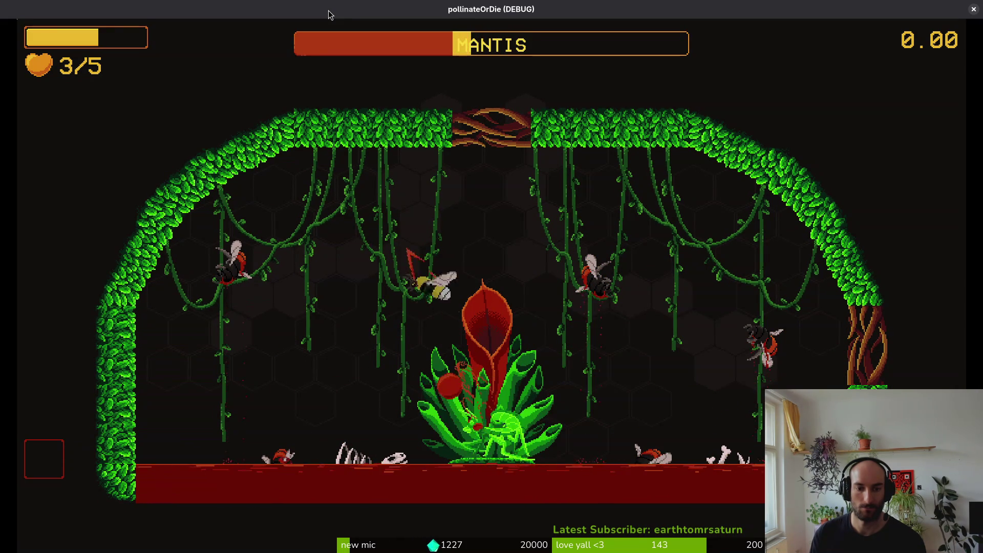
{"action": "key", "text": "j"}
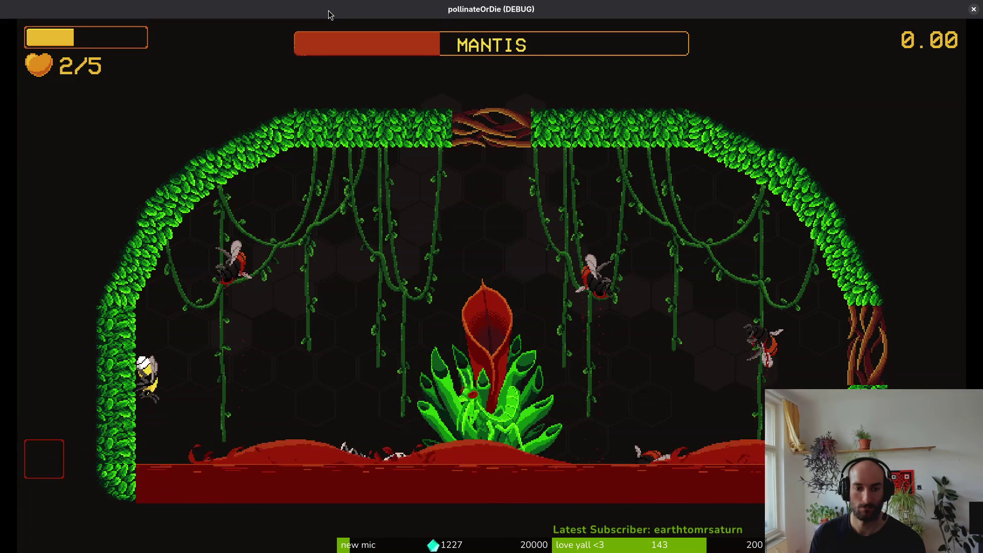
{"action": "key", "text": "w+d"}
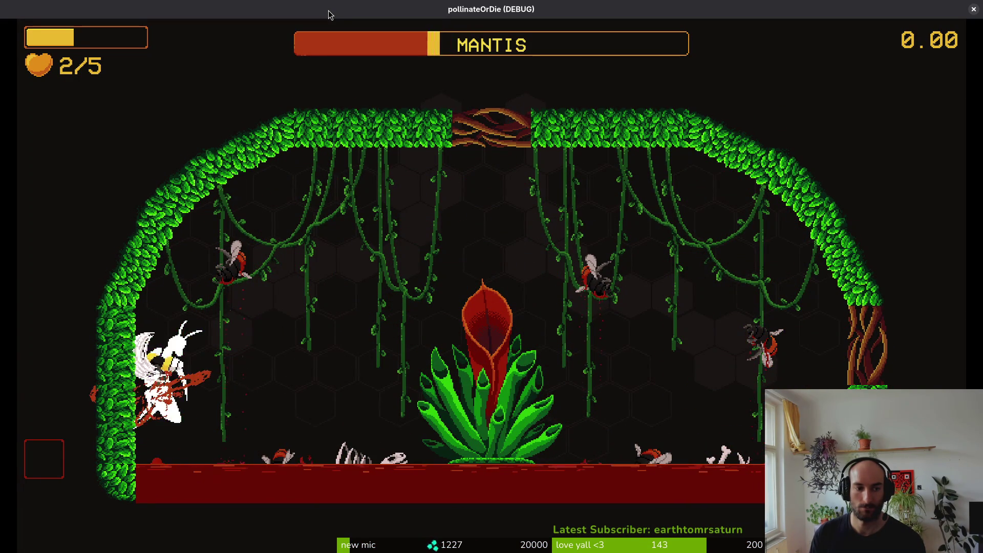
{"action": "key", "text": "j"}
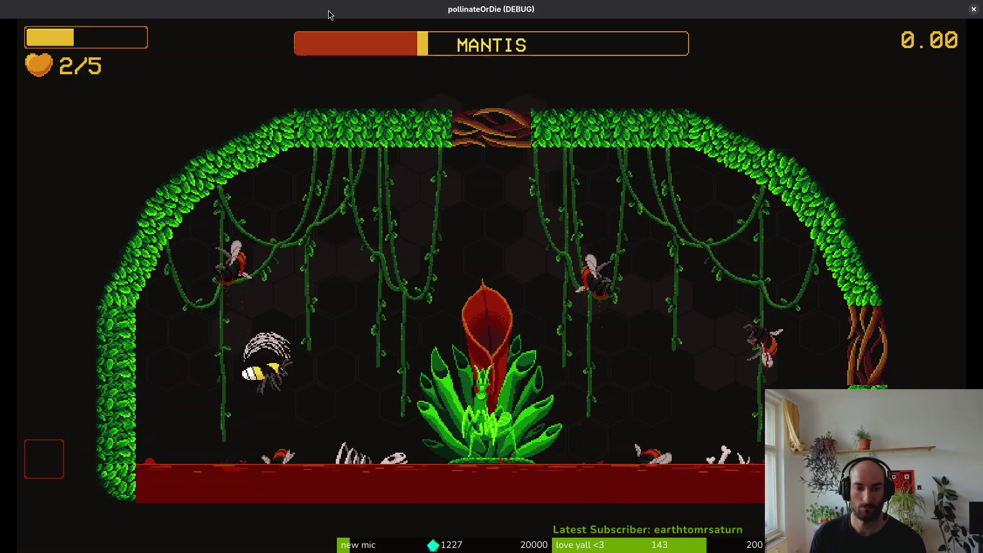
{"action": "key", "text": "w+d"}
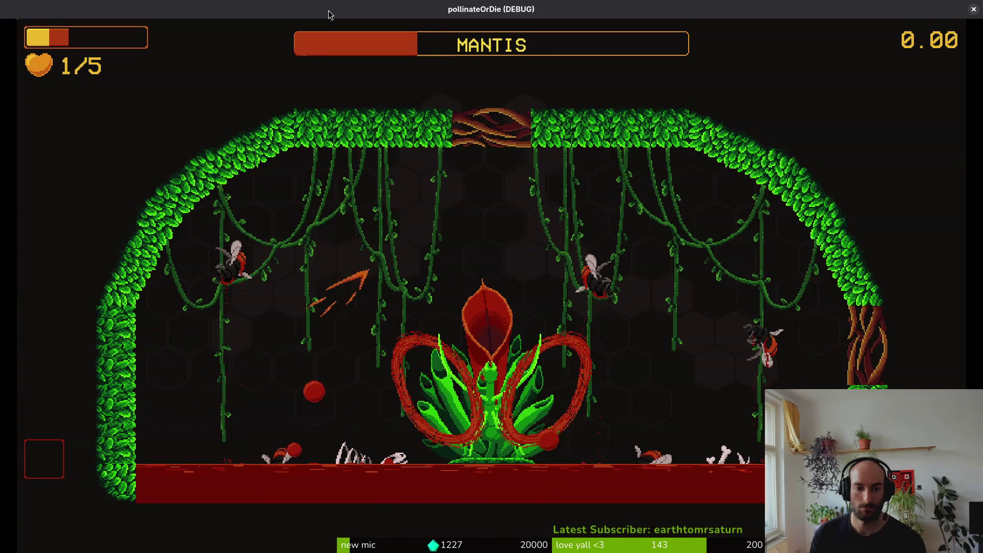
{"action": "key", "text": "w"}
{"action": "key", "text": "a"}
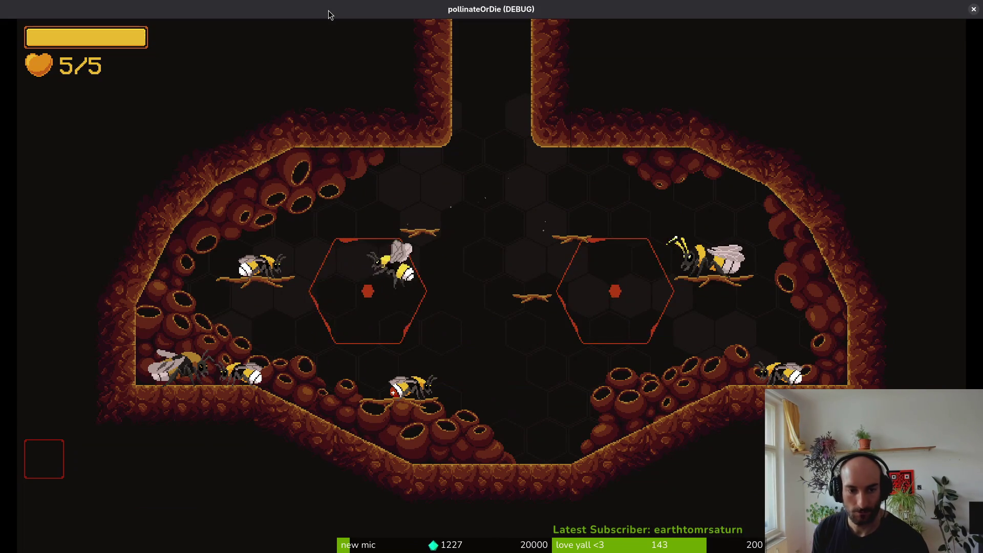
Restart the mantis boss level and dive the bee down to slash the mantis.
{"action": "key", "text": "Escape"}
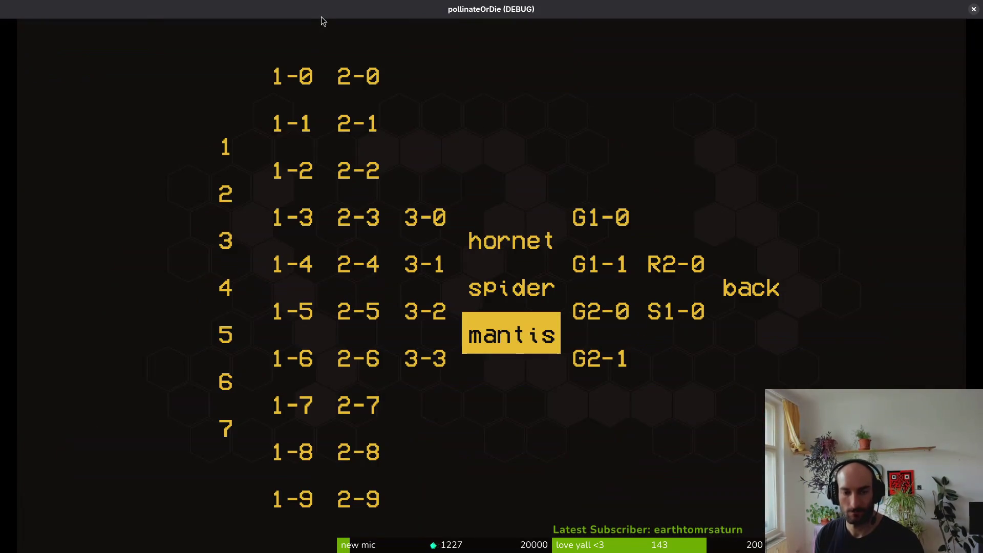
{"action": "key", "text": "Return"}
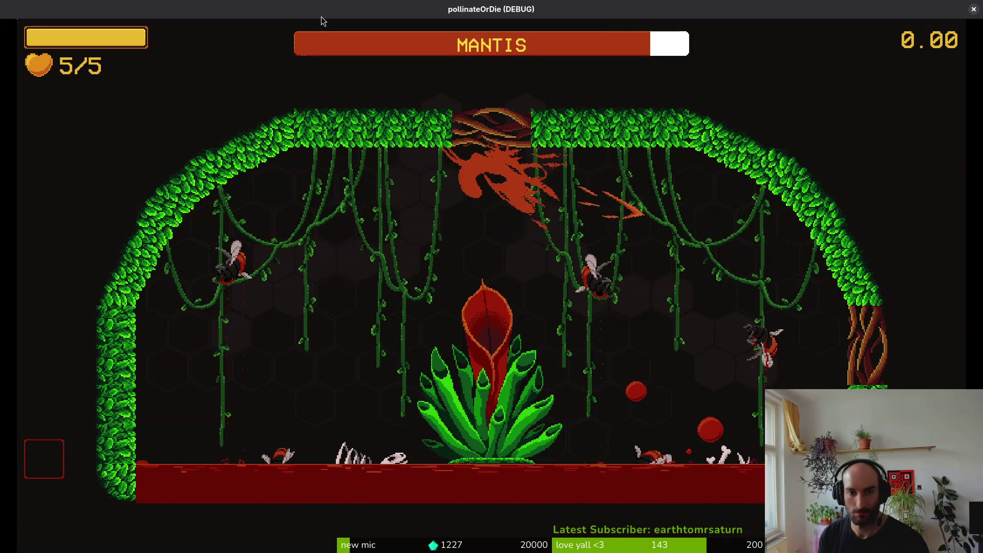
{"action": "key", "text": "w"}
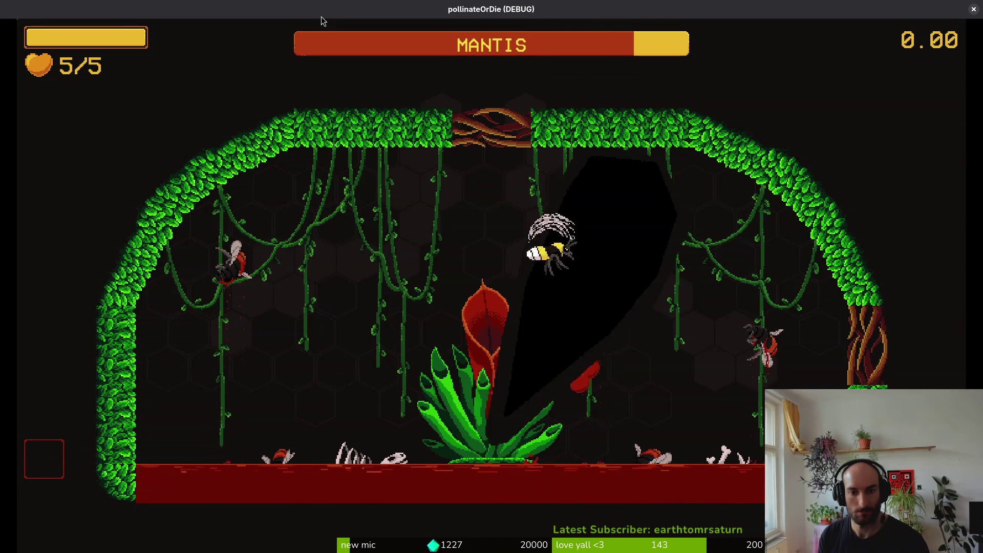
{"action": "key", "text": "s"}
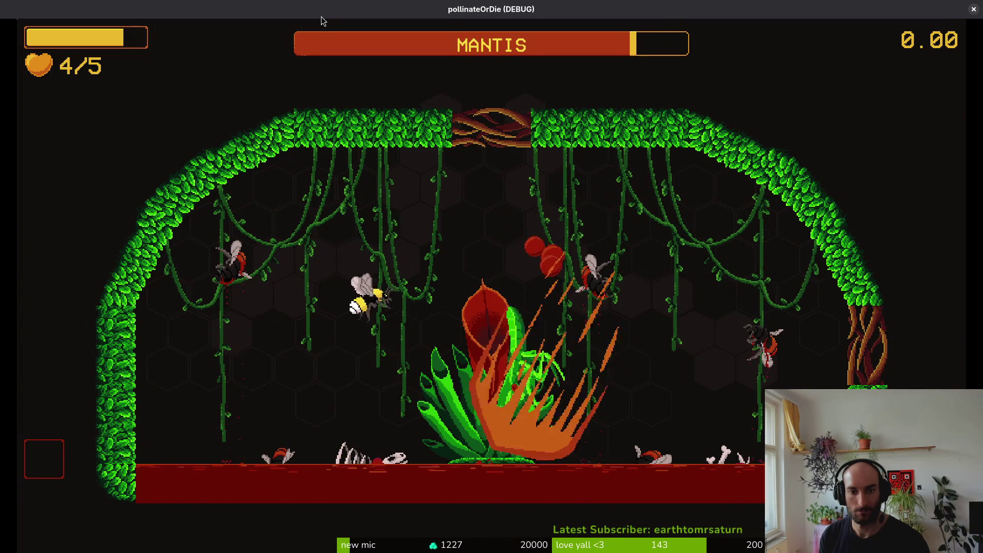
{"action": "key", "text": "w"}
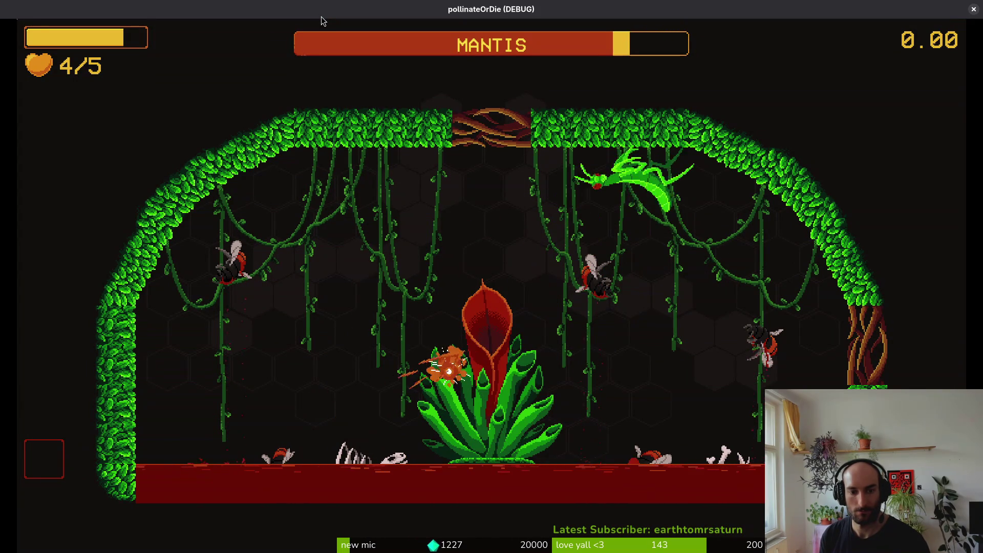
{"action": "key", "text": "s"}
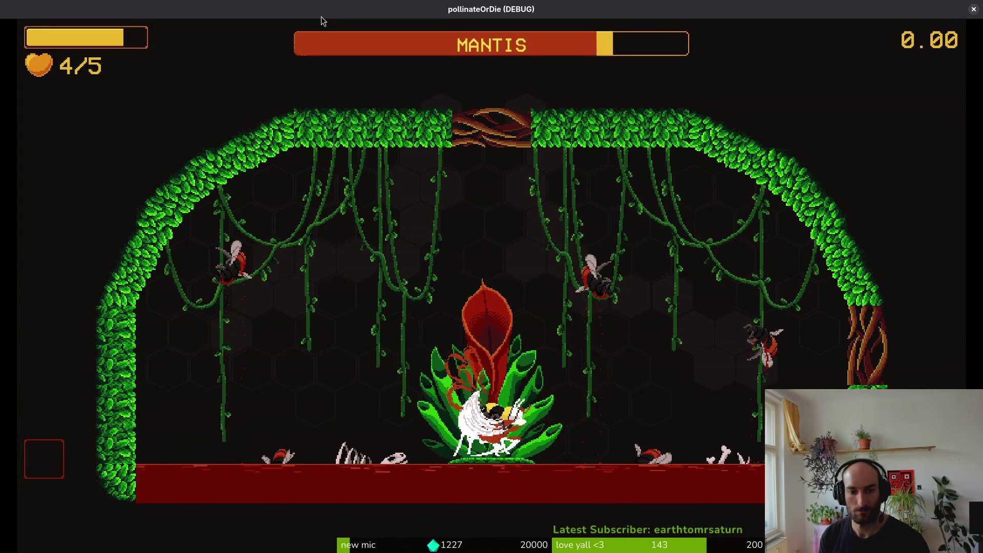
Keep dodging around the vines and plant while slashing the mantis.
{"action": "key", "text": "a"}
{"action": "key", "text": "s"}
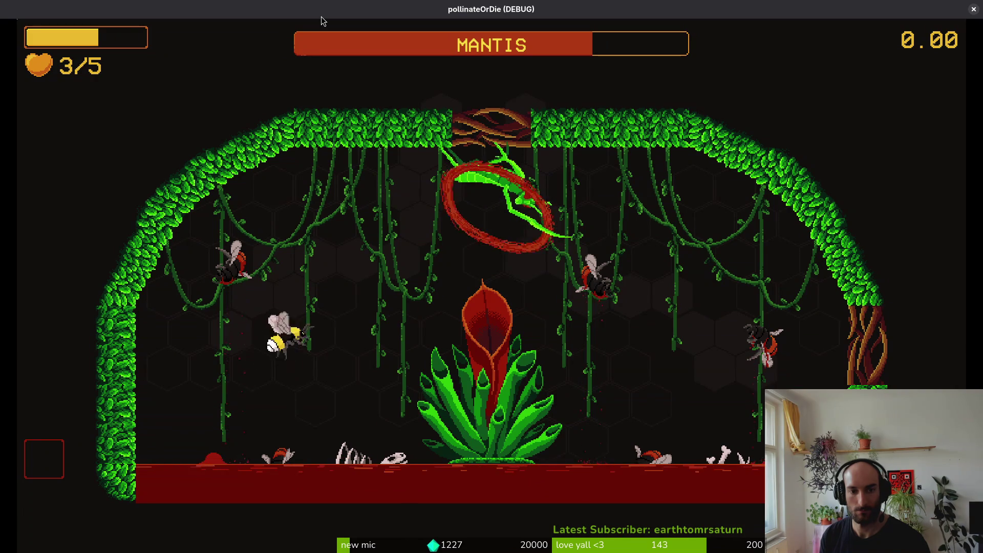
{"action": "key", "text": "s"}
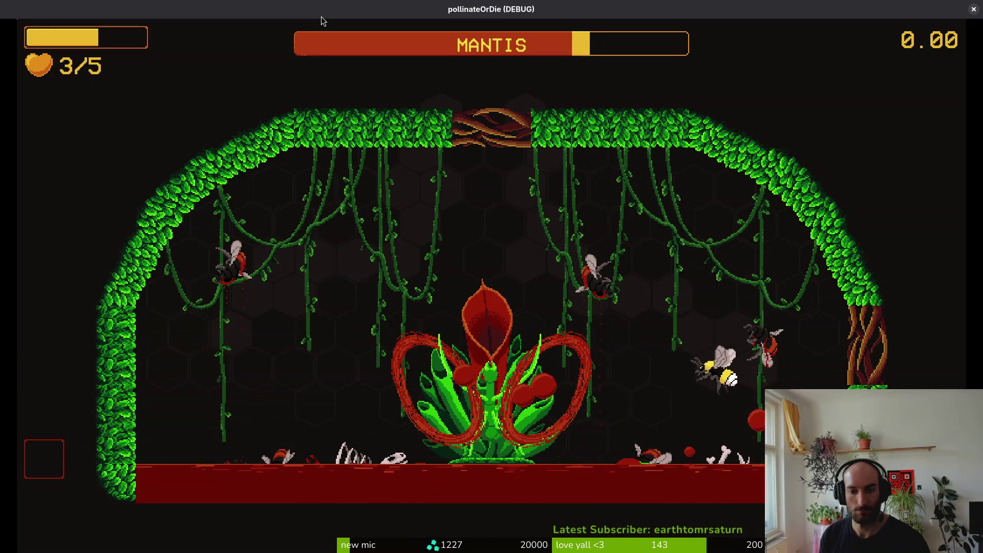
{"action": "key", "text": "d"}
{"action": "key", "text": "s"}
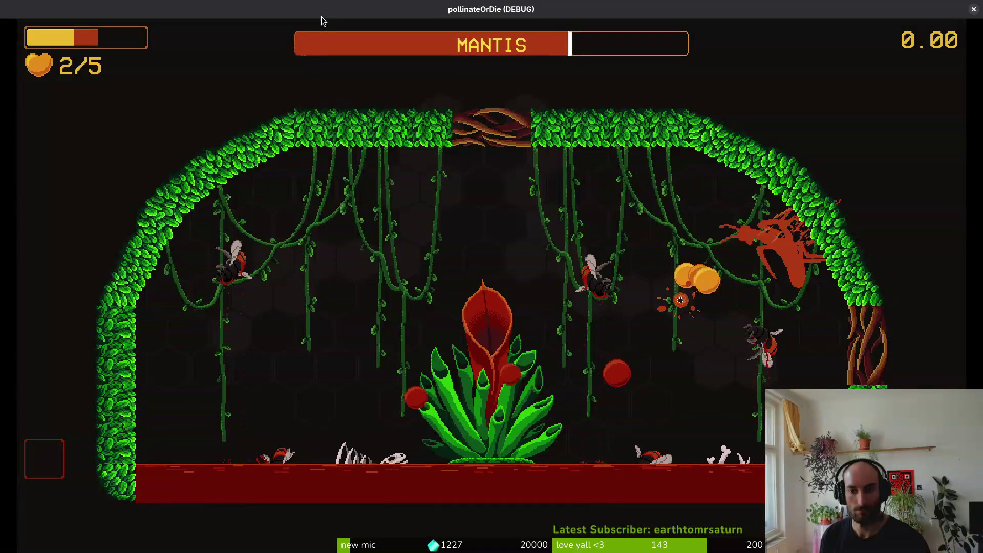
{"action": "key", "text": "a"}
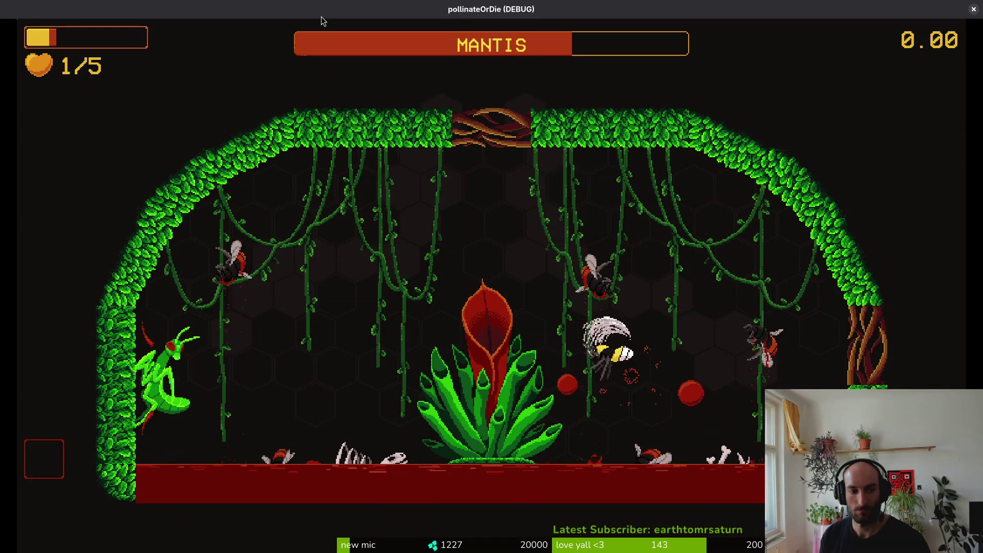
{"action": "key", "text": "w"}
{"action": "key", "text": "d"}
{"action": "key", "text": "s"}
{"action": "key", "text": "s"}
{"action": "key", "text": "a"}
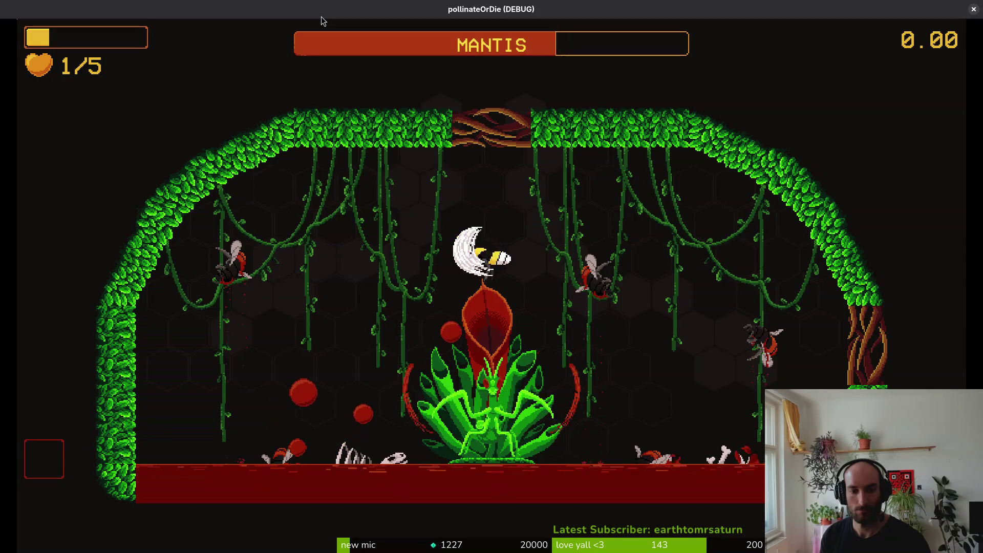
{"action": "key", "text": "d"}
Attack the mantis until the bee dies on attempt 30, then close the debug game.
{"action": "key", "text": "a"}
{"action": "key", "text": "d"}
{"action": "key", "text": "s"}
{"action": "key", "text": "a"}
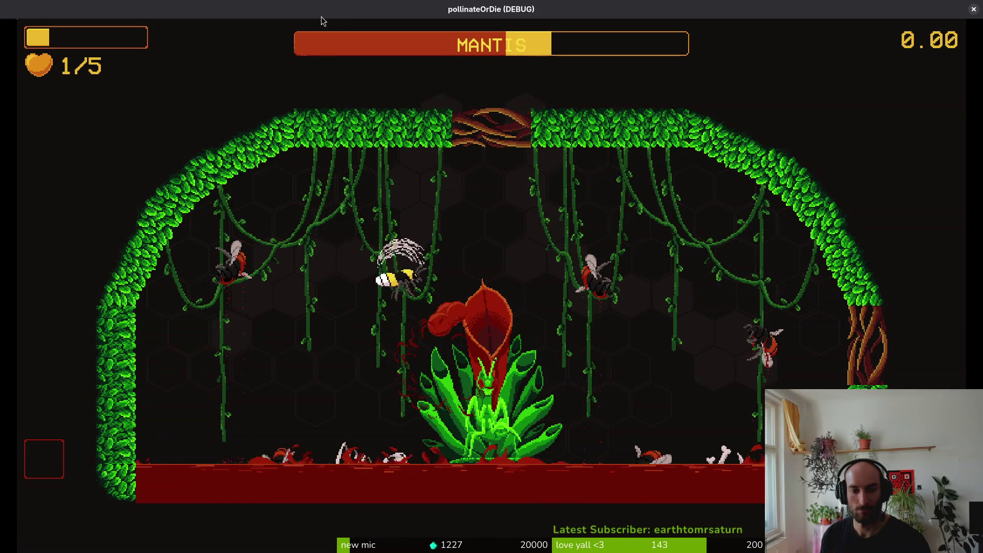
{"action": "key", "text": "a"}
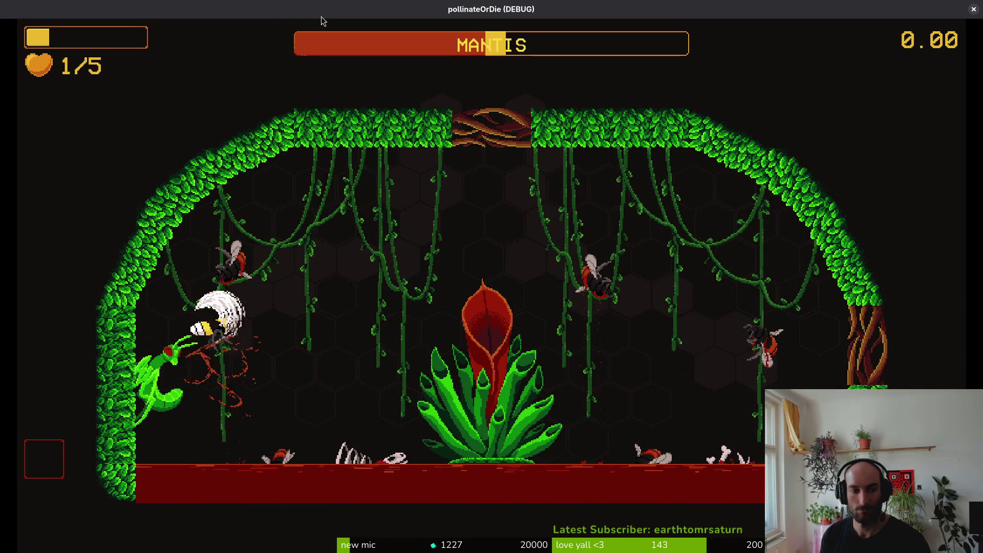
{"action": "key", "text": "s"}
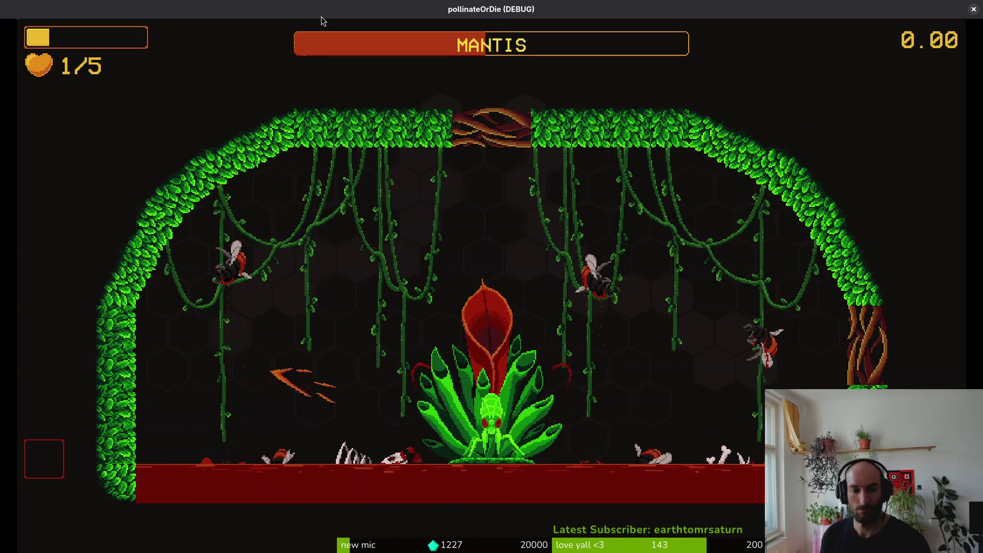
{"action": "key", "text": "a"}
{"action": "key", "text": "w"}
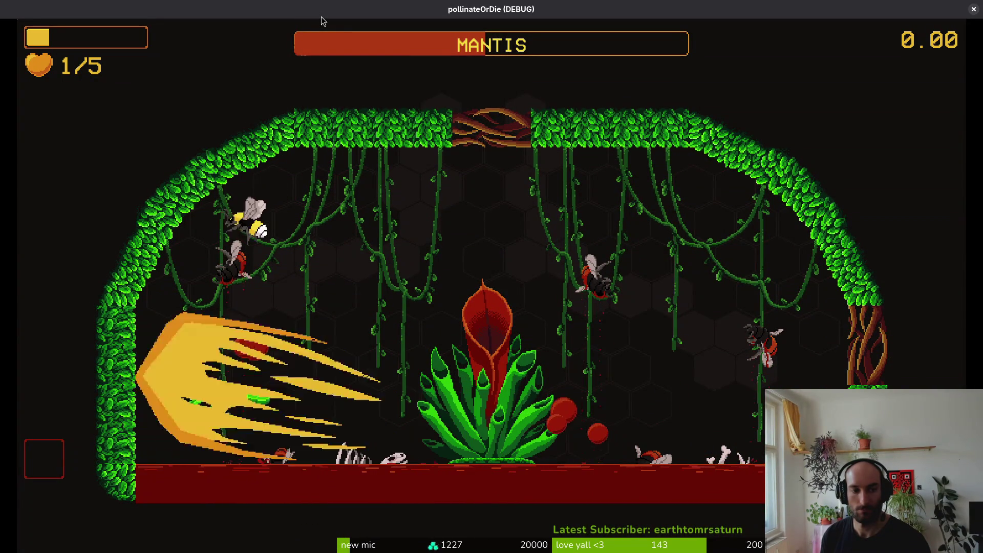
{"action": "key", "text": "s"}
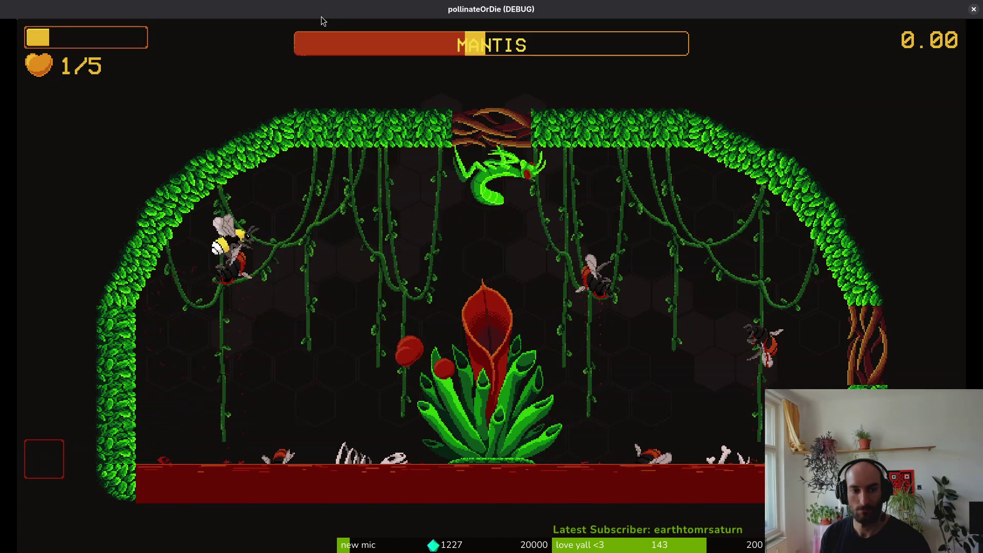
{"action": "key", "text": "d"}
{"action": "key", "text": "w"}
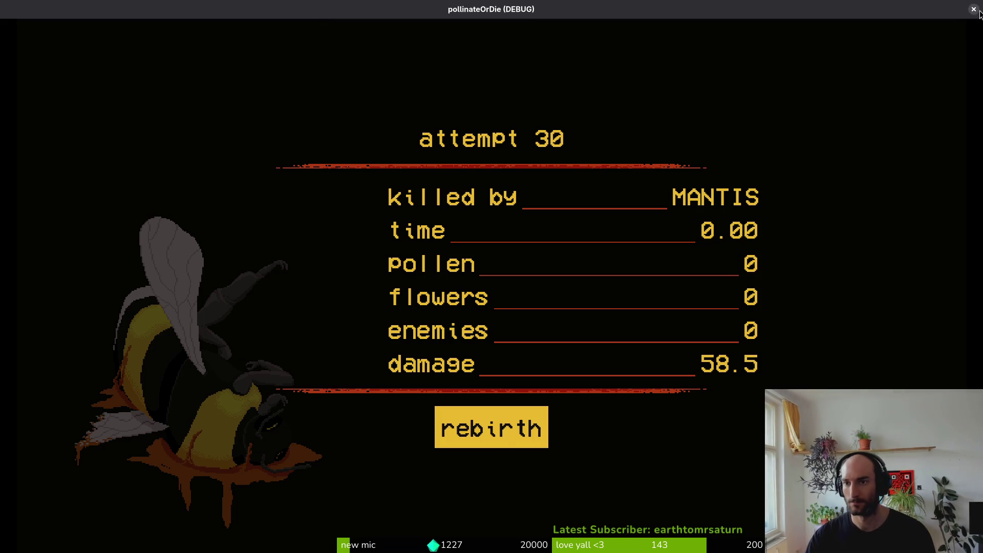
{"action": "left_click", "coordinate": [974, 10]}
Back in felmysting.gd, scan the script from the top down to the randomize function.
{"action": "key", "text": "alt+Tab"}
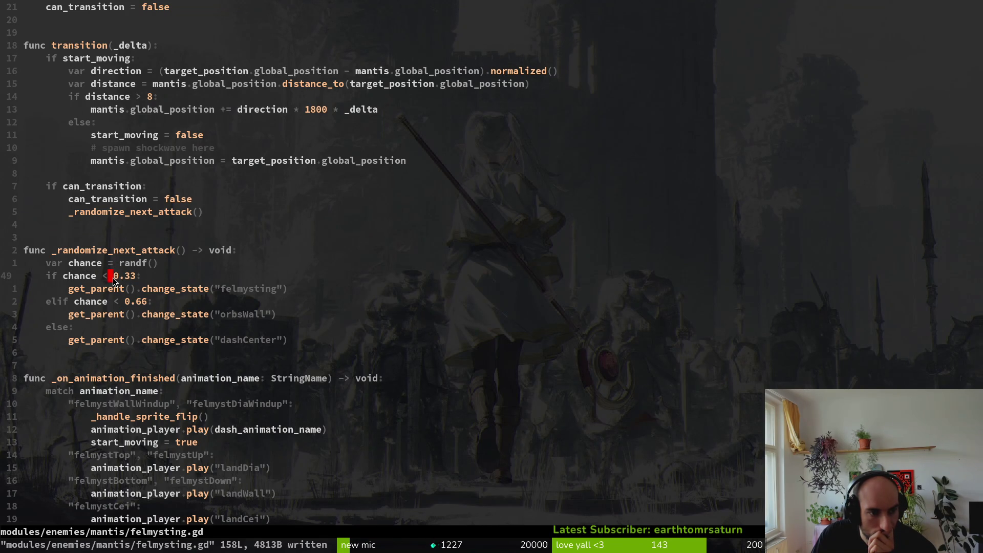
{"action": "key", "text": "o"}
{"action": "type", "text": "if"}
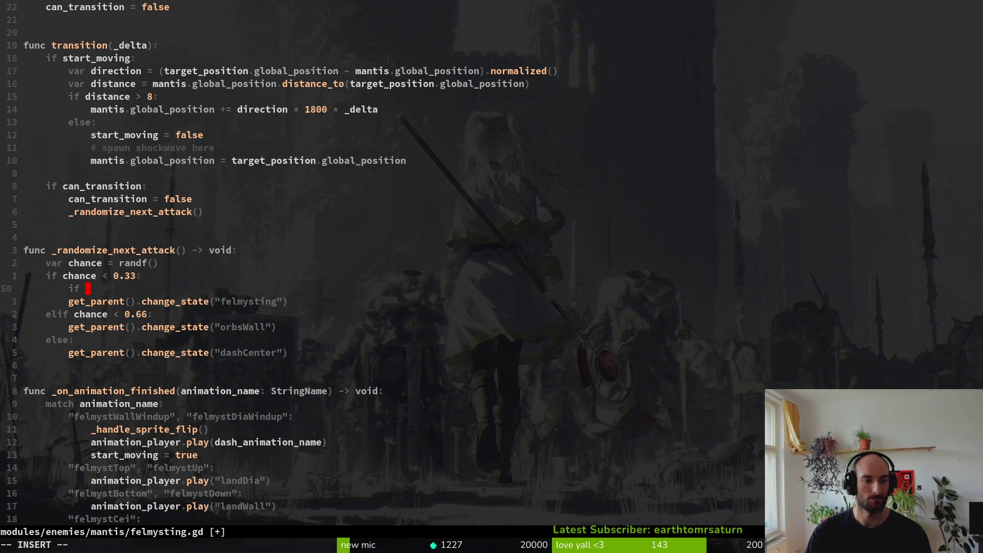
{"action": "key", "text": "Escape"}
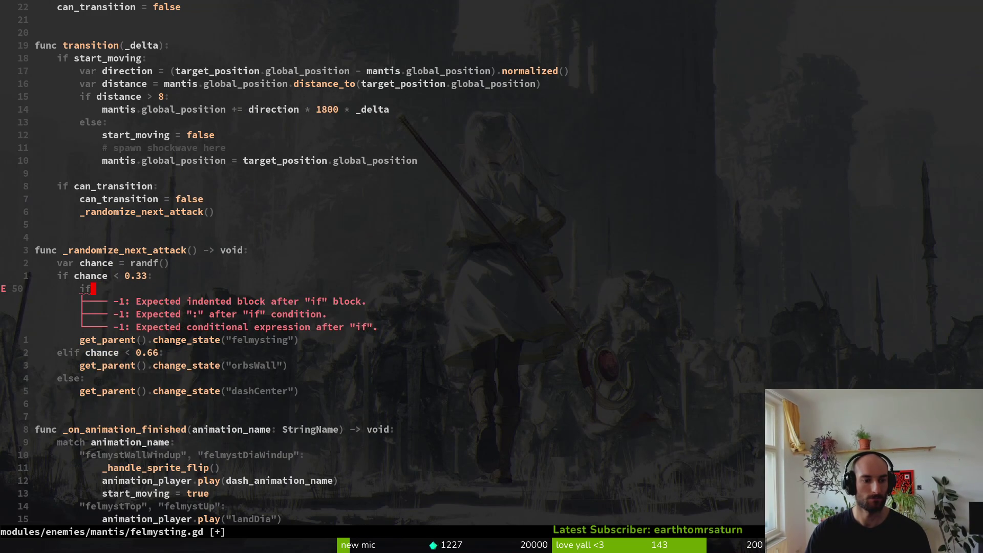
{"action": "key", "text": "1"}
{"action": "key", "text": "0"}
{"action": "key", "text": "G"}
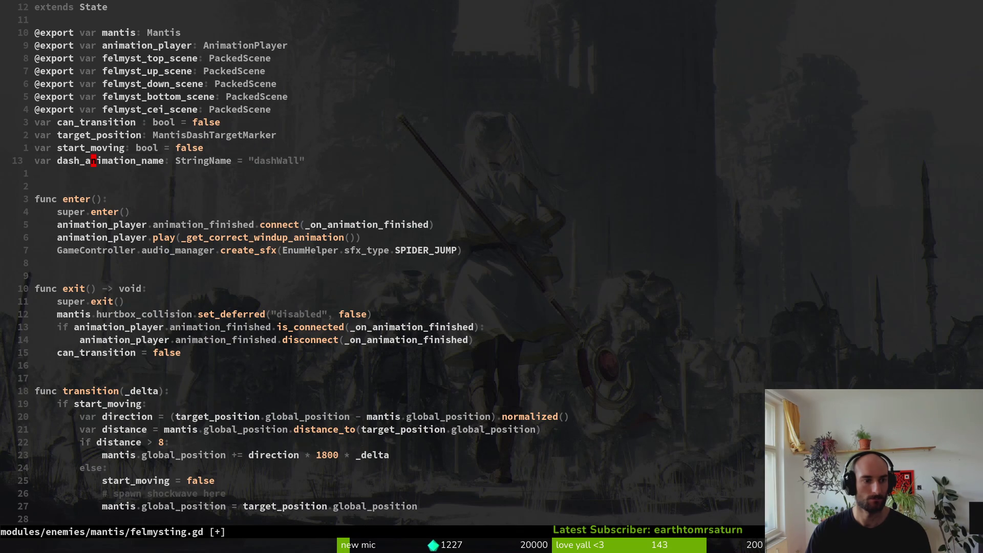
{"action": "key", "text": "2"}
{"action": "key", "text": "0"}
{"action": "key", "text": "j"}
{"action": "key", "text": "3"}
{"action": "key", "text": "9"}
{"action": "key", "text": "j"}
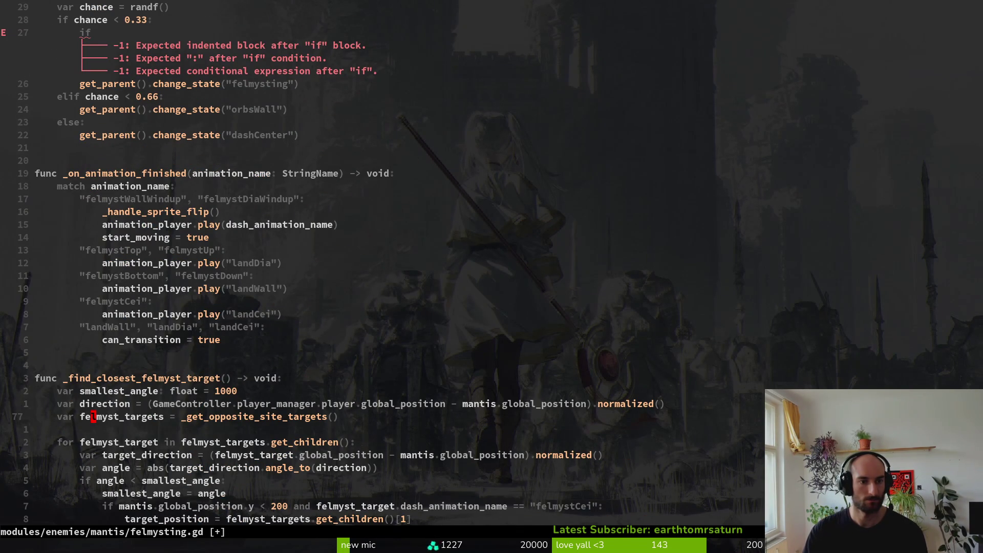
{"action": "key", "text": "j"}
{"action": "key", "text": "j"}
{"action": "key", "text": "j"}
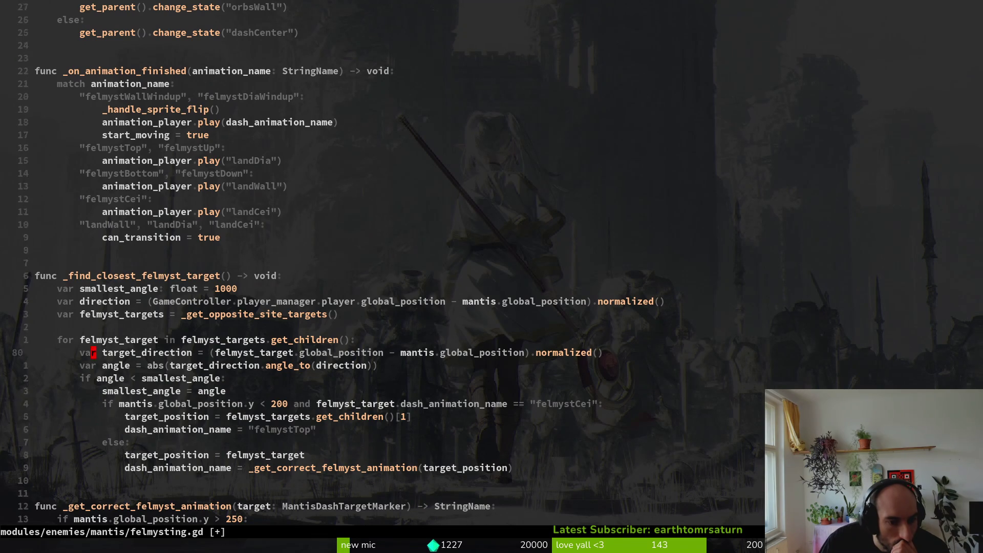
{"action": "key", "text": "ctrl+u"}
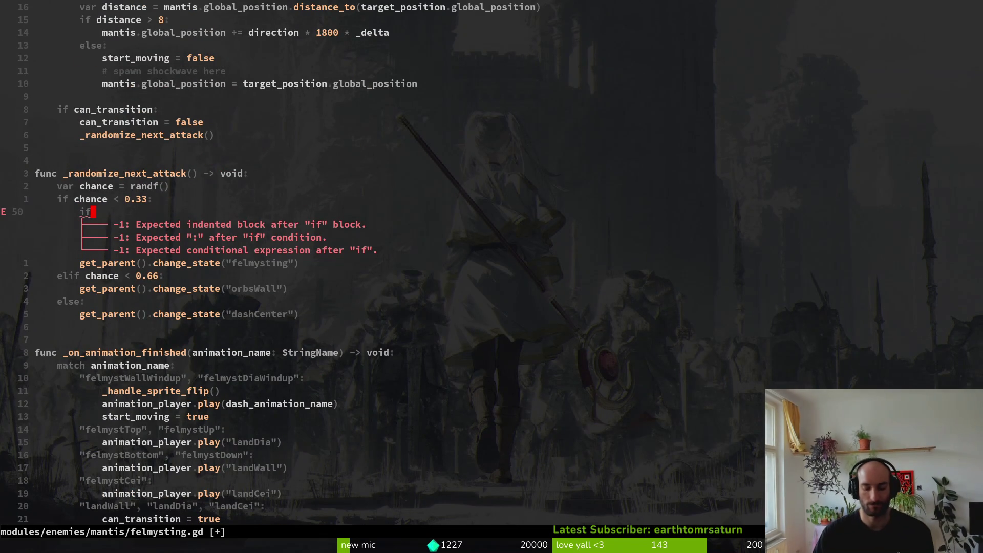
Look up the felmyst animation scenes in Godot's quick resource search.
{"action": "key", "text": "alt+Tab"}
{"action": "key", "text": "alt+shift+o"}
{"action": "type", "text": "felmyst"}
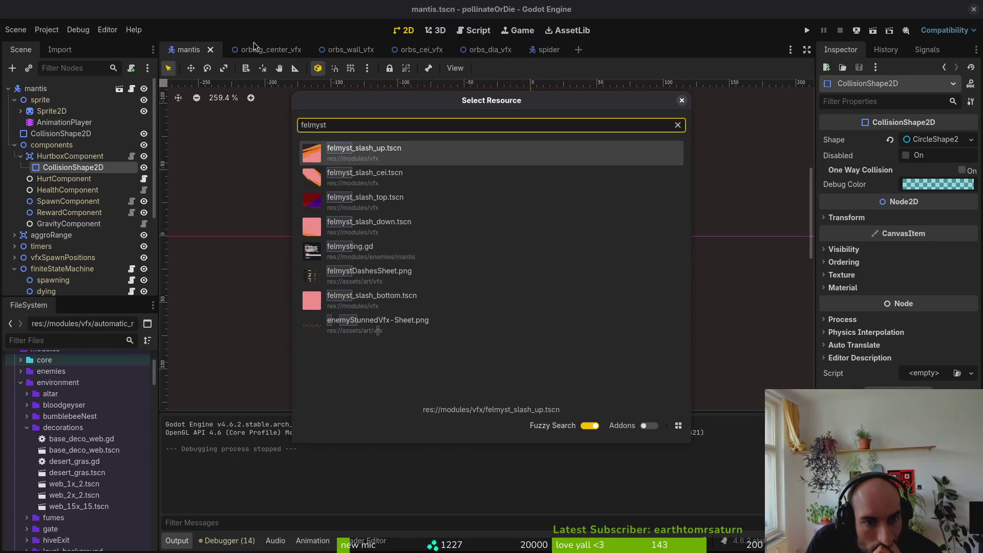
{"action": "key", "text": "Down"}
{"action": "key", "text": "Escape"}
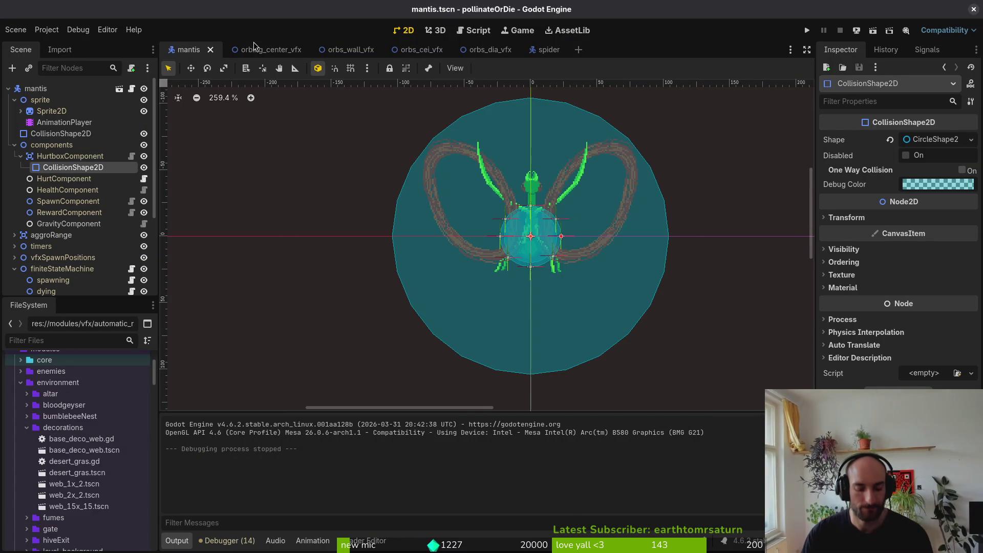
{"action": "key", "text": "alt+Tab"}
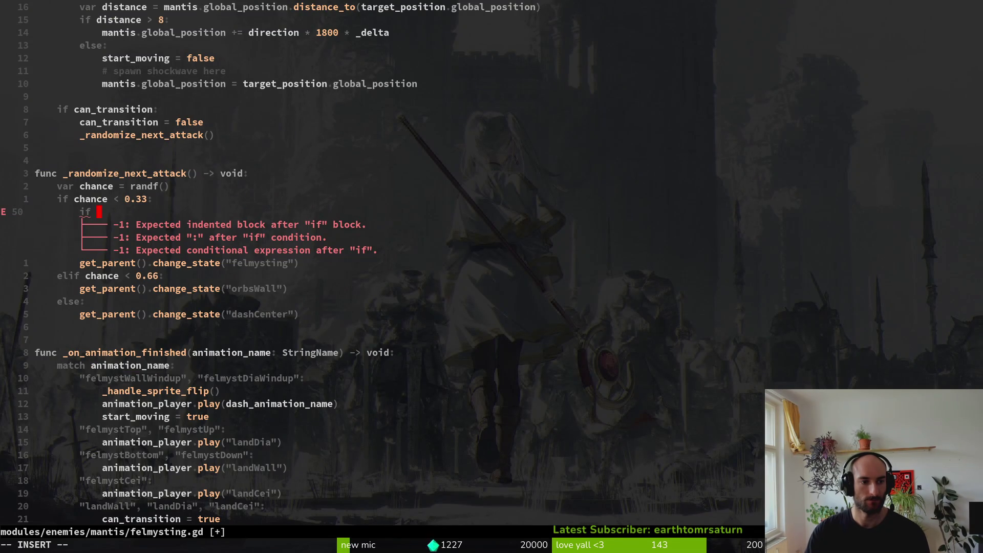
Write the condition 'if dash_animation_name == "felmystCei":' under the 0.33 chance branch.
{"action": "type", "text": "das"}
{"action": "key", "text": "Return"}
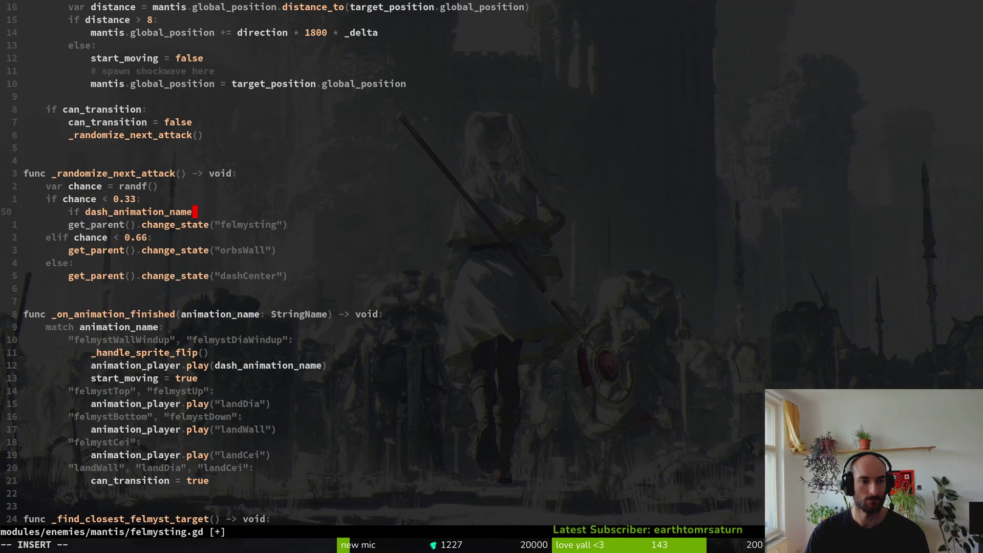
{"action": "type", "text": "felm"}
{"action": "key", "text": "BackSpace"}
{"action": "key", "text": "BackSpace"}
{"action": "key", "text": "BackSpace"}
{"action": "type", "text": "\"felm"}
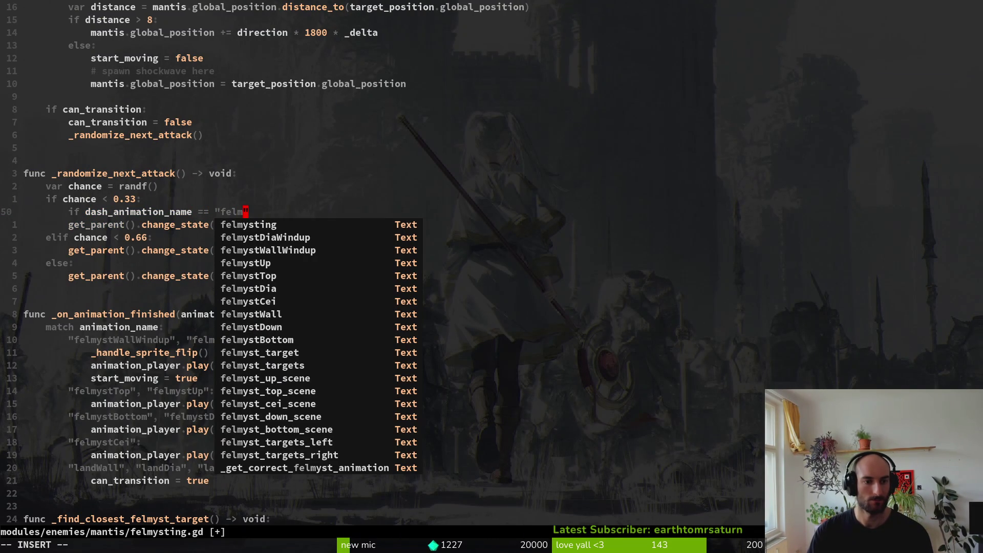
{"action": "key", "text": "Tab"}
{"action": "key", "text": "Tab"}
{"action": "key", "text": "Tab"}
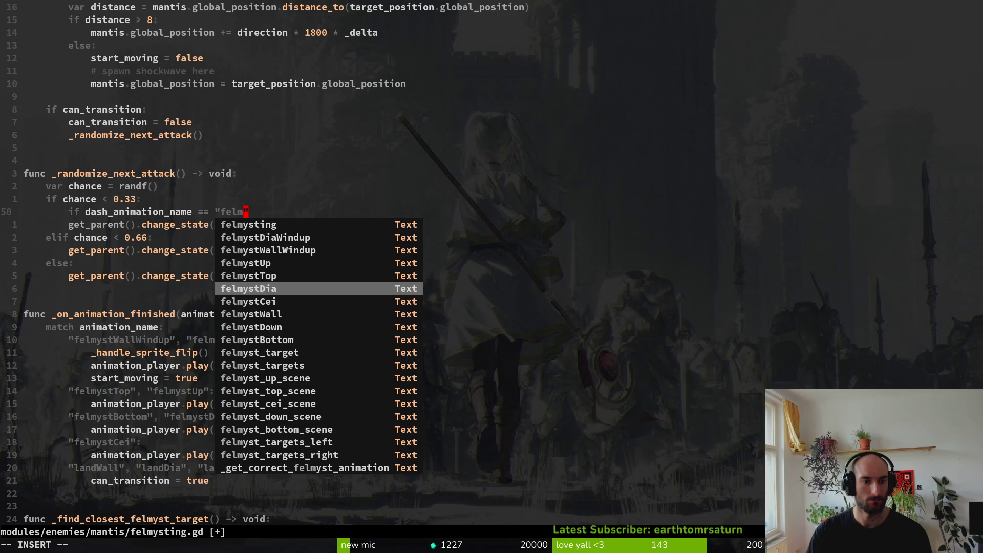
{"action": "key", "text": "Return"}
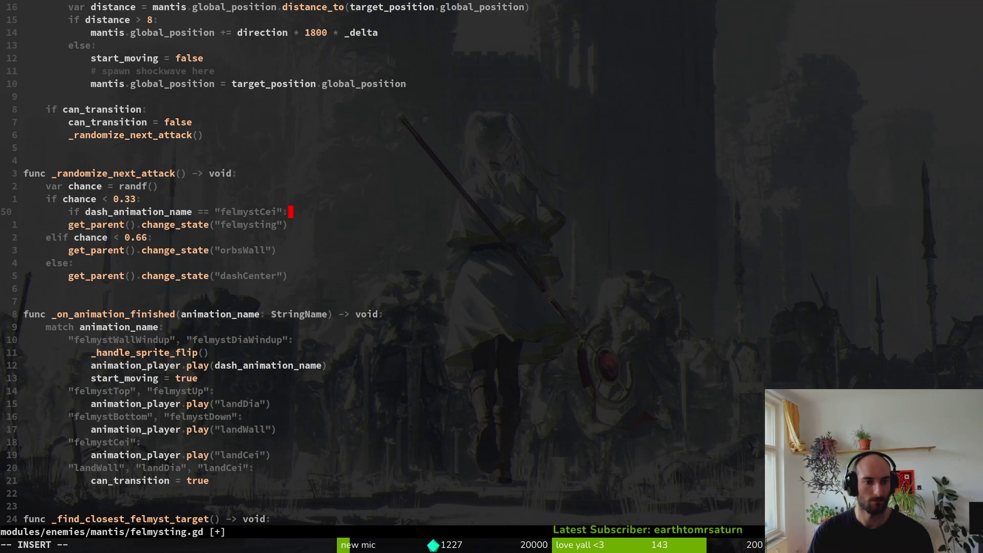
{"action": "key", "text": "Escape"}
Copy the orbsWall change_state call under the new condition, indent it, and save.
{"action": "key", "text": "j"}
{"action": "key", "text": "j"}
{"action": "key", "text": "shift+v"}
{"action": "key", "text": "Escape"}
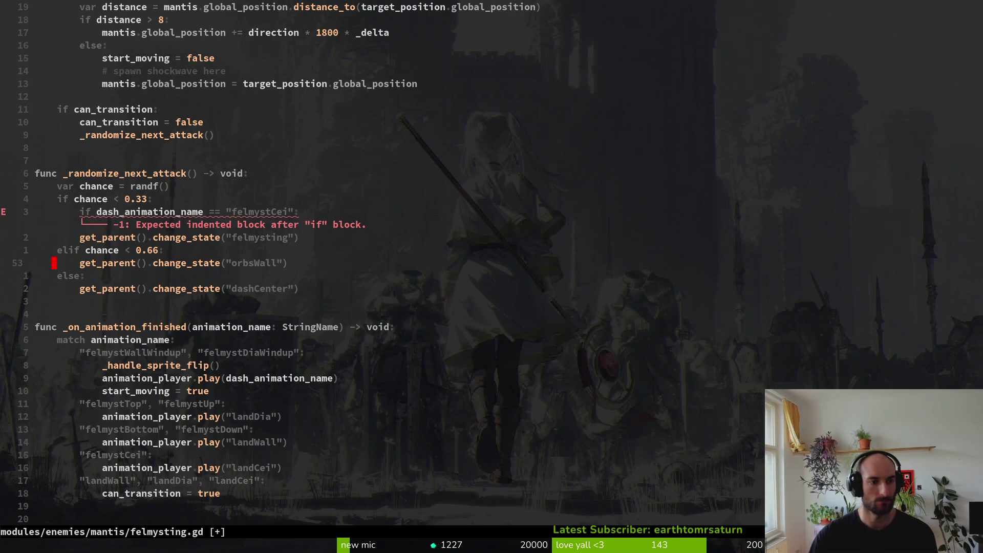
{"action": "key", "text": "p"}
{"action": "key", "text": "greater"}
{"action": "key", "text": "ctrl+s"}
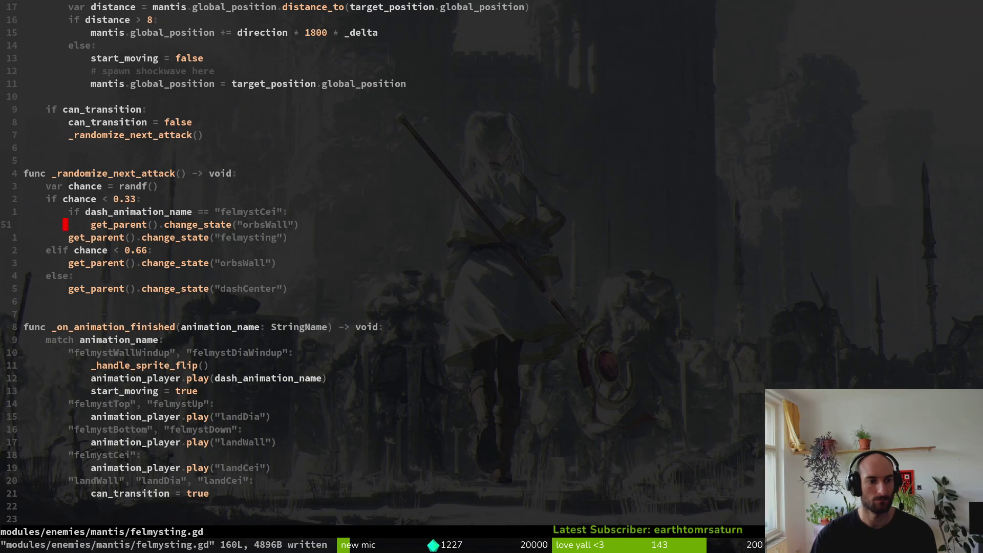
Add an else: line, then delete it again and save the script.
{"action": "type", "text": "o"}
{"action": "type", "text": "else:"}
{"action": "key", "text": "Escape"}
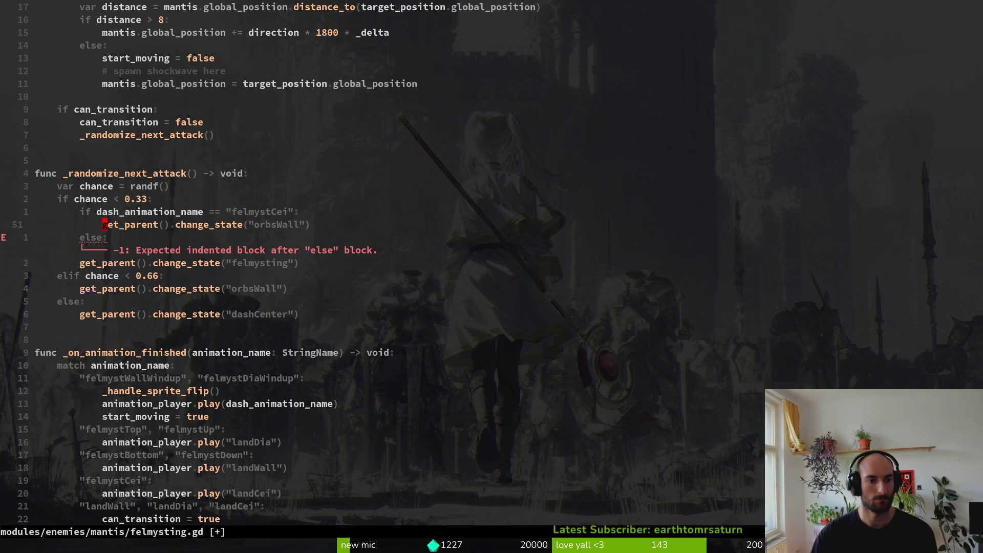
{"action": "key", "text": "j"}
{"action": "key", "text": "d"}
{"action": "key", "text": "d"}
{"action": "type", "text": "k"}
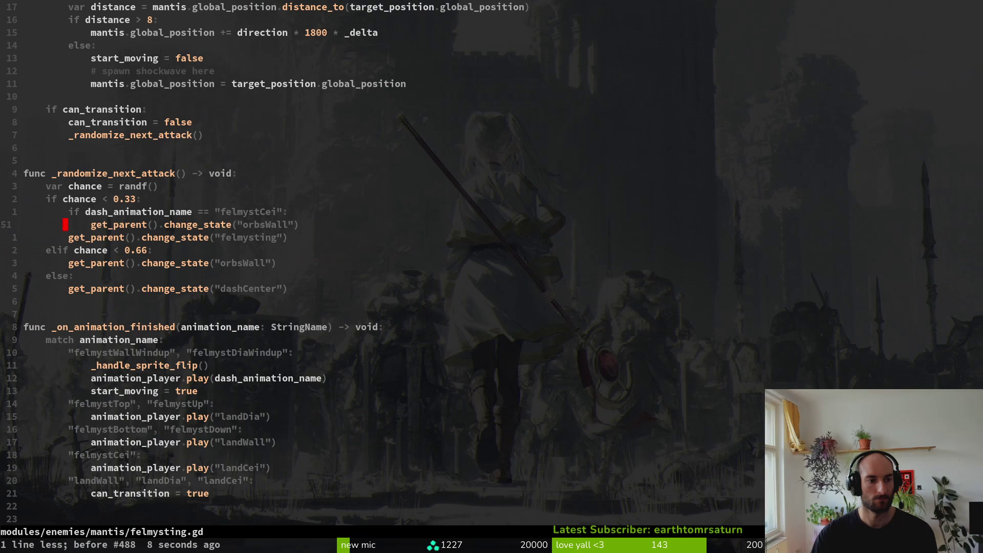
{"action": "type", "text": ":w"}
{"action": "key", "text": "Return"}
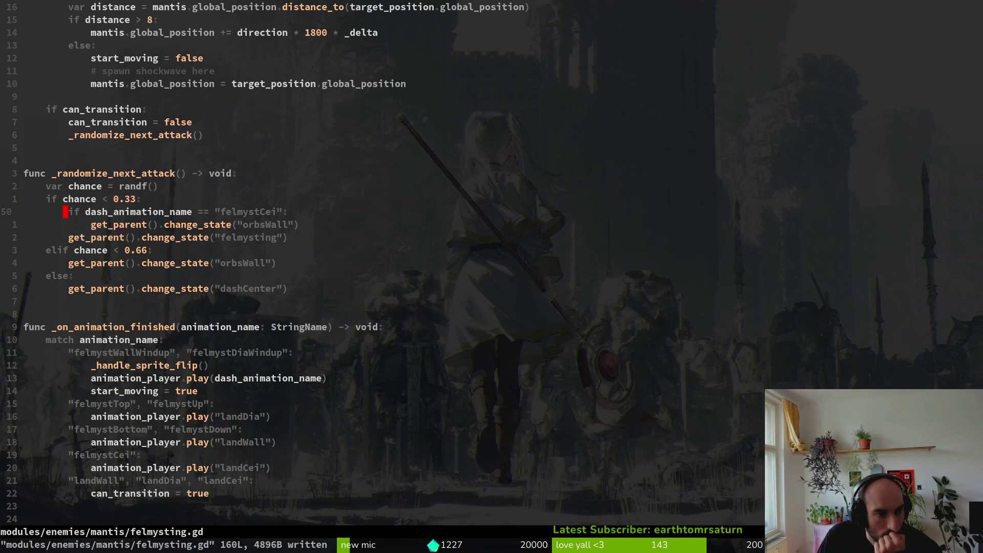
Try a not-equal comparison, undo it, and begin a new var line above.
{"action": "key", "text": "o"}
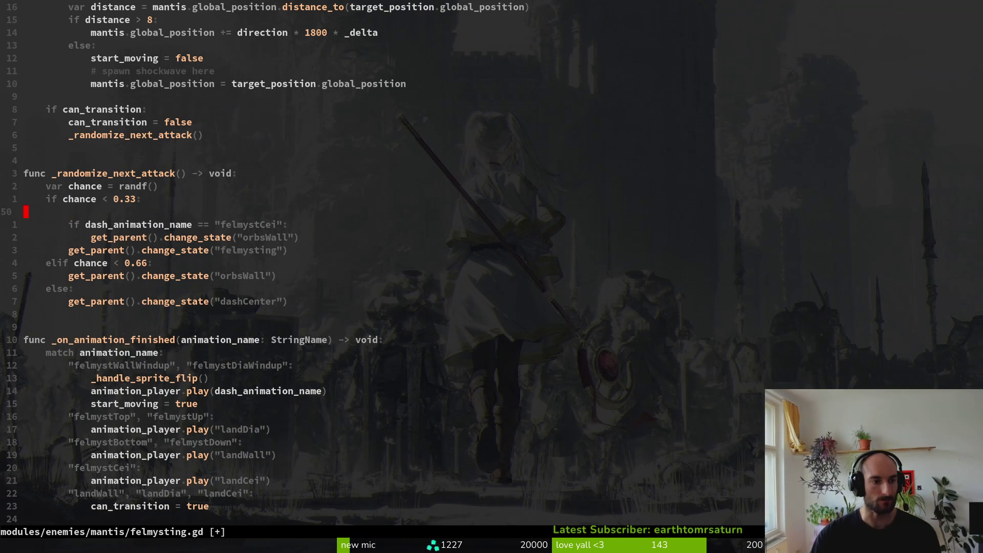
{"action": "key", "text": "Escape"}
{"action": "key", "text": "d"}
{"action": "key", "text": "d"}
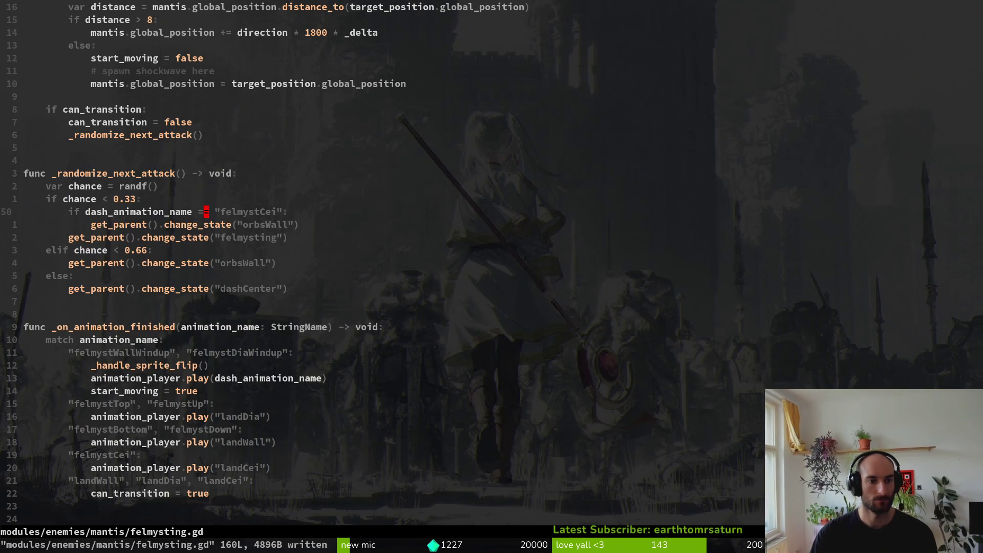
{"action": "key", "text": "i"}
{"action": "key", "text": "BackSpace"}
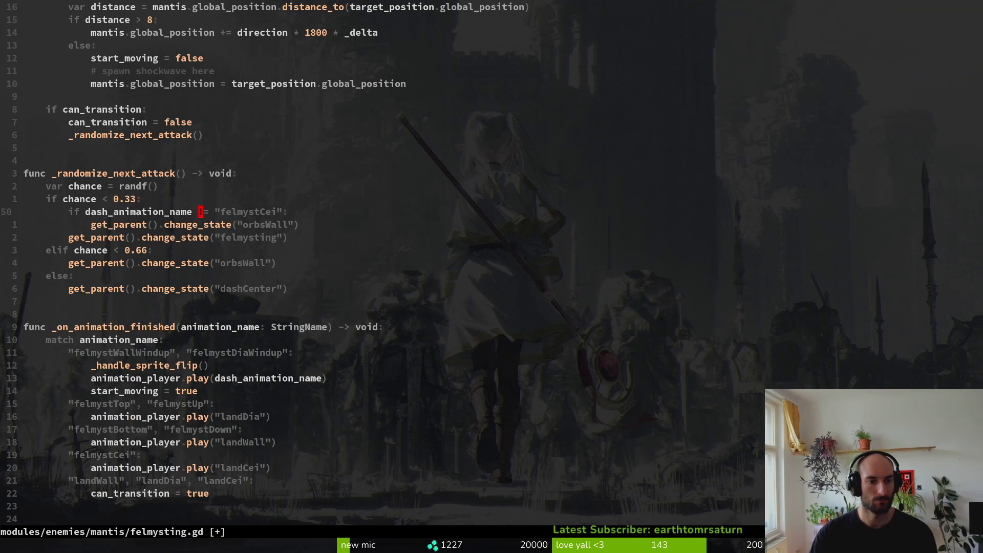
{"action": "key", "text": "u"}
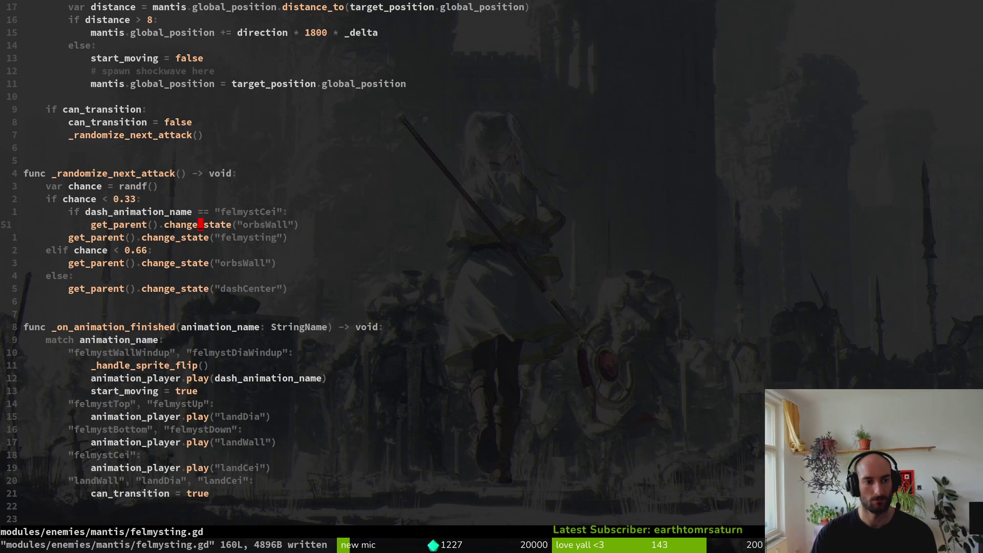
{"action": "type", "text": "O"}
{"action": "type", "text": "var replacement_cha"}
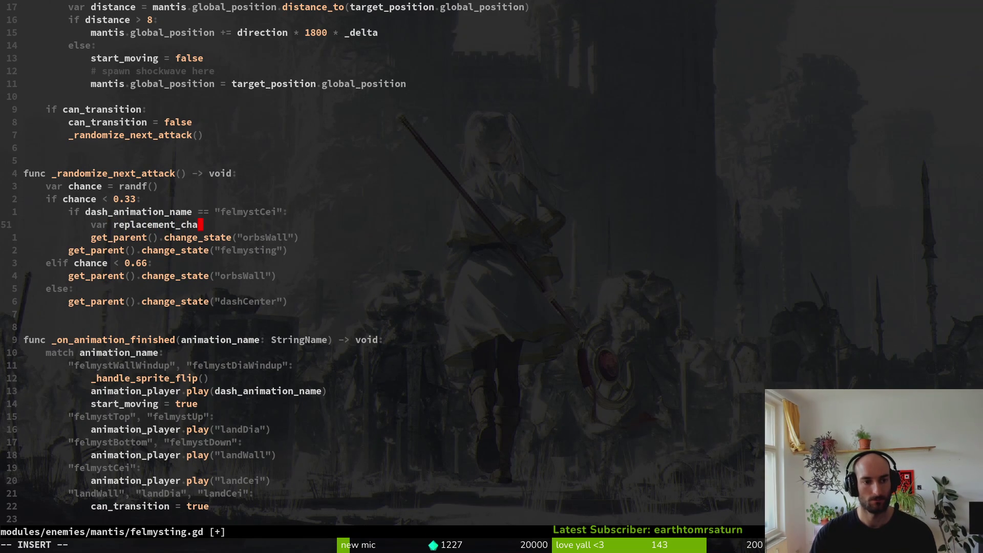
Save and add an 'if alt_chance < 0.5' check inside the felmystCei branch.
{"action": "key", "text": "BackSpace"}
{"action": "key", "text": "BackSpace"}
{"action": "key", "text": "BackSpace"}
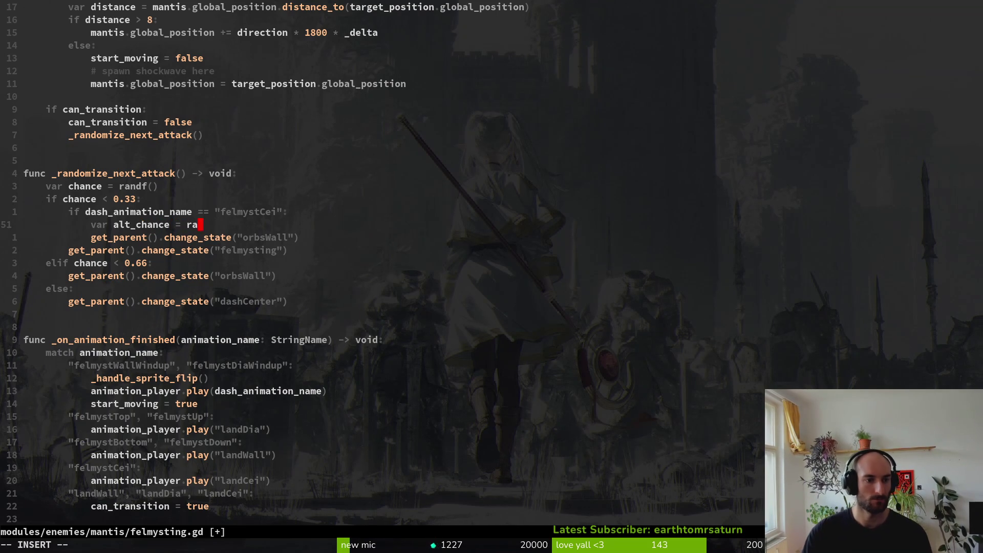
{"action": "type", "text": "ndf("}
{"action": "type", "text": ":w"}
{"action": "key", "text": "Return"}
{"action": "type", "text": "oif"}
{"action": "type", "text": "lt_chance"}
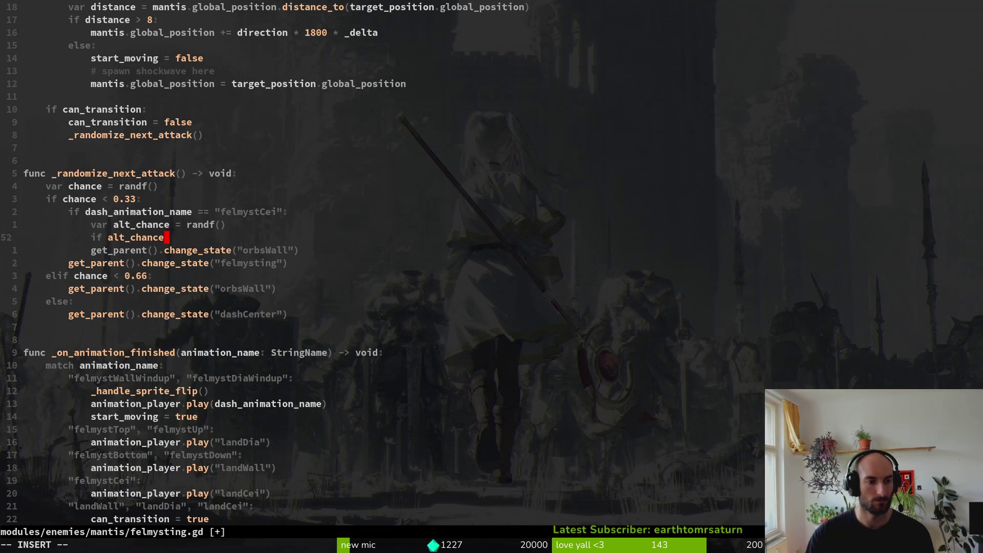
{"action": "type", "text": " 0.5"}
{"action": "key", "text": "Escape"}
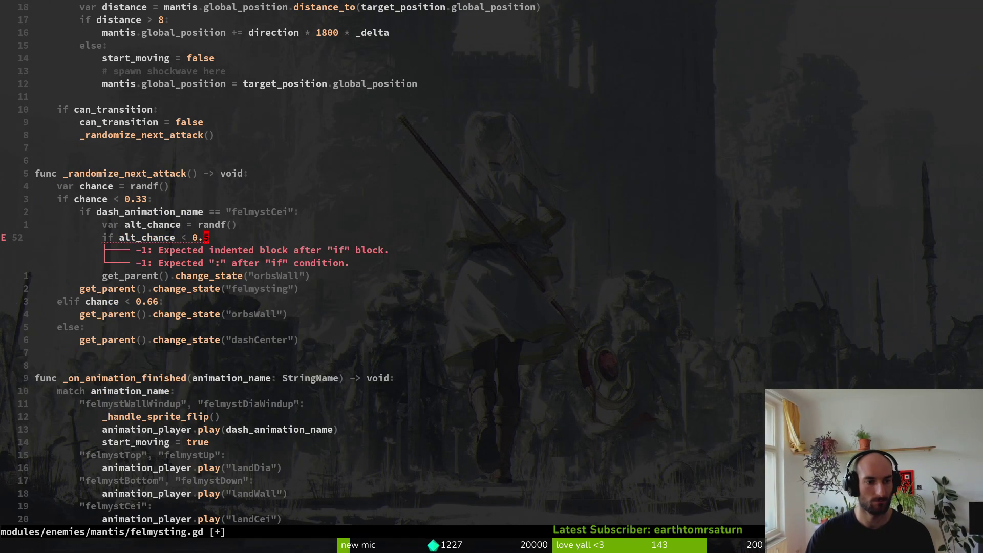
Indent the orbsWall call under the alt_chance check and copy it below a new else line.
{"action": "key", "text": "k"}
{"action": "key", "text": "shift+v"}
{"action": "key", "text": "greater"}
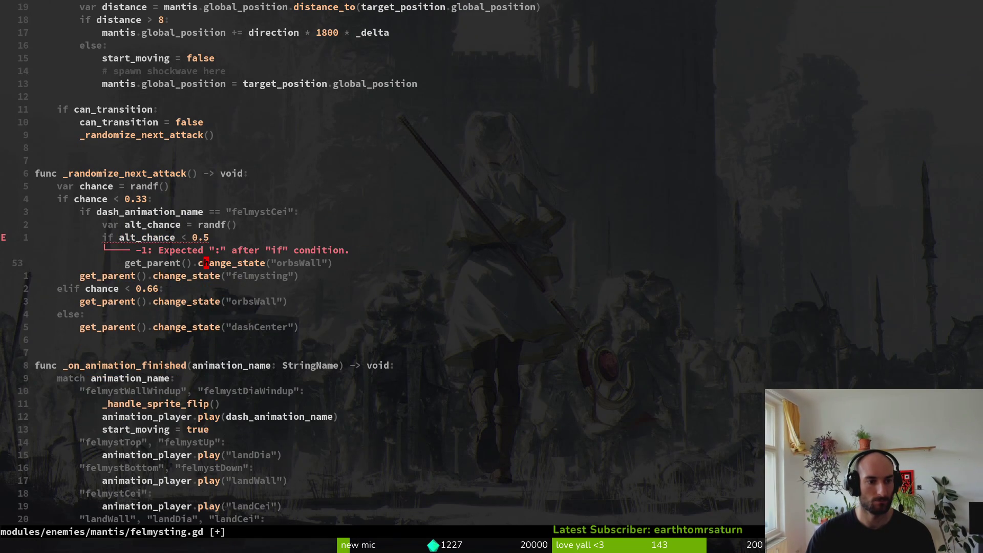
{"action": "type", "text": "oelse"}
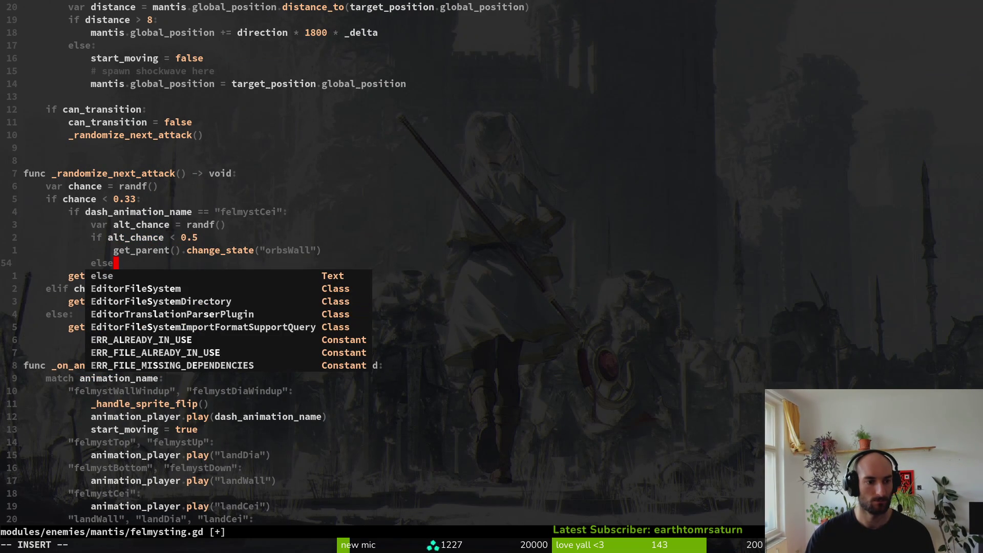
{"action": "type", "text": "k"}
{"action": "key", "text": "y"}
{"action": "key", "text": "y"}
{"action": "key", "text": "j"}
{"action": "key", "text": "p"}
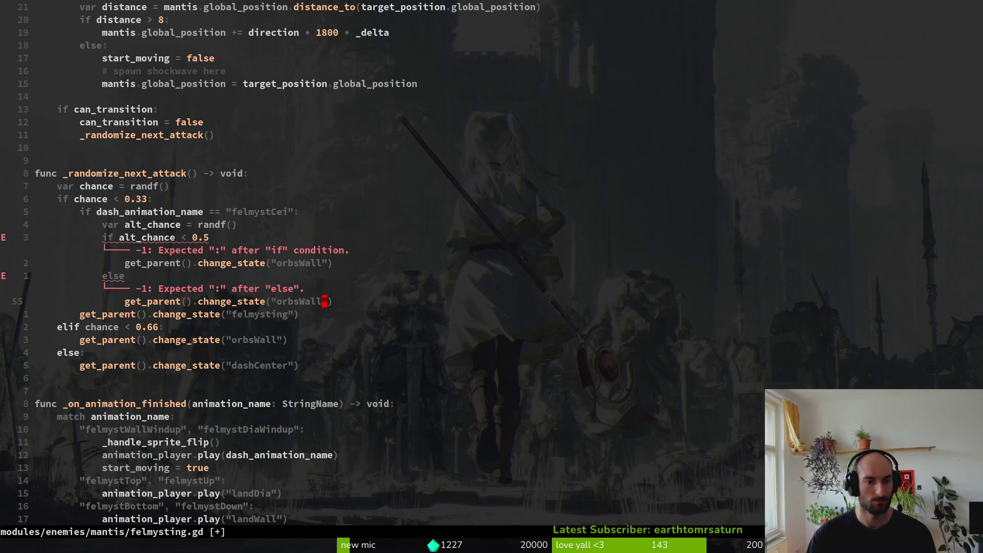
Change the copied call's state from orbsWall to dashCenter.
{"action": "key", "text": "c"}
{"action": "key", "text": "i"}
{"action": "key", "text": "quotedbl"}
{"action": "type", "text": "d"}
{"action": "key", "text": "Down"}
{"action": "key", "text": "Return"}
{"action": "key", "text": "Escape"}
{"action": "key", "text": "k"}
{"action": "key", "text": "k"}
{"action": "key", "text": "k"}
Append colons to the alt_chance if line and its else line, saving each time.
{"action": "type", "text": ":w A"}
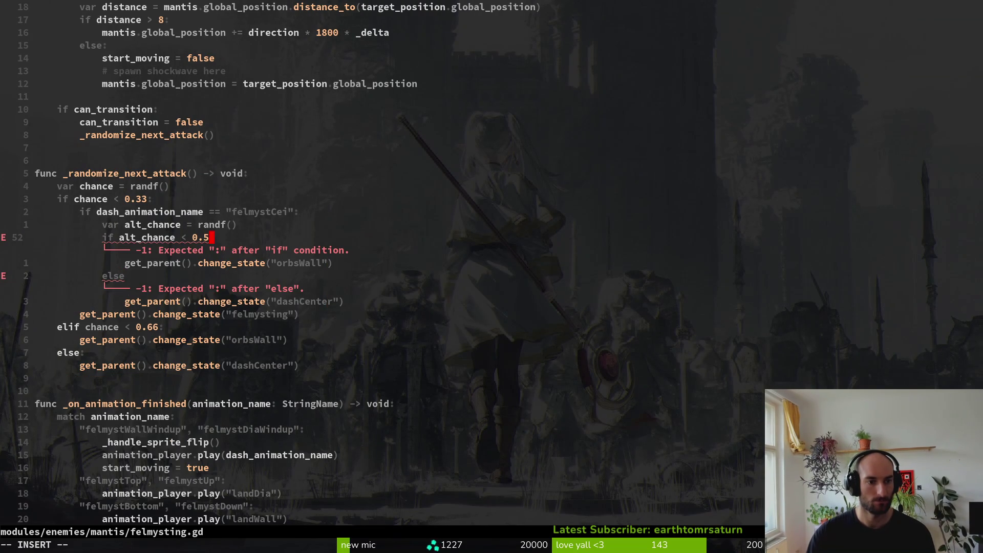
{"action": "type", "text": ":"}
{"action": "key", "text": "Escape"}
{"action": "type", "text": "j:w jA"}
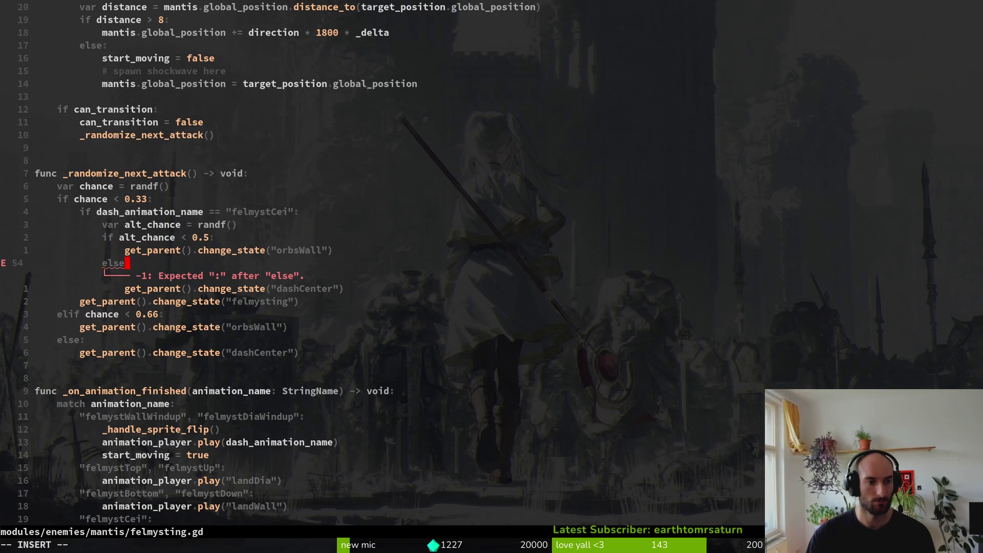
{"action": "type", "text": ":"}
{"action": "key", "text": "Escape"}
{"action": "key", "text": "j"}
{"action": "key", "text": "j"}
Wrap the felmysting call in an outer else: branch, indent it with >>, and save.
{"action": "type", "text": ":"}
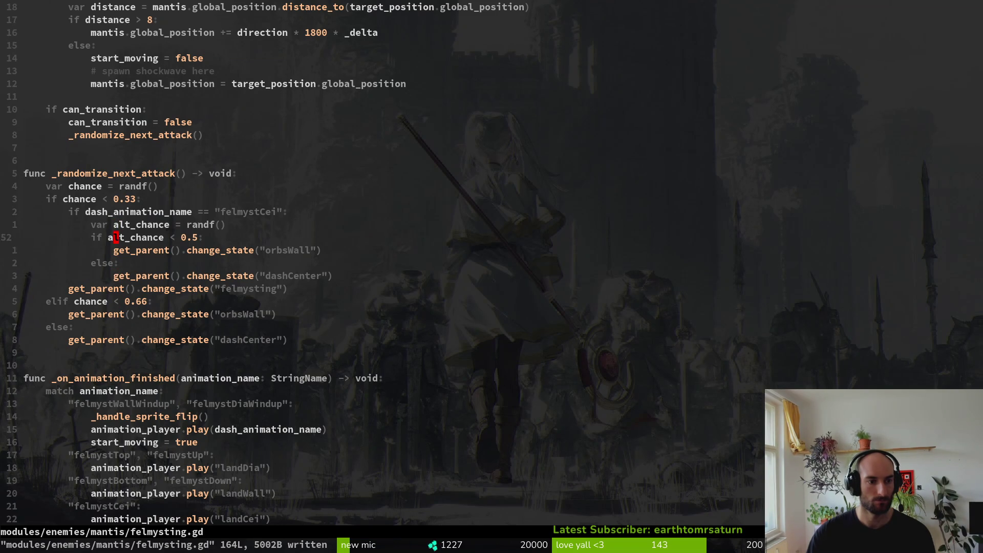
{"action": "type", "text": "w o"}
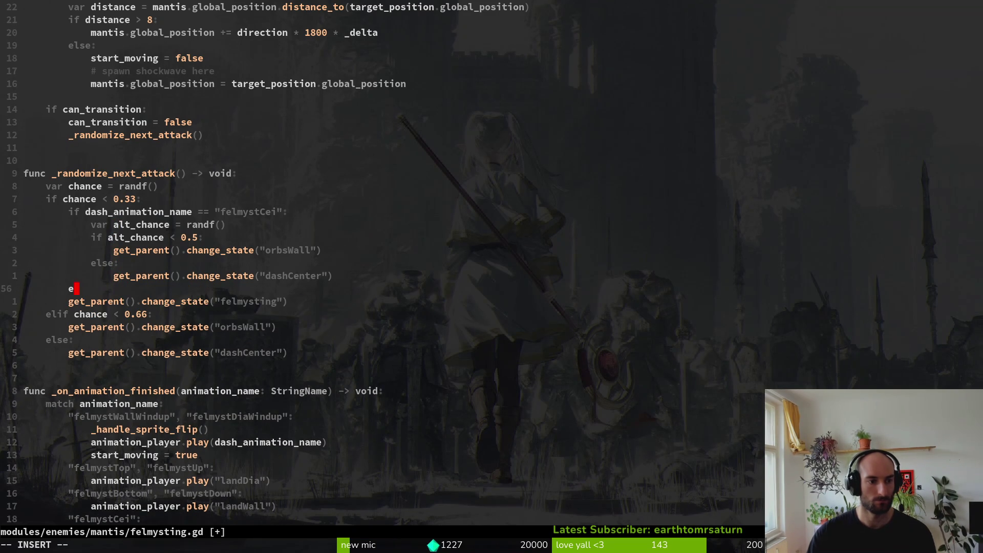
{"action": "type", "text": "lse:"}
{"action": "key", "text": "Escape"}
{"action": "type", "text": "j>>:w "}
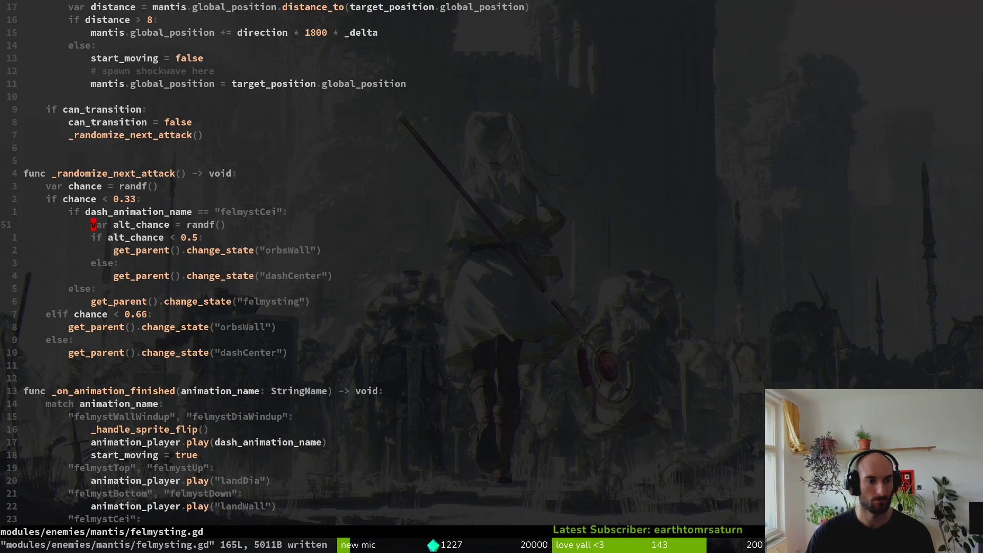
{"action": "type", "text": "k"}
{"action": "key", "text": "shift+o"}
{"action": "type", "text": "#"}
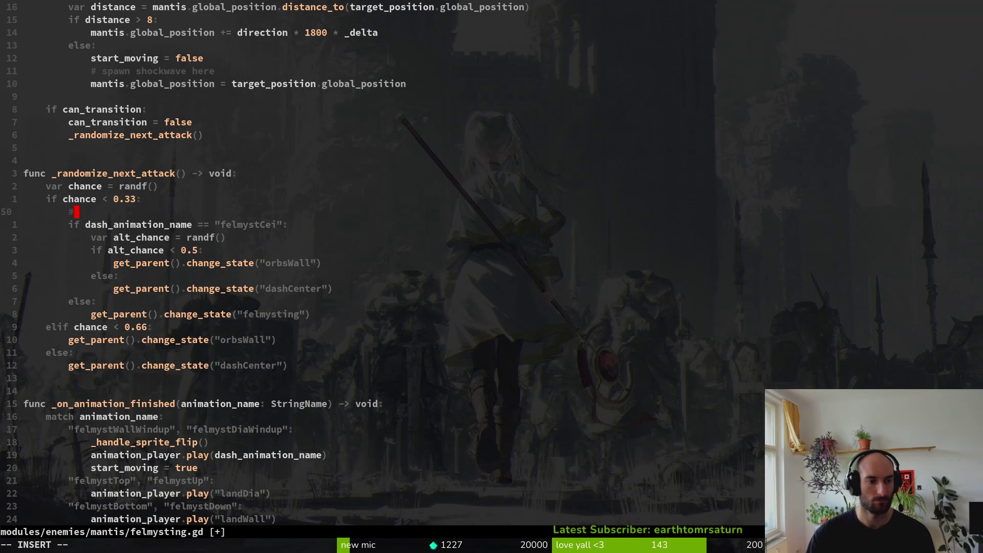
Add a comment that the alternative chance prevents unintended felmystying, save, and run the game with F5.
{"action": "type", "text": "alternati"}
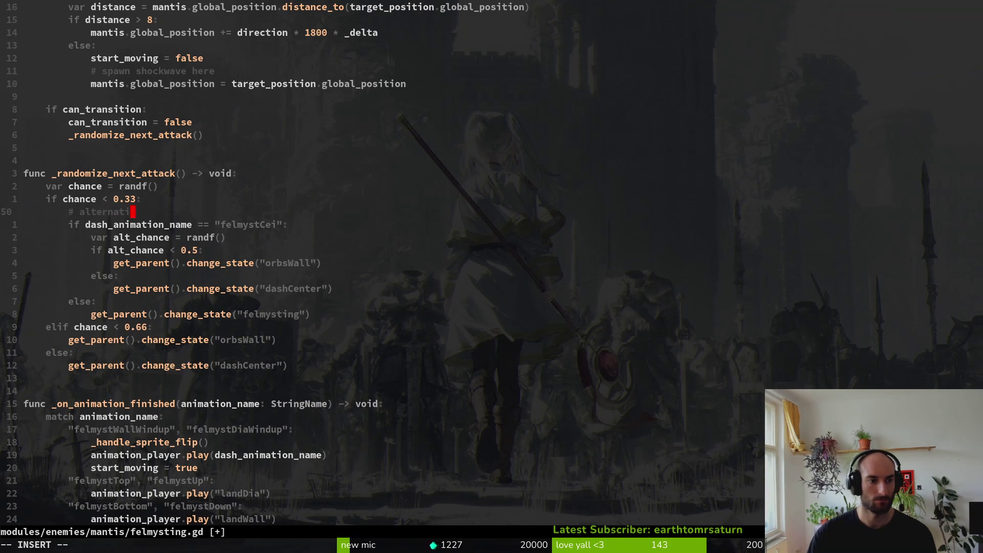
{"action": "type", "text": "ve chance to prevent "}
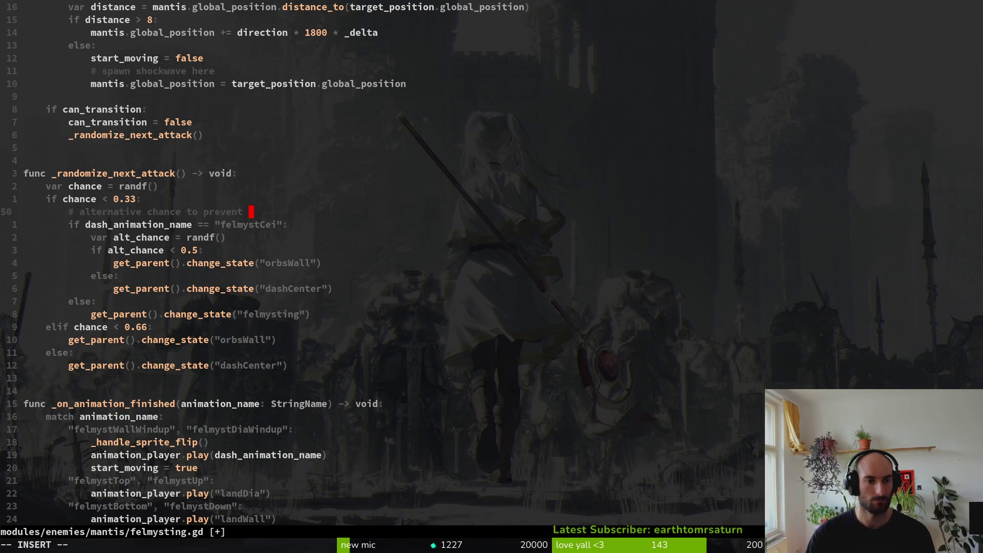
{"action": "type", "text": "felmystying to ceiling f"}
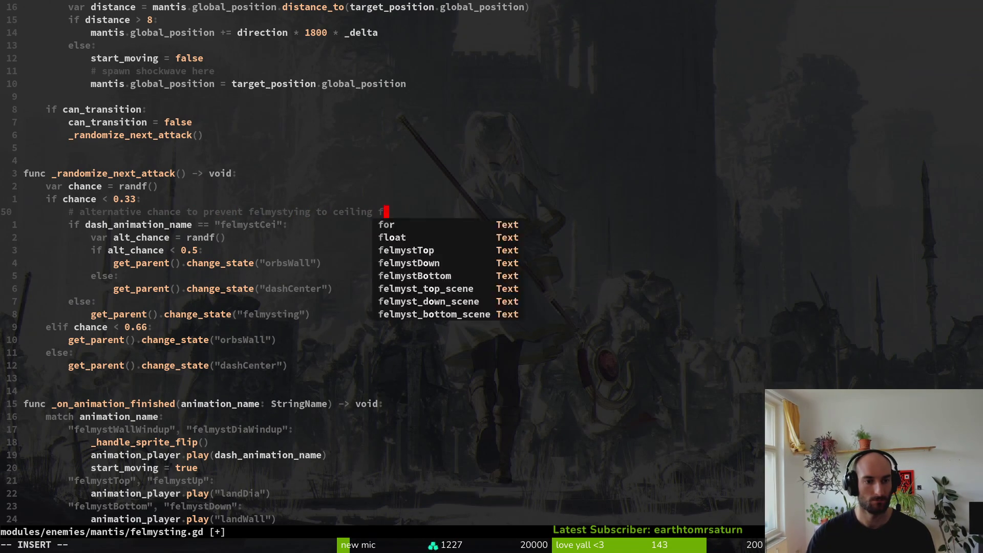
{"action": "key", "text": "BackSpace"}
{"action": "type", "text": "when unintend"}
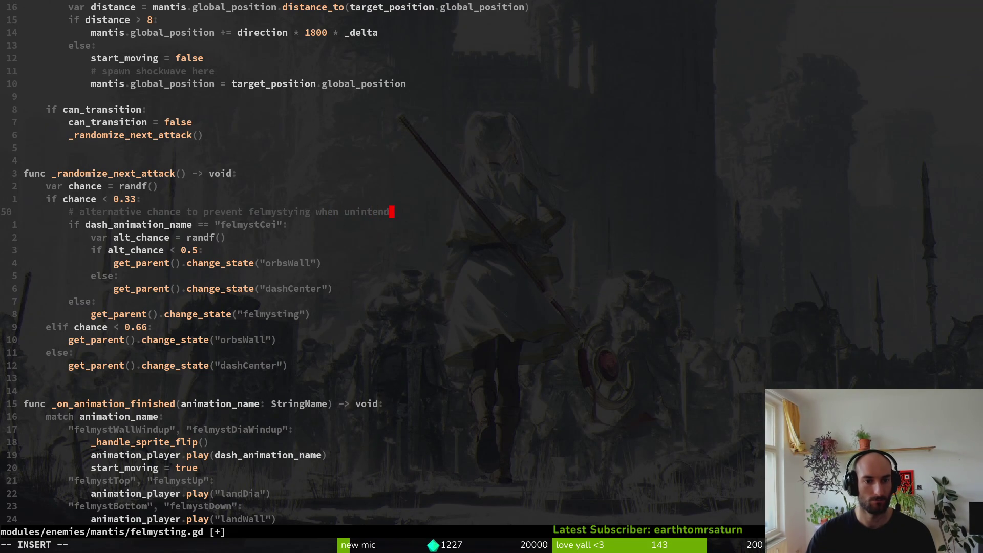
{"action": "key", "text": "Escape"}
{"action": "type", "text": ":w"}
{"action": "key", "text": "Return"}
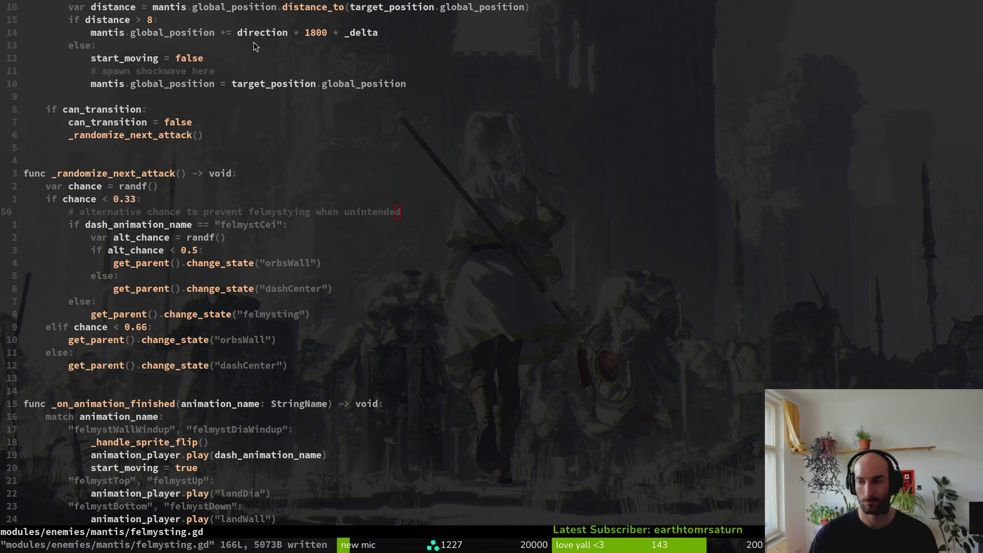
{"action": "key", "text": "alt+Tab"}
{"action": "key", "text": "F5"}
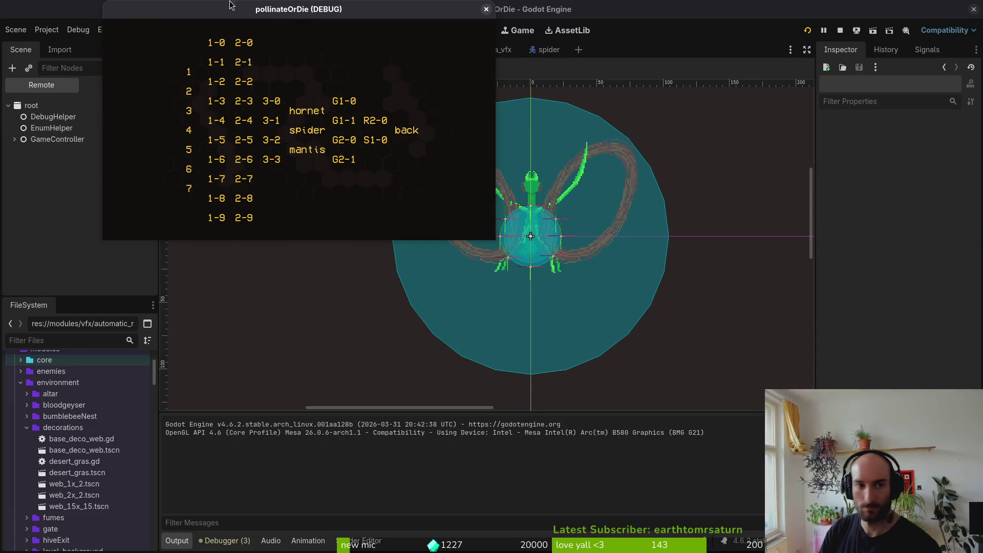
Maximize the pollinateOrDie debug window and choose 'mantis' from level select.
{"action": "double_click", "coordinate": [241, 16]}
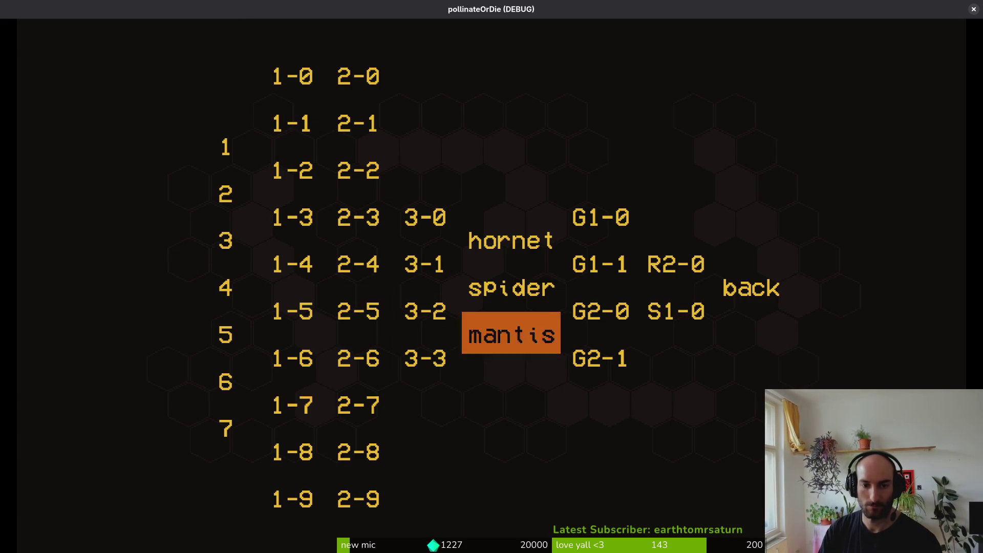
{"action": "left_click", "coordinate": [512, 335]}
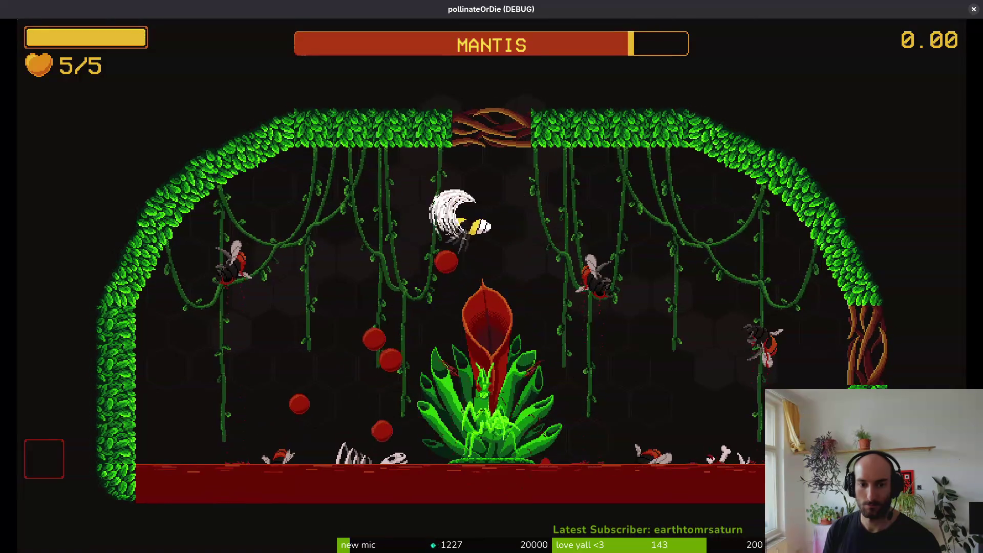
Fly the bee around the central plant and arena edges, dodging the mantis's attacks.
{"action": "key", "text": "d"}
{"action": "key", "text": "s"}
{"action": "key", "text": "w"}
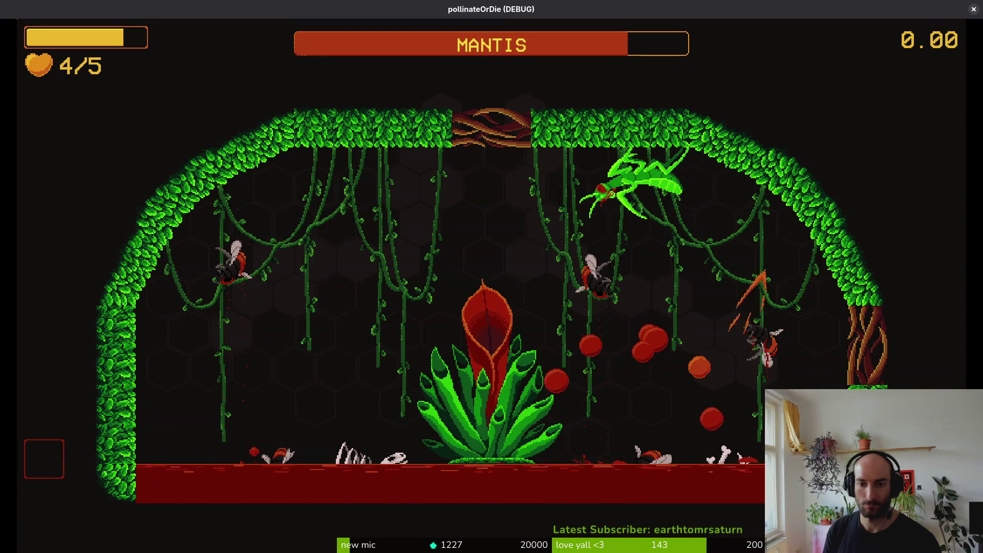
{"action": "key", "text": "a"}
{"action": "key", "text": "a"}
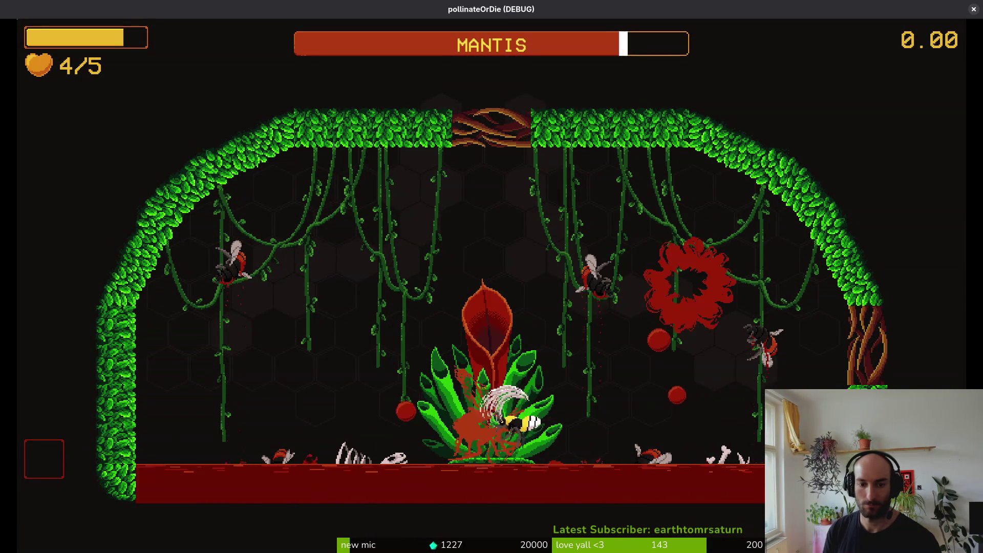
{"action": "key", "text": "w"}
{"action": "key", "text": "a"}
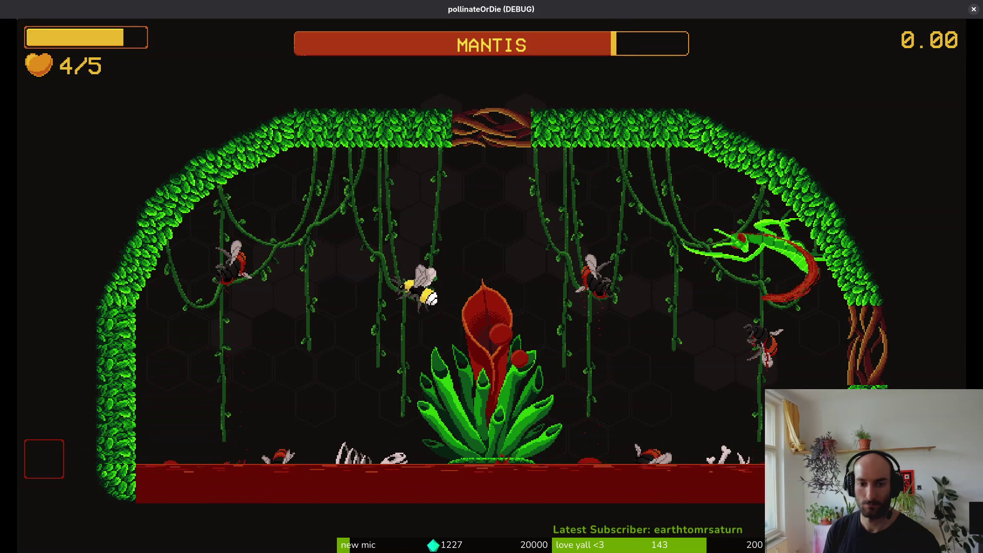
{"action": "key", "text": "d"}
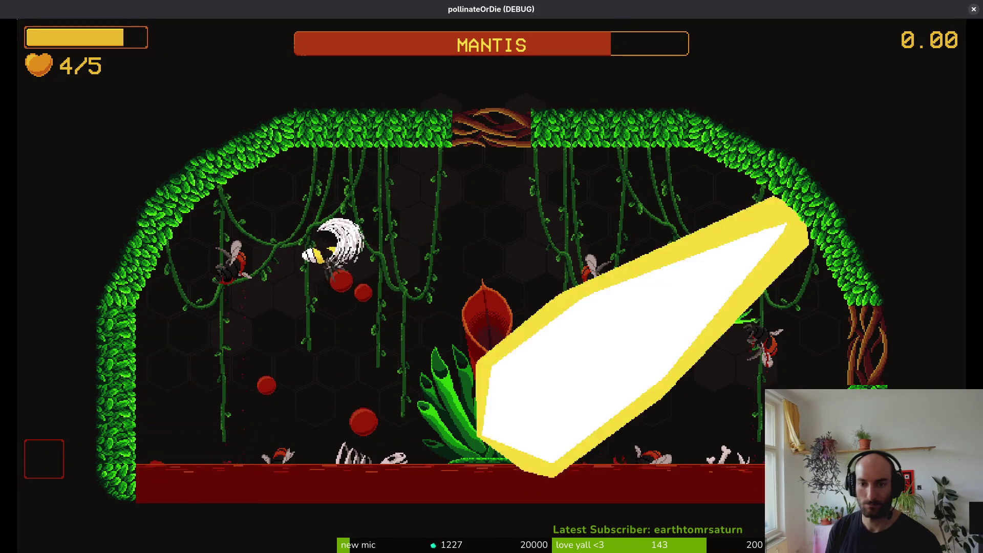
{"action": "key", "text": "s"}
{"action": "key", "text": "w"}
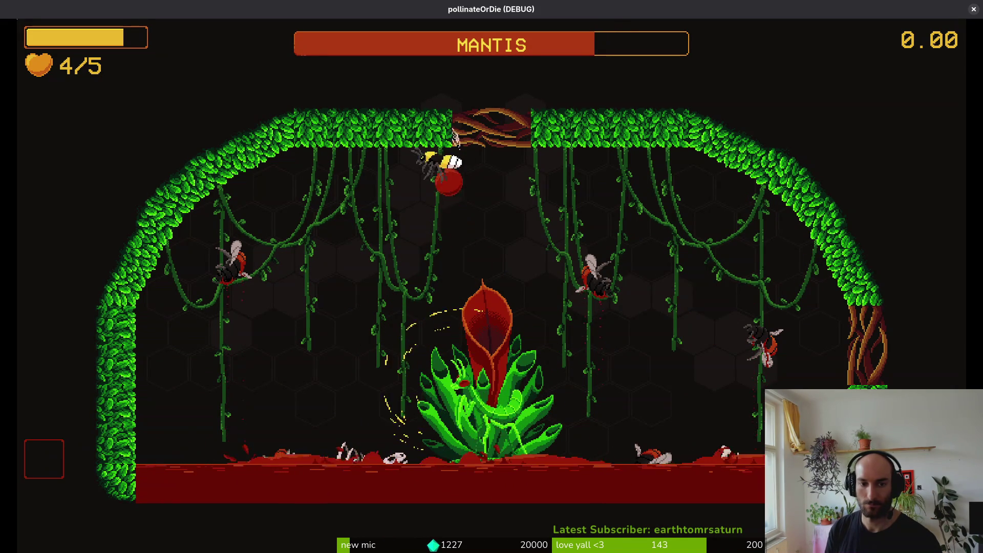
{"action": "key", "text": "s"}
{"action": "key", "text": "a"}
{"action": "key", "text": "w"}
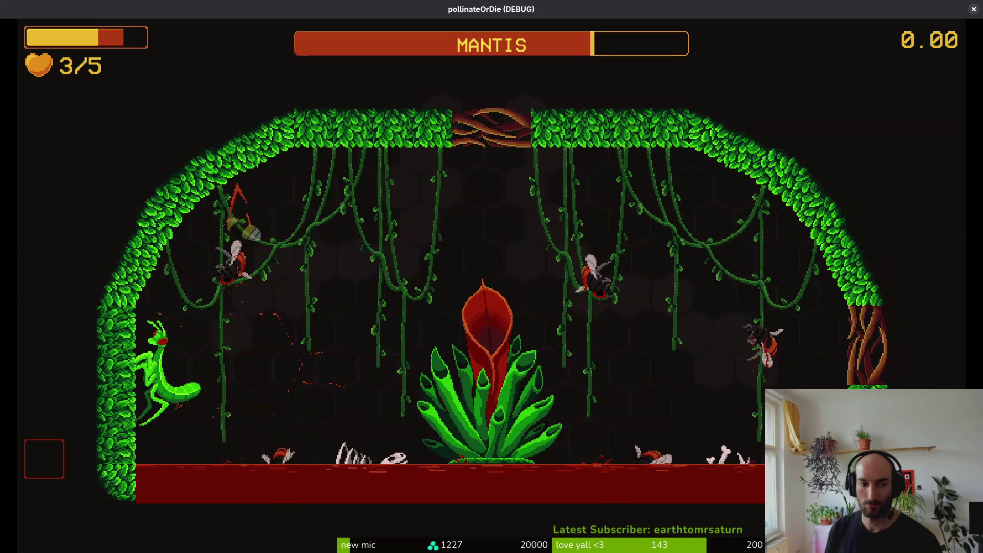
{"action": "key", "text": "a"}
{"action": "key", "text": "d"}
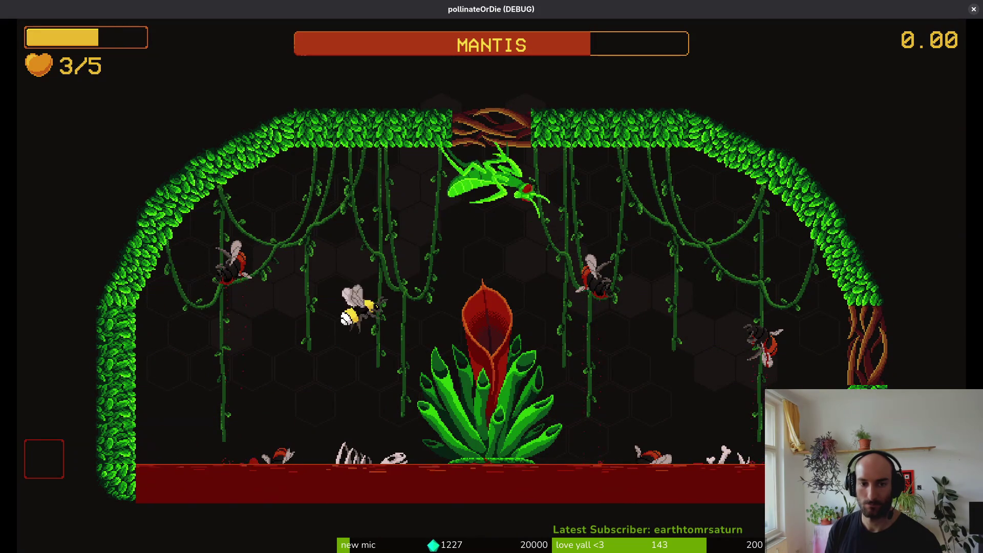
{"action": "key", "text": "s"}
{"action": "key", "text": "w"}
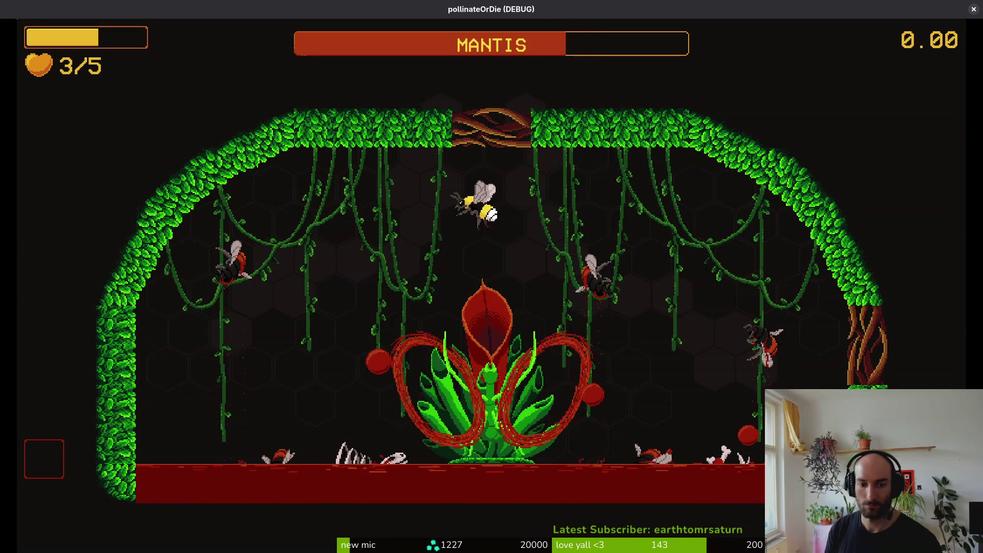
Dart under the ceiling, dive onto the mantis and slash free of it.
{"action": "key", "text": "d"}
{"action": "key", "text": "a"}
{"action": "key", "text": "d"}
{"action": "key", "text": "s"}
{"action": "key", "text": "w"}
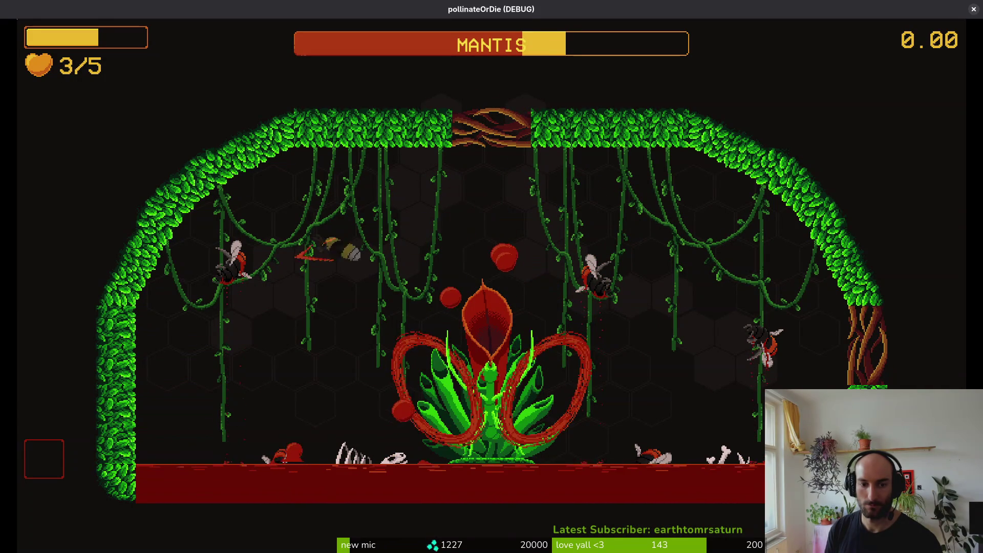
{"action": "key", "text": "s"}
{"action": "key", "text": "a"}
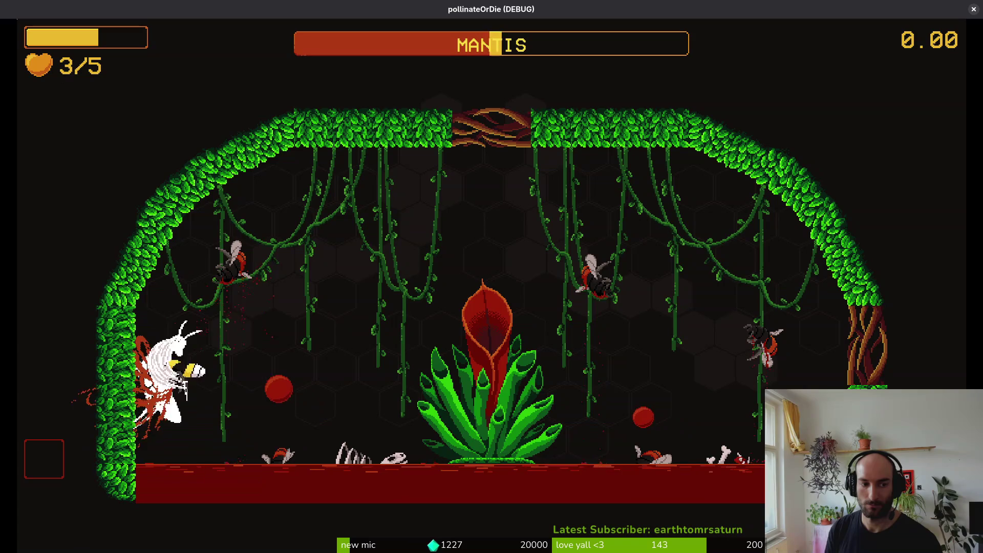
{"action": "key", "text": "w"}
{"action": "key", "text": "d"}
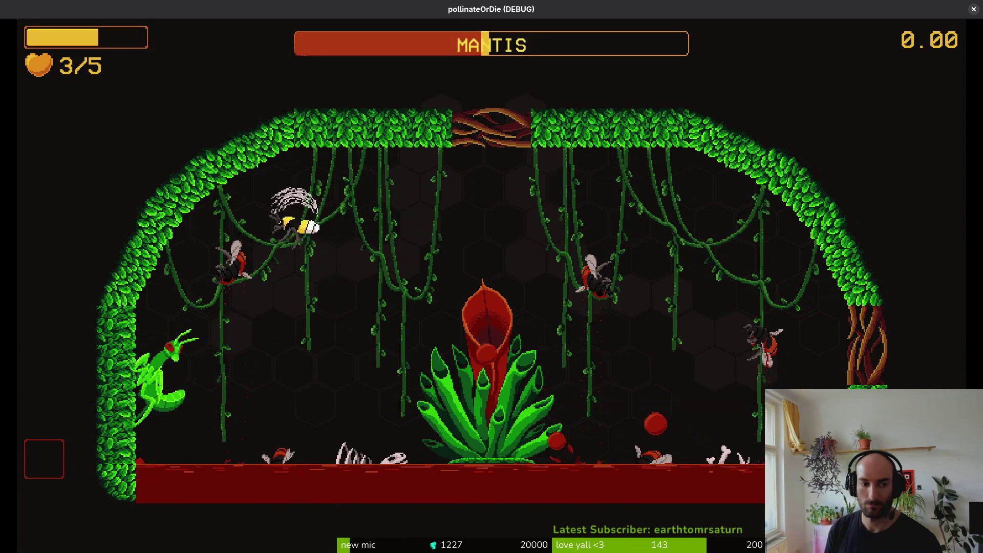
{"action": "key", "text": "a"}
{"action": "key", "text": "d"}
{"action": "key", "text": "a"}
Trade slashes and dashes with the mantis around the plant.
{"action": "key", "text": "space"}
{"action": "key", "text": "w"}
{"action": "key", "text": "a"}
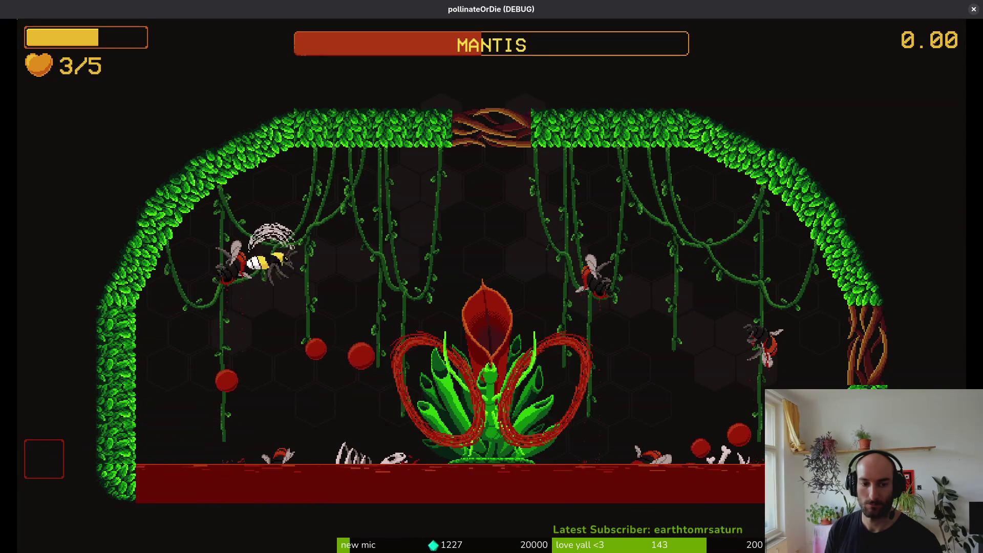
{"action": "key", "text": "d"}
{"action": "key", "text": "space"}
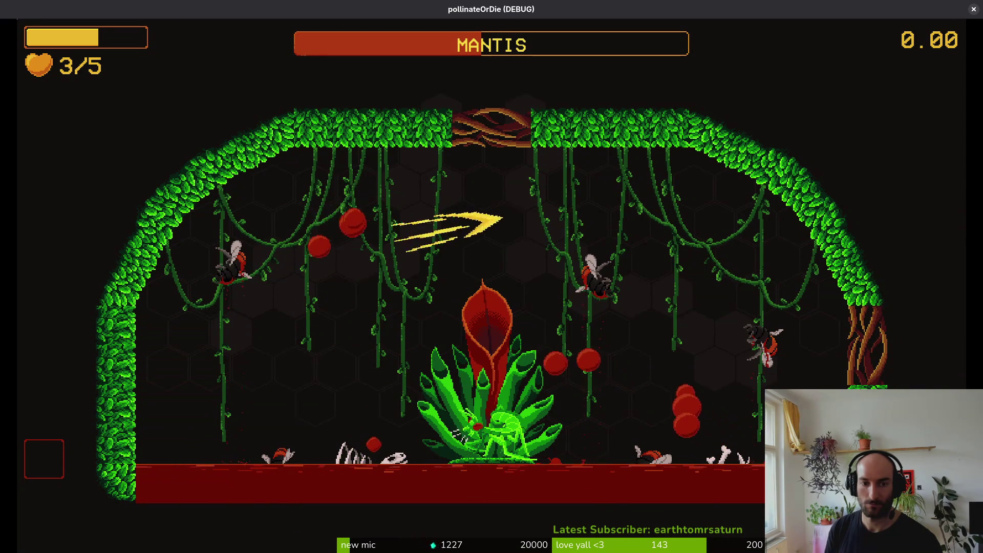
{"action": "key", "text": "a"}
{"action": "key", "text": "s"}
{"action": "key", "text": "d"}
{"action": "key", "text": "w"}
{"action": "key", "text": "a"}
{"action": "key", "text": "space"}
{"action": "key", "text": "d"}
{"action": "key", "text": "space"}
Dodge the mantis's lunges and counterattack with slashes from the right side.
{"action": "key", "text": "d"}
{"action": "key", "text": "s"}
{"action": "key", "text": "w"}
{"action": "key", "text": "space"}
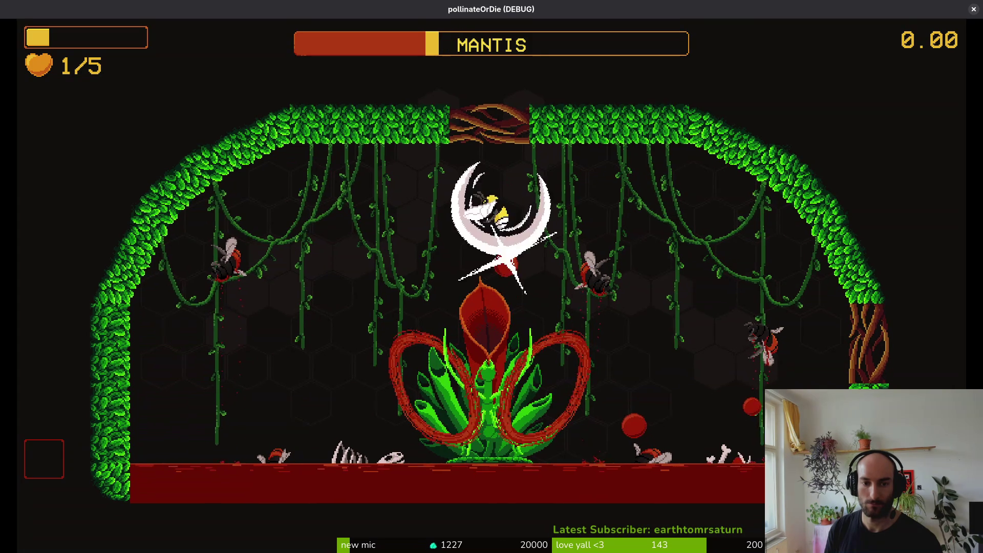
{"action": "key", "text": "space"}
{"action": "key", "text": "d"}
{"action": "key", "text": "s"}
{"action": "key", "text": "w"}
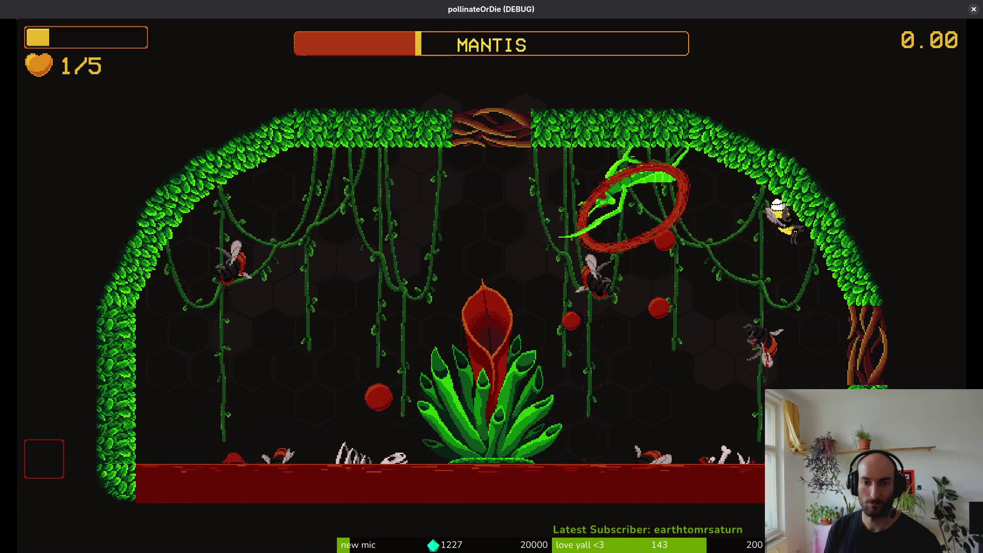
{"action": "key", "text": "s"}
{"action": "key", "text": "space"}
Slash the mantis repeatedly around the flower, wearing it to about a quarter health.
{"action": "key", "text": "w"}
{"action": "key", "text": "a"}
{"action": "key", "text": "space"}
{"action": "key", "text": "s"}
{"action": "key", "text": "d"}
{"action": "key", "text": "space"}
{"action": "key", "text": "d"}
{"action": "key", "text": "space"}
{"action": "key", "text": "space"}
{"action": "key", "text": "a"}
{"action": "key", "text": "space"}
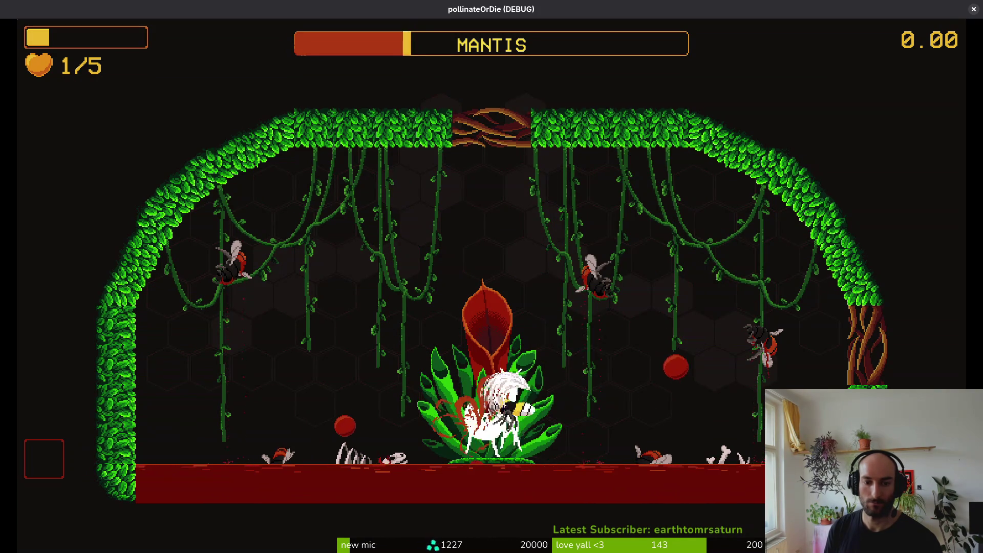
{"action": "key", "text": "space"}
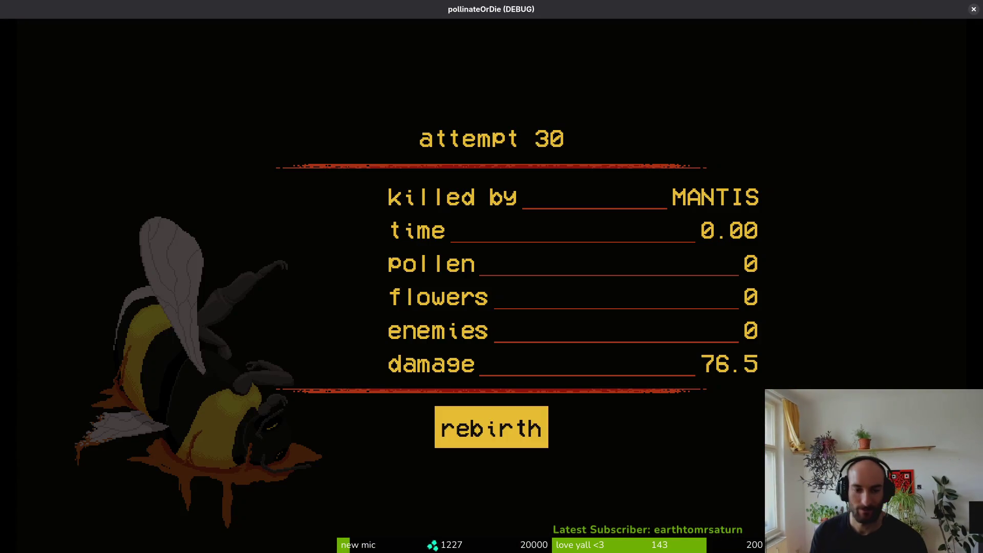
Confirm 'rebirth' after attempt 30, then reload the mantis level from the debug level select.
{"action": "key", "text": "space"}
{"action": "key", "text": "Escape"}
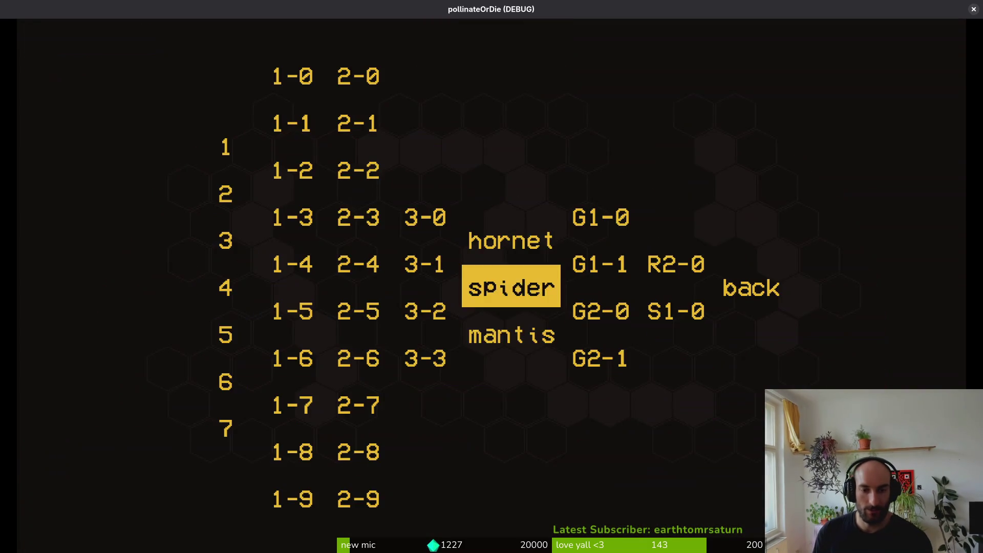
{"action": "key", "text": "Return"}
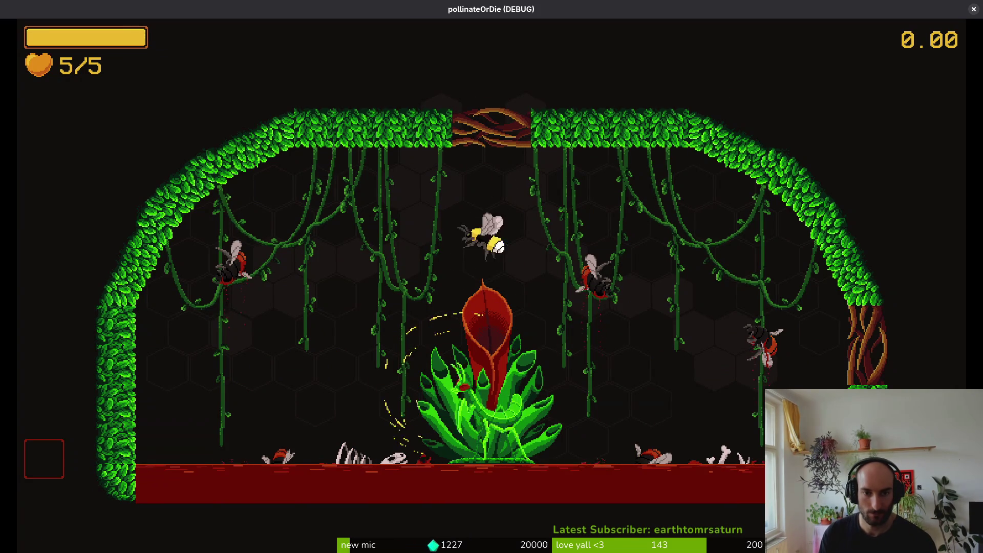
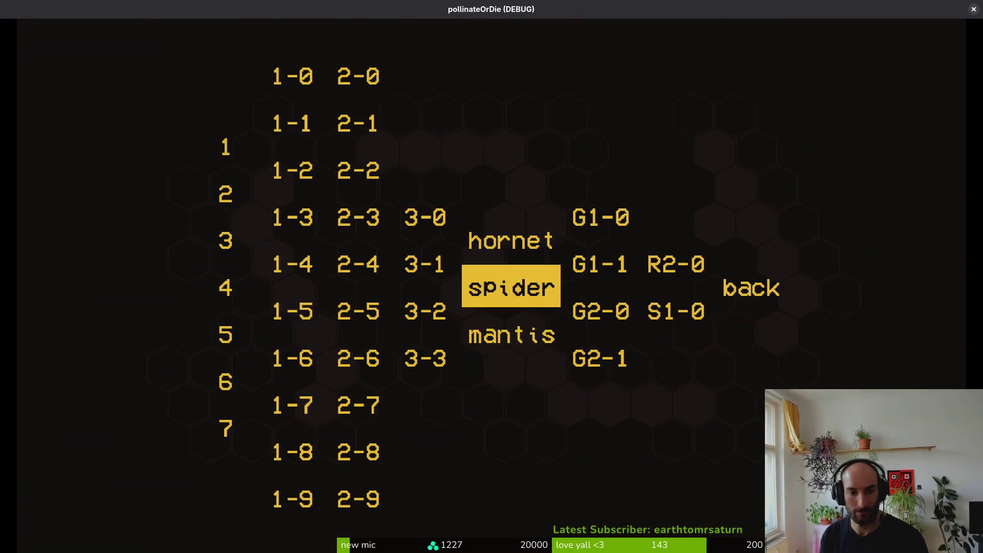
Start the mantis boss fight from the debug list and attack while dodging its flames.
{"action": "key", "text": "Return"}
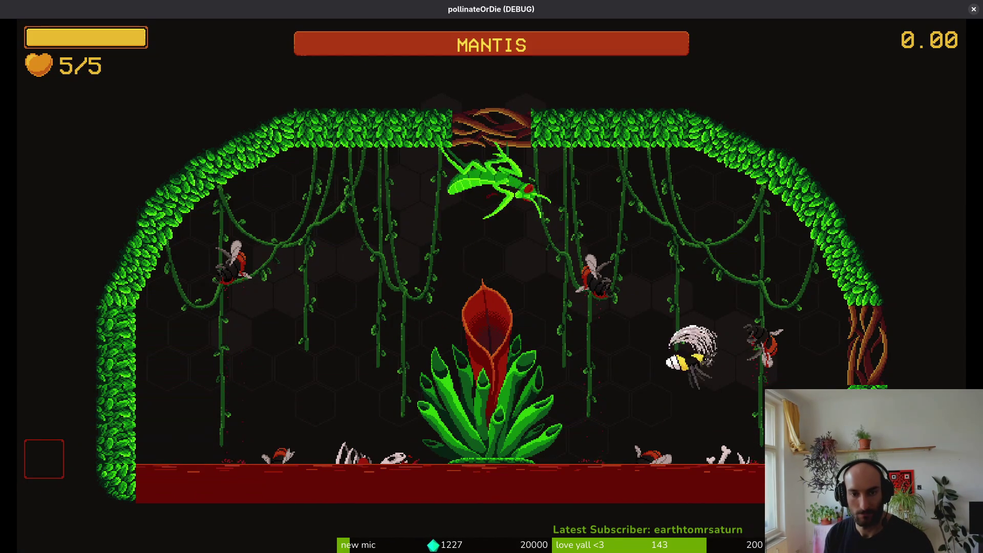
{"action": "key", "text": "space"}
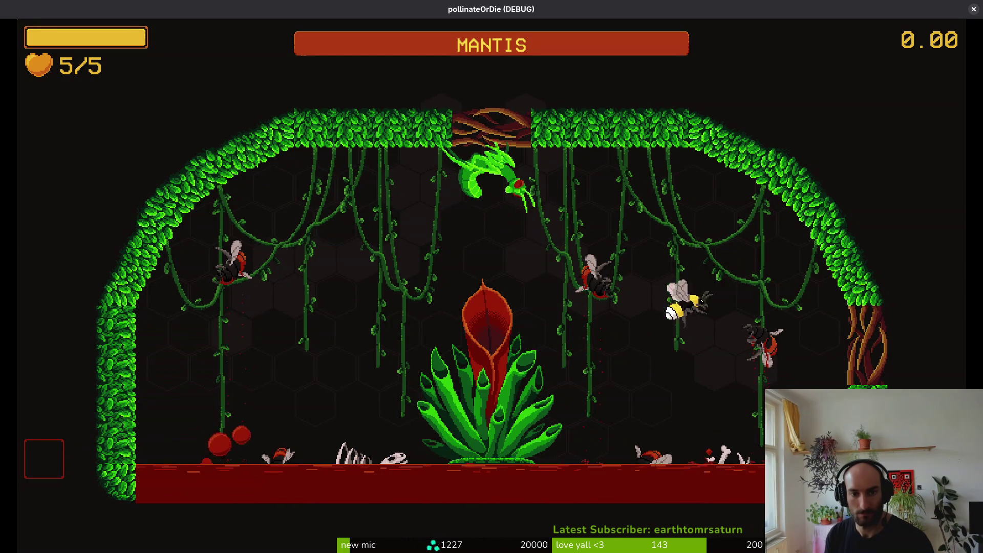
{"action": "key", "text": "space"}
{"action": "key", "text": "space"}
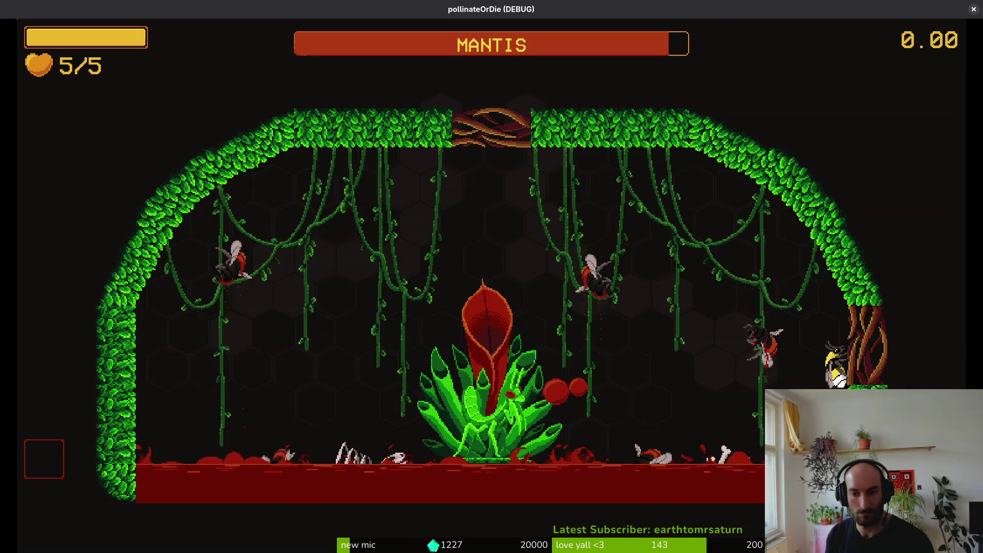
{"action": "key", "text": "space"}
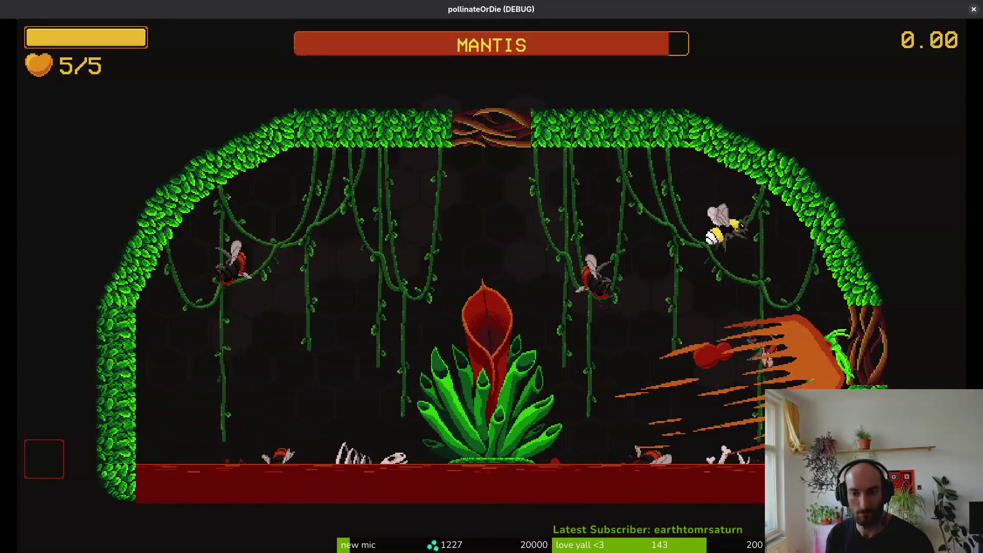
{"action": "key", "text": "space"}
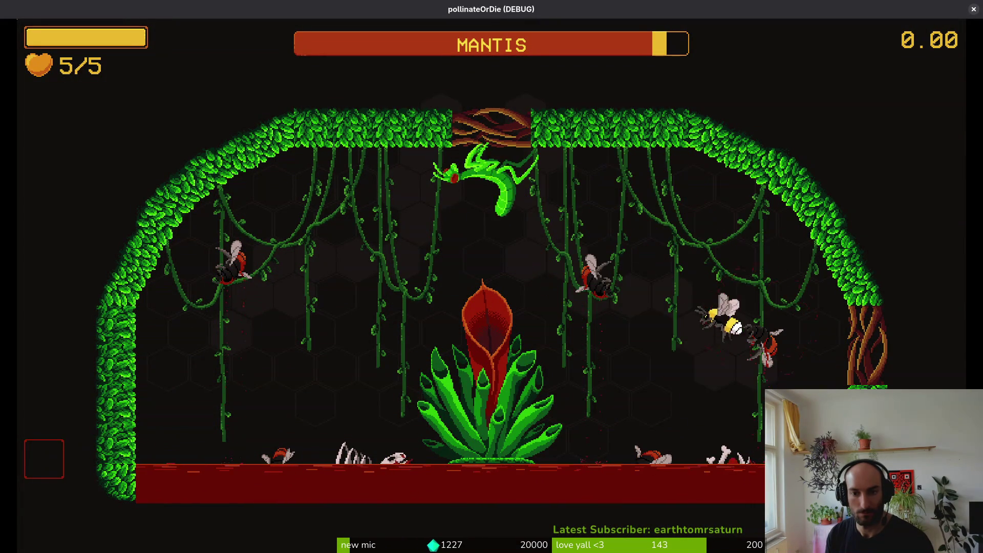
{"action": "key", "text": "space"}
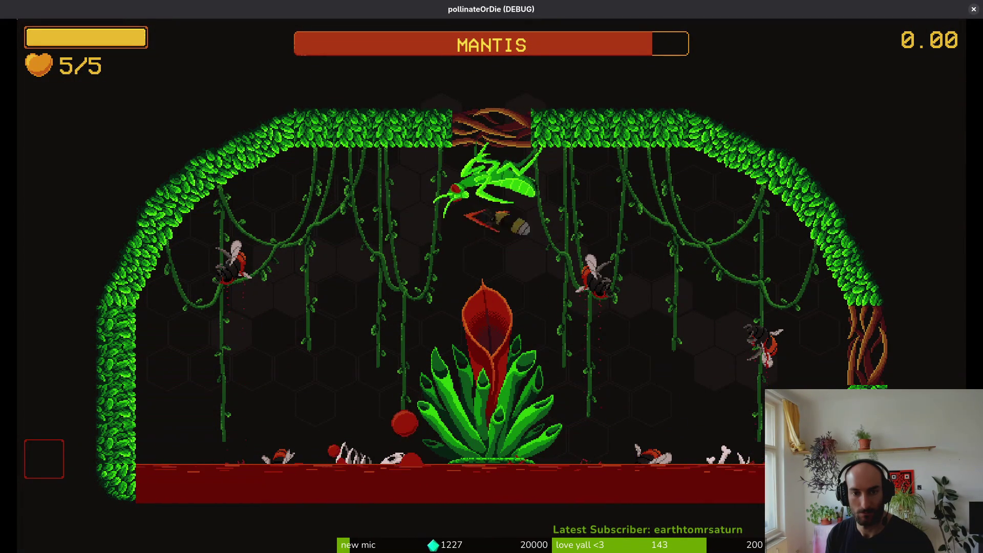
{"action": "key", "text": "space"}
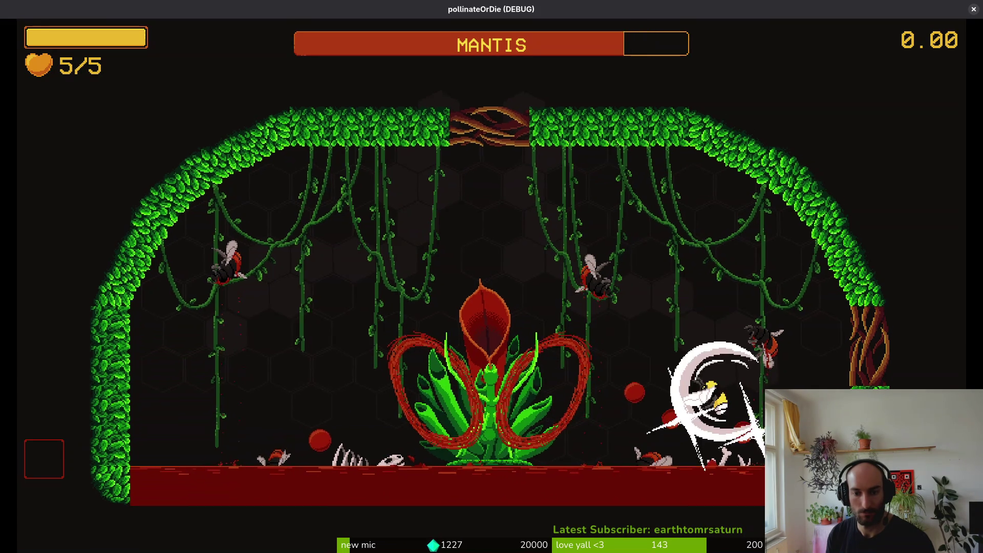
{"action": "key", "text": "space"}
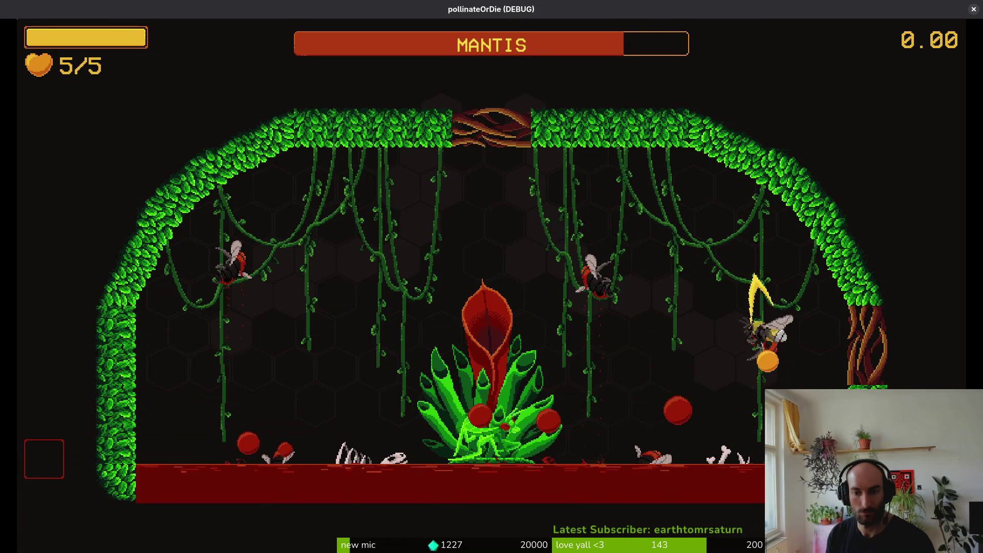
{"action": "key", "text": "space"}
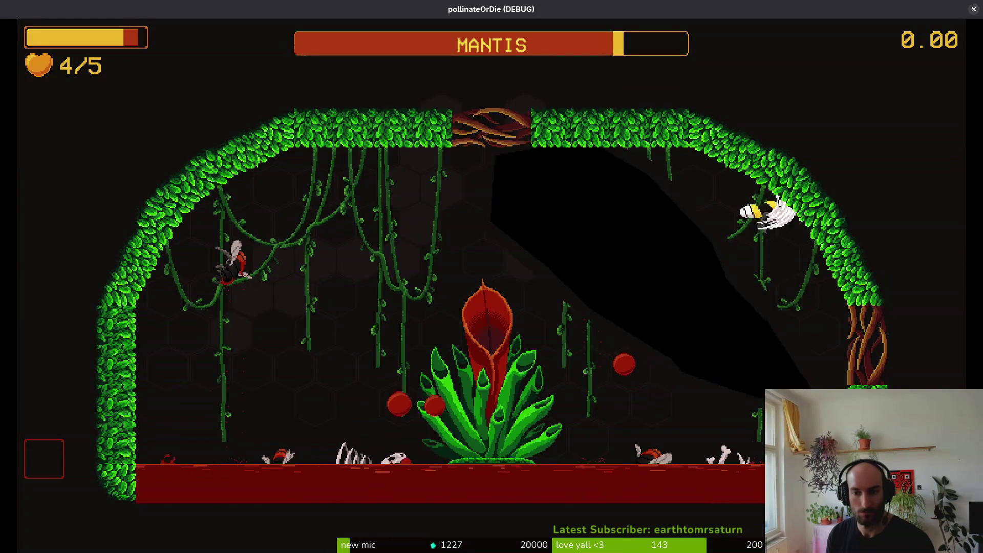
{"action": "key", "text": "space"}
Keep fighting the mantis until lives hit 0/5, then bring up the debug level list.
{"action": "key", "text": "a"}
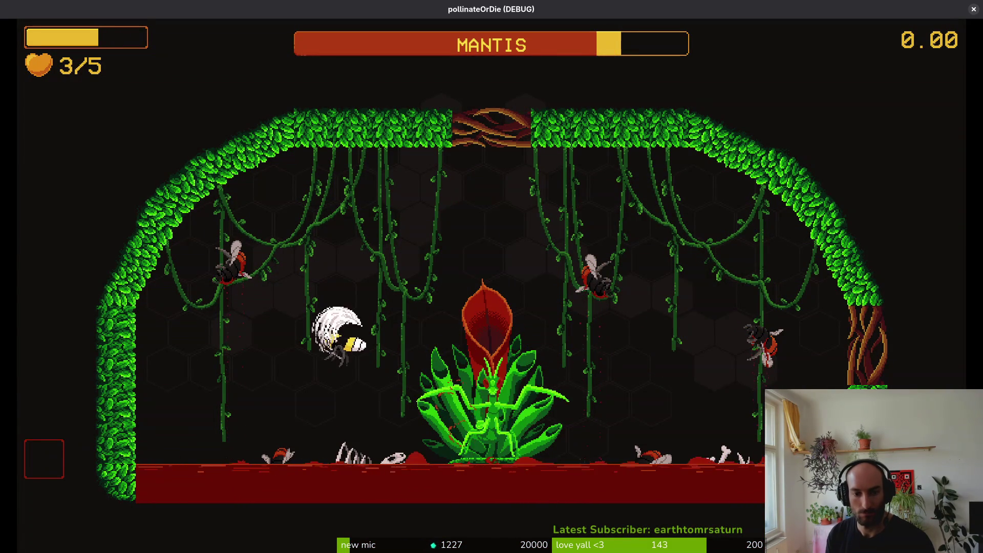
{"action": "key", "text": "w"}
{"action": "key", "text": "space"}
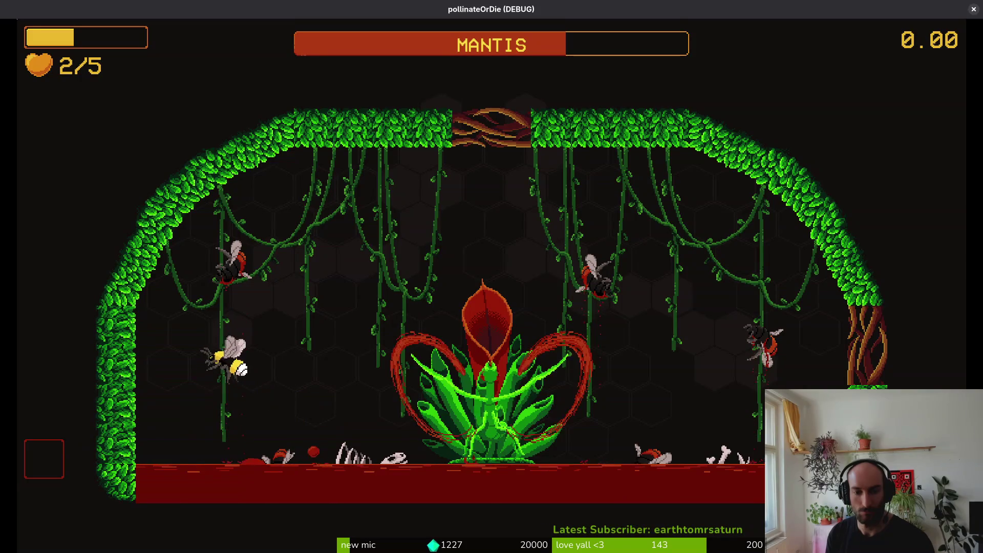
{"action": "key", "text": "d"}
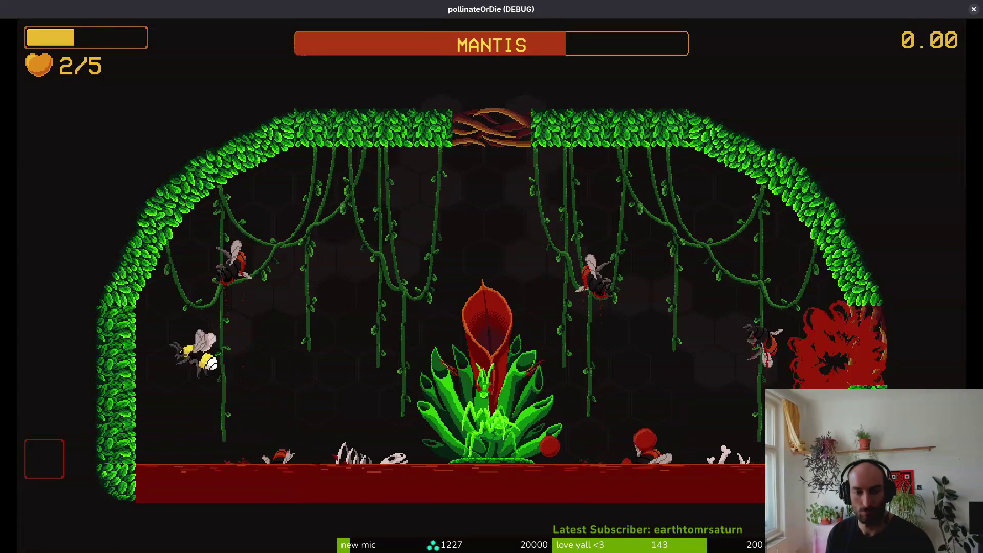
{"action": "key", "text": "w"}
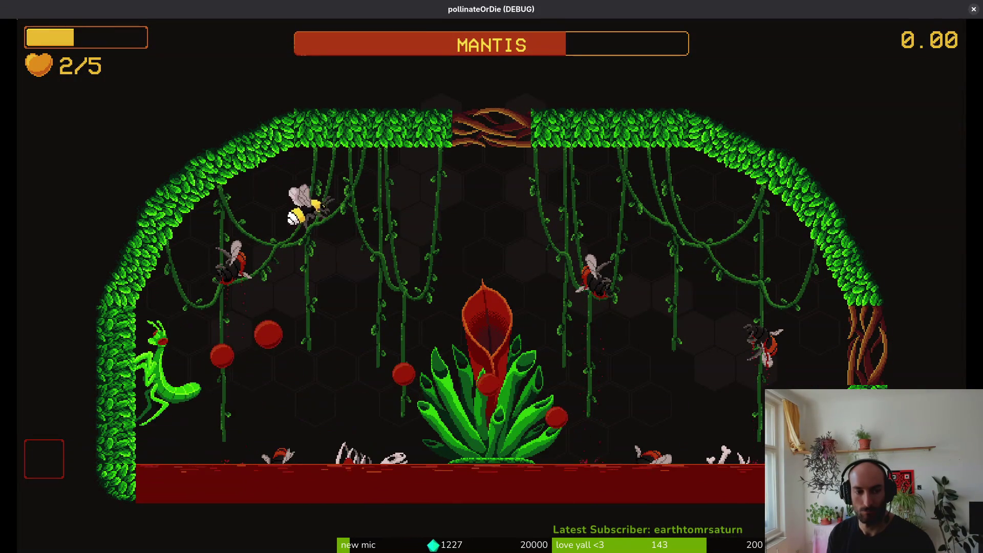
{"action": "key", "text": "w"}
{"action": "key", "text": "d"}
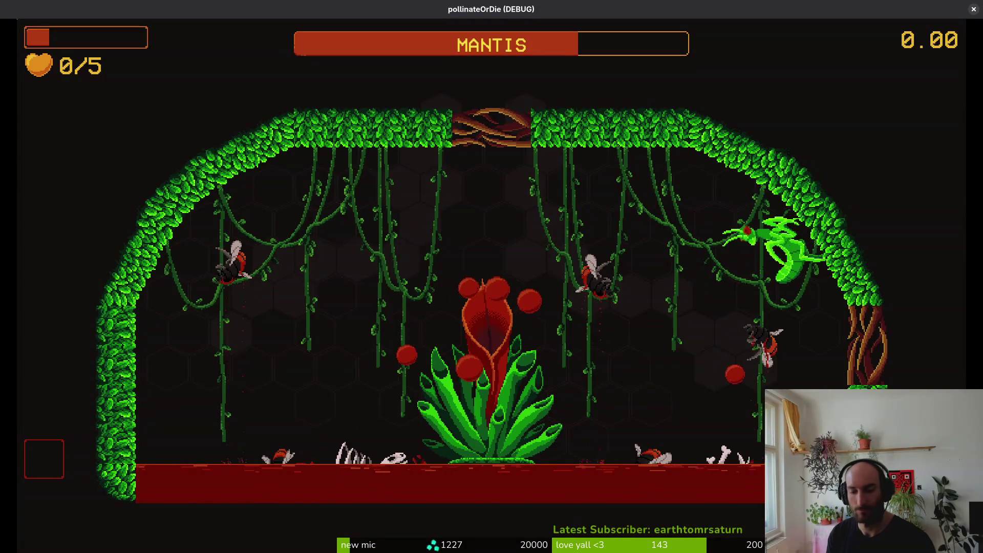
{"action": "key", "text": "Escape"}
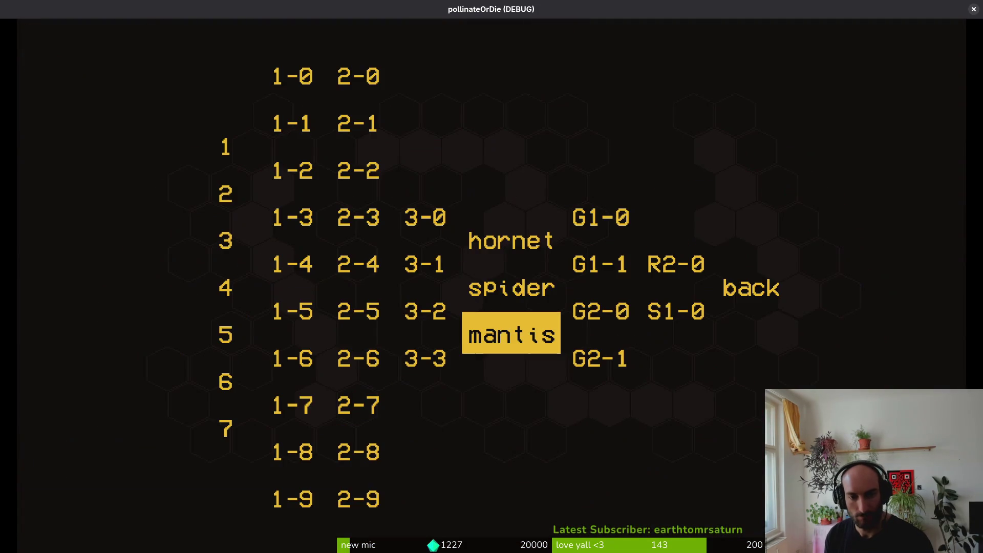
Restart the mantis boss level and dive and slash at the mantis on the plant.
{"action": "key", "text": "Return"}
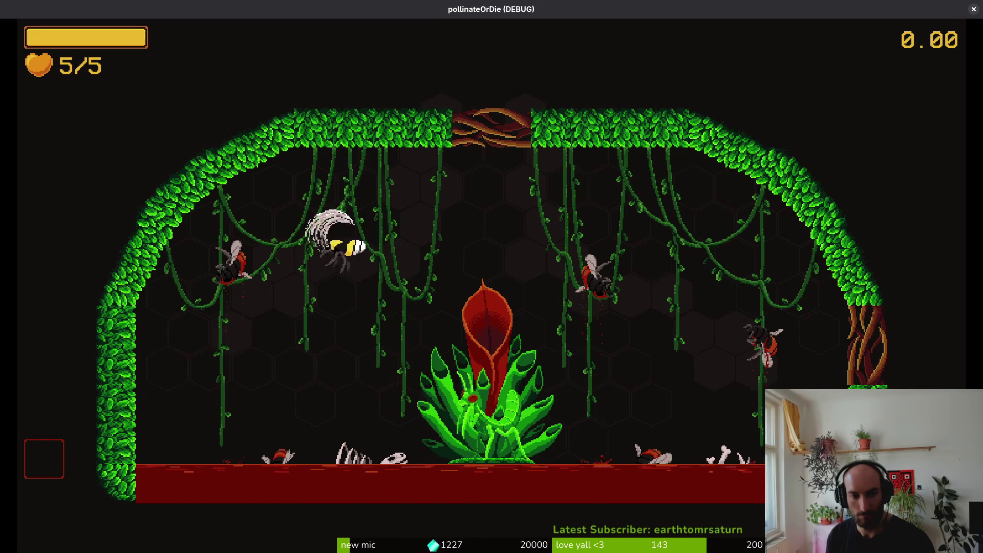
{"action": "key", "text": "d"}
{"action": "key", "text": "a"}
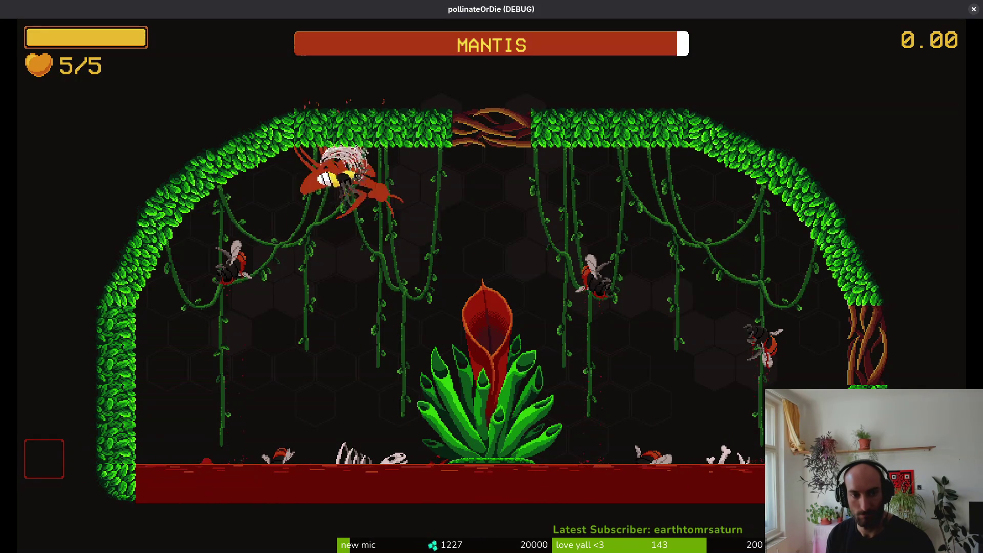
{"action": "key", "text": "w"}
{"action": "key", "text": "s"}
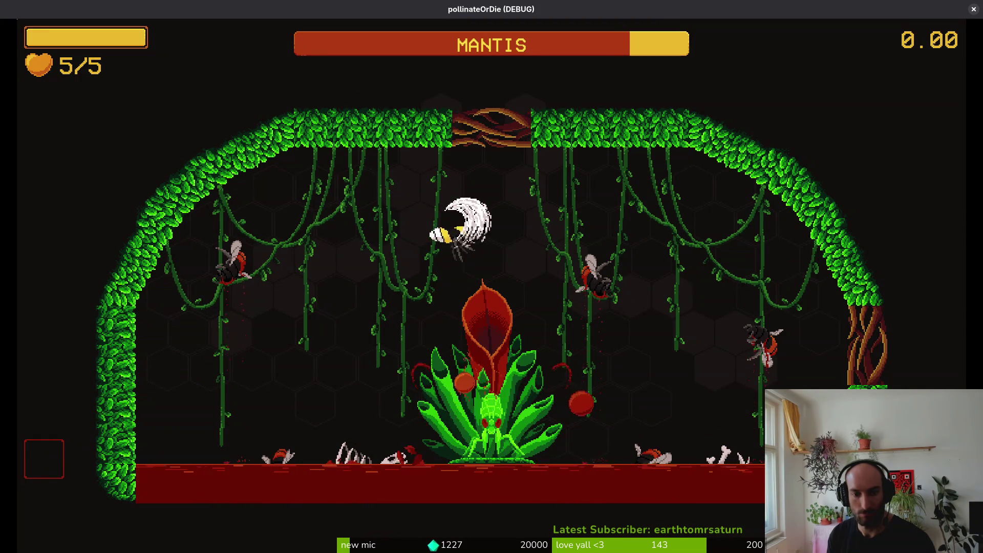
{"action": "key", "text": "w"}
{"action": "key", "text": "s"}
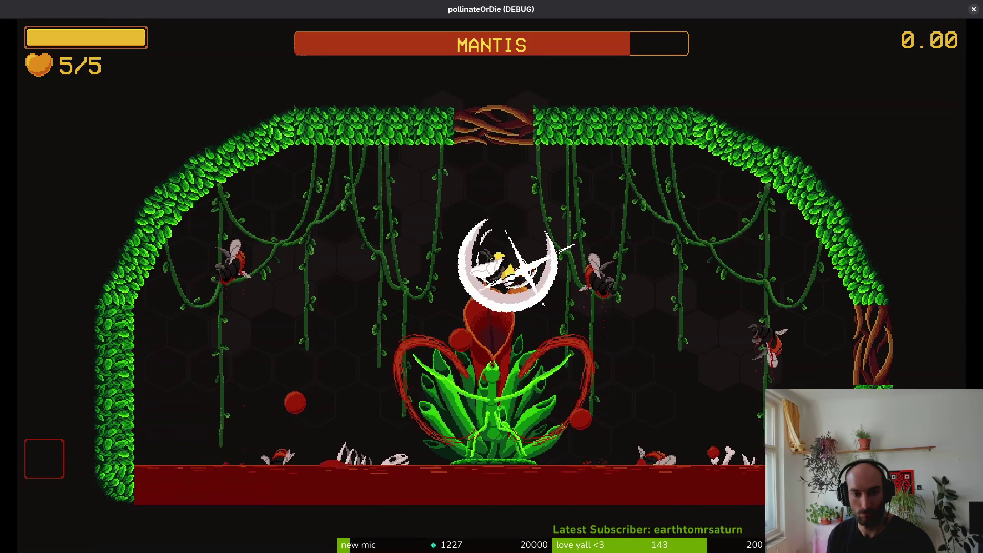
{"action": "key", "text": "d"}
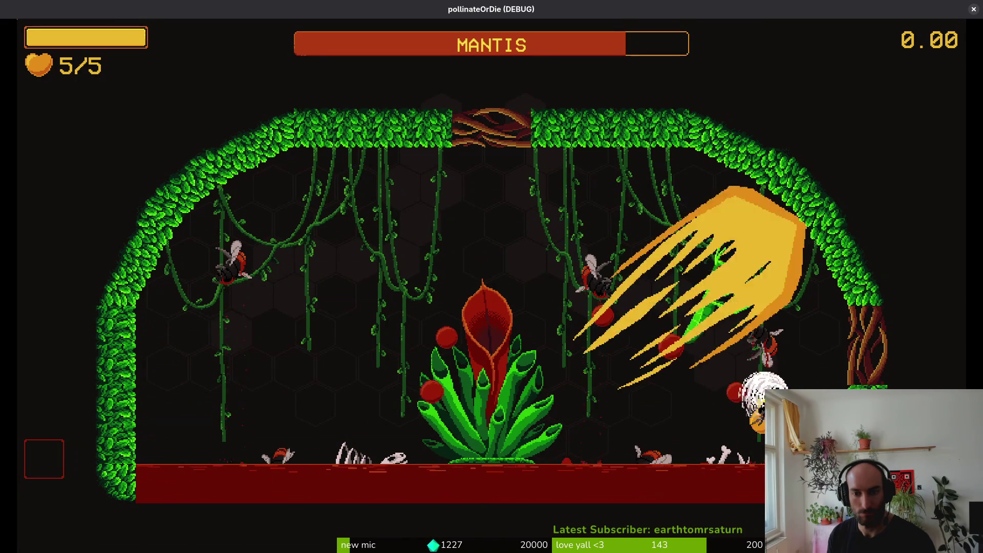
{"action": "key", "text": "a"}
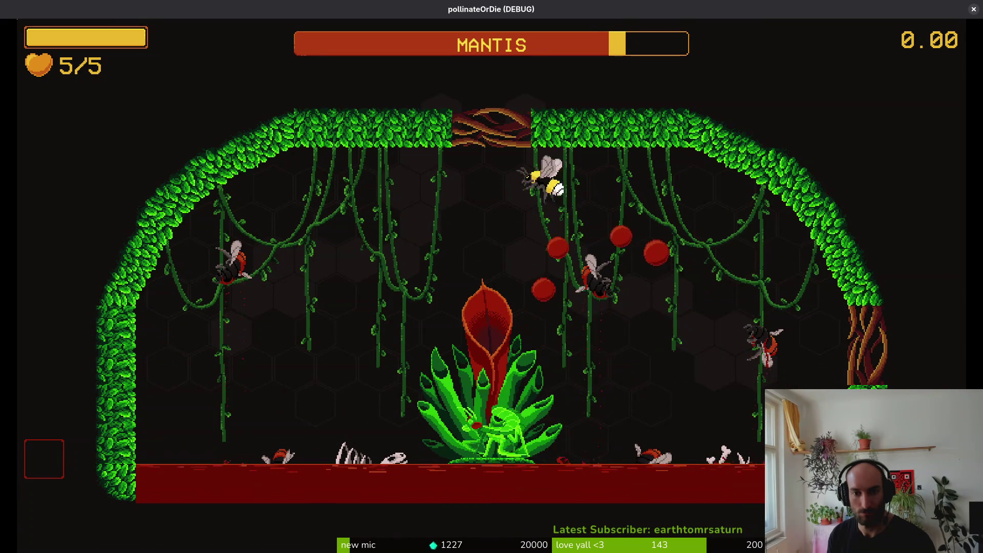
{"action": "key", "text": "s"}
Keep attacking the leaping mantis with upward and sideways slashes.
{"action": "key", "text": "d"}
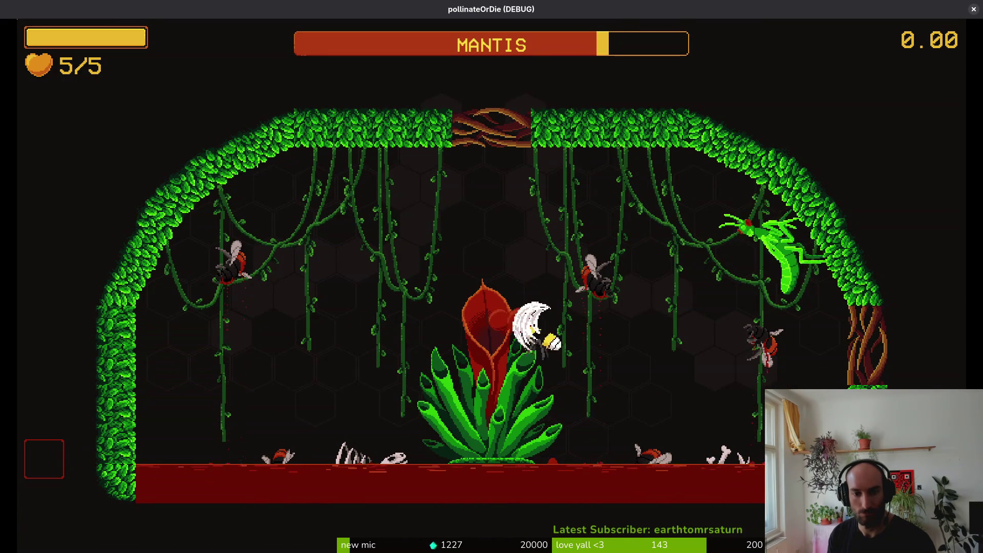
{"action": "key", "text": "a"}
{"action": "key", "text": "w"}
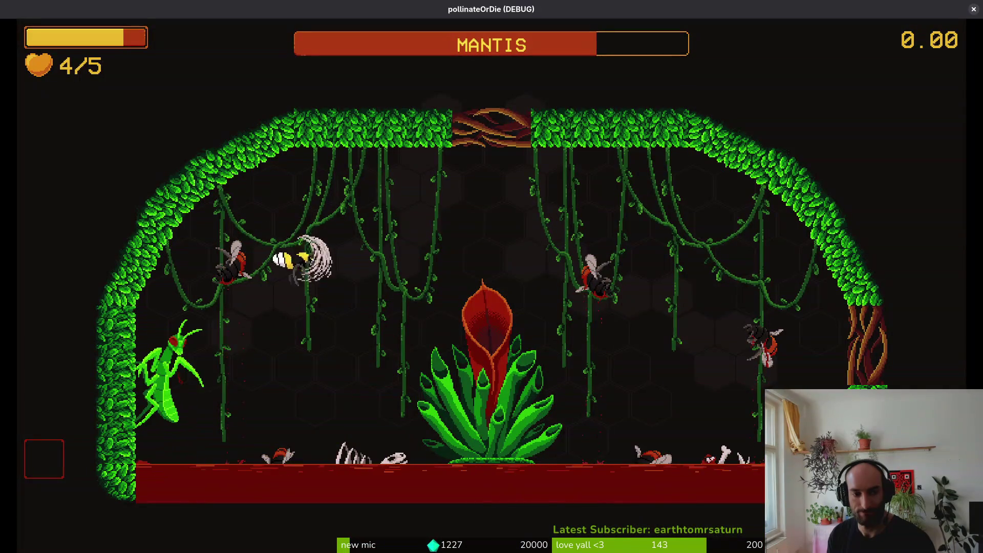
{"action": "key", "text": "w"}
{"action": "key", "text": "d"}
{"action": "key", "text": "a"}
{"action": "key", "text": "s"}
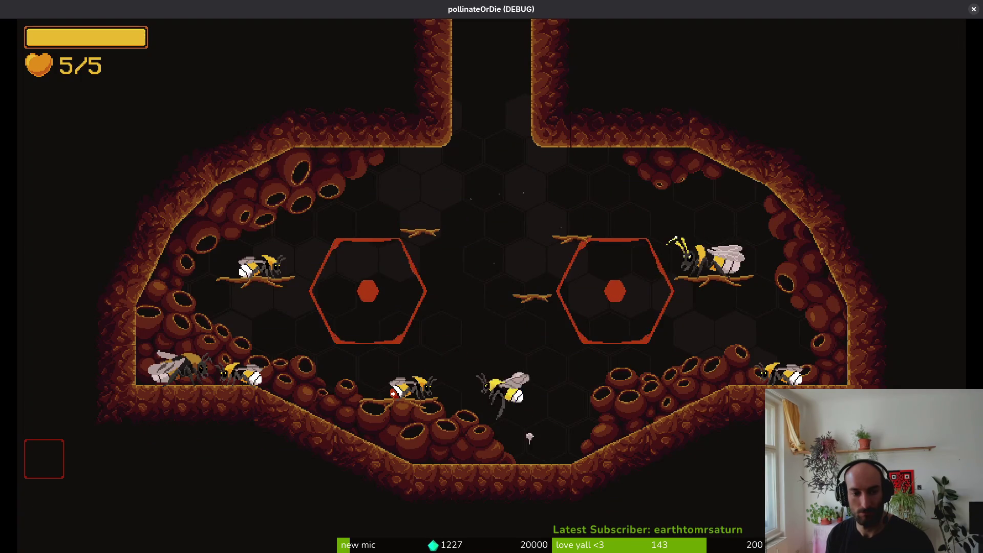
Reload levels from the debug list, ending in the hive level with 5/5 lives.
{"action": "key", "text": "Escape"}
{"action": "key", "text": "Down"}
{"action": "key", "text": "Return"}
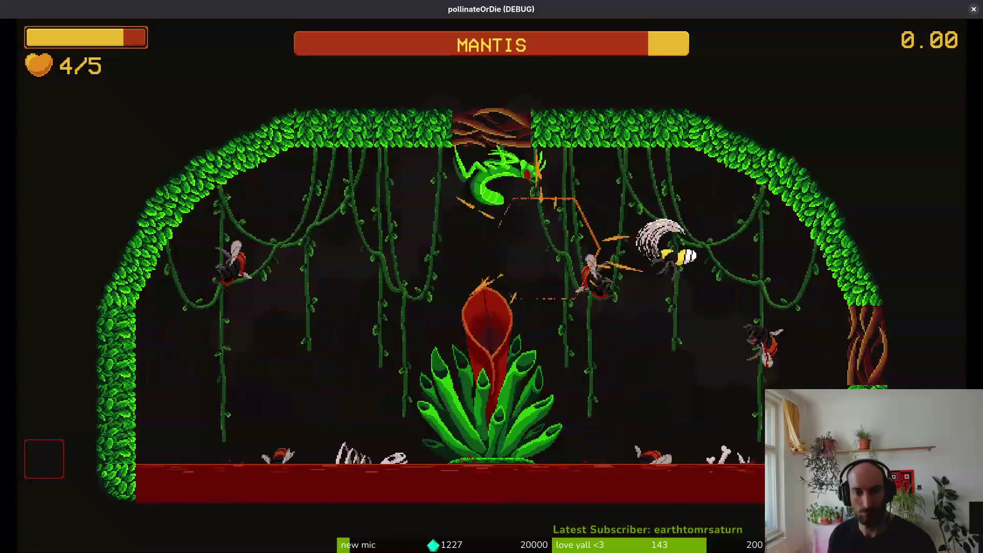
{"action": "key", "text": "Escape"}
{"action": "key", "text": "Return"}
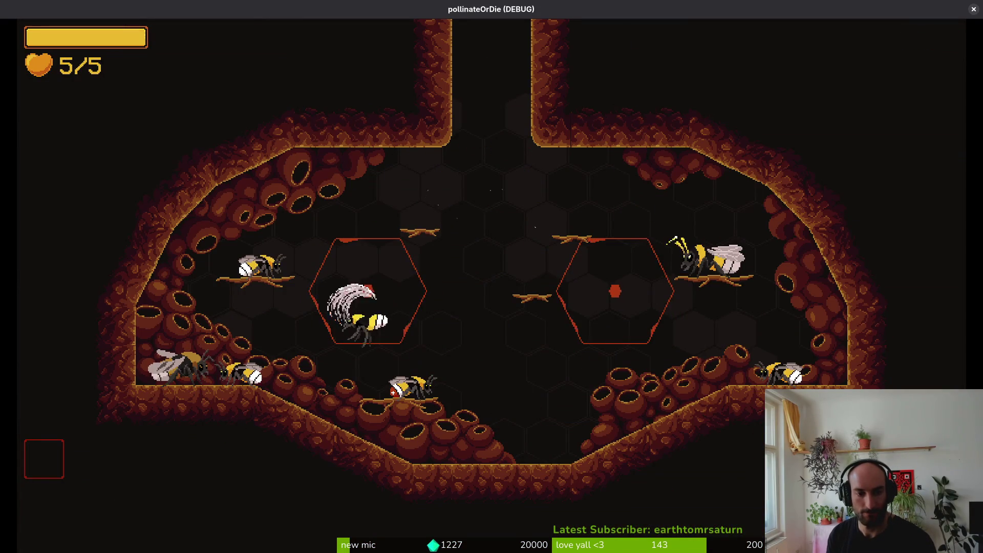
Reload the mantis level from the debug list and dash at the mantis on the plant.
{"action": "key", "text": "Escape"}
{"action": "key", "text": "Return"}
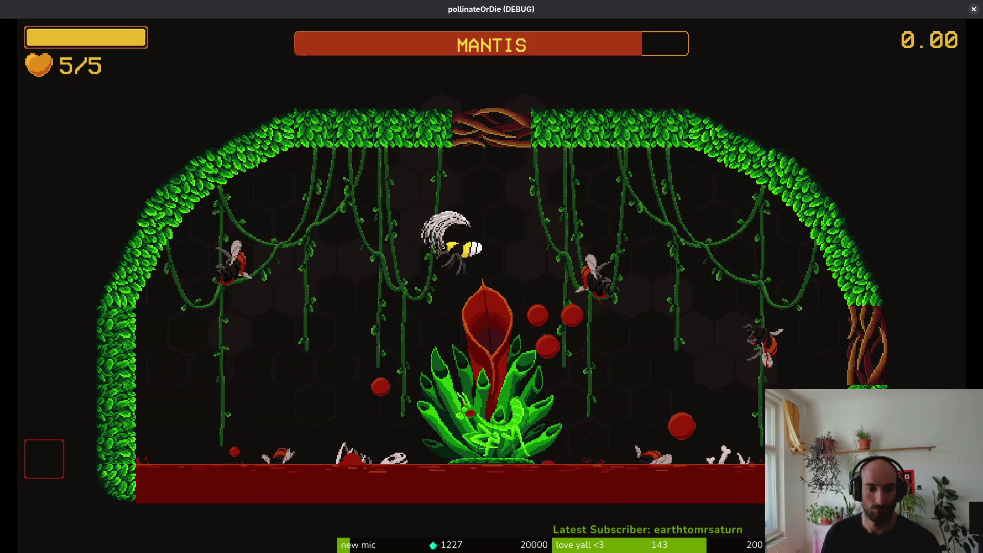
{"action": "key", "text": "space"}
{"action": "key", "text": "space"}
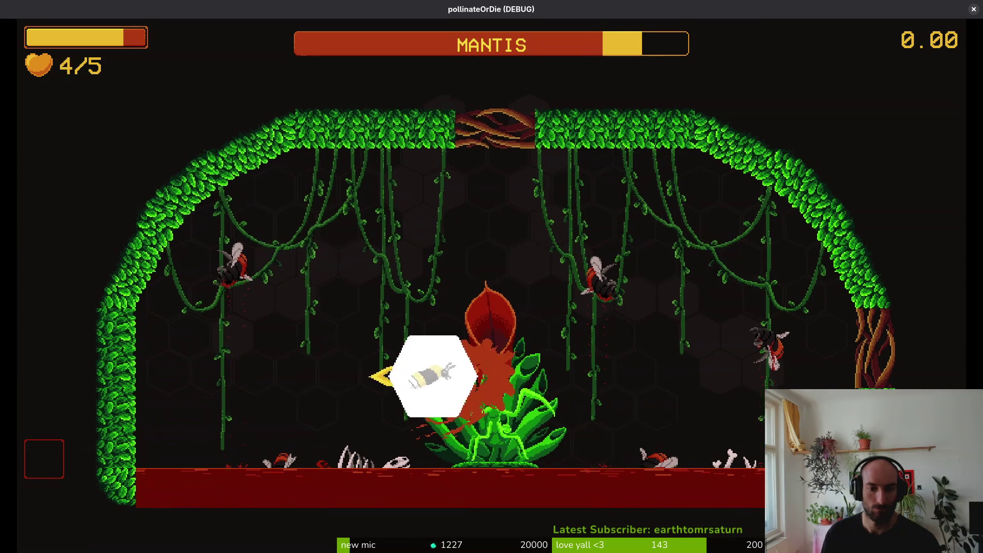
{"action": "key", "text": "space"}
{"action": "key", "text": "space"}
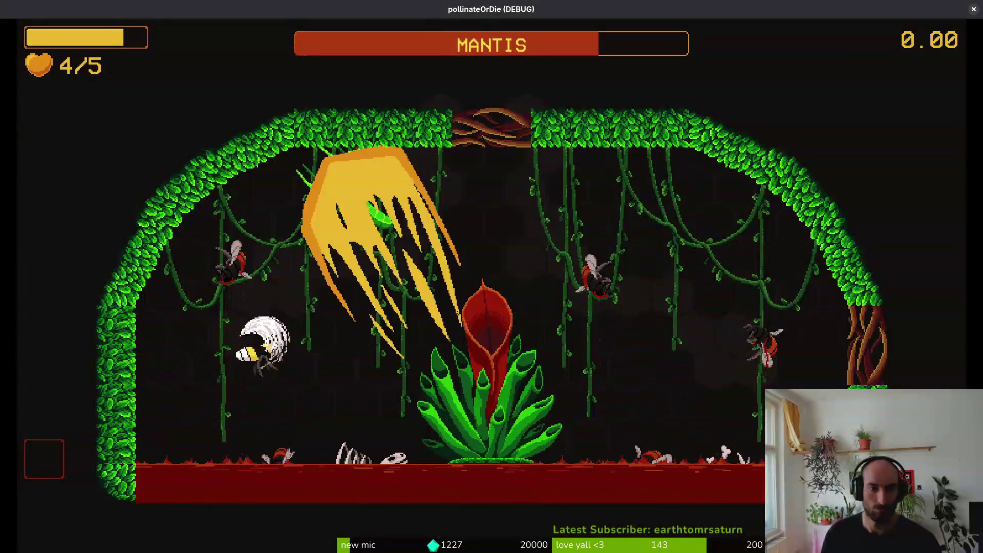
{"action": "key", "text": "space"}
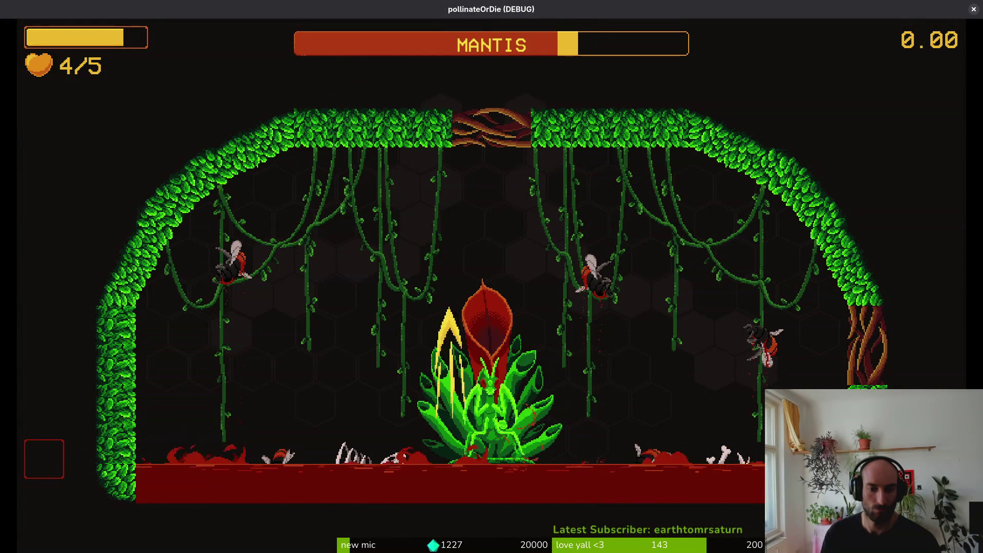
{"action": "key", "text": "space"}
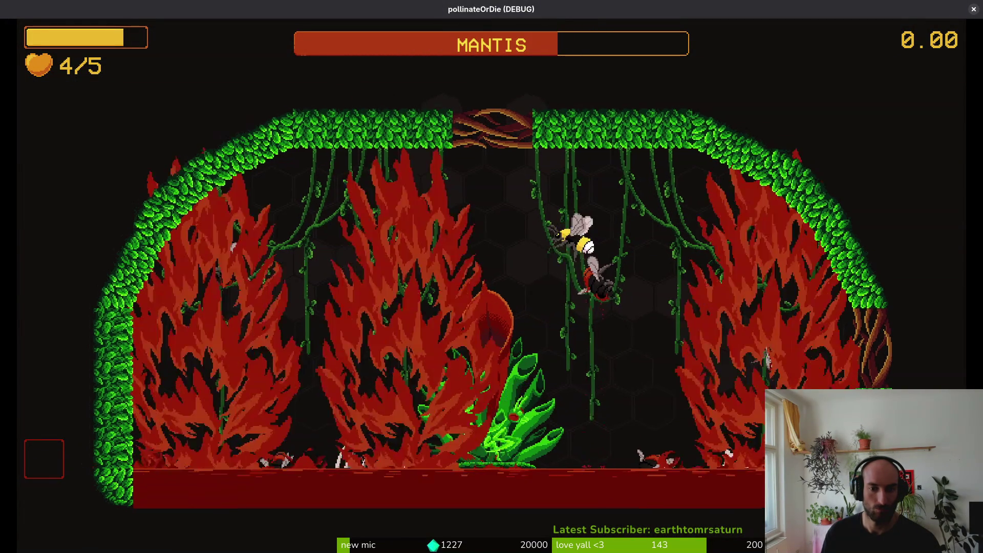
{"action": "key", "text": "space"}
Keep striking and dodging the mantis, then open the level list with mantis selected.
{"action": "key", "text": "space"}
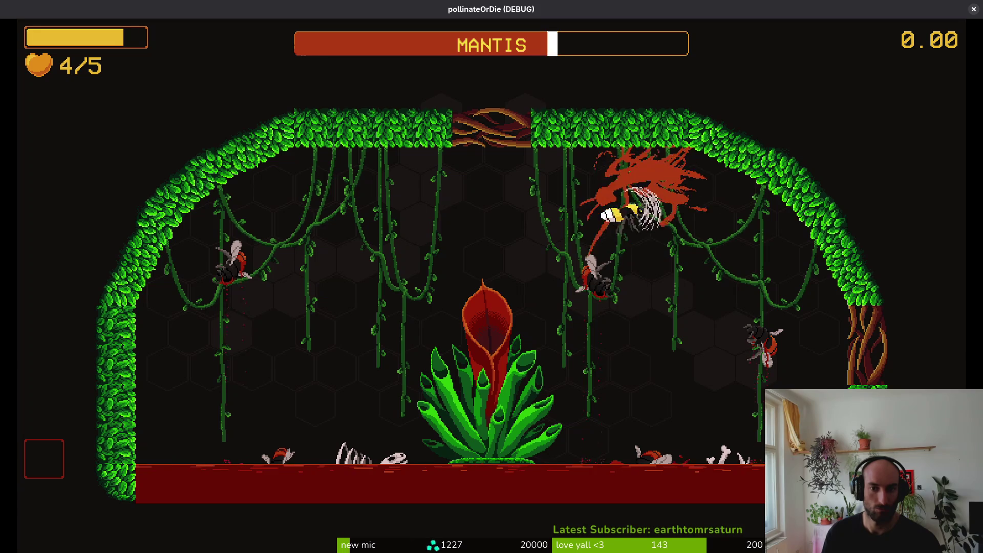
{"action": "key", "text": "space"}
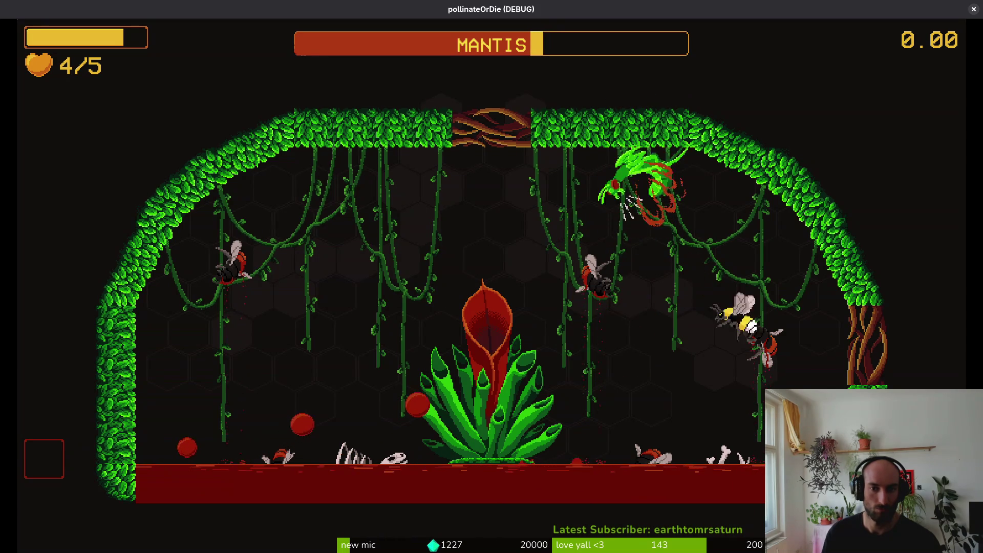
{"action": "key", "text": "space"}
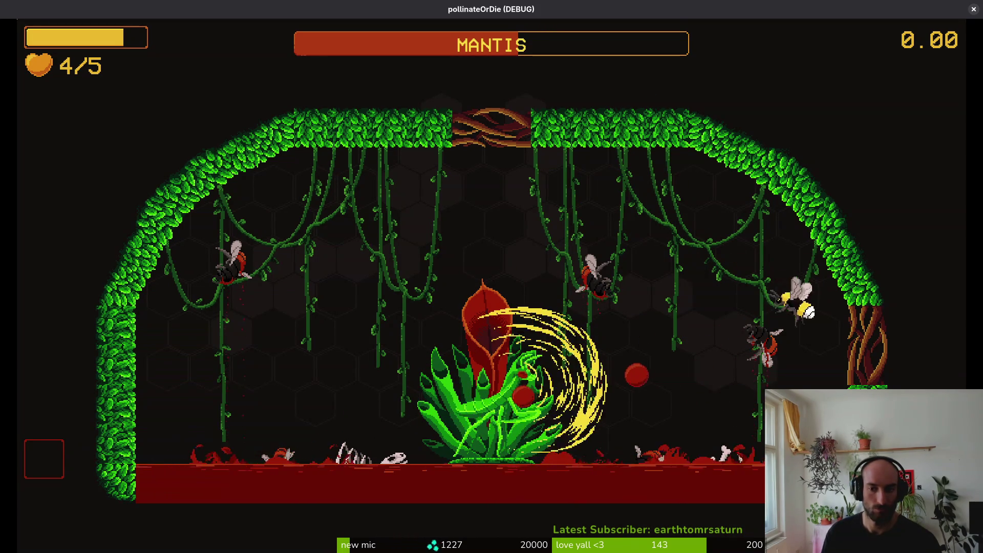
{"action": "key", "text": "space"}
{"action": "key", "text": "a"}
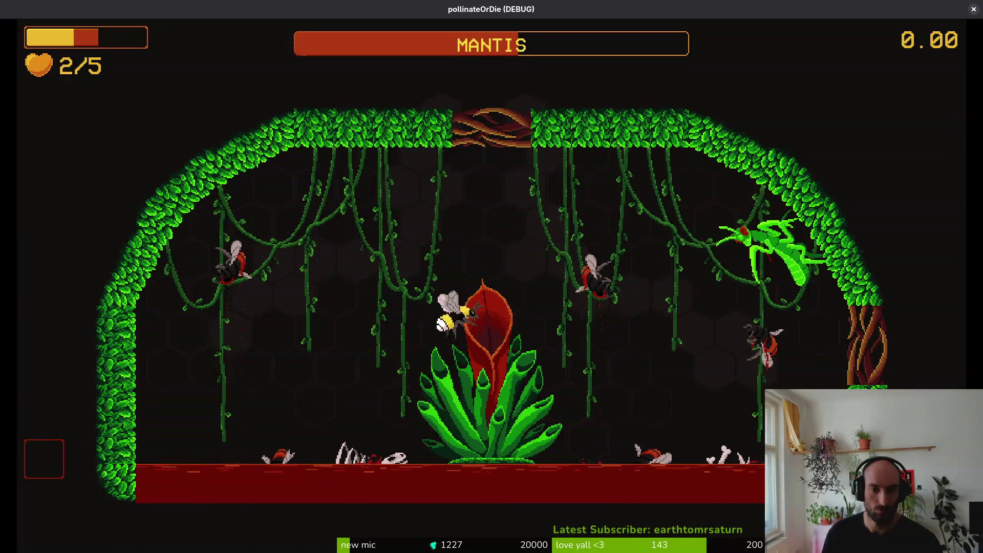
{"action": "key", "text": "w"}
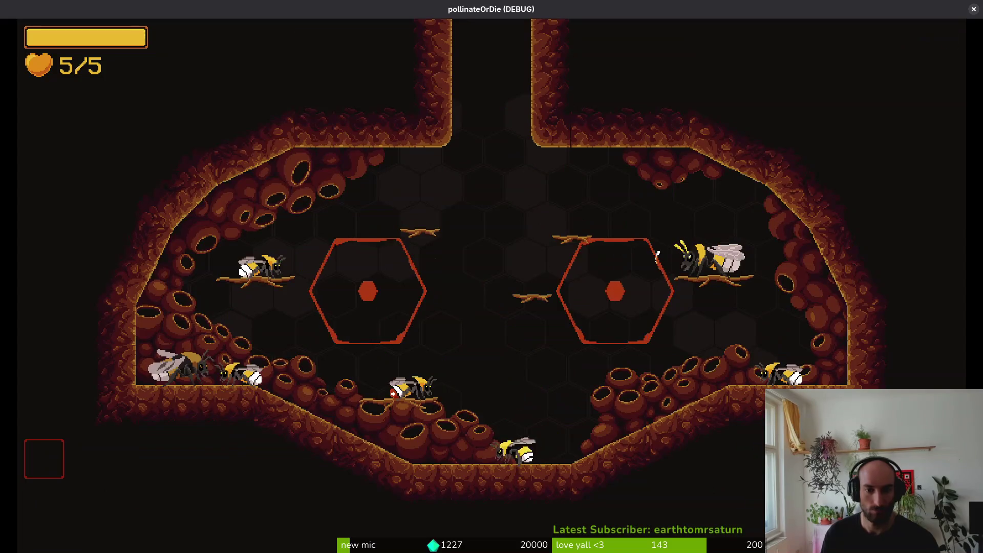
{"action": "key", "text": "Escape"}
{"action": "key", "text": "Down"}
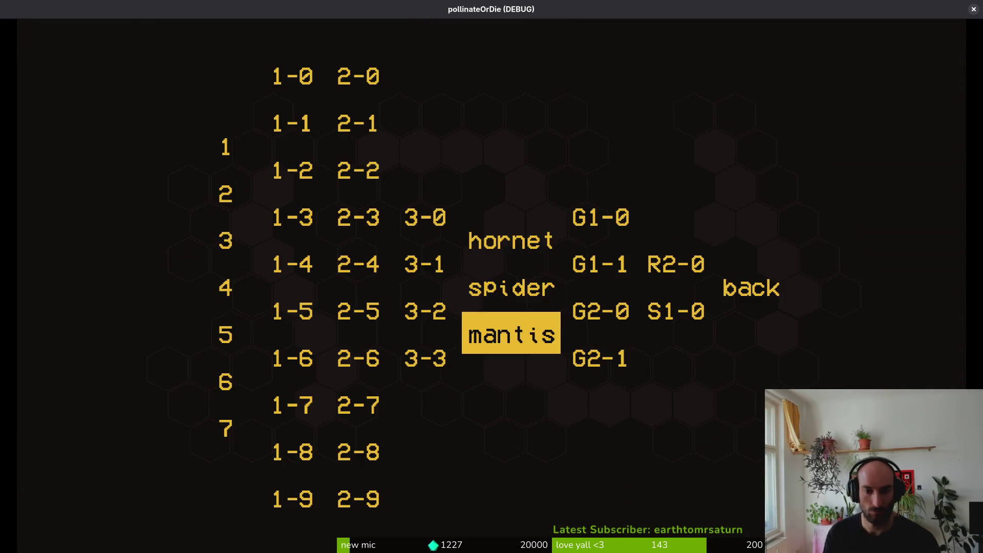
Load the mantis level and slash at the mantis around the central plant.
{"action": "key", "text": "Return"}
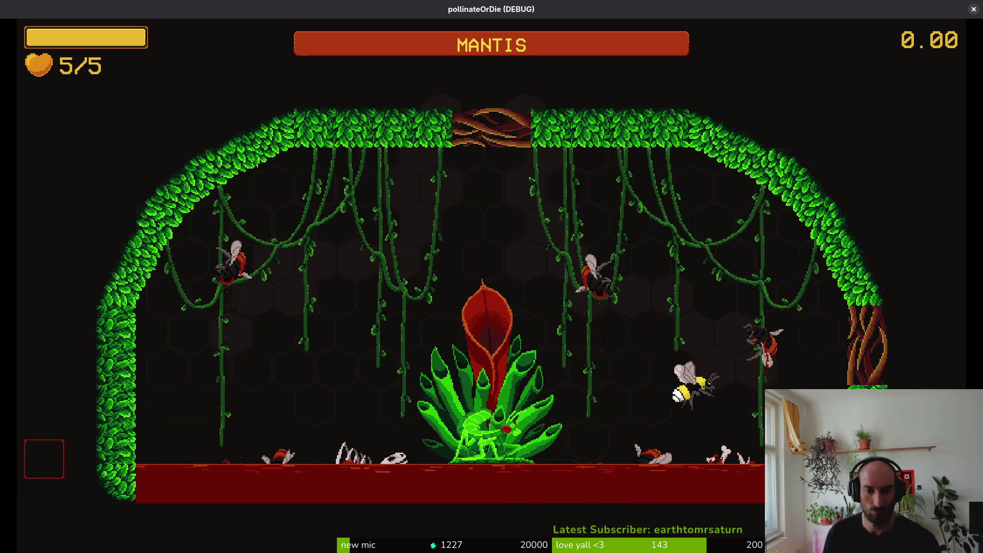
{"action": "key", "text": "space"}
{"action": "key", "text": "space"}
{"action": "key", "text": "space"}
{"action": "key", "text": "space"}
{"action": "key", "text": "space"}
{"action": "key", "text": "space"}
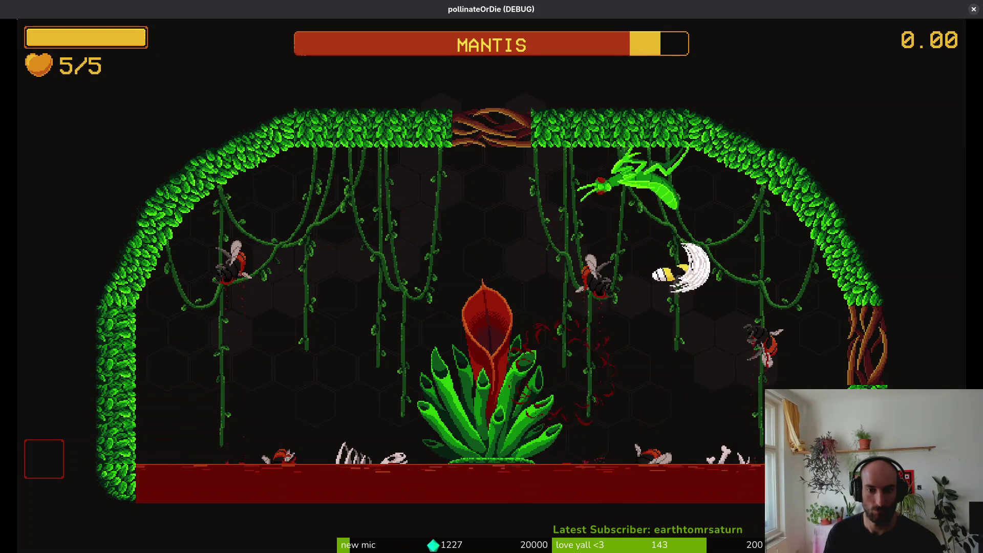
{"action": "key", "text": "space"}
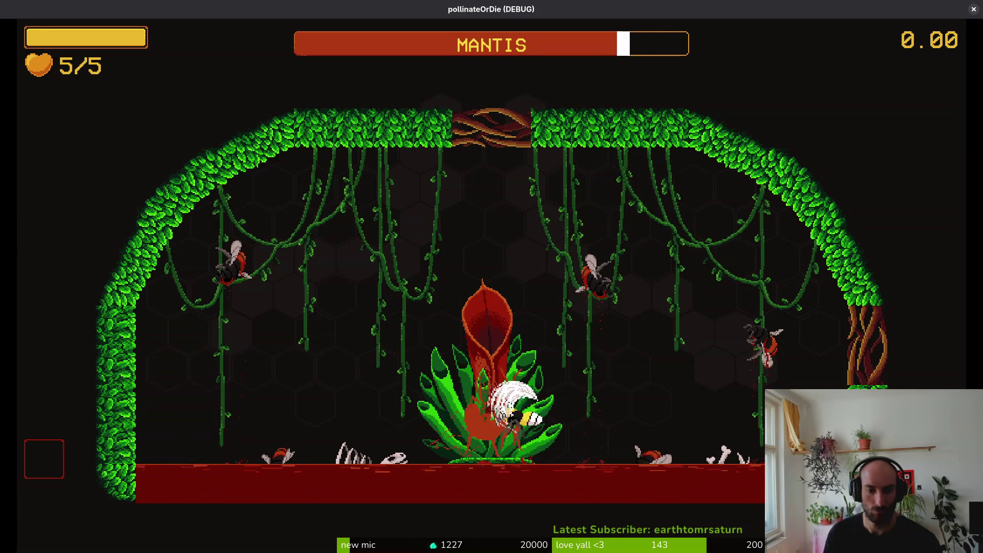
{"action": "key", "text": "d"}
{"action": "key", "text": "w"}
{"action": "key", "text": "a"}
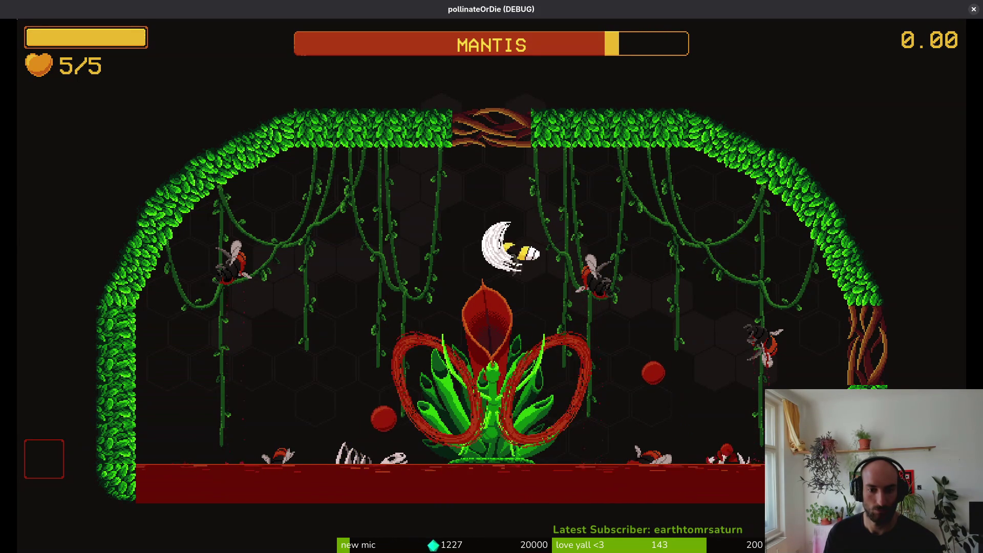
{"action": "key", "text": "space"}
{"action": "key", "text": "space"}
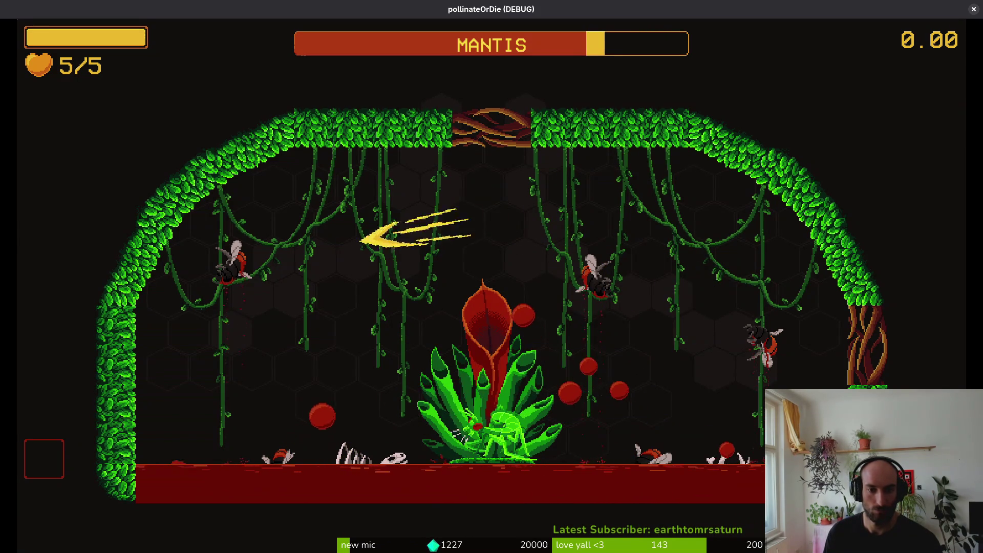
{"action": "key", "text": "space"}
{"action": "key", "text": "space"}
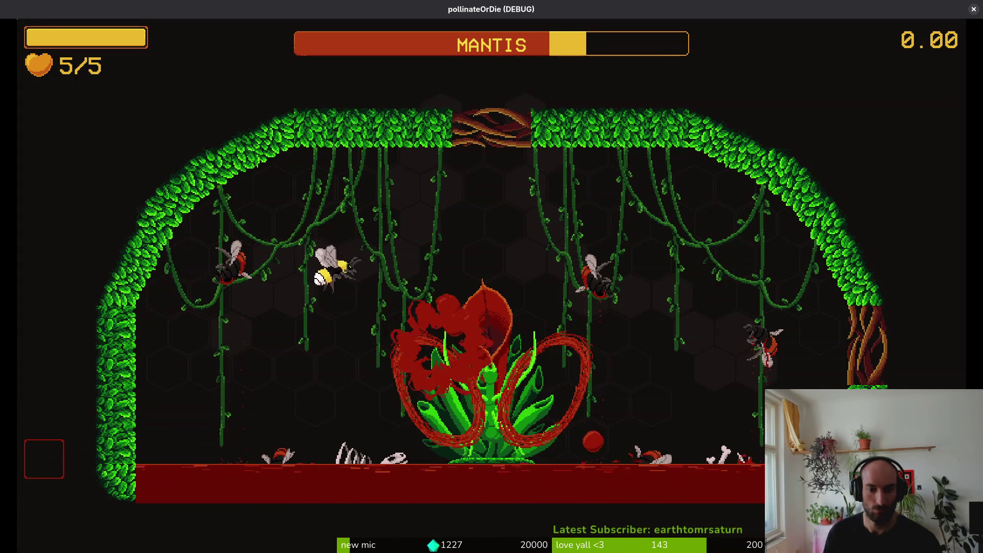
{"action": "key", "text": "space"}
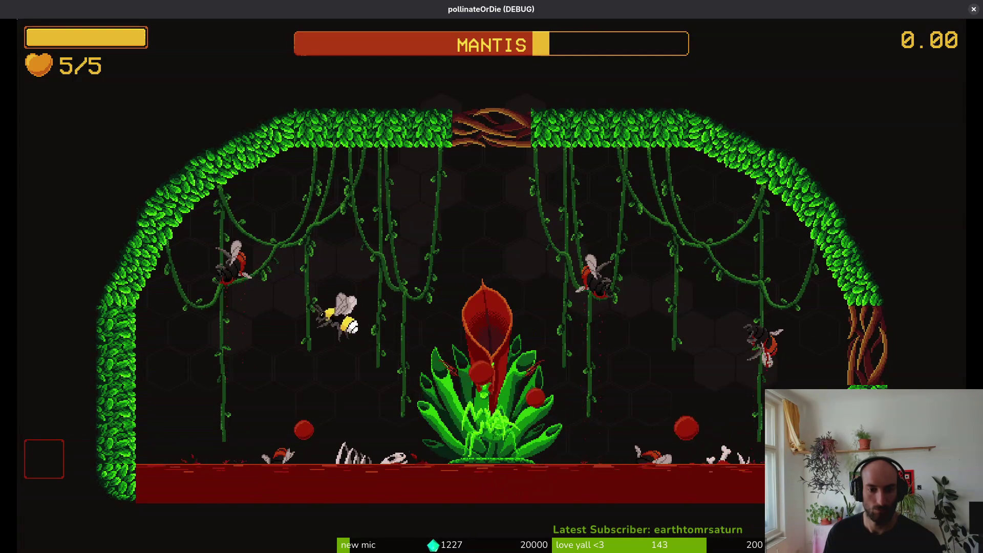
{"action": "key", "text": "space"}
{"action": "key", "text": "space"}
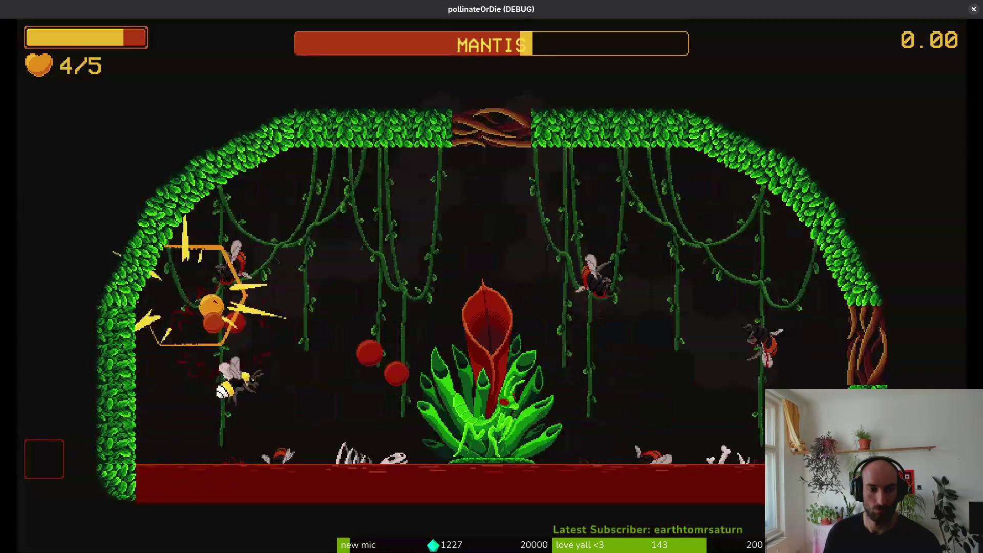
Fight on until lives reach 0/5, then close the game window to stop debugging.
{"action": "key", "text": "space"}
{"action": "key", "text": "s"}
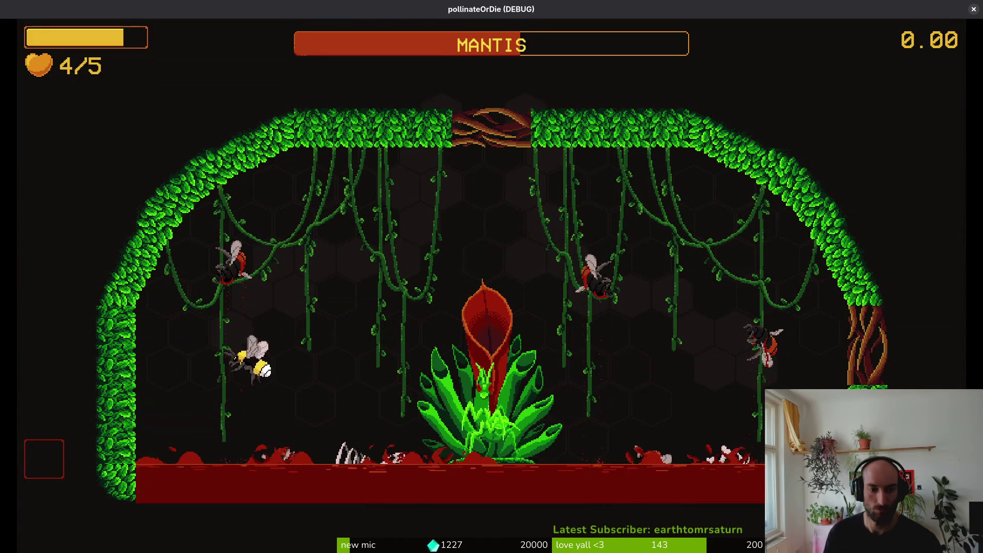
{"action": "key", "text": "space"}
{"action": "key", "text": "space"}
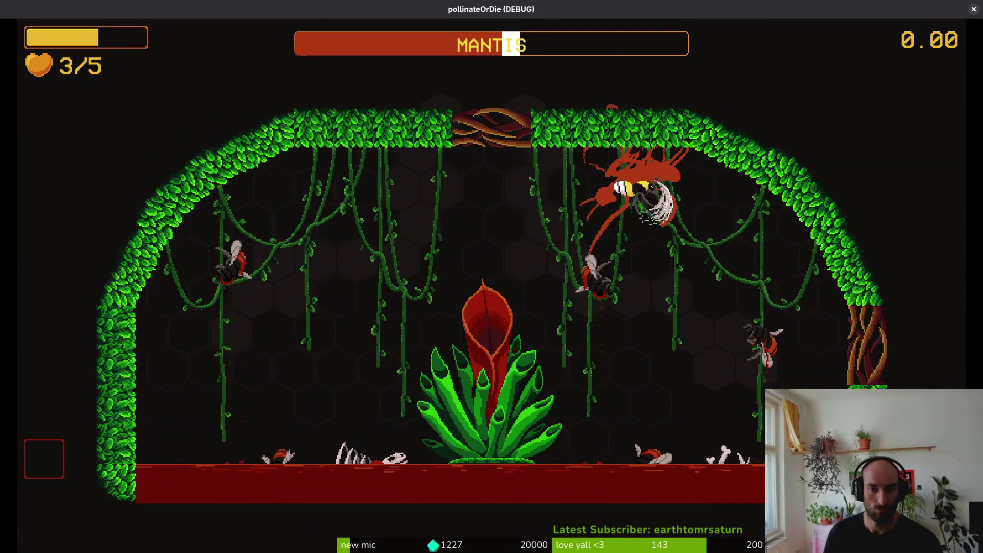
{"action": "key", "text": "space"}
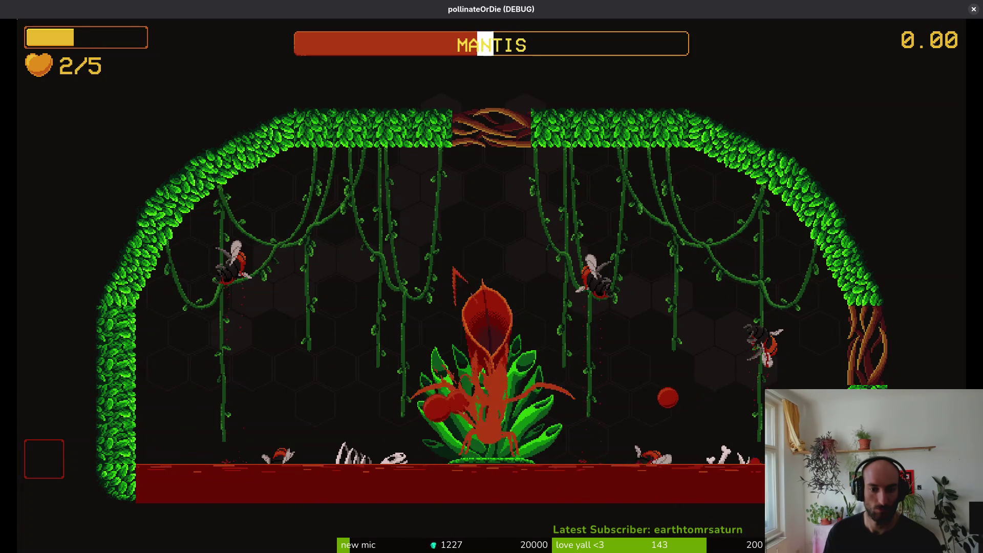
{"action": "key", "text": "space"}
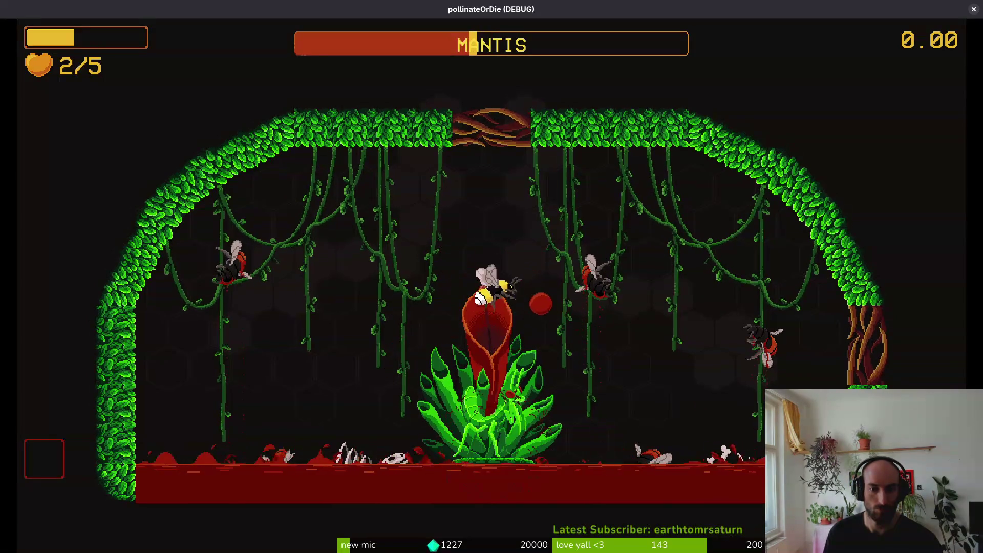
{"action": "key", "text": "space"}
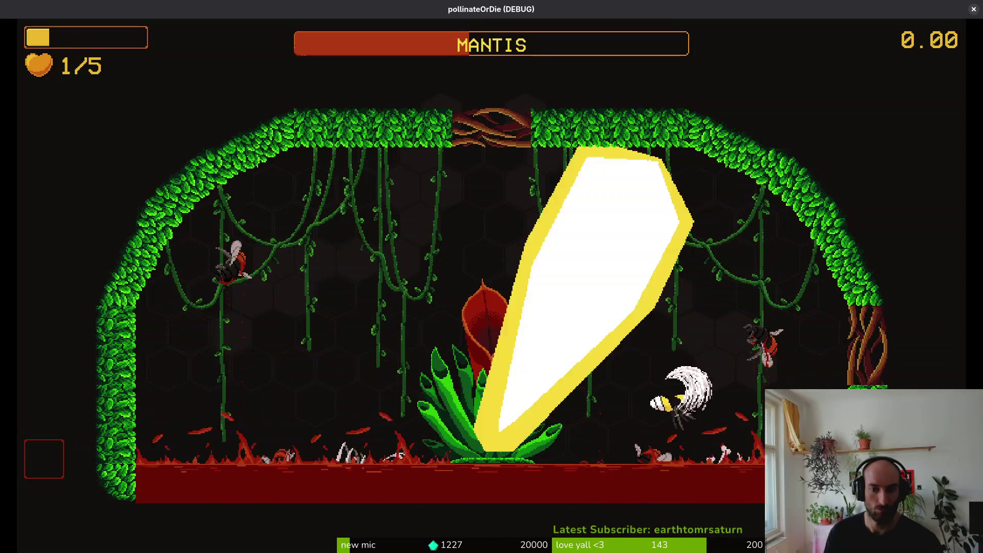
{"action": "key", "text": "space"}
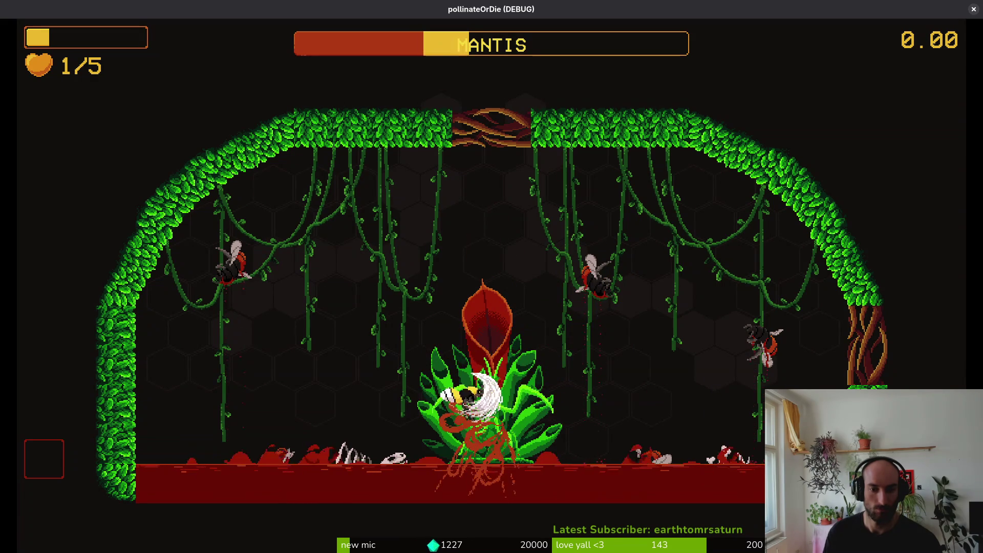
{"action": "key", "text": "space"}
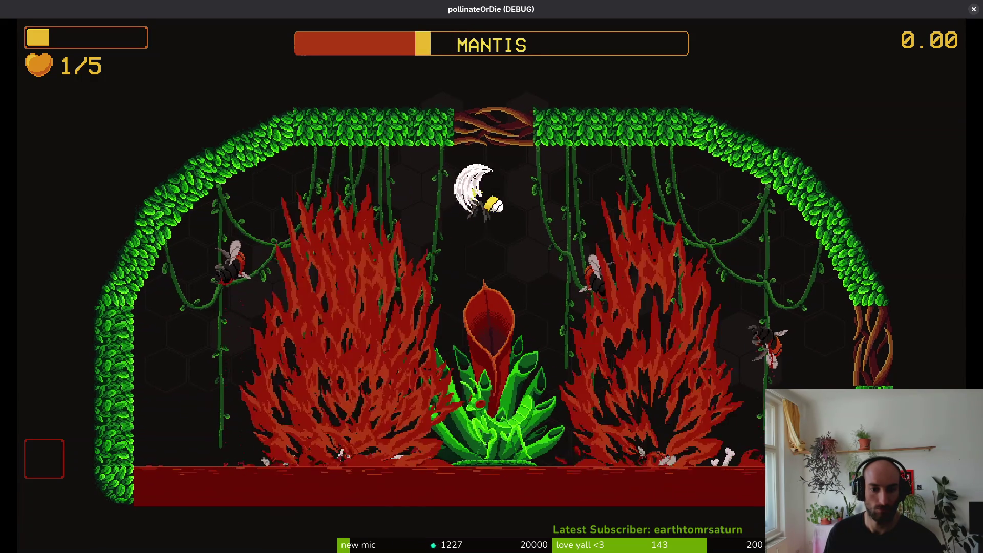
{"action": "key", "text": "space"}
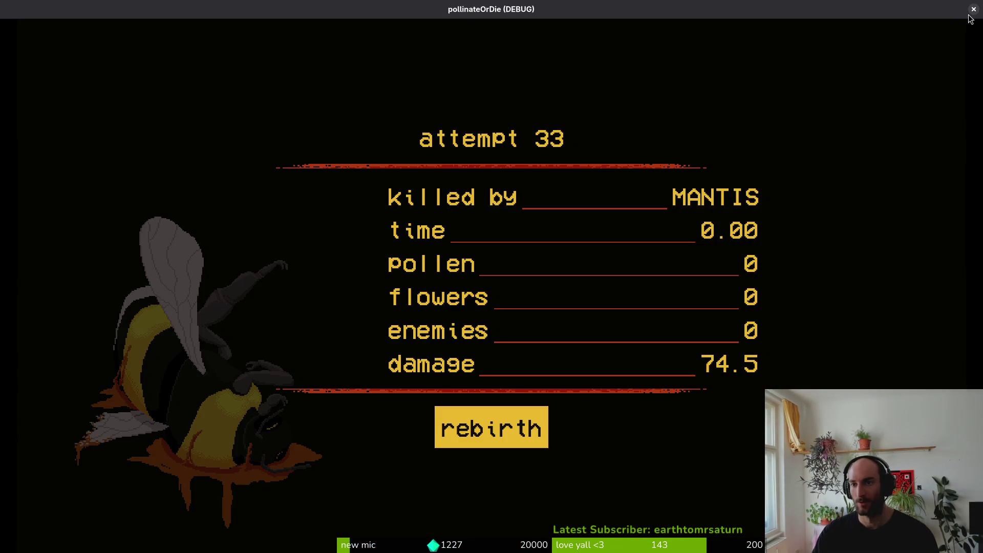
{"action": "left_click", "coordinate": [973, 9]}
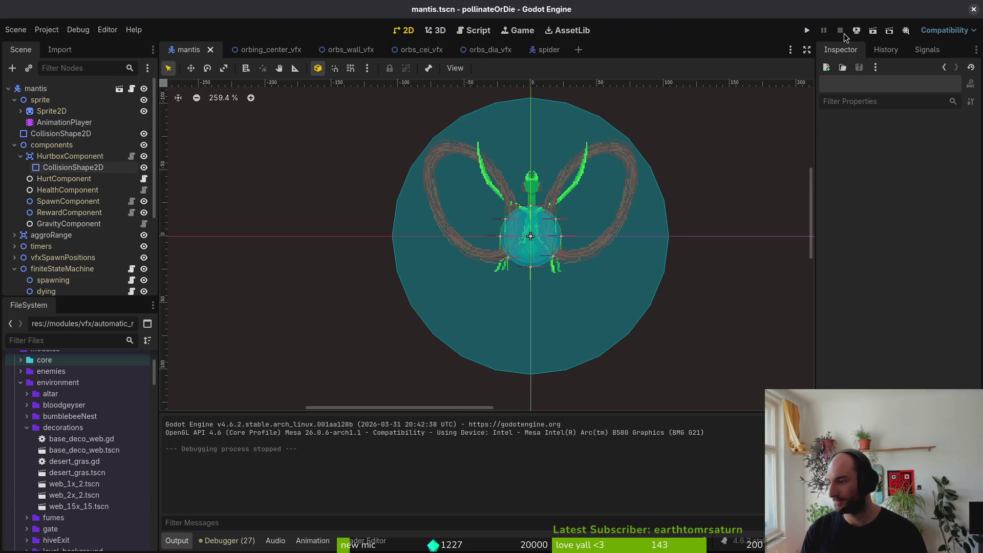
Stage mantis.aseprite in tig from the terminal.
{"action": "key", "text": "alt+Tab"}
{"action": "type", "text": "tig"}
{"action": "key", "text": "Return"}
{"action": "key", "text": "s"}
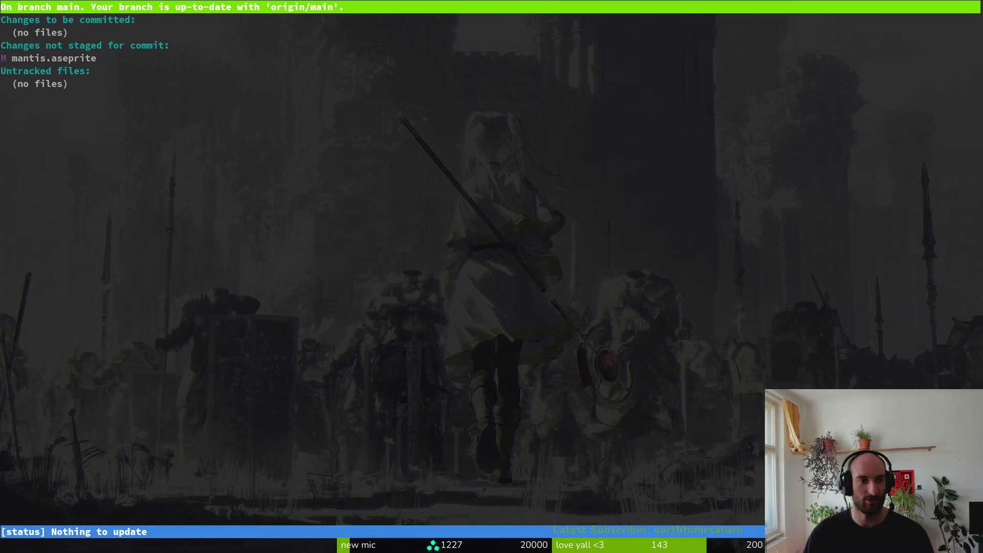
{"action": "key", "text": "Down"}
{"action": "key", "text": "Down"}
{"action": "key", "text": "Down"}
{"action": "key", "text": "q"}
{"action": "key", "text": "q"}
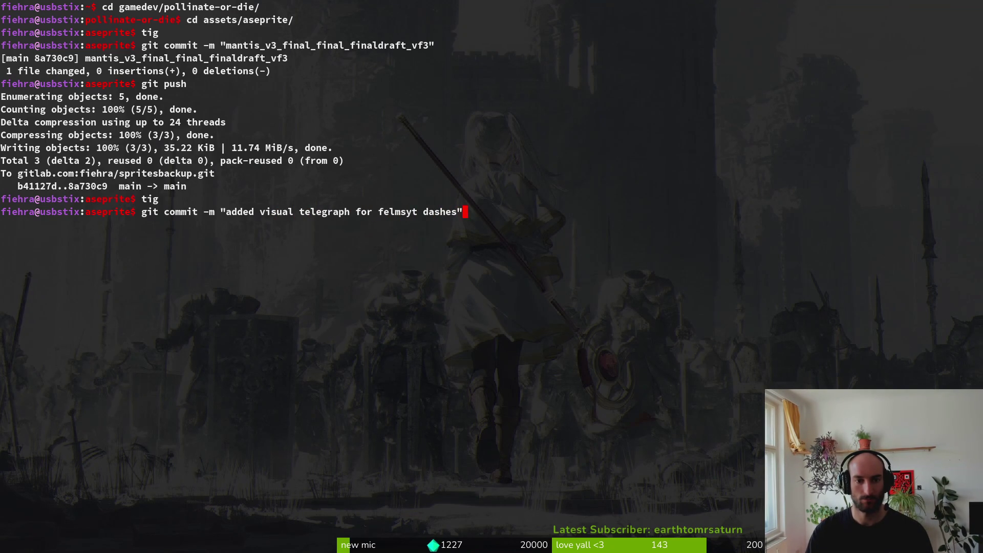
Commit as 'added visual telegraph for felmsyt dashes', push it, and move up to assets.
{"action": "type", "text": "\""}
{"action": "key", "text": "Return"}
{"action": "type", "text": "git push"}
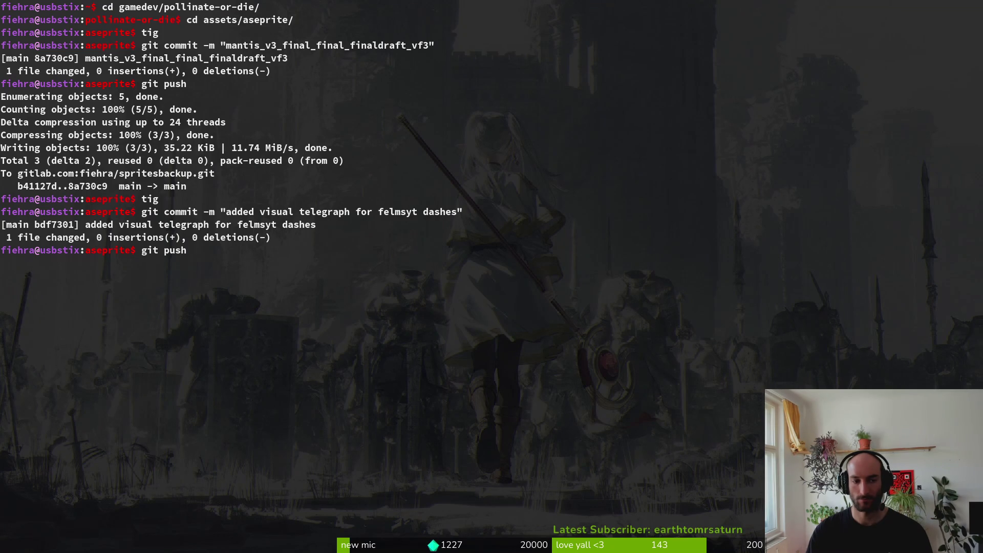
{"action": "type", "text": ".."}
{"action": "key", "text": "Return"}
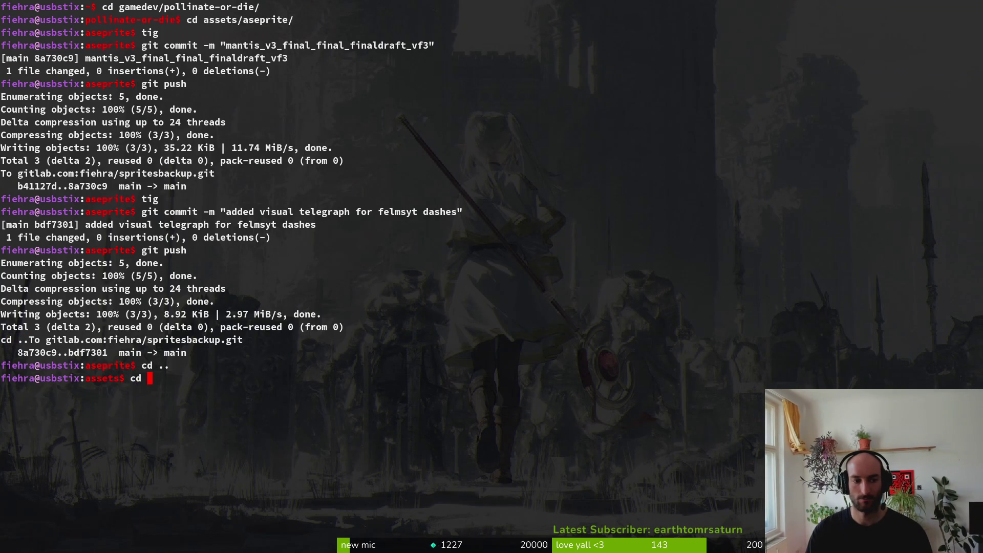
{"action": "type", "text": "ig"}
{"action": "key", "text": "Return"}
Stage dashing.gd, felmysting.gd and the orb vfx scene files in tig after reviewing diffs.
{"action": "key", "text": "Down"}
{"action": "key", "text": "Down"}
{"action": "key", "text": "Down"}
{"action": "key", "text": "u"}
{"action": "key", "text": "Return"}
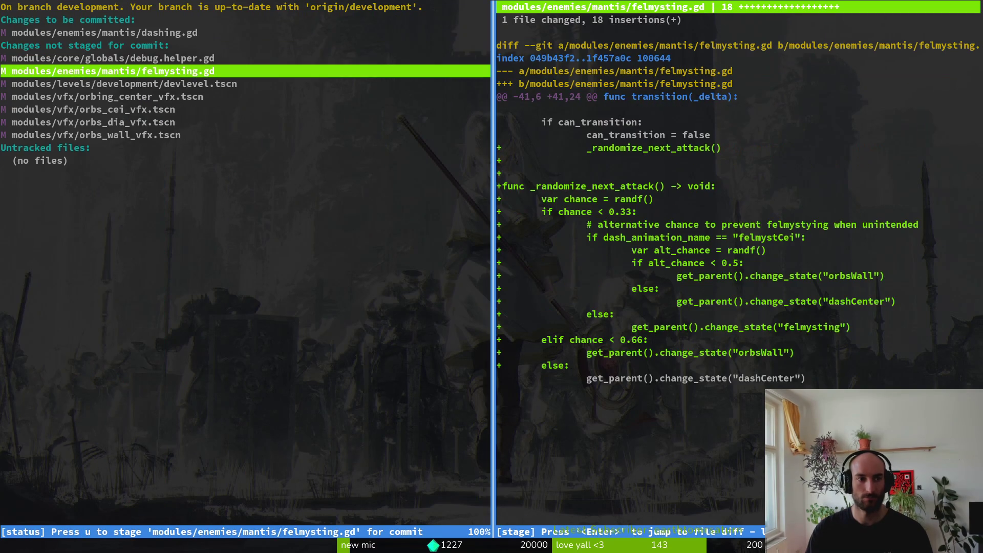
{"action": "key", "text": "u"}
{"action": "key", "text": "Down"}
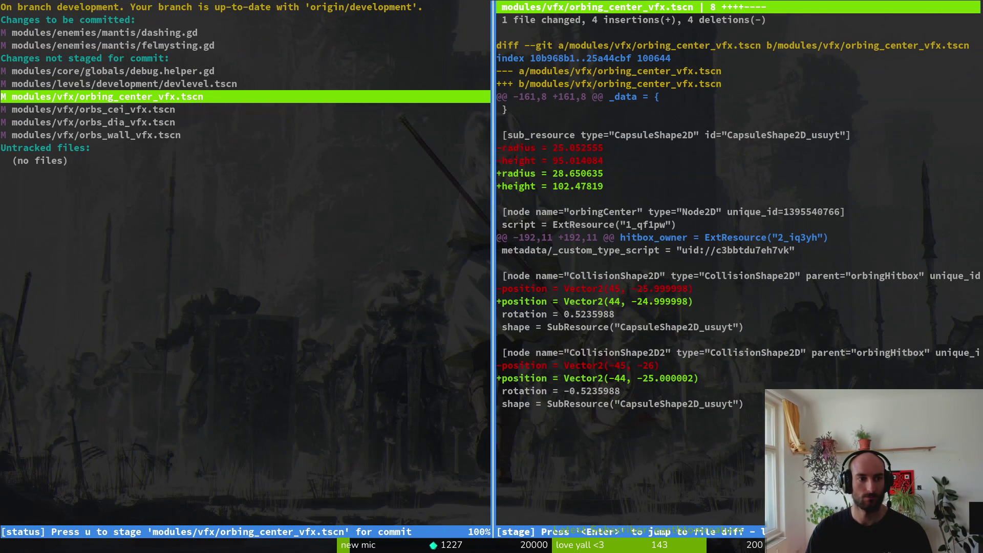
{"action": "key", "text": "u"}
{"action": "key", "text": "u"}
{"action": "key", "text": "u"}
{"action": "key", "text": "Down"}
{"action": "key", "text": "q"}
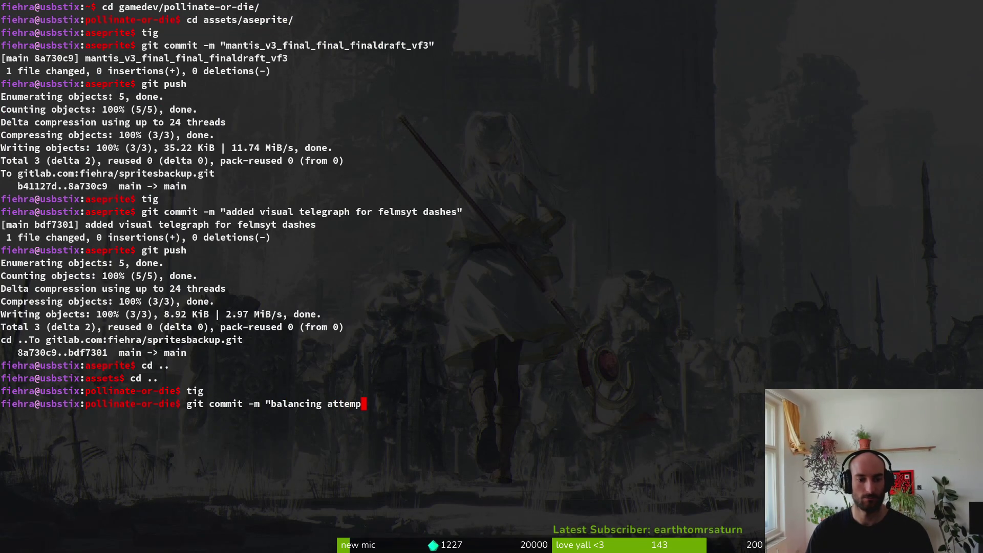
Commit as 'balancing attempts mantis' and push to the development branch.
{"action": "type", "text": "ts mantis\""}
{"action": "key", "text": "Return"}
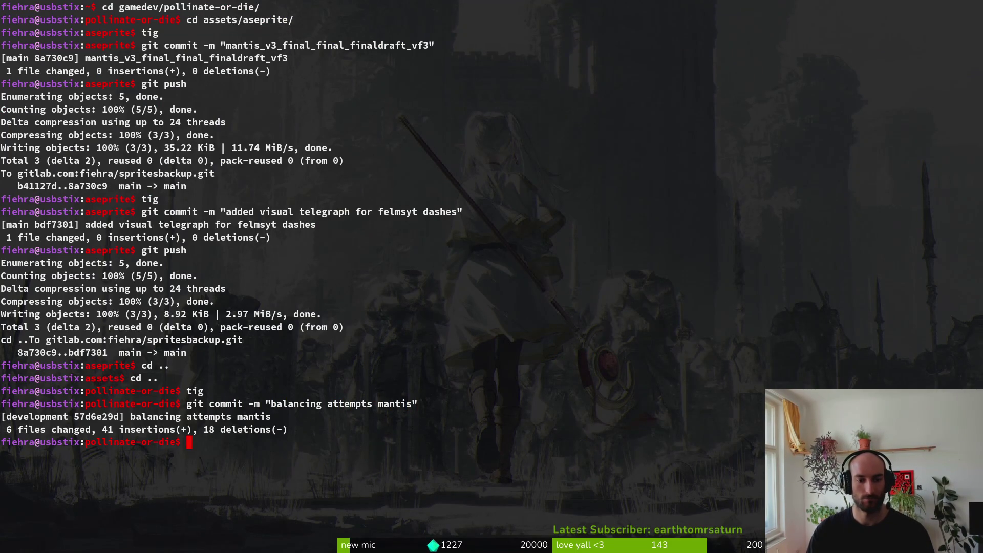
{"action": "type", "text": "git push"}
{"action": "key", "text": "Return"}
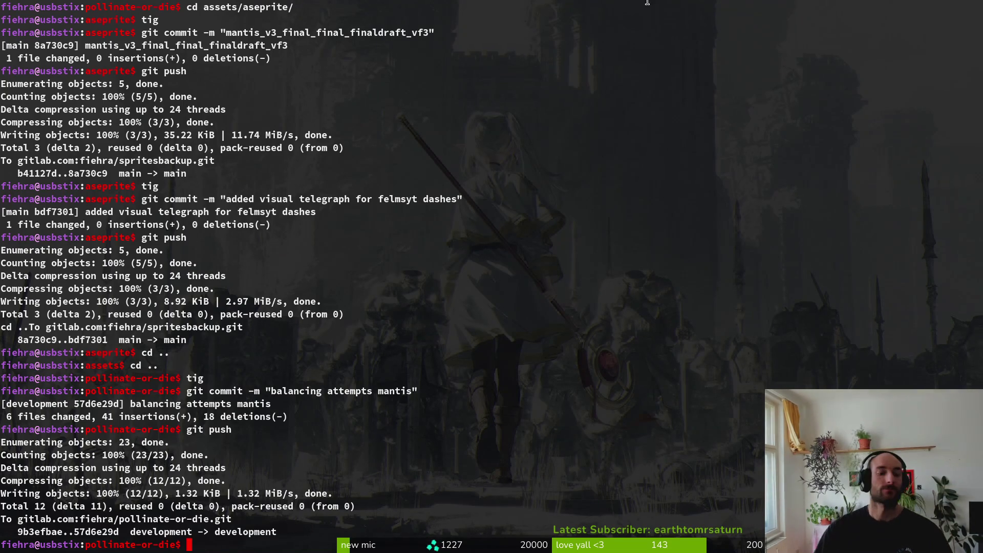
{"action": "key", "text": "alt+Tab"}
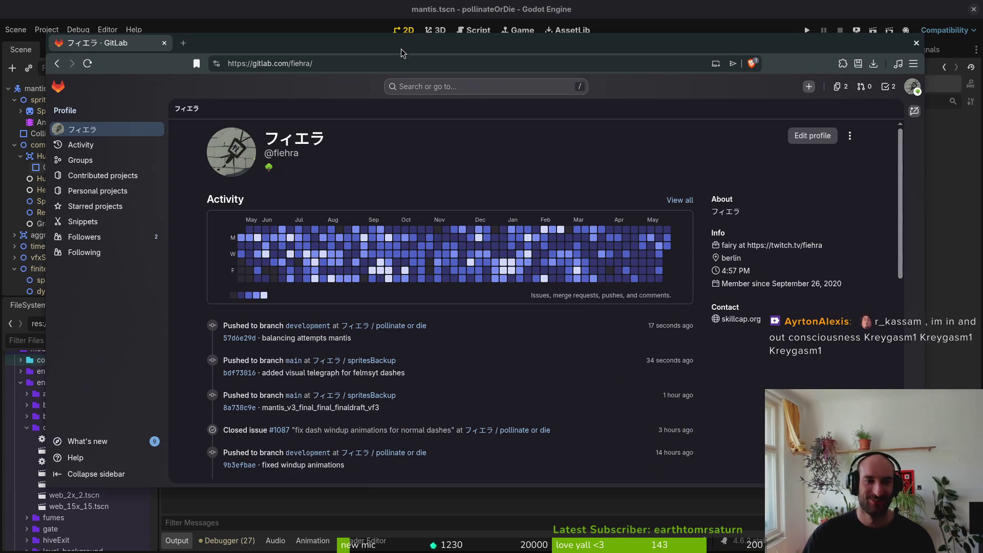
Open the felmyst telegraph and mantis wallDashCei work items in background tabs.
{"action": "left_click_drag", "start_coordinate": [401, 53], "coordinate": [416, 53]}
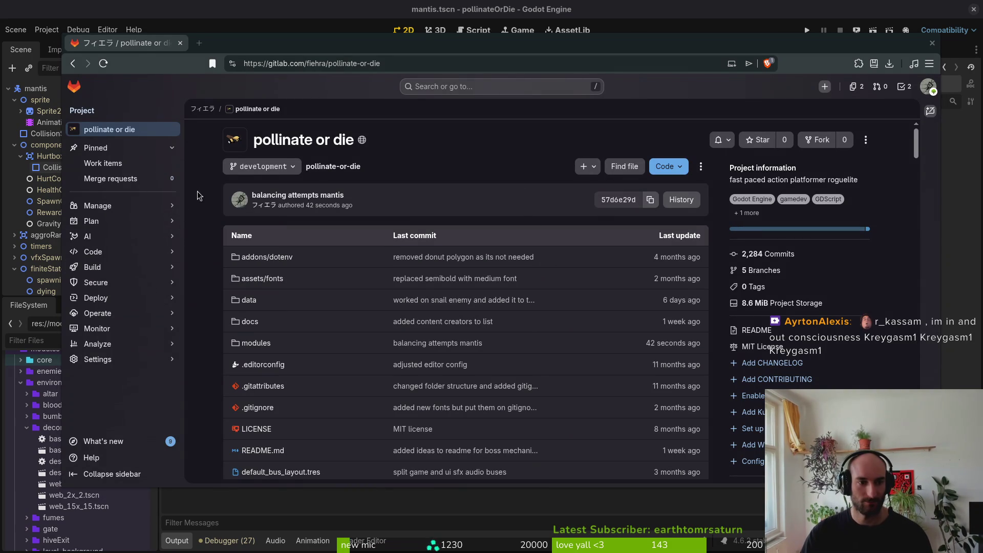
{"action": "left_click", "coordinate": [114, 165]}
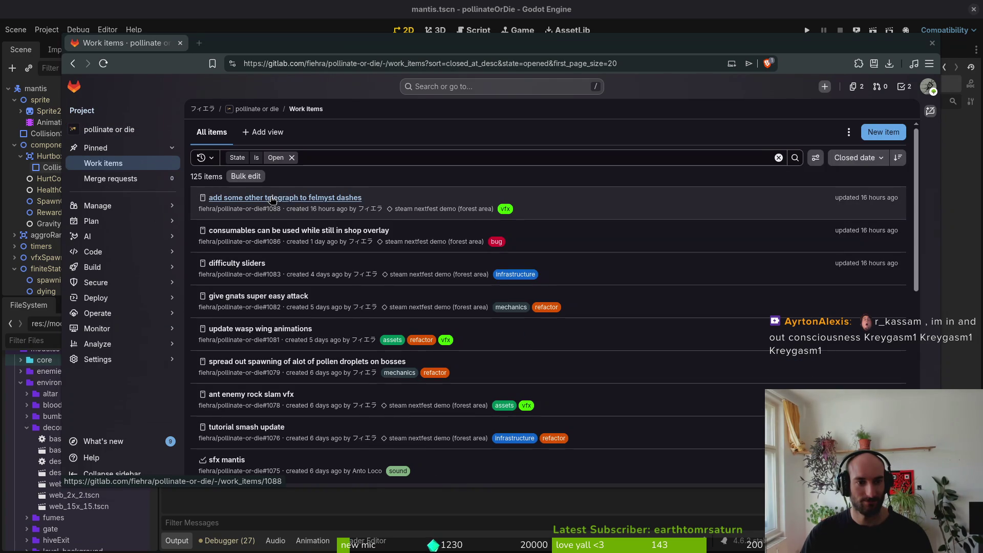
{"action": "middle_click", "coordinate": [275, 199]}
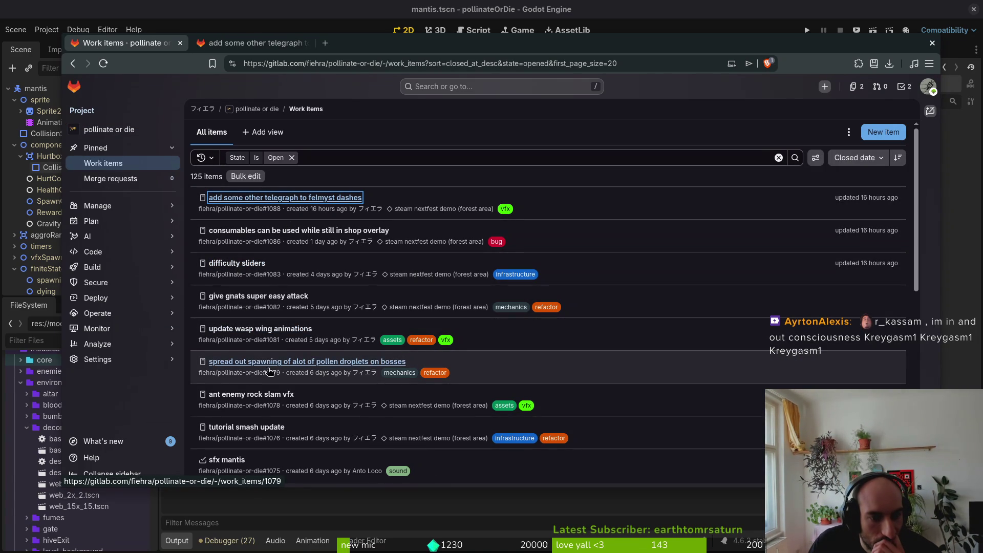
{"action": "scroll", "coordinate": [312, 404], "scroll_direction": "down", "scroll_amount": 3}
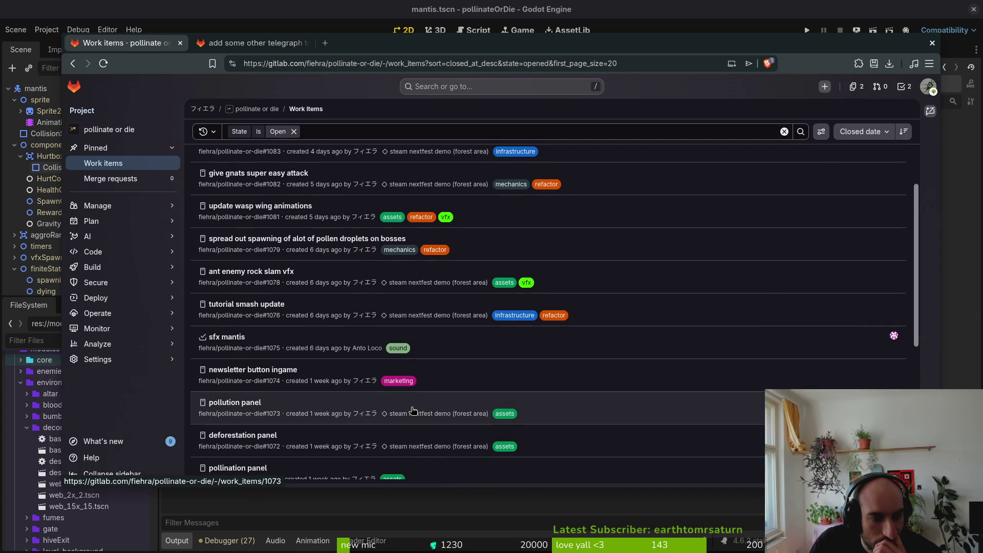
{"action": "scroll", "coordinate": [413, 410], "scroll_direction": "down", "scroll_amount": 4}
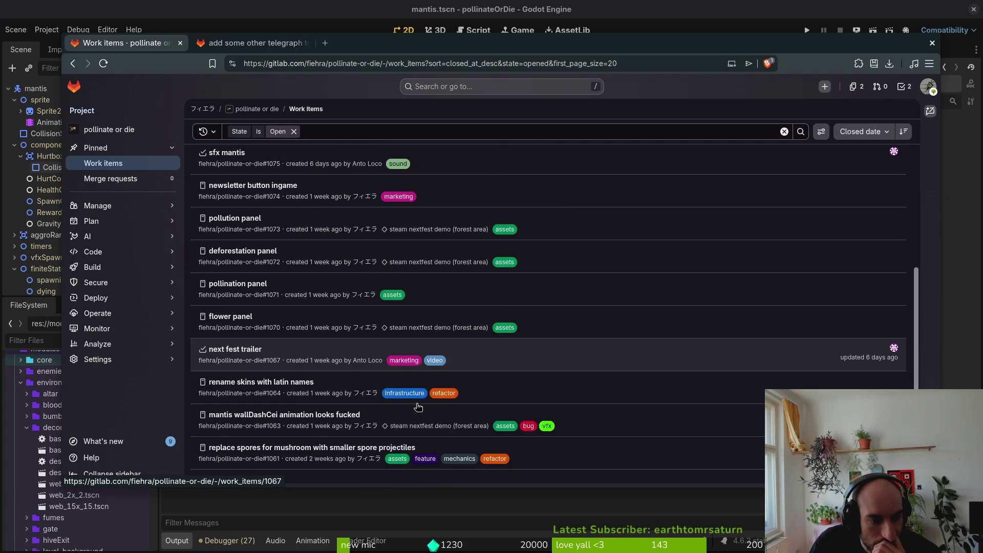
{"action": "middle_click", "coordinate": [281, 415]}
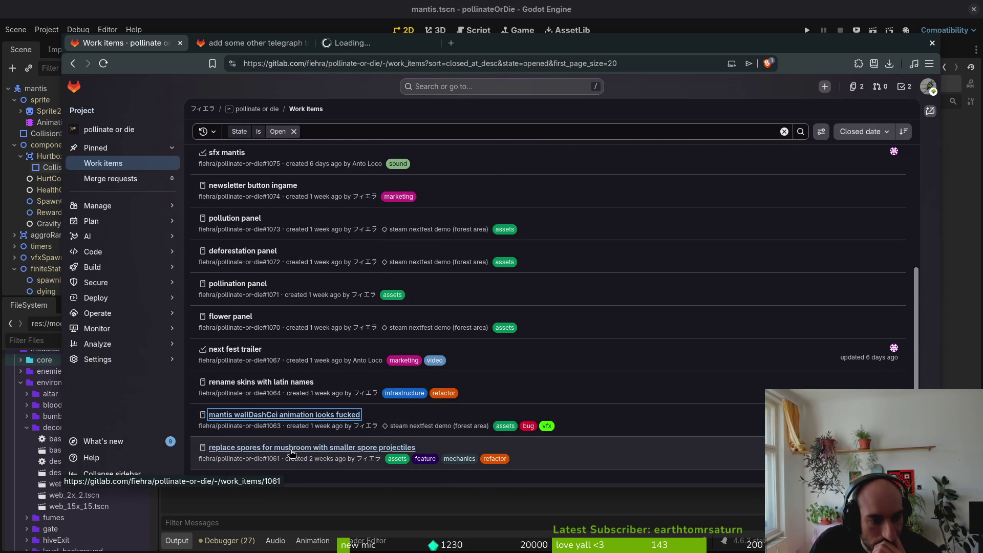
{"action": "scroll", "coordinate": [295, 438], "scroll_direction": "down", "scroll_amount": 1}
Close issues #1088 and #1063, close their tabs, and return to the game editor.
{"action": "left_click", "coordinate": [241, 43]}
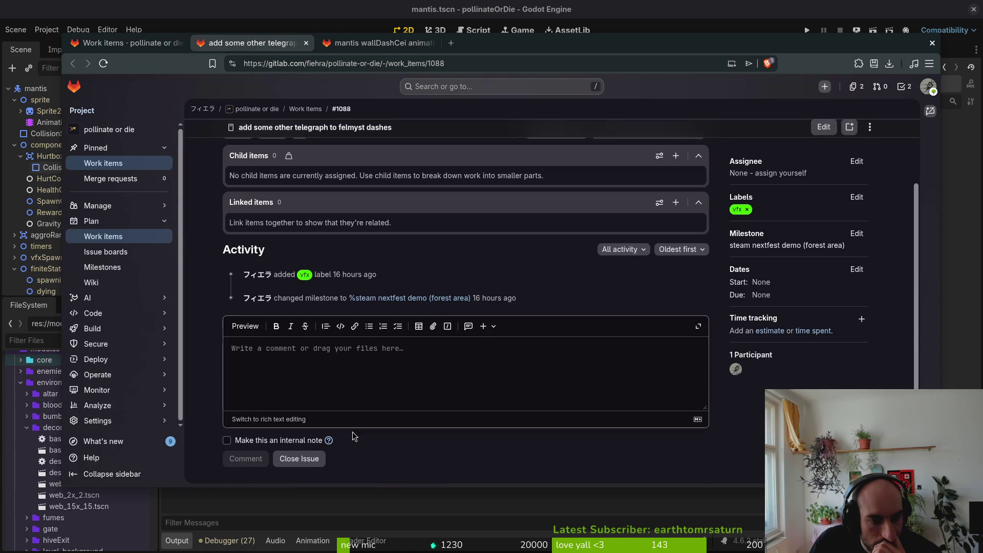
{"action": "left_click", "coordinate": [378, 43]}
{"action": "left_click", "coordinate": [299, 458]}
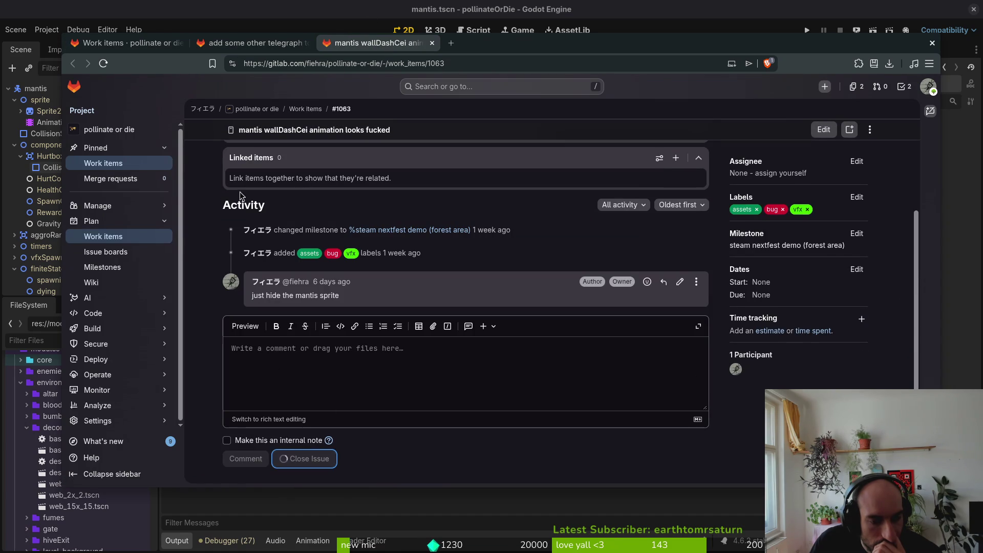
{"action": "scroll", "coordinate": [220, 187], "scroll_direction": "up", "scroll_amount": 3}
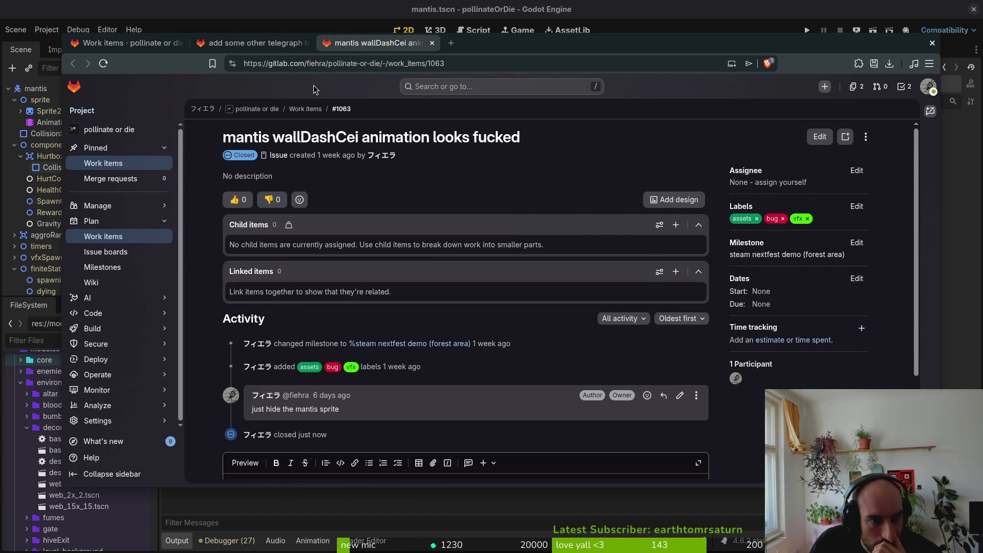
{"action": "scroll", "coordinate": [431, 274], "scroll_direction": "down", "scroll_amount": 3}
{"action": "scroll", "coordinate": [304, 275], "scroll_direction": "up", "scroll_amount": 5}
{"action": "left_click", "coordinate": [432, 43]}
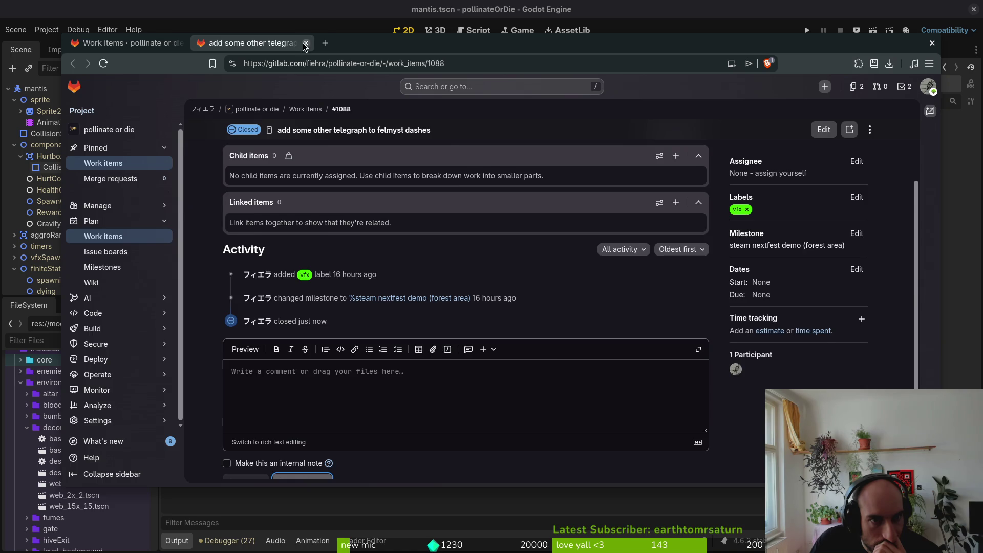
{"action": "left_click", "coordinate": [306, 43]}
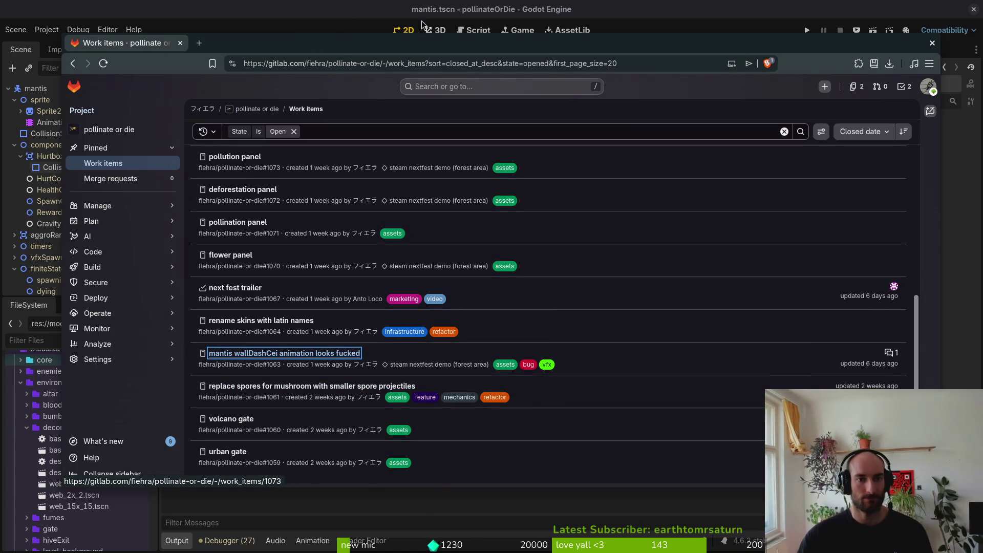
{"action": "key", "text": "alt+Tab"}
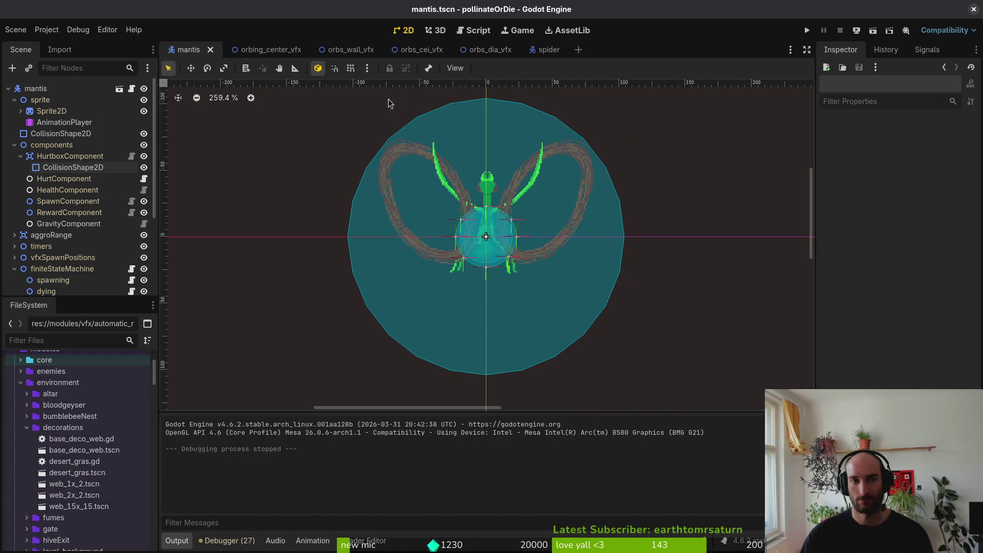
Close the vfx and spider scene tabs, leaving mantis.tscn, and begin quitting Godot.
{"action": "middle_click", "coordinate": [241, 50]}
{"action": "middle_click", "coordinate": [241, 50]}
{"action": "middle_click", "coordinate": [241, 49]}
{"action": "middle_click", "coordinate": [241, 50]}
{"action": "middle_click", "coordinate": [239, 51]}
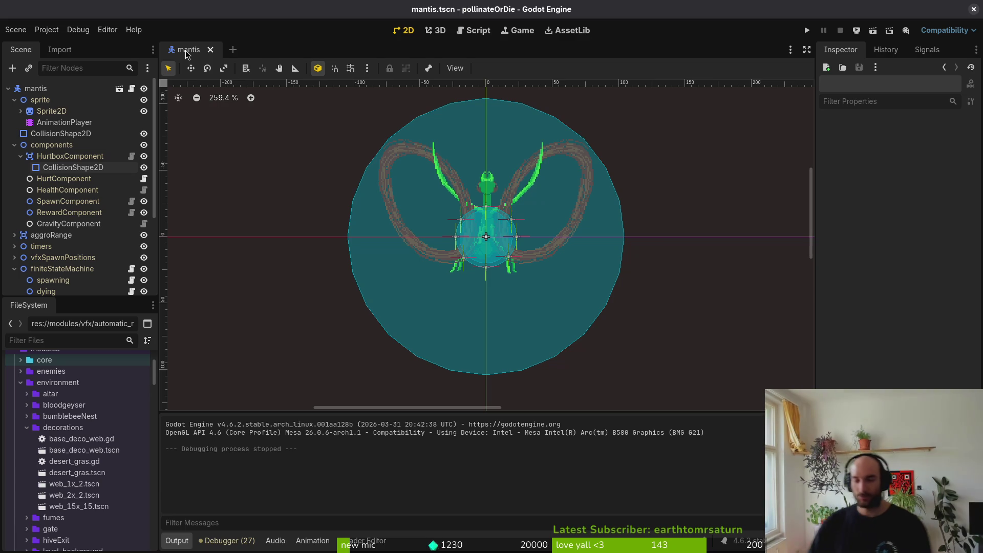
{"action": "left_click", "coordinate": [974, 9]}
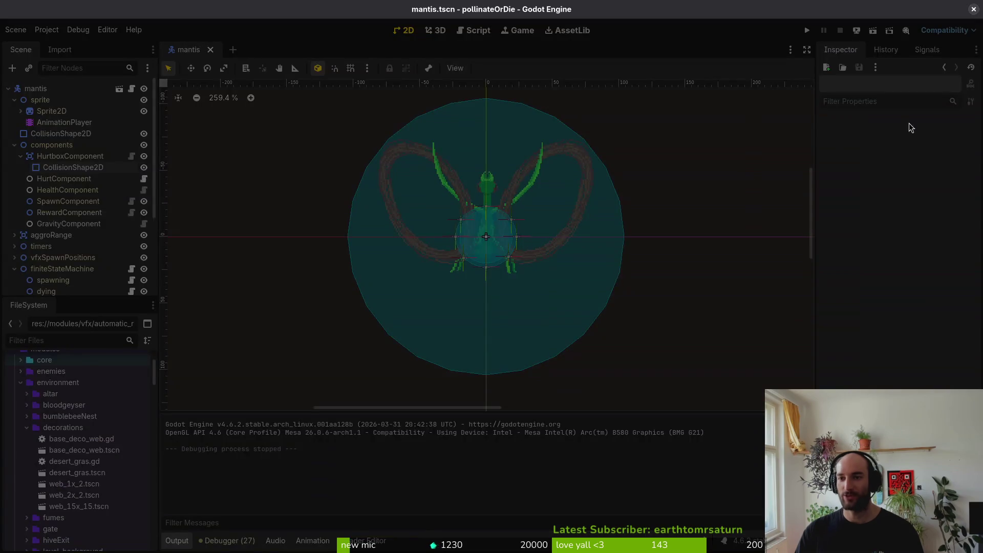
Close the pixel art tutorials and itch.io search results browser tabs.
{"action": "key", "text": "alt+Tab"}
{"action": "key", "text": "ctrl+w"}
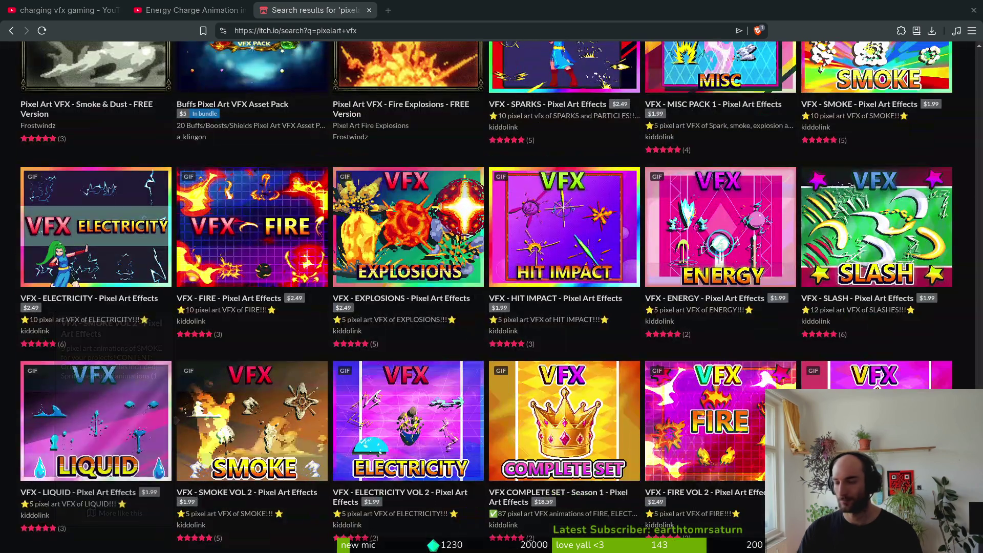
{"action": "key", "text": "ctrl+w"}
{"action": "key", "text": "alt+Tab"}
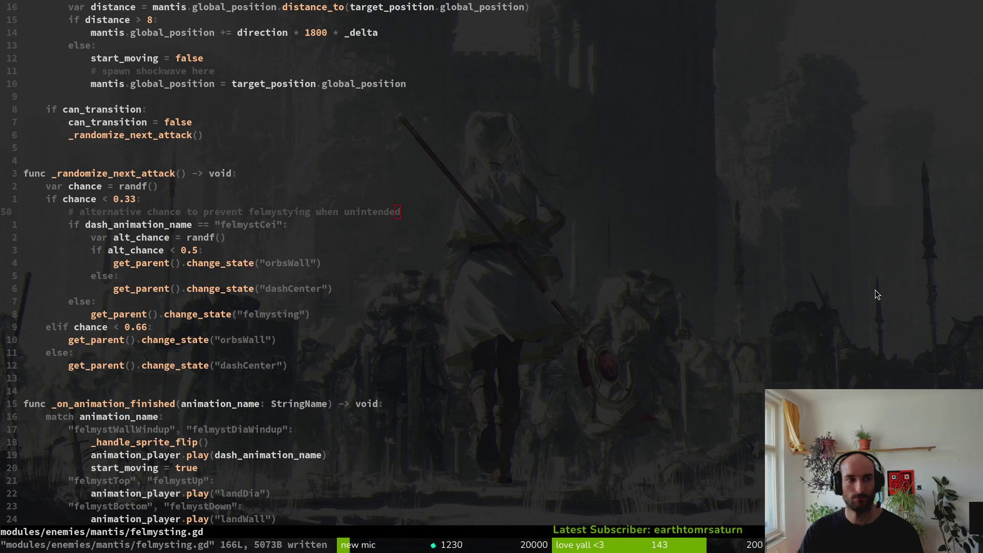
Save felmysting.gd with :wq, check tig, and quit Neovim back to the shell.
{"action": "type", "text": ":q"}
{"action": "key", "text": "Return"}
{"action": "type", "text": ":wq"}
{"action": "key", "text": "Return"}
{"action": "type", "text": "tig"}
{"action": "key", "text": "Return"}
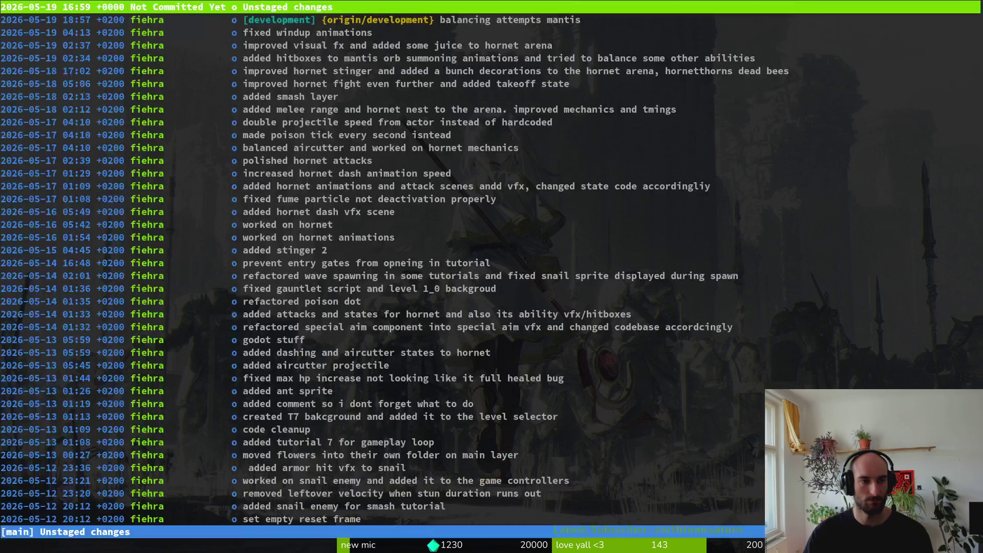
{"action": "key", "text": "q"}
{"action": "key", "text": "Up"}
{"action": "key", "text": "Up"}
{"action": "key", "text": "Return"}
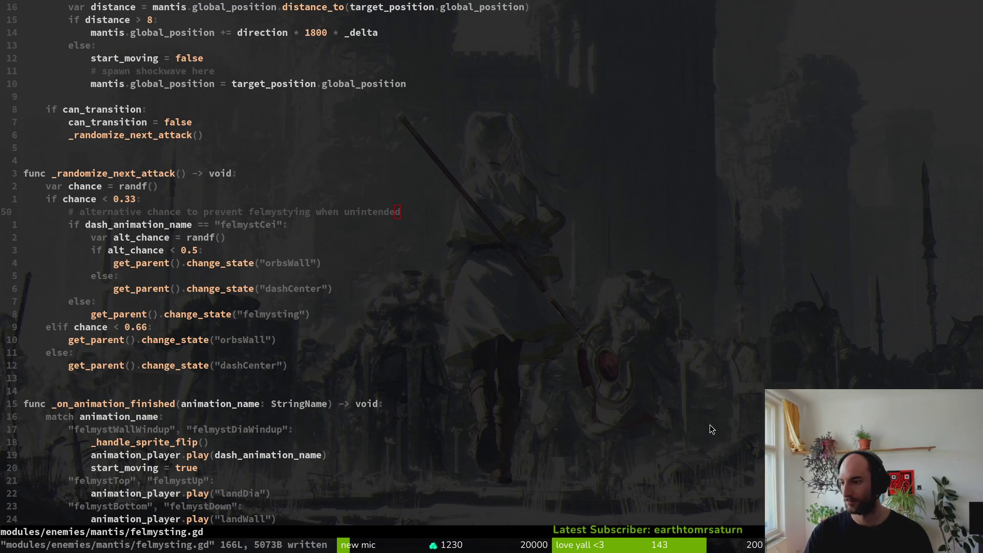
{"action": "type", "text": ":q"}
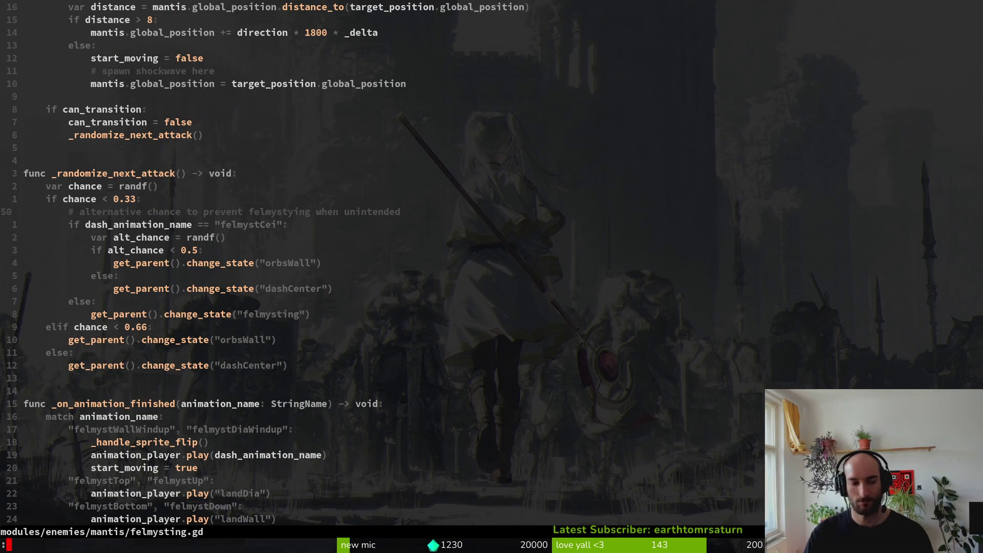
{"action": "key", "text": "Return"}
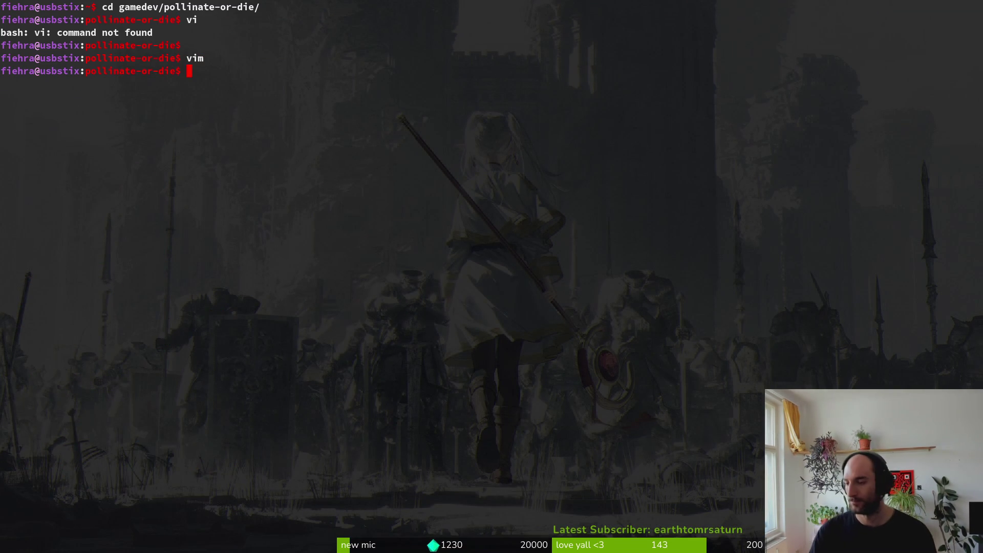
Open bumblebeeUpdated.aseprite from Aseprite's recent files.
{"action": "key", "text": "alt+Tab"}
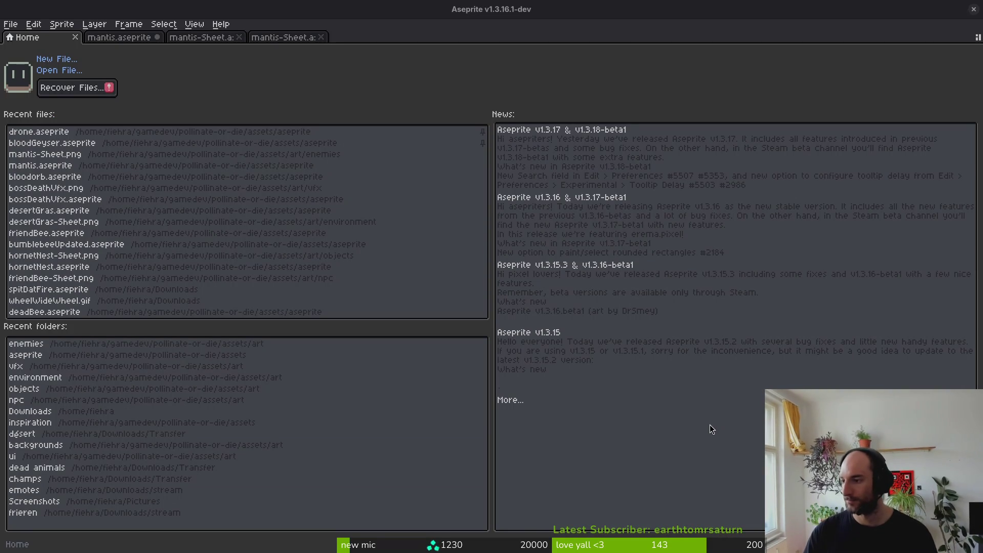
{"action": "key", "text": "alt+Tab"}
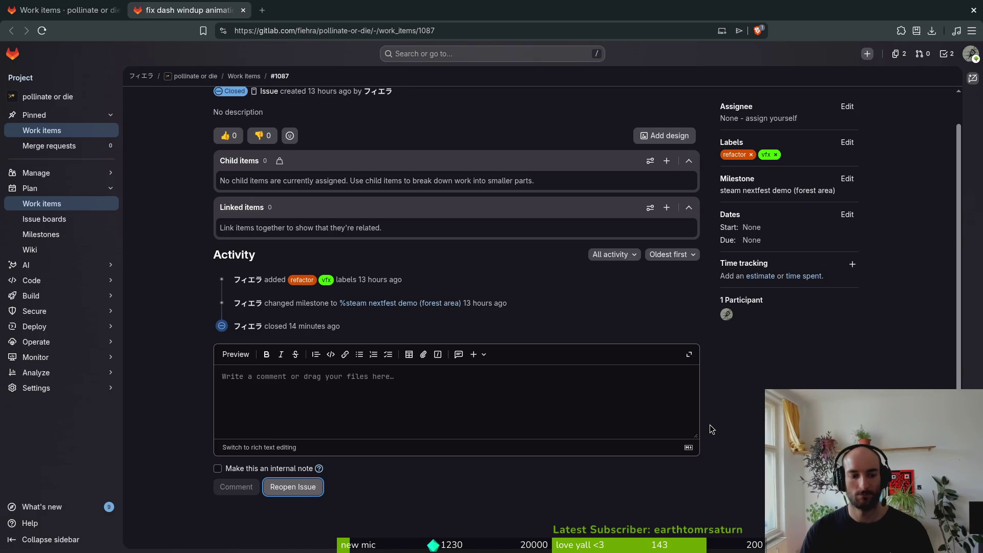
{"action": "key", "text": "alt+Tab"}
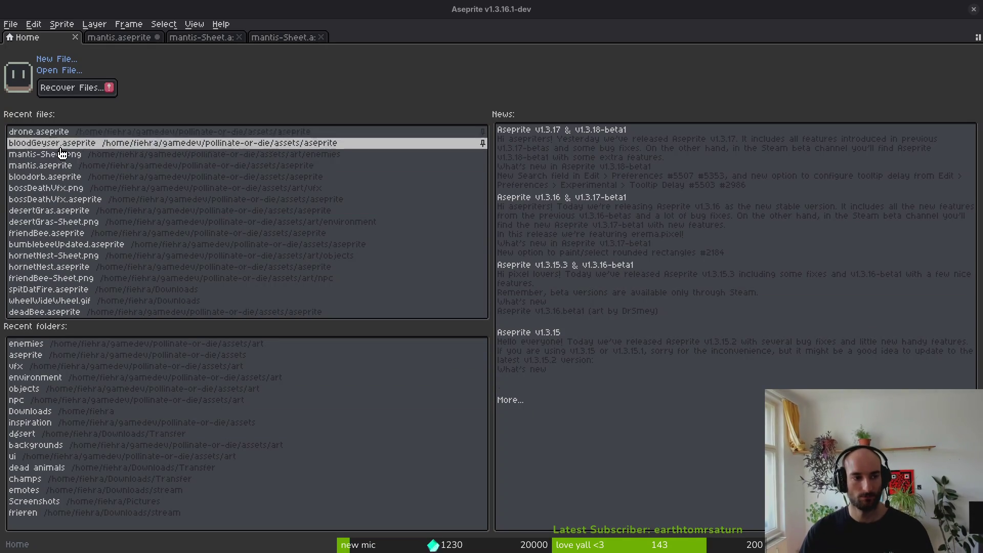
{"action": "left_click", "coordinate": [100, 245]}
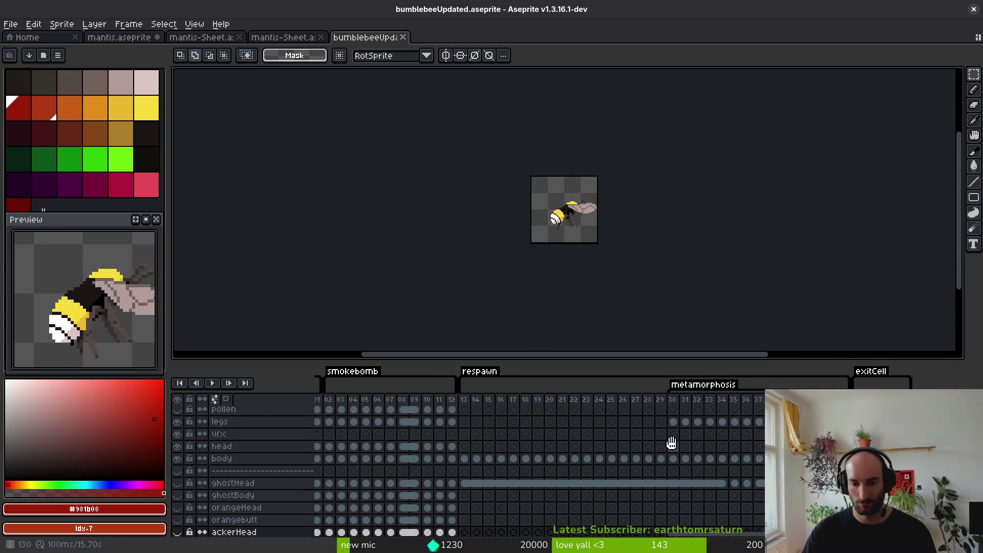
Unhide ghostHead, shift its cels from frame 13 onward up one layer, and play-test to frame 34.
{"action": "left_click", "coordinate": [755, 492]}
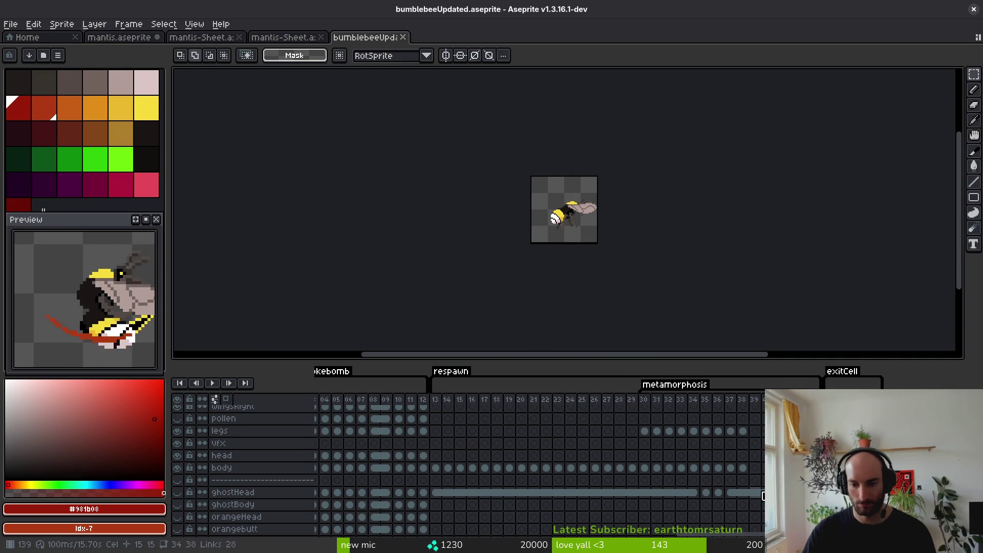
{"action": "left_click", "coordinate": [177, 492]}
{"action": "left_click_drag", "start_coordinate": [436, 492], "coordinate": [804, 492]}
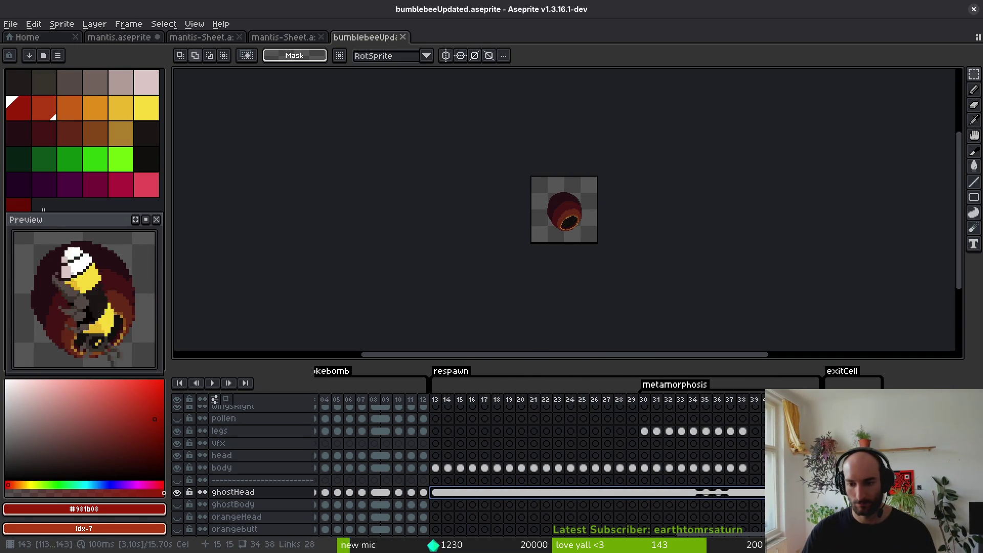
{"action": "left_click_drag", "start_coordinate": [763, 492], "coordinate": [763, 485]}
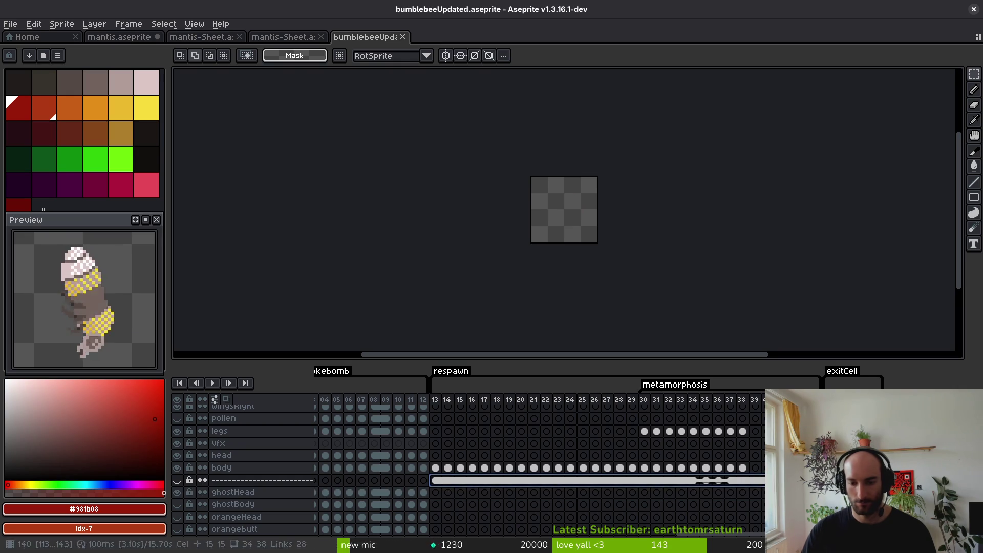
{"action": "left_click", "coordinate": [435, 480]}
{"action": "key", "text": "Return"}
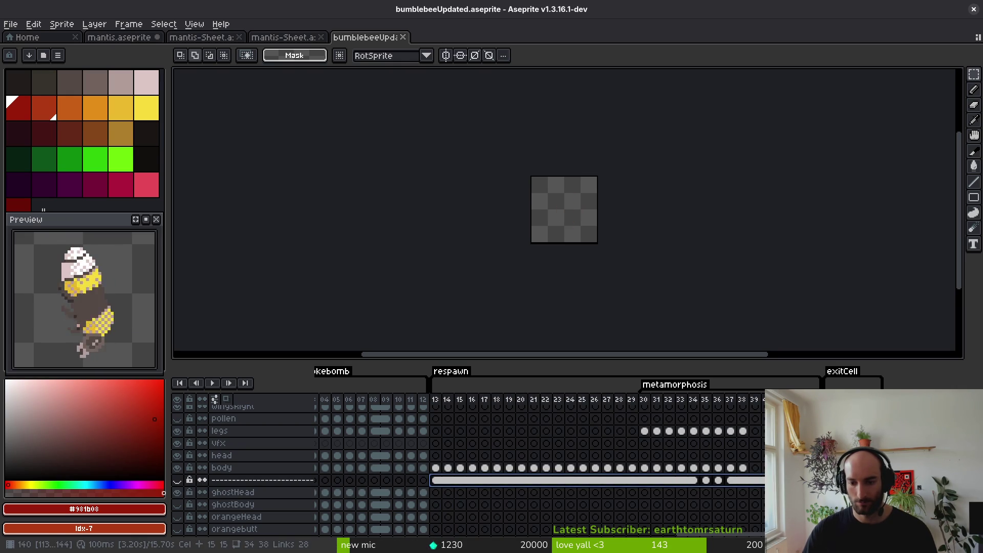
{"action": "left_click", "coordinate": [693, 480]}
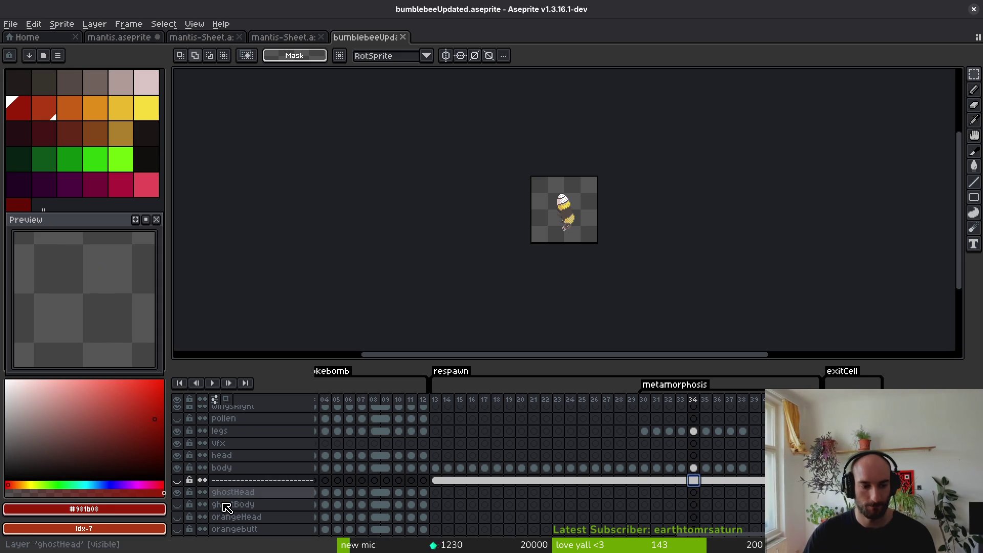
Show the cocoon separator layer, hide ghostHead, and play the metamorphosis from frame 36.
{"action": "left_click", "coordinate": [177, 480]}
{"action": "left_click", "coordinate": [177, 492]}
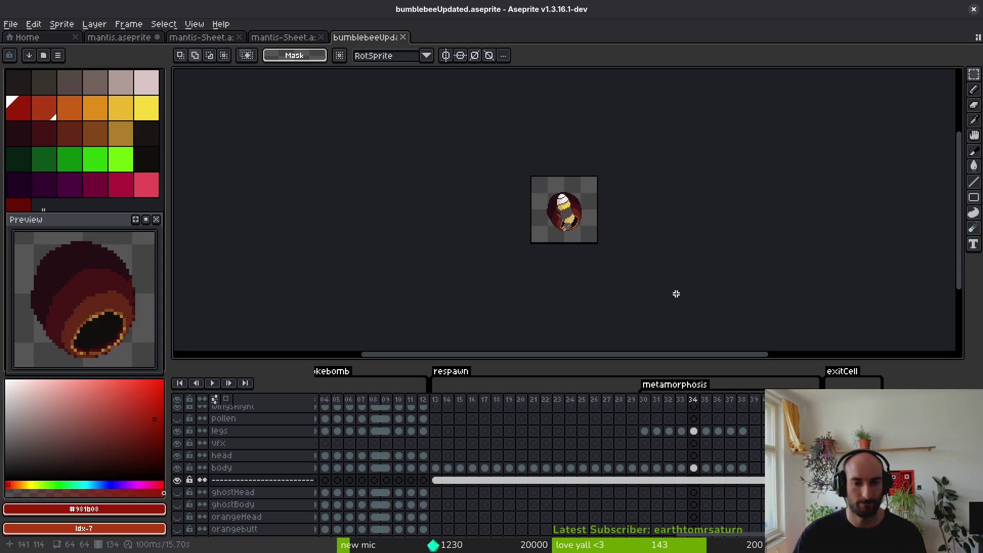
{"action": "scroll", "coordinate": [575, 204], "scroll_direction": "up", "scroll_amount": 4}
{"action": "left_click", "coordinate": [719, 481]}
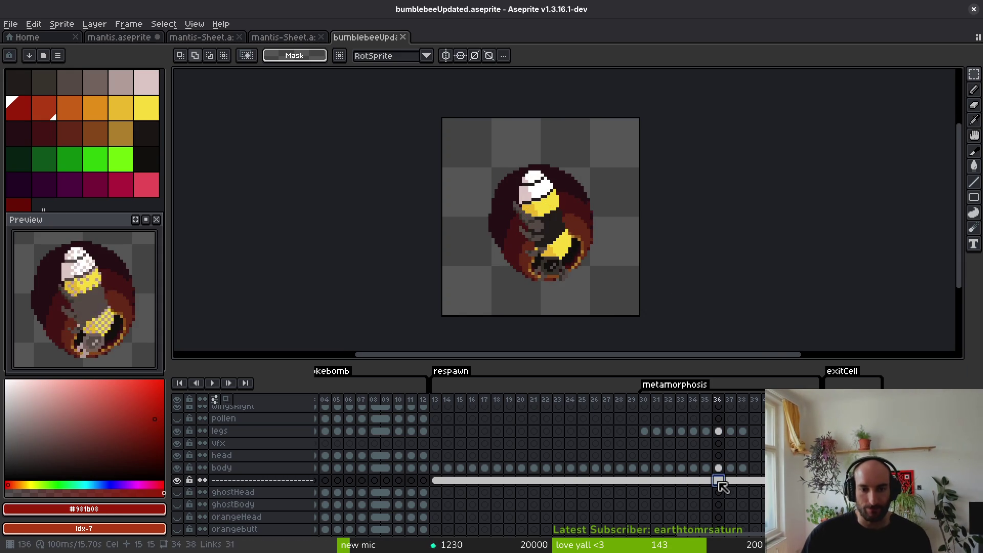
{"action": "key", "text": "Return"}
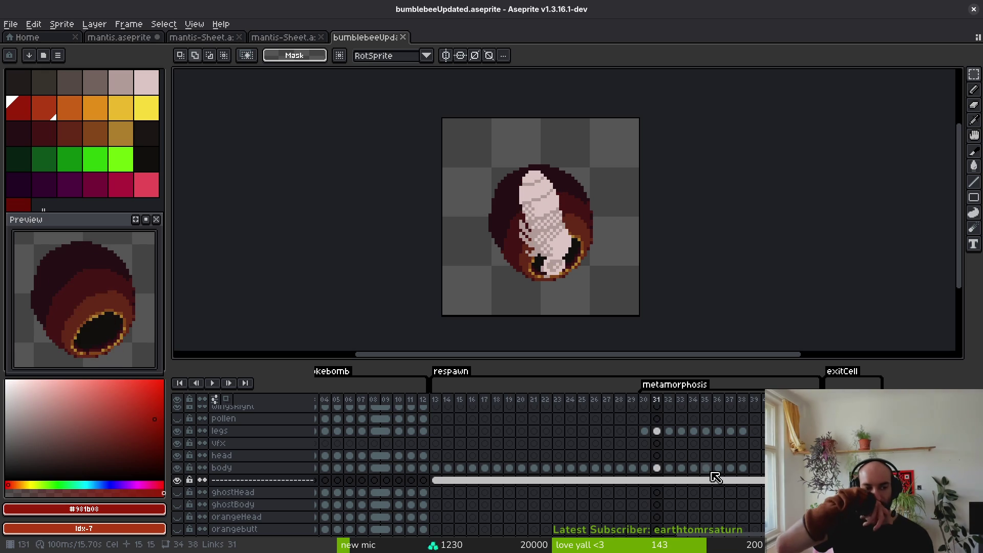
{"action": "key", "text": "Left"}
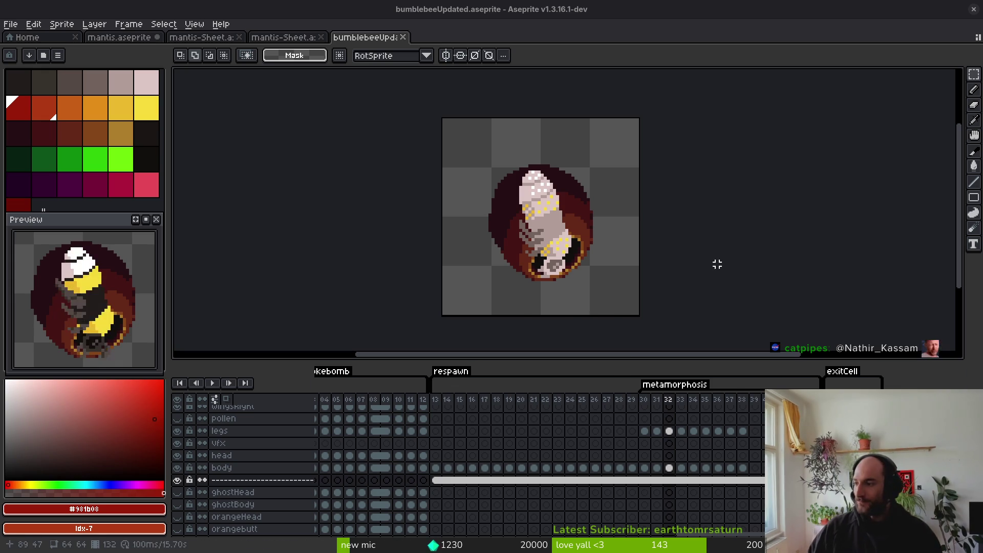
Play through the frames, then select the side-view bee's legs-to-body cels at frame 17.
{"action": "key", "text": "i"}
{"action": "key", "text": "Return"}
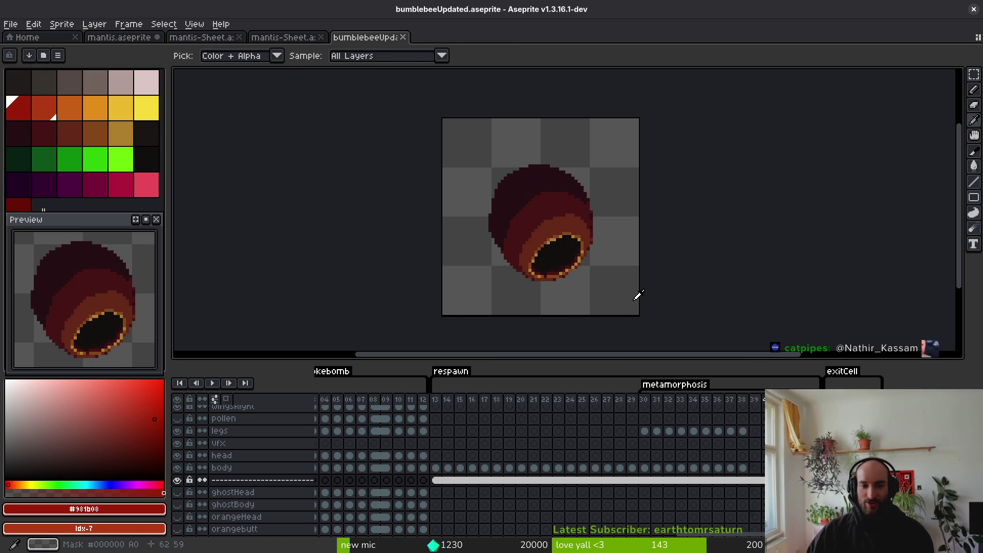
{"action": "scroll", "coordinate": [472, 454], "scroll_direction": "right", "scroll_amount": 10}
{"action": "scroll", "coordinate": [472, 453], "scroll_direction": "left", "scroll_amount": 2}
{"action": "scroll", "coordinate": [399, 469], "scroll_direction": "left", "scroll_amount": 20}
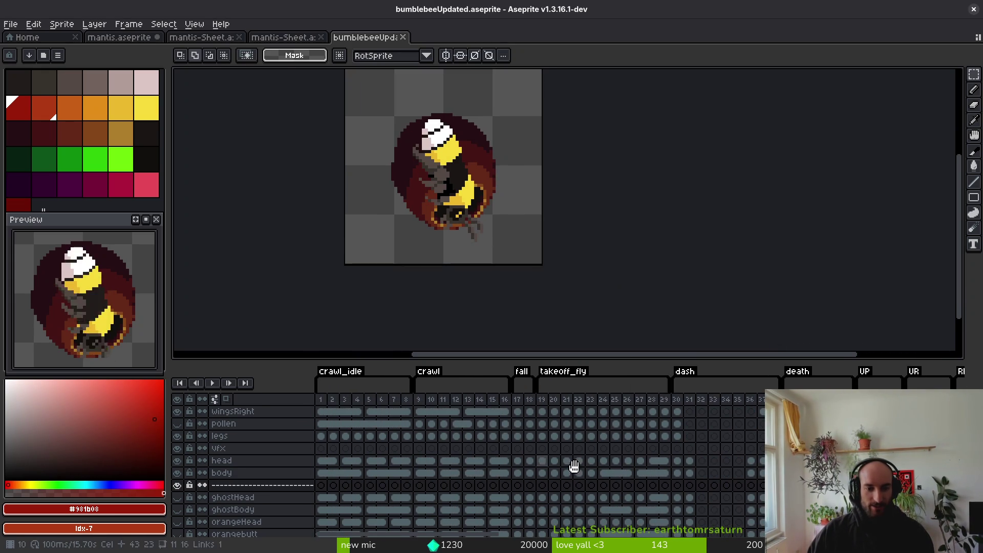
{"action": "mouse_move", "coordinate": [517, 411]}
{"action": "left_mouse_down"}
{"action": "mouse_move", "coordinate": [517, 512]}
{"action": "mouse_move", "coordinate": [487, 468]}
{"action": "mouse_move", "coordinate": [518, 464]}
{"action": "left_mouse_up"}
{"action": "left_click", "coordinate": [519, 473]}
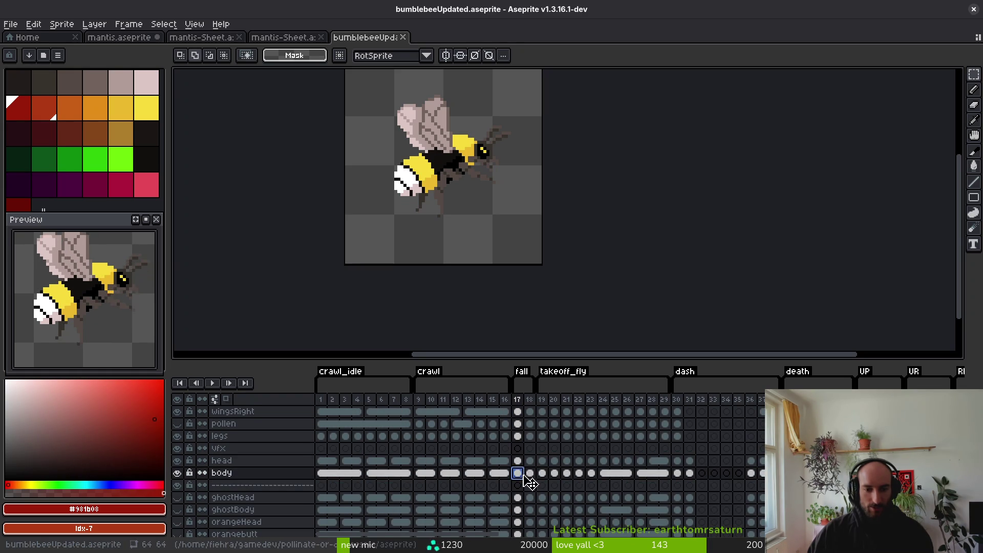
{"action": "left_click", "coordinate": [519, 424]}
{"action": "left_click", "coordinate": [518, 436]}
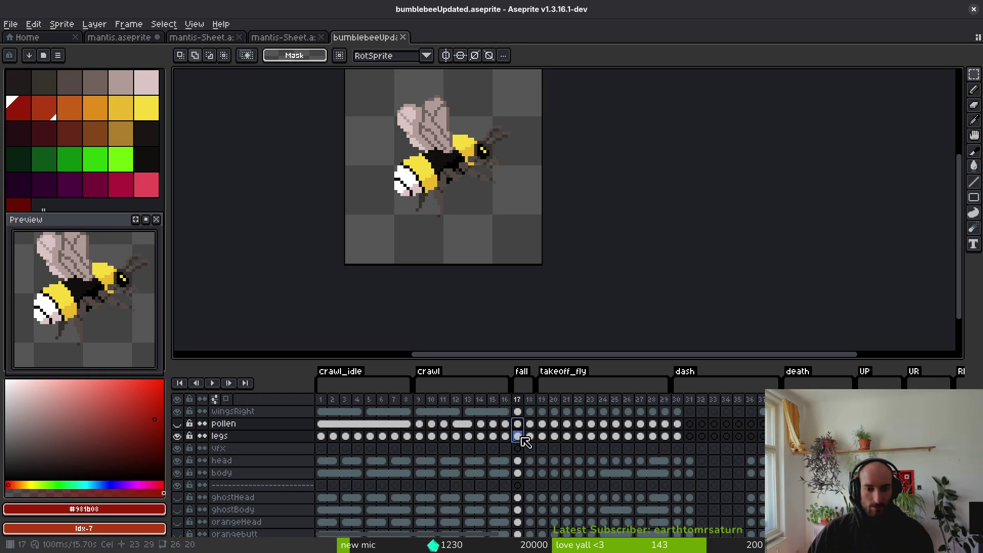
{"action": "left_click_drag", "start_coordinate": [526, 442], "coordinate": [519, 471]}
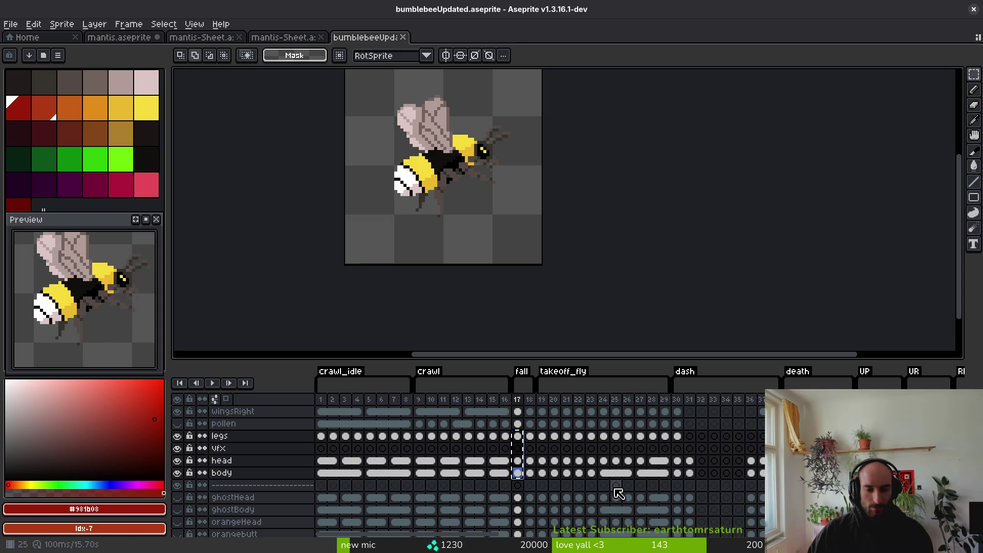
Paste the side-view bee's cels at frame 42 and shift them over to frame 43.
{"action": "scroll", "coordinate": [743, 472], "scroll_direction": "right", "scroll_amount": 15}
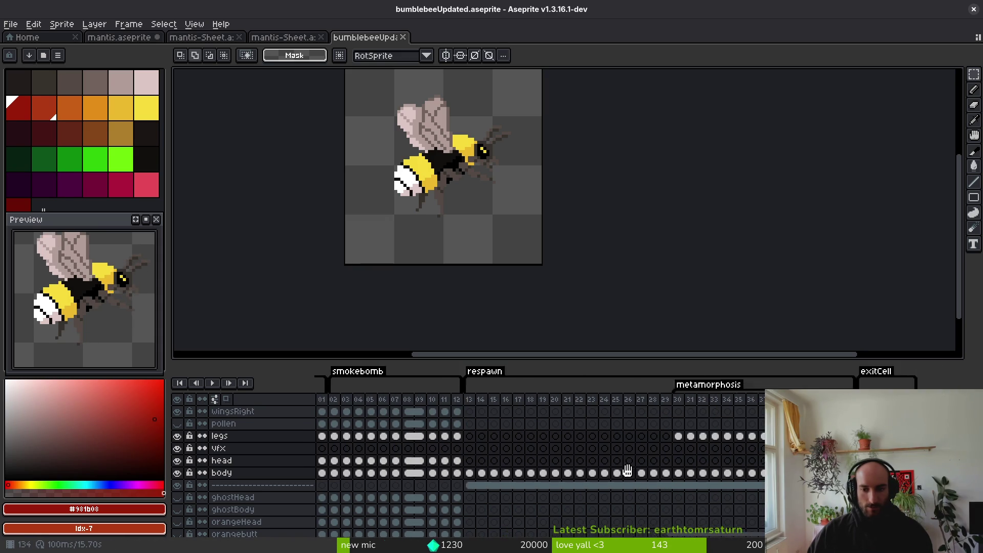
{"action": "left_click", "coordinate": [576, 440]}
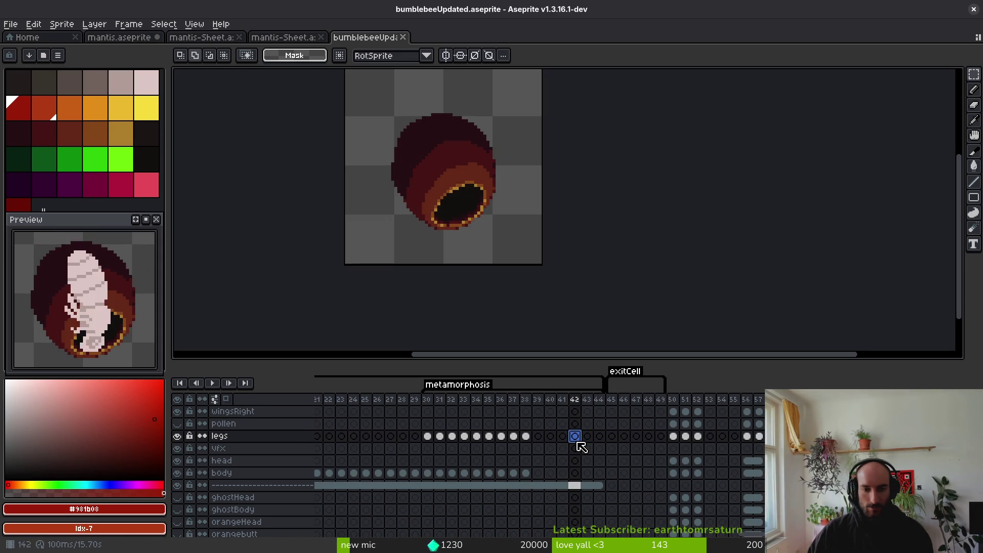
{"action": "key", "text": "ctrl+v"}
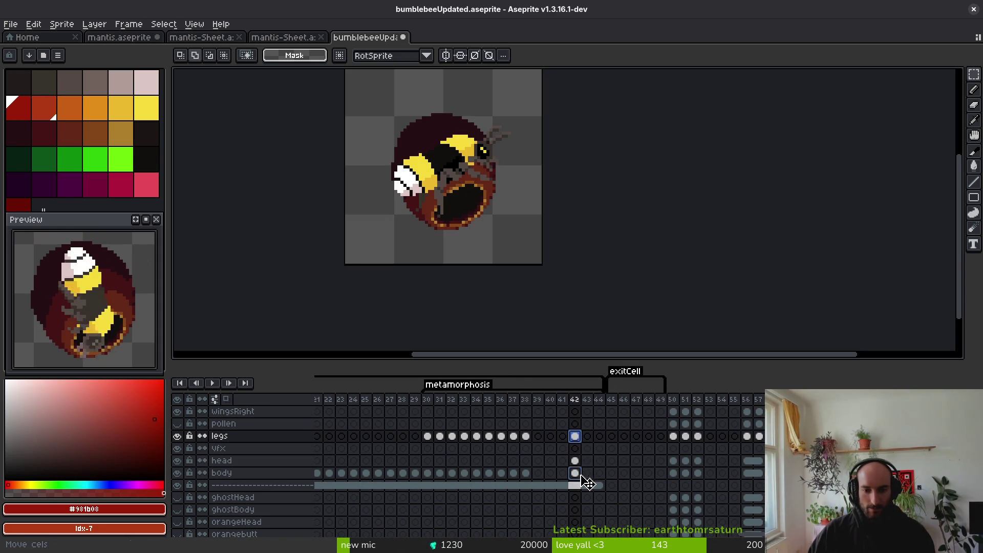
{"action": "mouse_move", "coordinate": [578, 439]}
{"action": "left_mouse_down"}
{"action": "mouse_move", "coordinate": [573, 470]}
{"action": "mouse_move", "coordinate": [592, 445]}
{"action": "left_mouse_up"}
{"action": "key", "text": "ctrl+s"}
Copy frame 38's legs and body cels into frame 41.
{"action": "left_click_drag", "start_coordinate": [526, 436], "coordinate": [526, 473]}
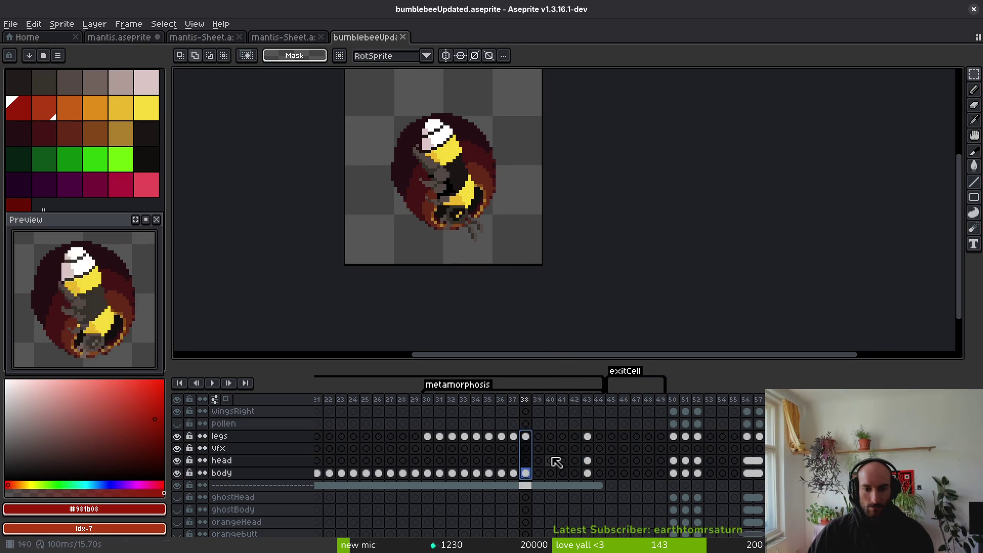
{"action": "left_click", "coordinate": [569, 440]}
{"action": "key", "text": "ctrl+v"}
{"action": "left_click", "coordinate": [574, 436]}
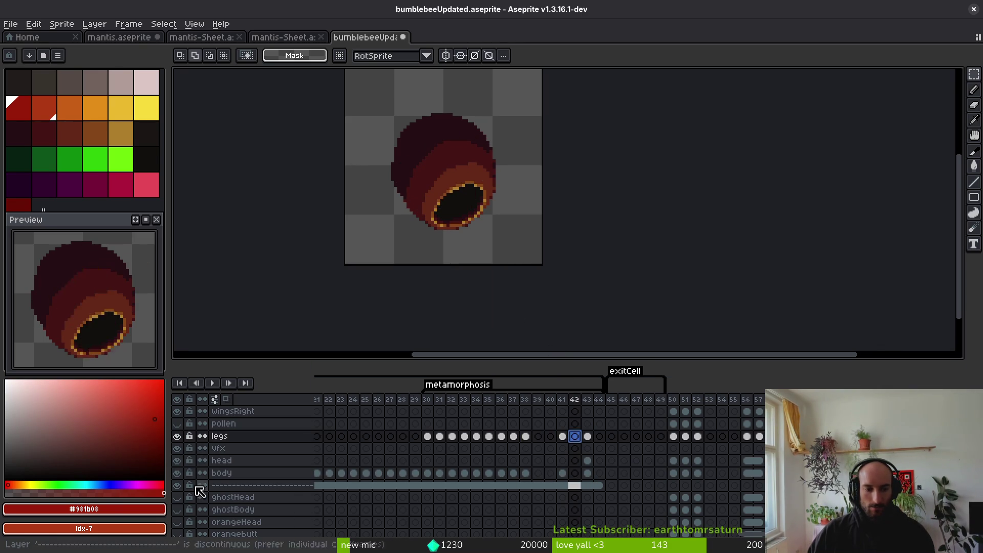
Hide the cocoon separator layer, check the frame 41–42 cels, and turn on onion skinning.
{"action": "left_click", "coordinate": [177, 485]}
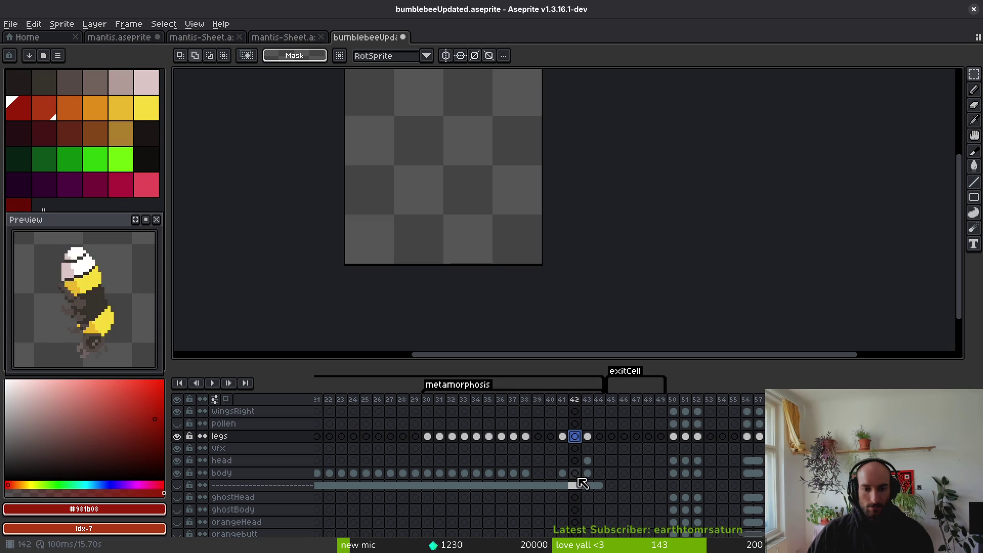
{"action": "left_click", "coordinate": [576, 473]}
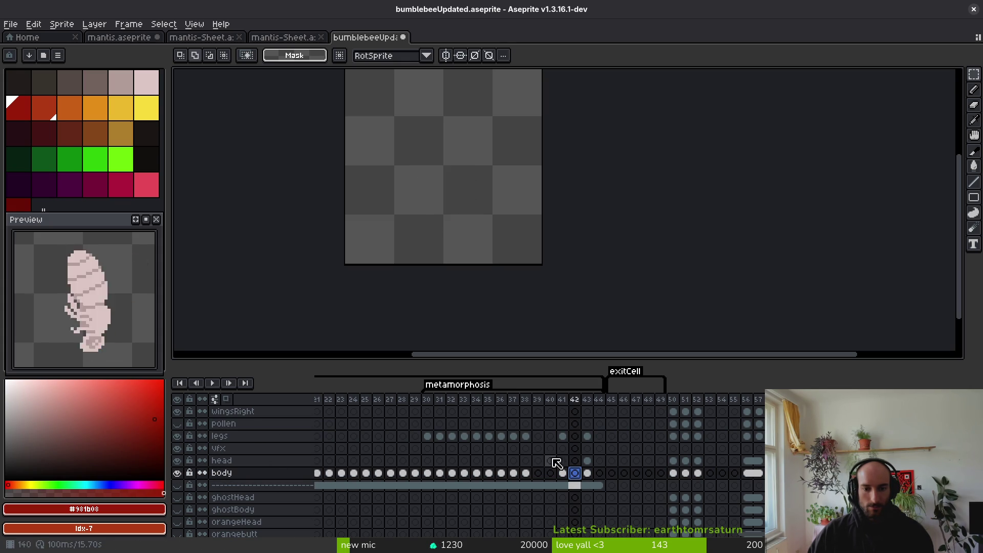
{"action": "left_click", "coordinate": [563, 436]}
{"action": "left_click", "coordinate": [564, 473]}
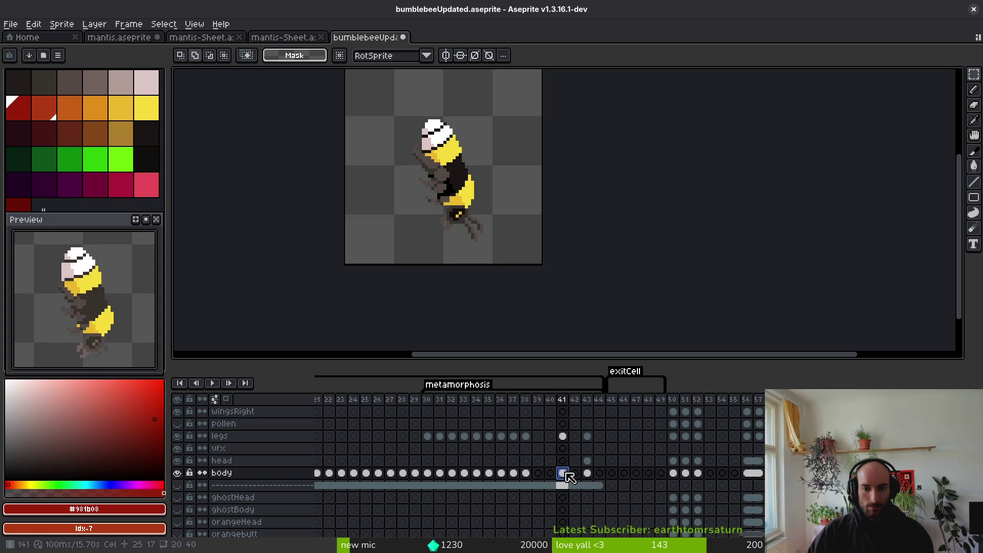
{"action": "left_click", "coordinate": [576, 474]}
{"action": "left_click", "coordinate": [226, 399]}
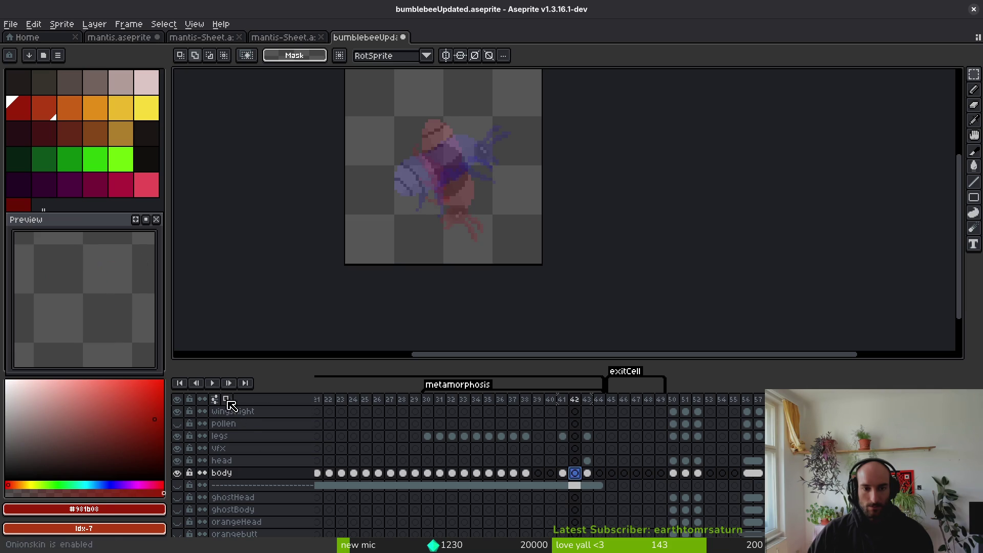
{"action": "scroll", "coordinate": [512, 215], "scroll_direction": "up", "scroll_amount": 1}
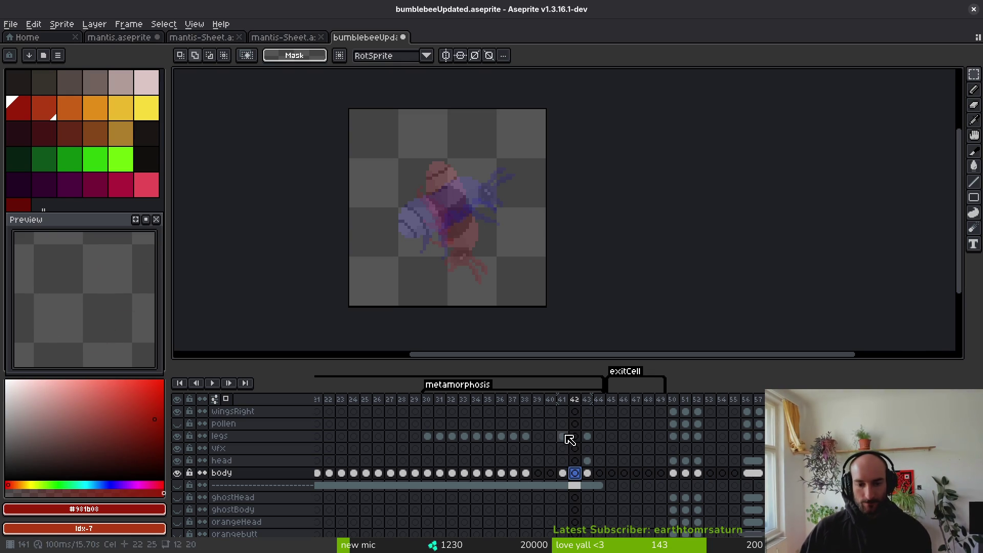
Delete the legs and body cels on frame 41 and save the file.
{"action": "left_click_drag", "start_coordinate": [551, 436], "coordinate": [562, 486]}
{"action": "left_click", "coordinate": [563, 473]}
{"action": "key", "text": "Delete"}
{"action": "key", "text": "ctrl+s"}
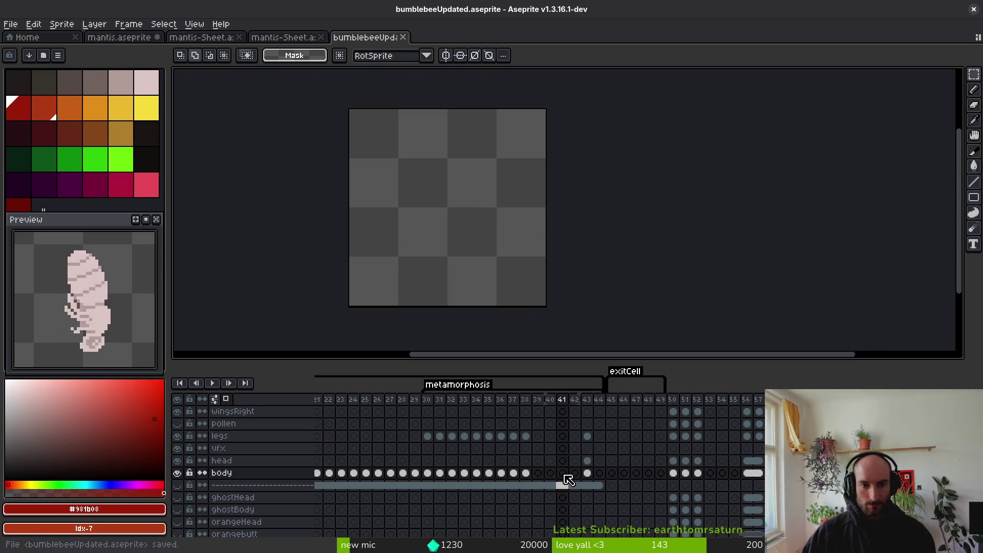
Return to frame 38's bee in the cocoon and adjust the zoom and view.
{"action": "key", "text": "Left"}
{"action": "key", "text": "Left"}
{"action": "key", "text": "Left"}
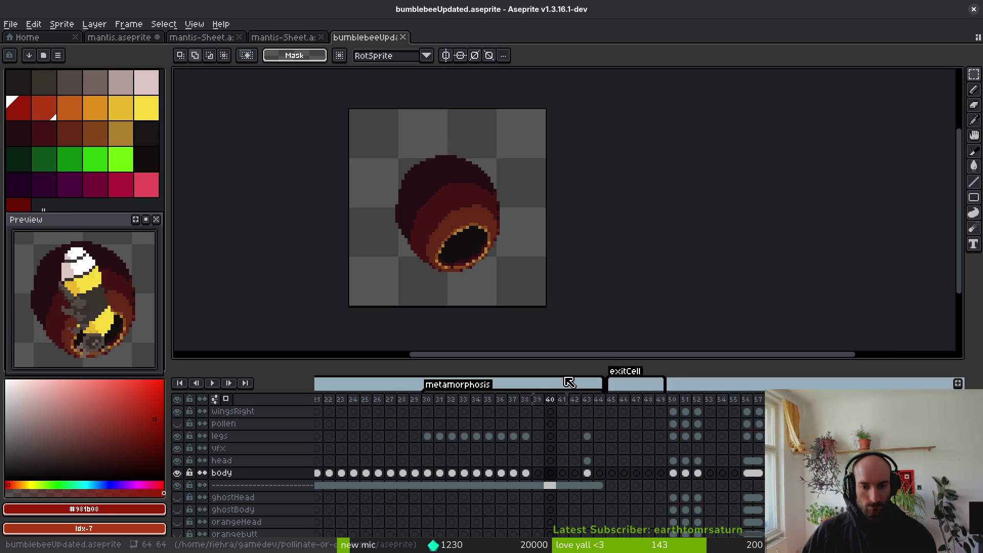
{"action": "key", "text": "plus"}
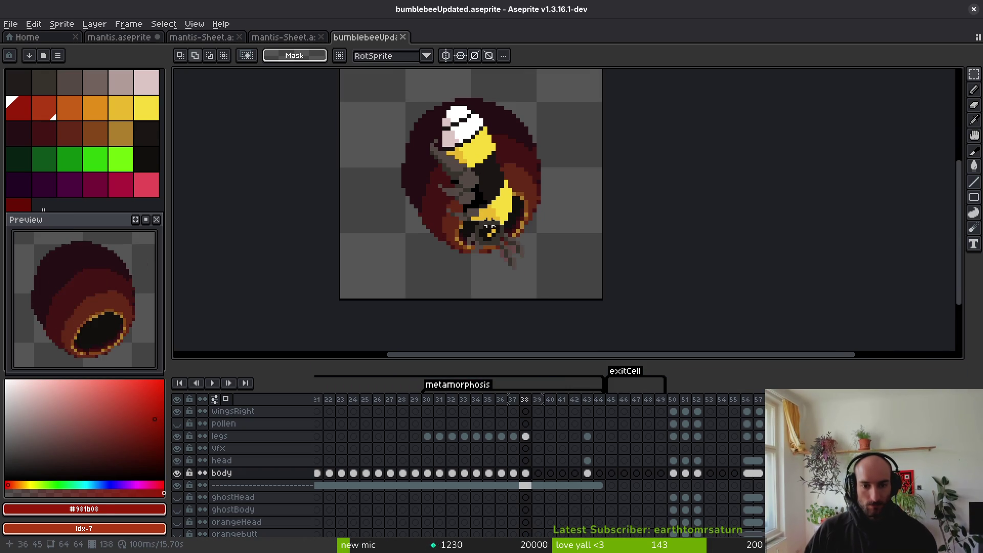
{"action": "left_click", "coordinate": [526, 473]}
{"action": "key", "text": "minus"}
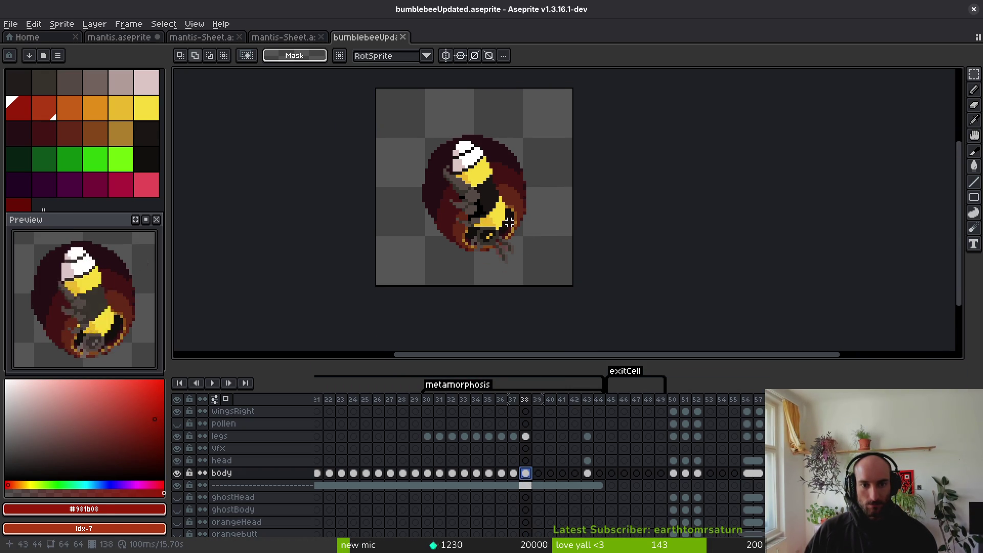
{"action": "left_click_drag", "start_coordinate": [494, 196], "coordinate": [495, 197]}
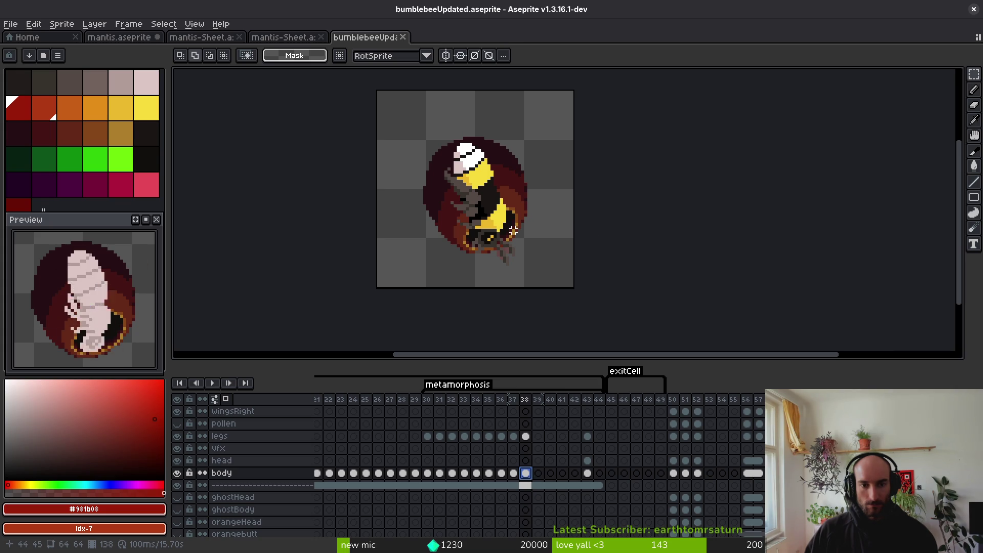
{"action": "key", "text": "i"}
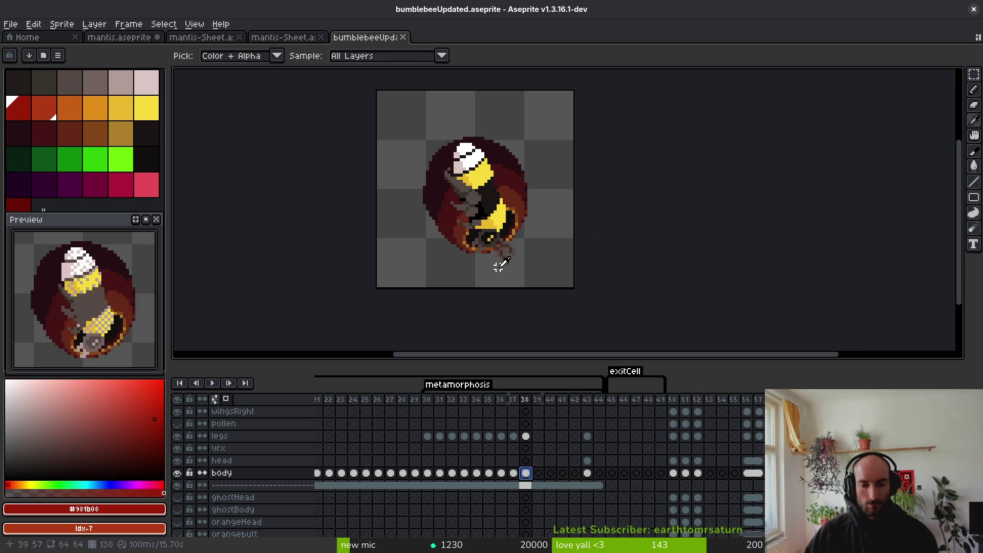
{"action": "key", "text": "m"}
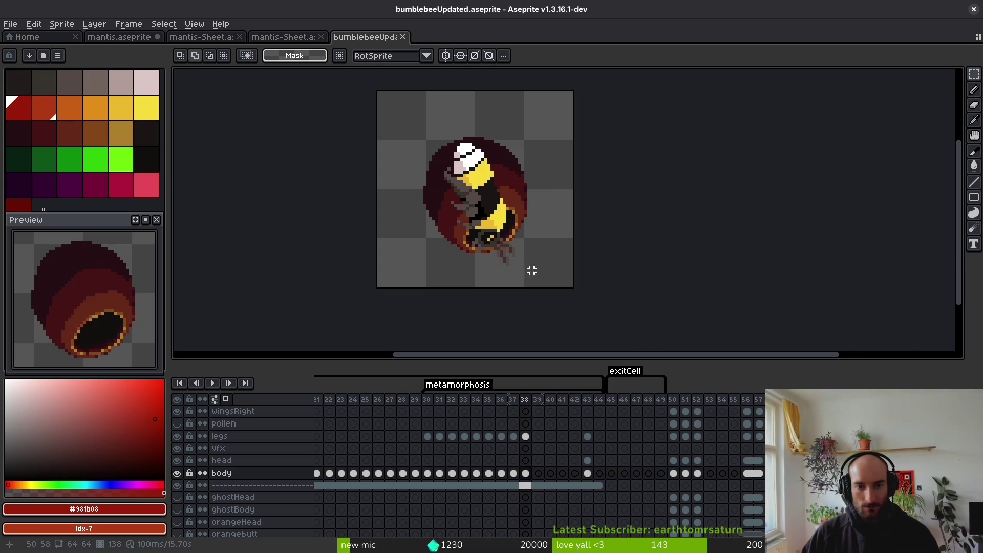
Zoom in and select the separator layer's cel at frame 38.
{"action": "scroll", "coordinate": [529, 274], "scroll_direction": "up", "scroll_amount": 1}
{"action": "left_click", "coordinate": [528, 490]}
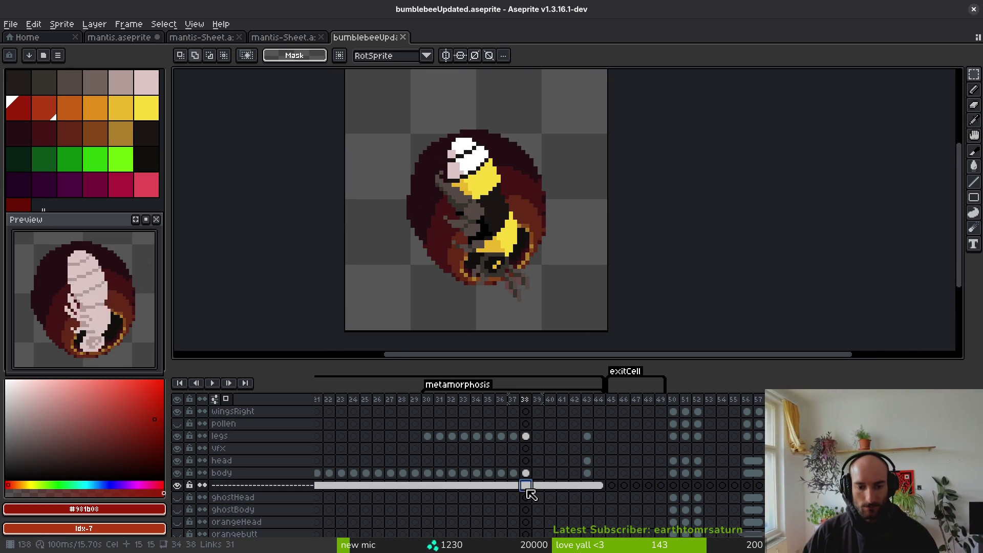
Move the frame 38 cel onto the head layer and compare it against frame 37.
{"action": "left_click_drag", "start_coordinate": [527, 474], "coordinate": [526, 461]}
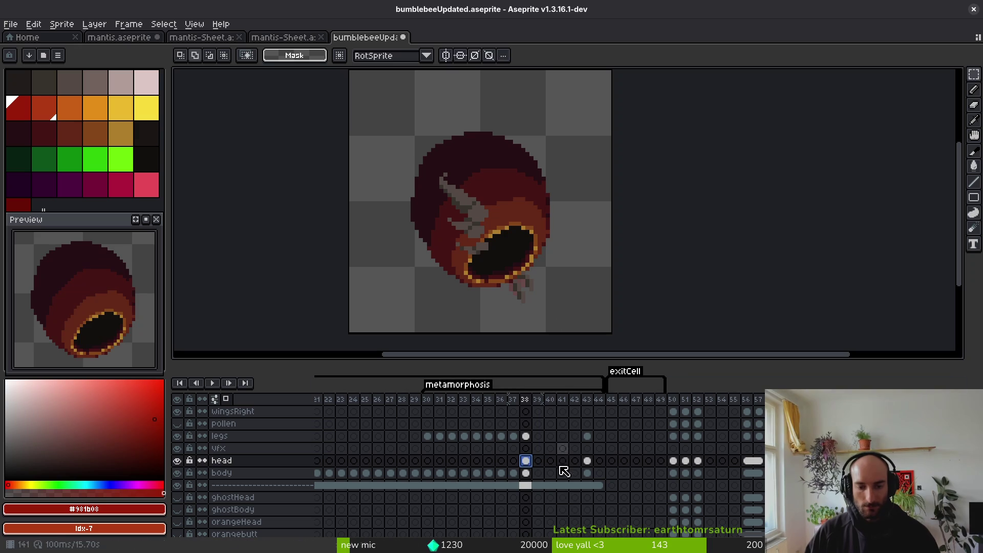
{"action": "key", "text": "Left"}
{"action": "key", "text": "i"}
{"action": "key", "text": "Right"}
{"action": "key", "text": "Left"}
{"action": "key", "text": "Right"}
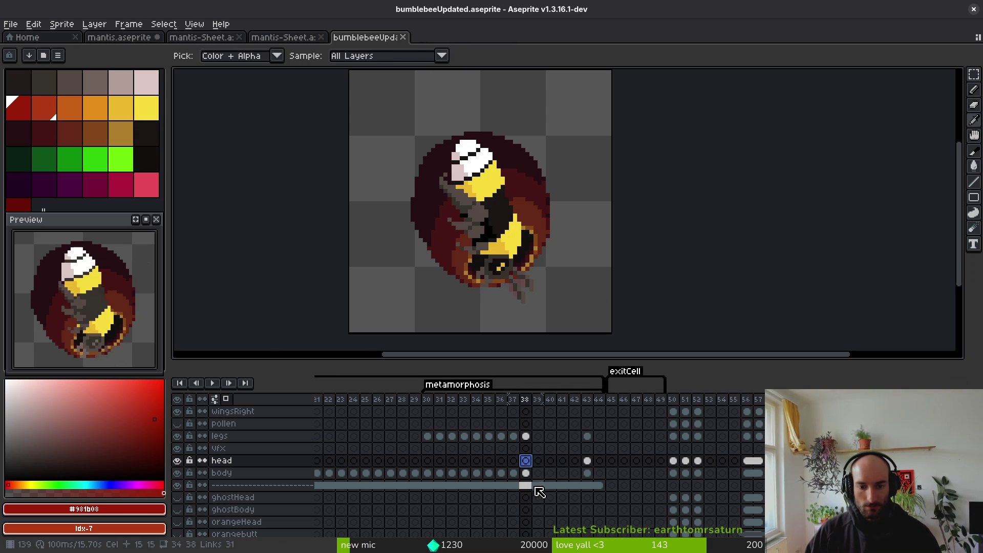
Reselect the separator layer's frame 38 cel and switch to the Pencil.
{"action": "left_click", "coordinate": [526, 485]}
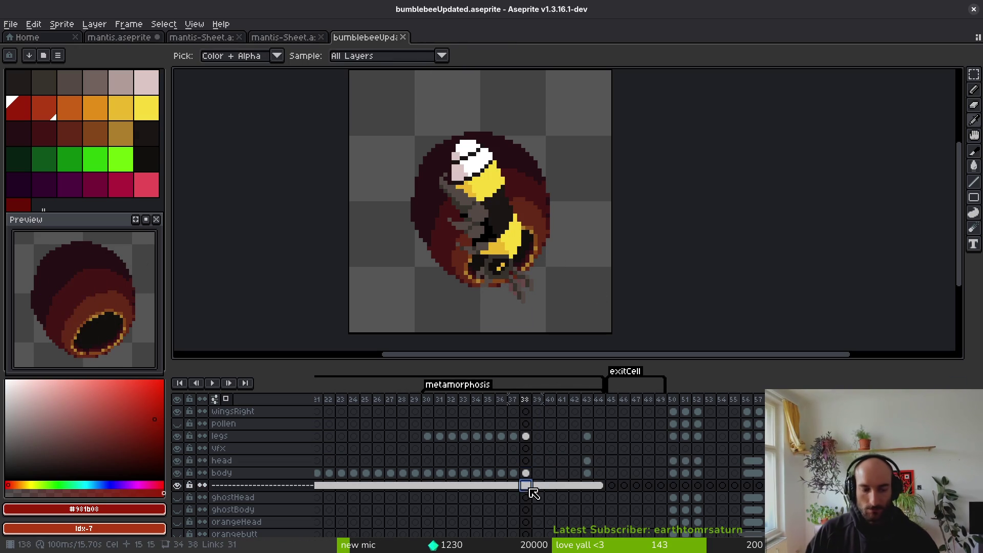
{"action": "key", "text": "m"}
{"action": "scroll", "coordinate": [528, 279], "scroll_direction": "up", "scroll_amount": 2}
{"action": "key", "text": "b"}
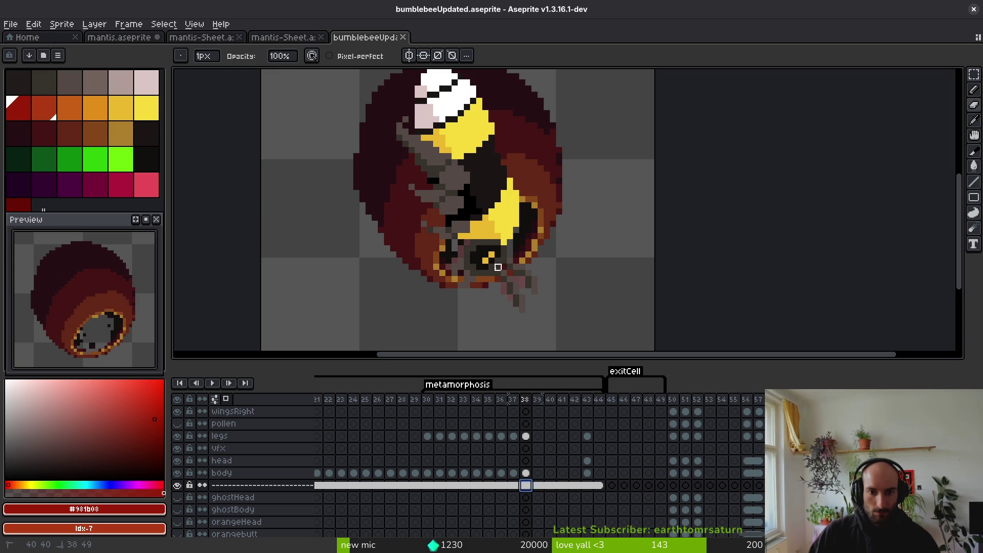
Cover the bee with the red cocoon on frame 38's head cel and save.
{"action": "left_click", "coordinate": [516, 291]}
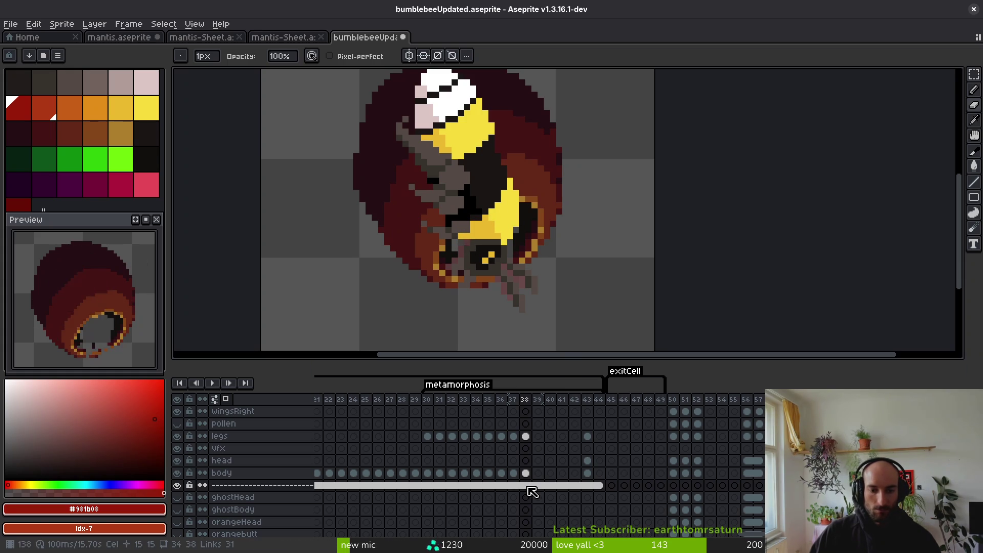
{"action": "left_click", "coordinate": [526, 460]}
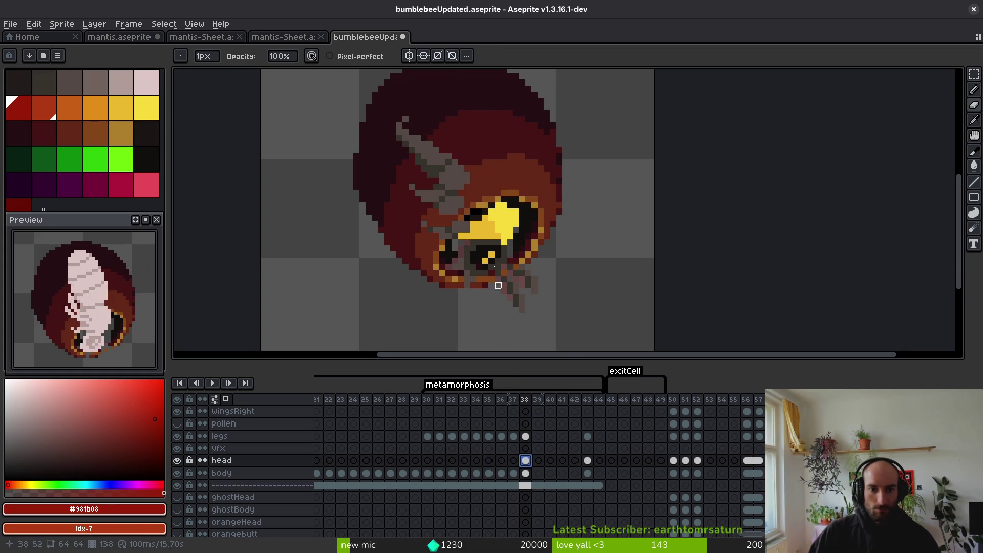
{"action": "scroll", "coordinate": [498, 311], "scroll_direction": "down", "scroll_amount": 2}
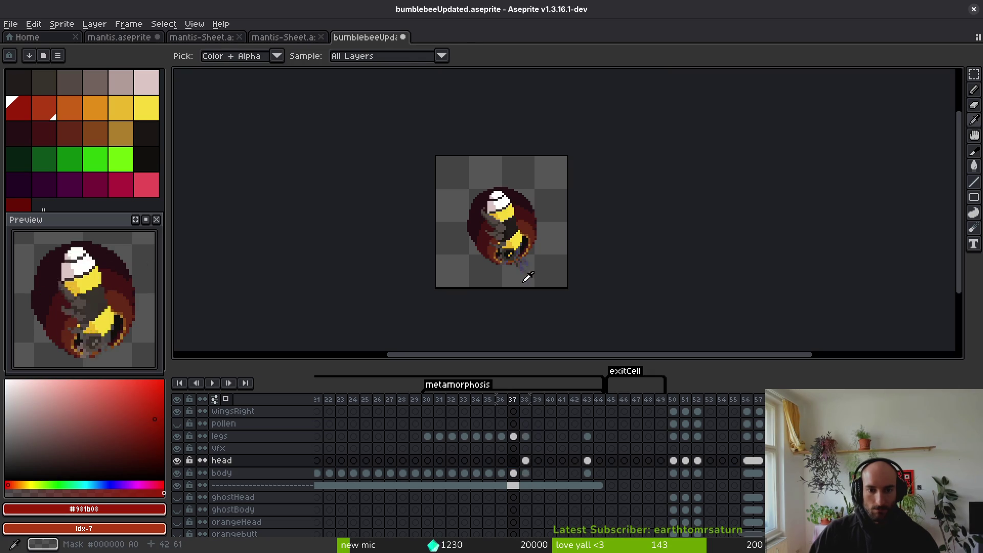
{"action": "left_click_drag", "start_coordinate": [553, 282], "coordinate": [555, 277]}
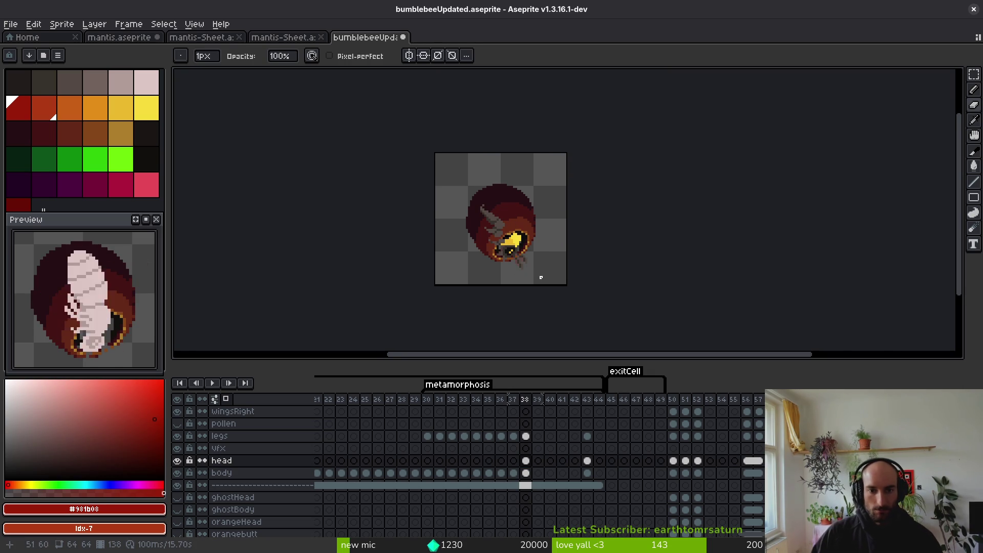
{"action": "scroll", "coordinate": [541, 277], "scroll_direction": "up", "scroll_amount": 5}
{"action": "key", "text": "ctrl+s"}
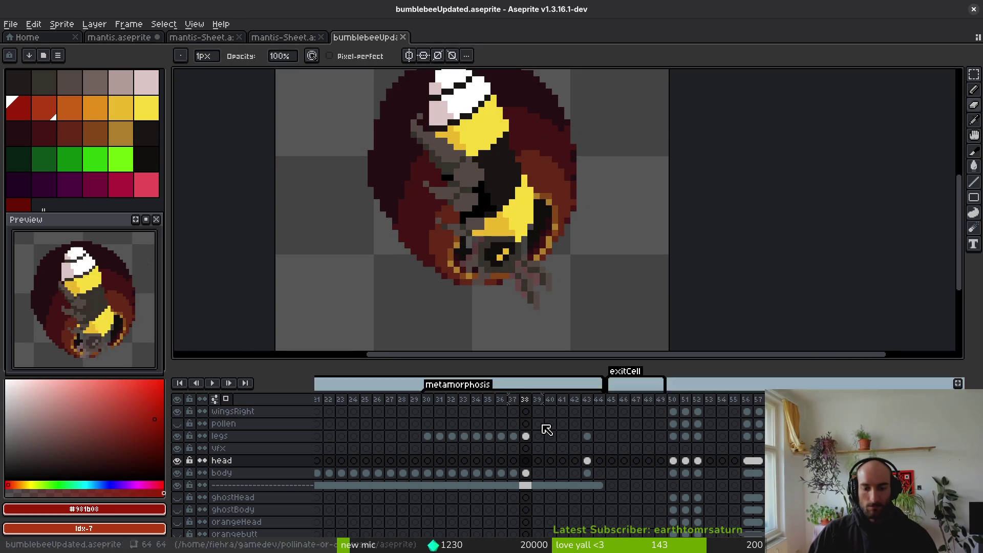
{"action": "key", "text": "ctrl+z"}
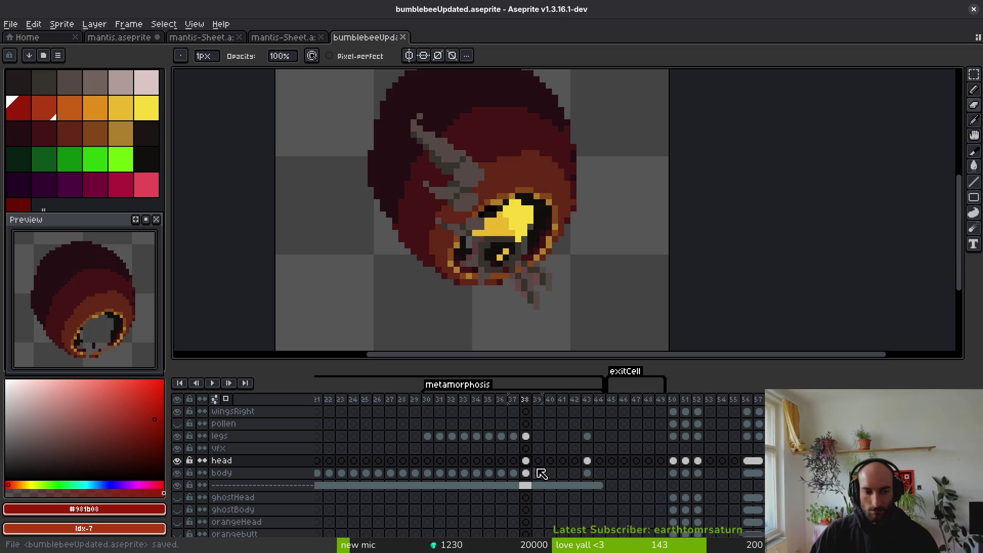
{"action": "left_click", "coordinate": [527, 462]}
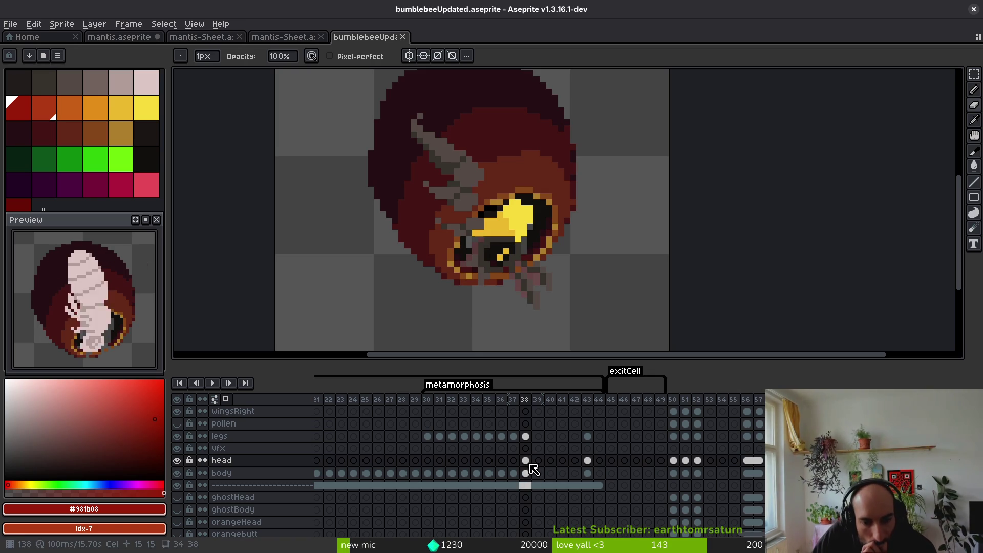
Touch up pixels near the cocoon opening on frame 38's vfx cel, undoing a stray black fill.
{"action": "left_click", "coordinate": [526, 448]}
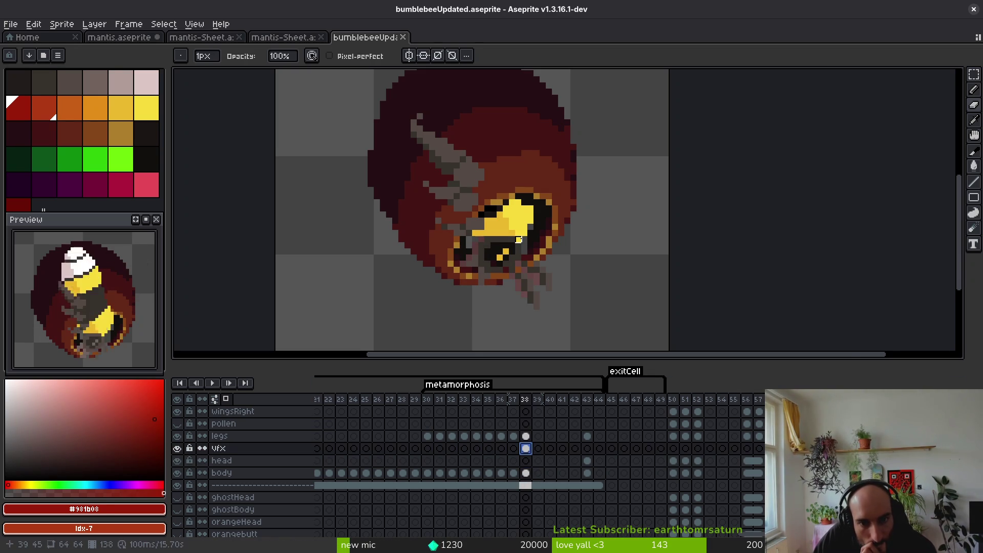
{"action": "scroll", "coordinate": [521, 234], "scroll_direction": "up", "scroll_amount": 3}
{"action": "scroll", "coordinate": [521, 234], "scroll_direction": "up", "scroll_amount": 2}
{"action": "left_click", "coordinate": [472, 249]}
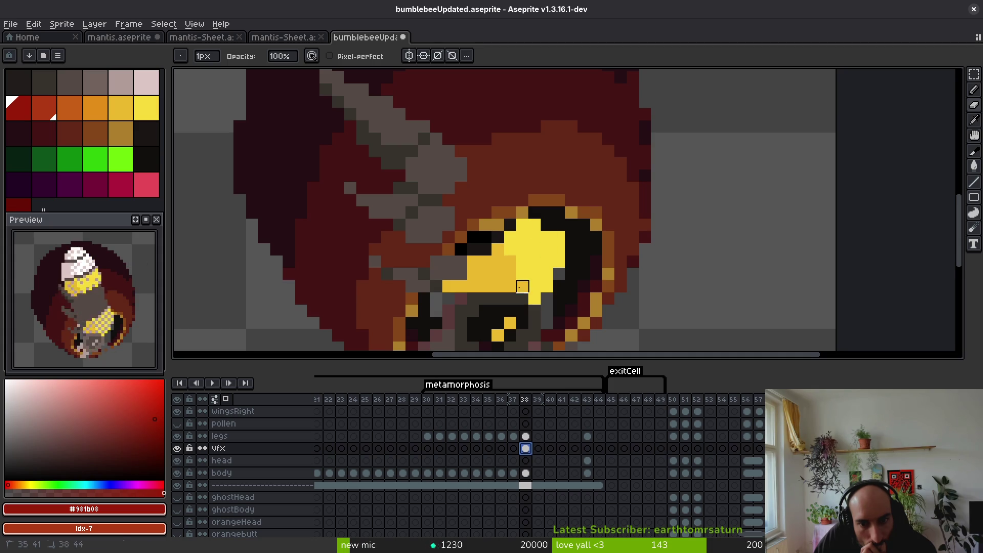
{"action": "scroll", "coordinate": [522, 287], "scroll_direction": "down", "scroll_amount": 1}
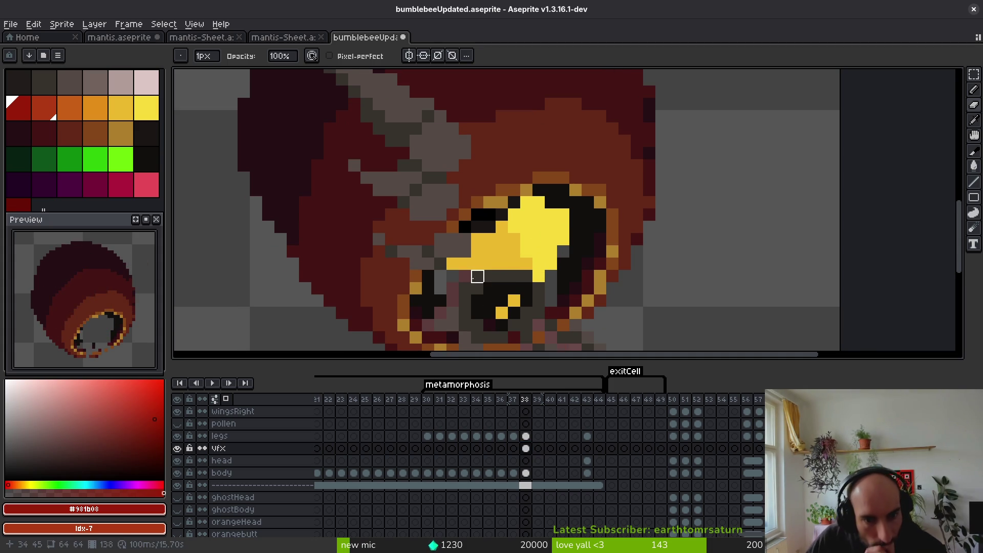
{"action": "scroll", "coordinate": [477, 277], "scroll_direction": "down", "scroll_amount": 1}
{"action": "left_click", "coordinate": [526, 275], "text": "alt"}
{"action": "key", "text": "g"}
{"action": "left_click", "coordinate": [526, 275]}
{"action": "key", "text": "ctrl+z"}
{"action": "key", "text": "f"}
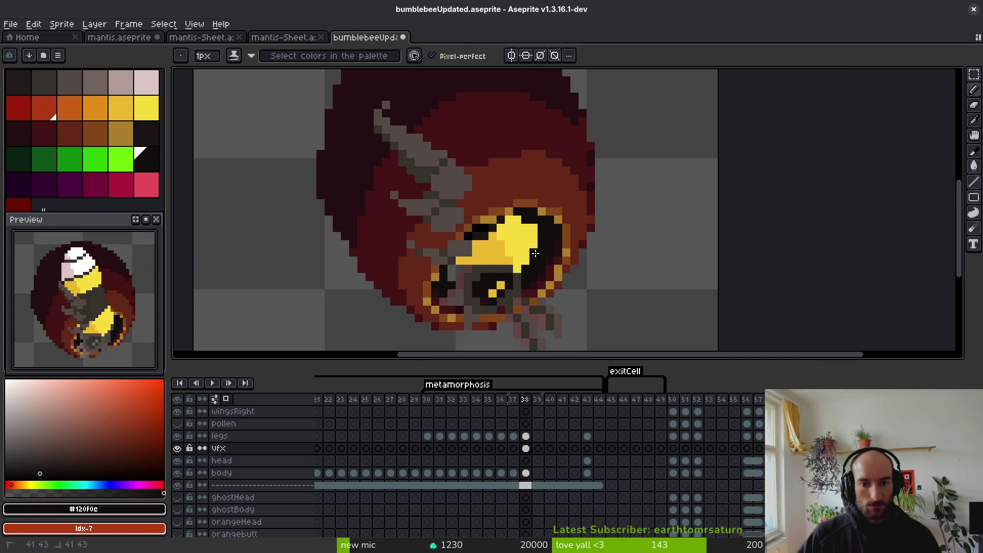
Pan to the cocoon opening and view the reference layer's frame 30.
{"action": "scroll", "coordinate": [456, 275], "scroll_direction": "up", "scroll_amount": 1}
{"action": "left_click_drag", "start_coordinate": [471, 268], "coordinate": [531, 214]}
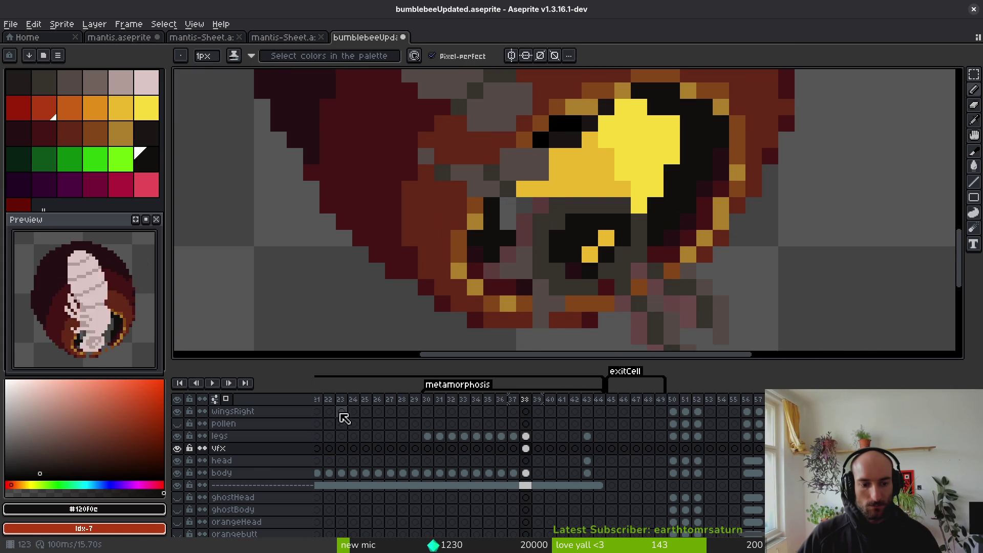
{"action": "scroll", "coordinate": [358, 436], "scroll_direction": "down", "scroll_amount": 5}
{"action": "scroll", "coordinate": [488, 469], "scroll_direction": "down", "scroll_amount": 1}
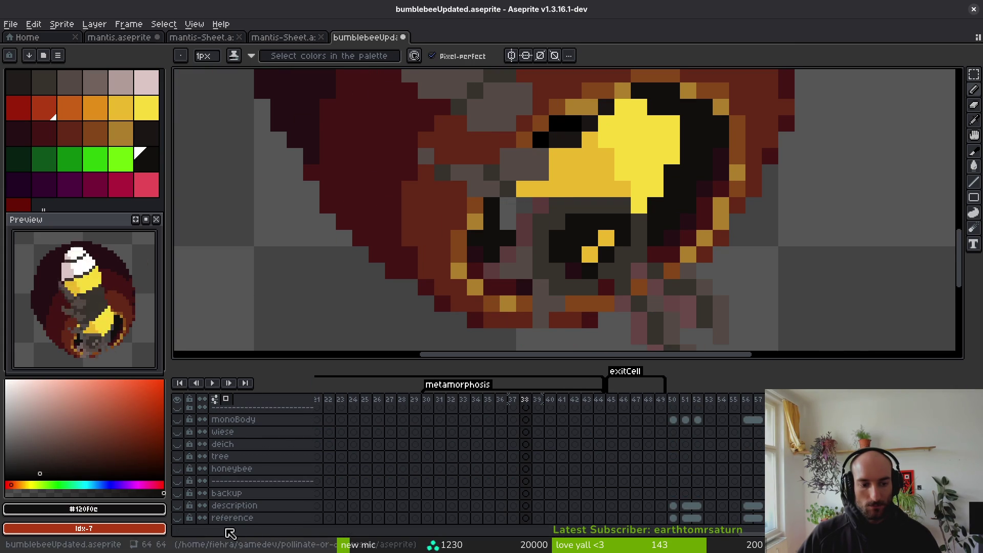
{"action": "left_click", "coordinate": [433, 519]}
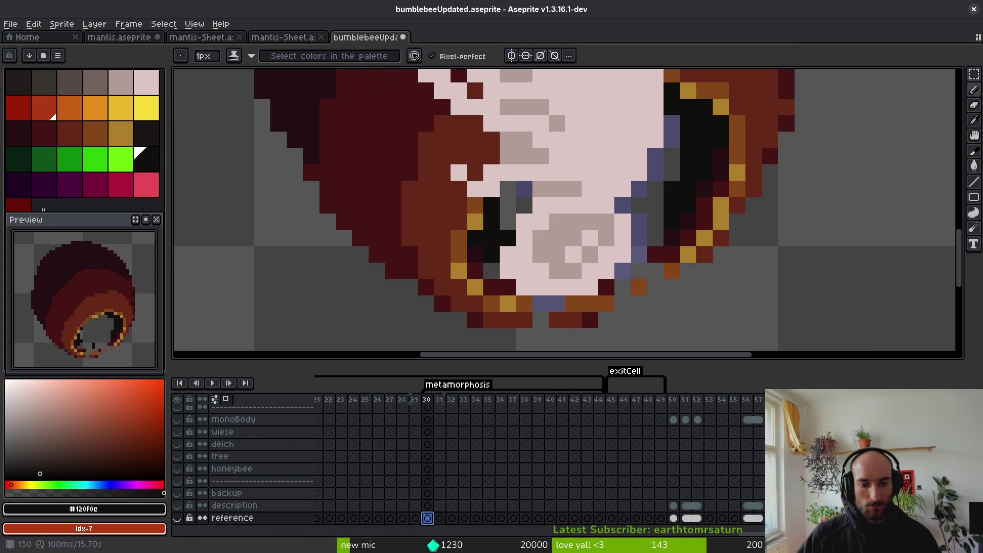
{"action": "left_click", "coordinate": [97, 159]}
{"action": "key", "text": "g"}
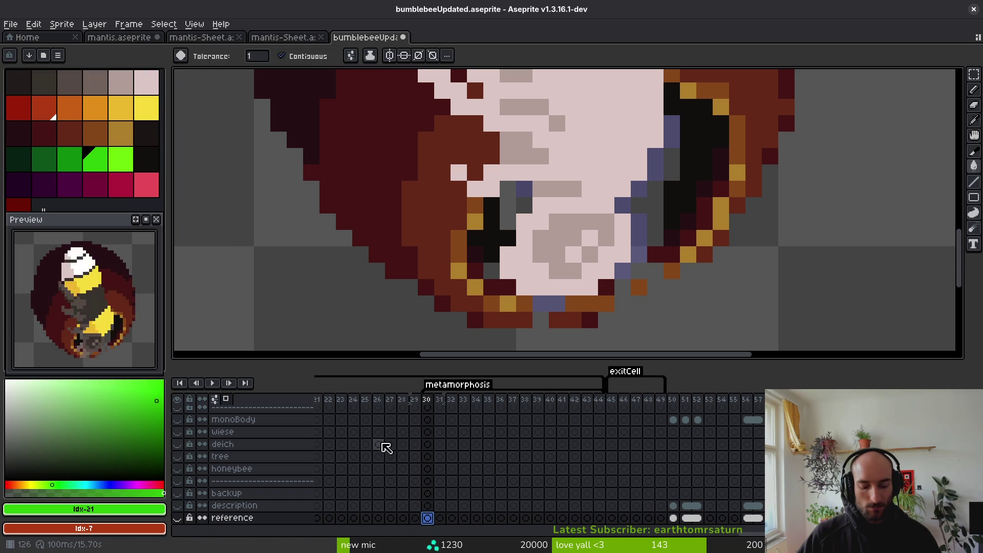
{"action": "key", "text": "ctrl+shift+v"}
{"action": "key", "text": "Escape"}
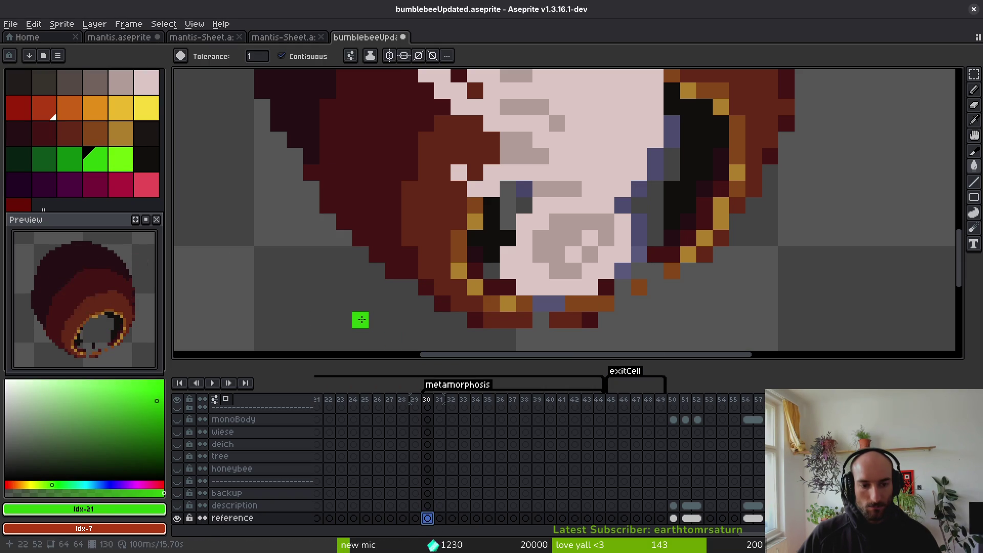
{"action": "left_click", "coordinate": [361, 320]}
{"action": "scroll", "coordinate": [569, 266], "scroll_direction": "down", "scroll_amount": 1}
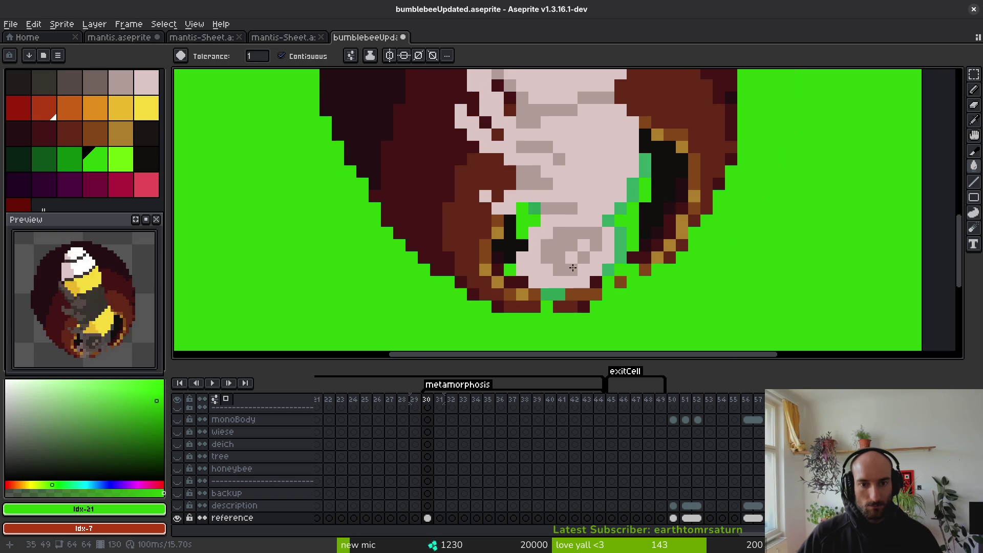
{"action": "scroll", "coordinate": [527, 426], "scroll_direction": "up", "scroll_amount": 5}
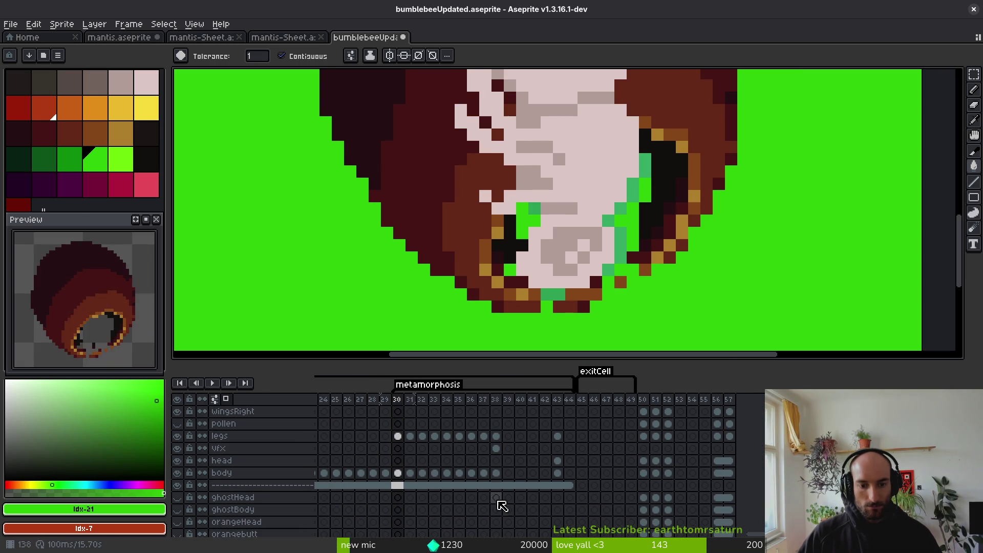
{"action": "left_click", "coordinate": [485, 474]}
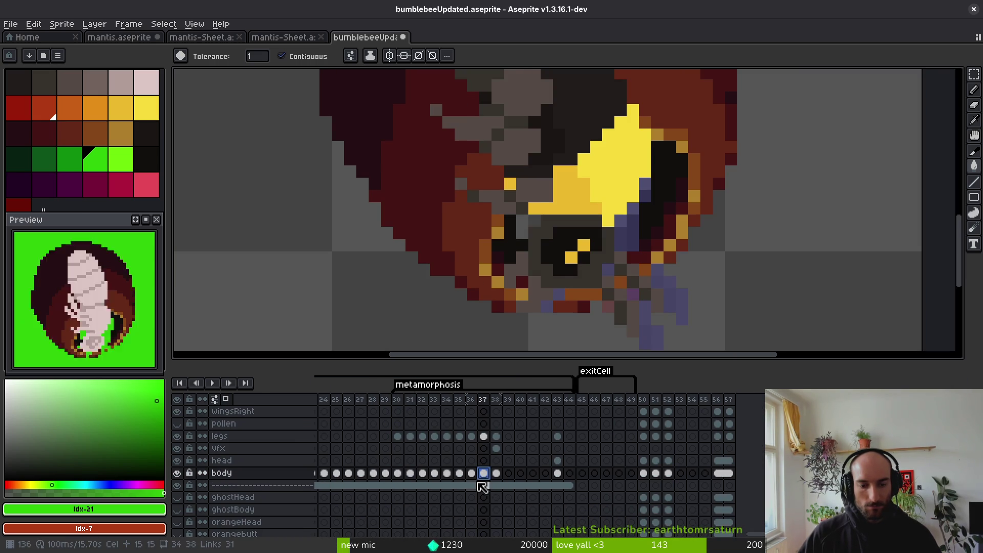
{"action": "left_click", "coordinate": [484, 486]}
{"action": "left_click", "coordinate": [496, 486]}
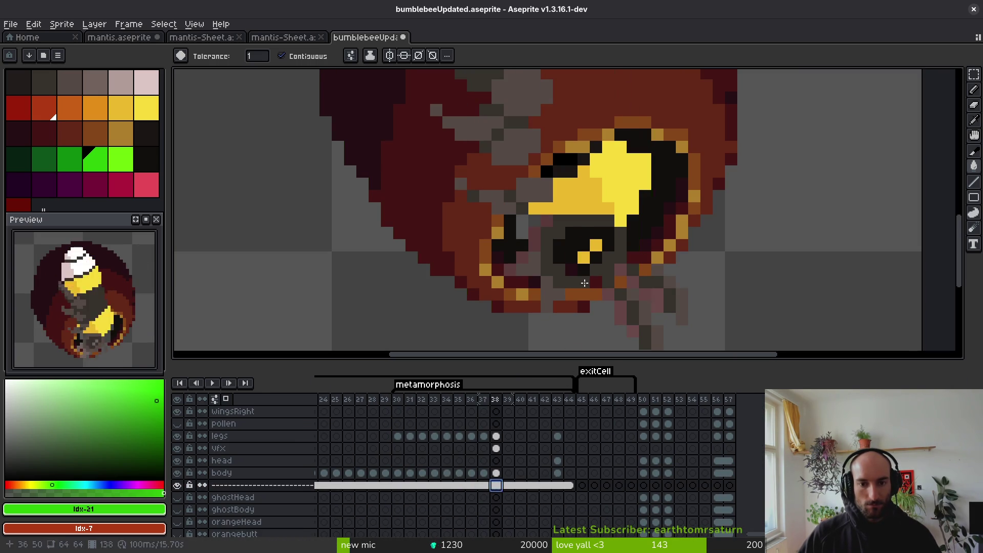
{"action": "key", "text": "ctrl+z"}
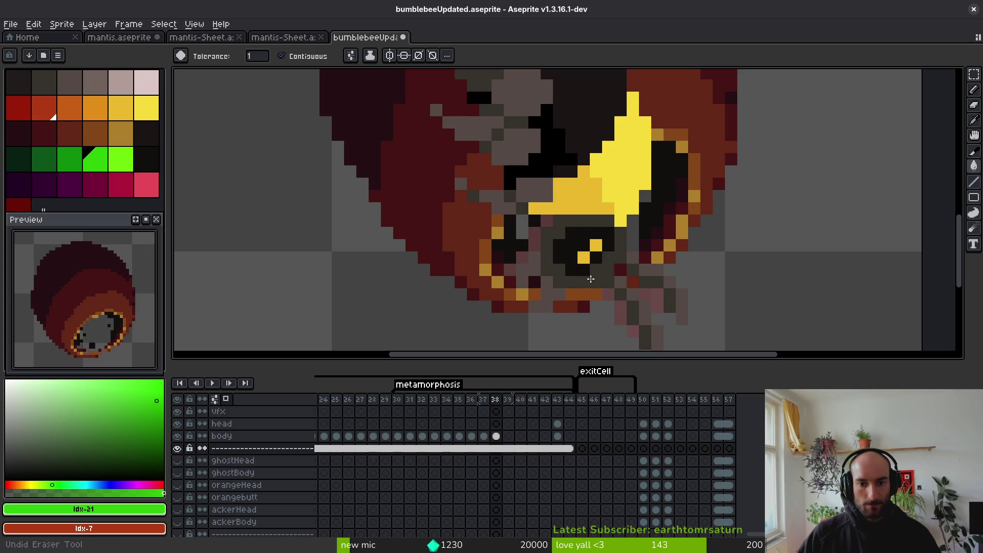
{"action": "key", "text": "ctrl+z"}
{"action": "key", "text": "ctrl+z"}
{"action": "key", "text": "ctrl+z"}
{"action": "key", "text": "ctrl+z"}
{"action": "key", "text": "ctrl+z"}
{"action": "key", "text": "ctrl+z"}
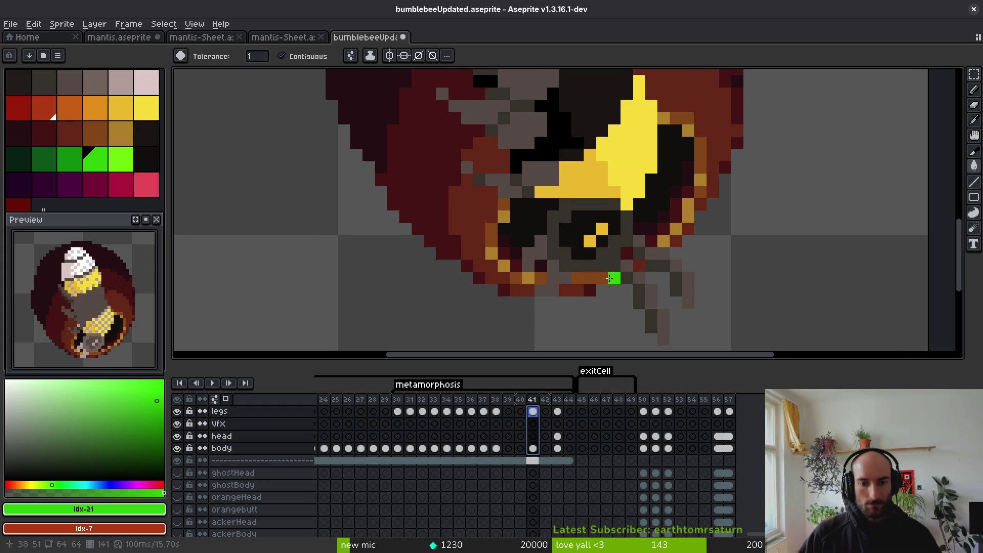
{"action": "key", "text": "ctrl+z"}
{"action": "key", "text": "ctrl+z"}
{"action": "key", "text": "ctrl+z"}
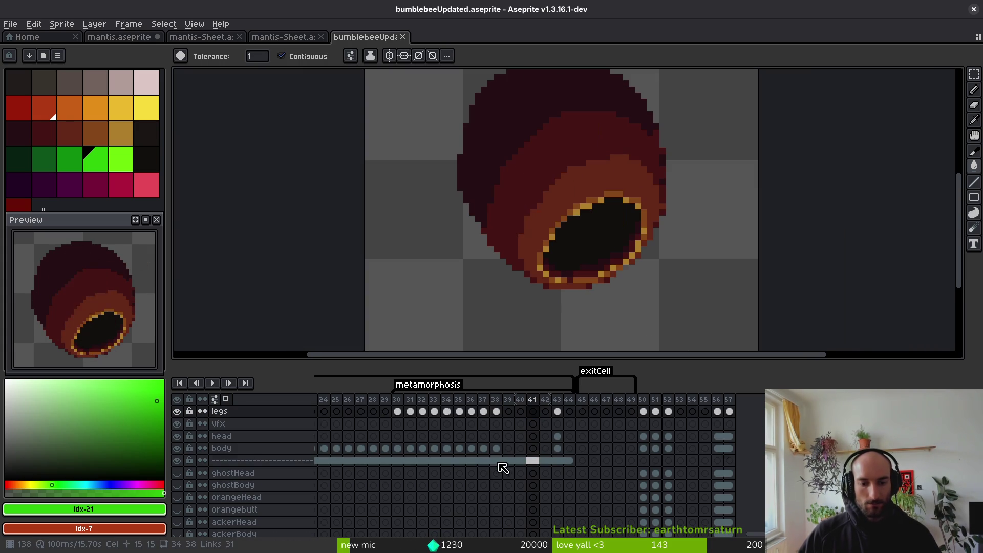
{"action": "left_click", "coordinate": [500, 463]}
{"action": "left_click", "coordinate": [499, 425]}
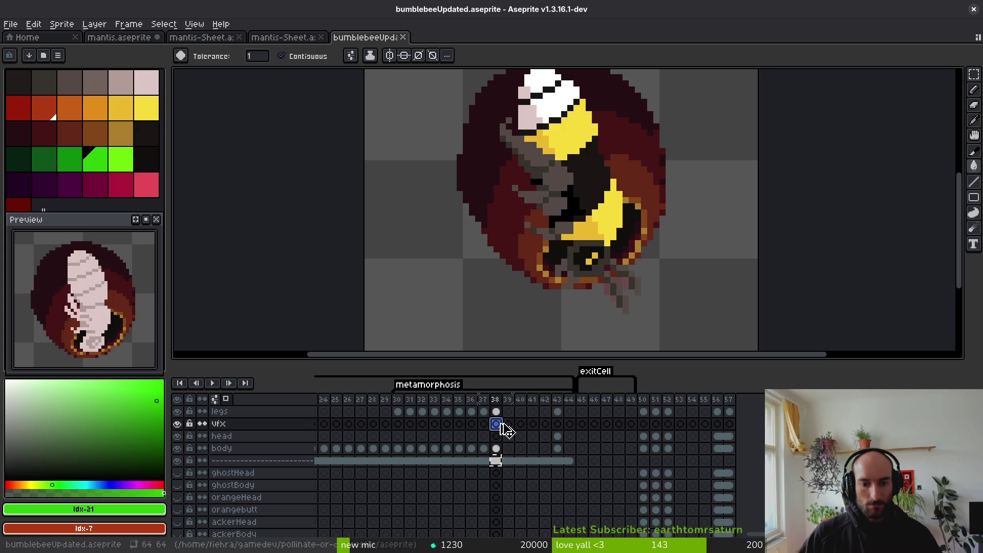
{"action": "key", "text": "ctrl+z"}
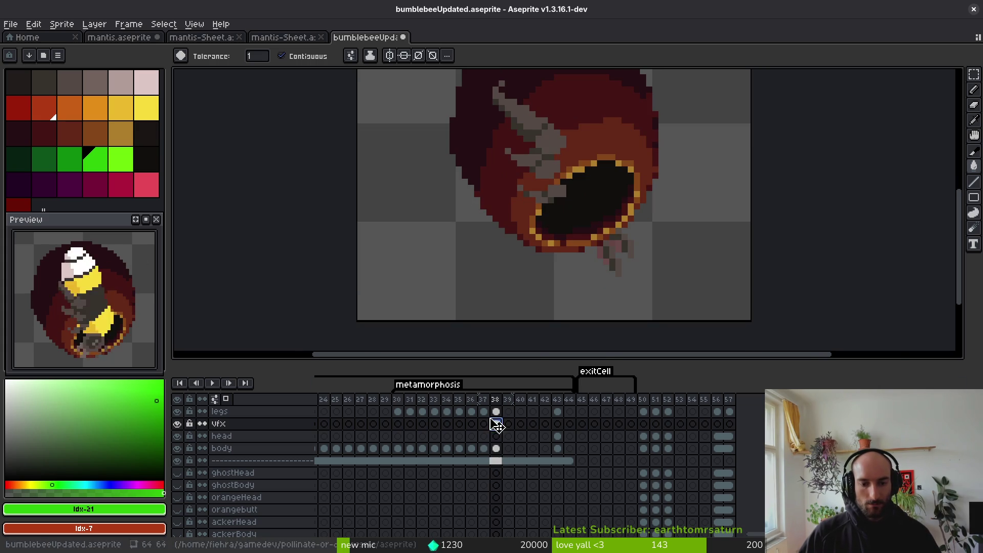
{"action": "scroll", "coordinate": [507, 476], "scroll_direction": "down", "scroll_amount": 5}
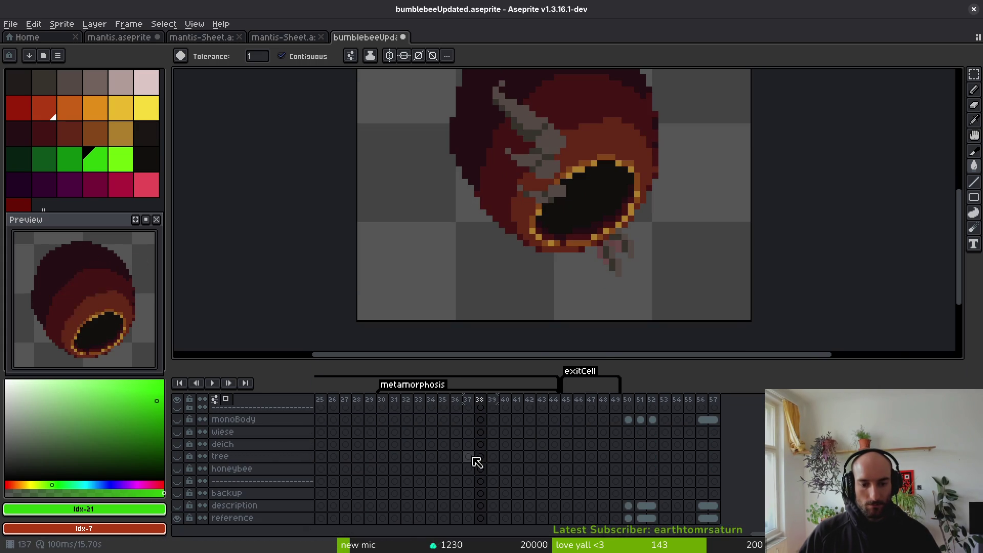
{"action": "left_click", "coordinate": [382, 518]}
{"action": "left_click", "coordinate": [441, 253]}
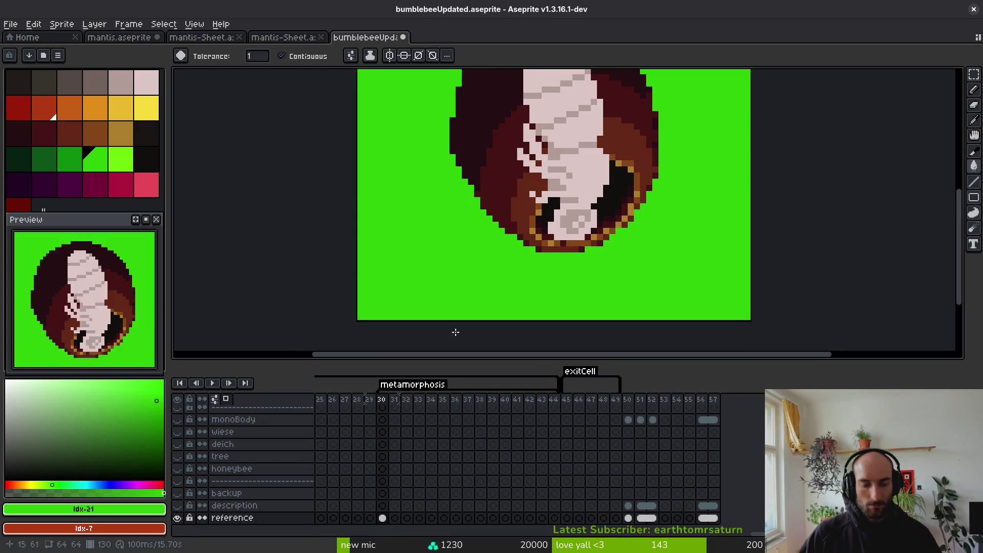
{"action": "left_click_drag", "start_coordinate": [384, 517], "coordinate": [555, 518]}
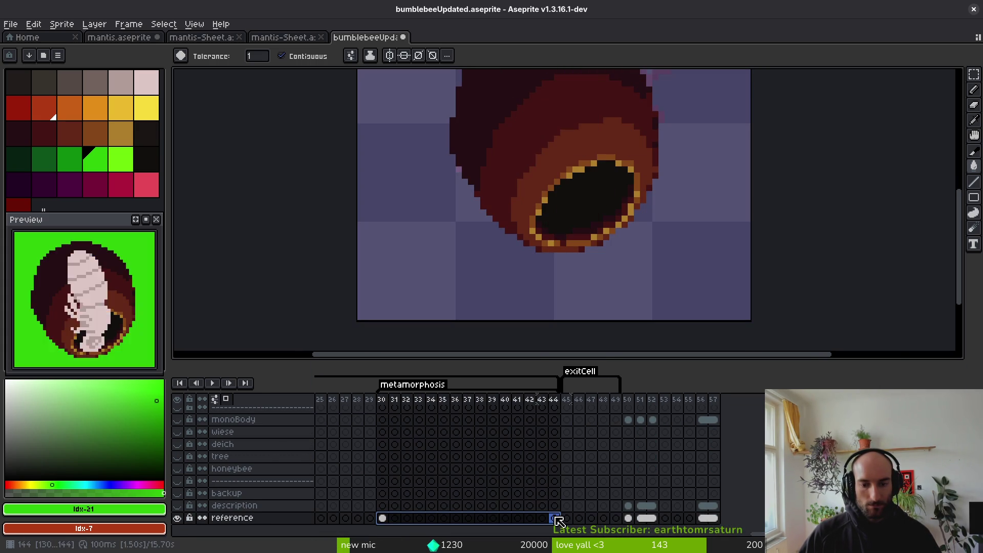
{"action": "right_click", "coordinate": [389, 518]}
{"action": "left_click", "coordinate": [410, 516]}
{"action": "key", "text": "ctrl+s"}
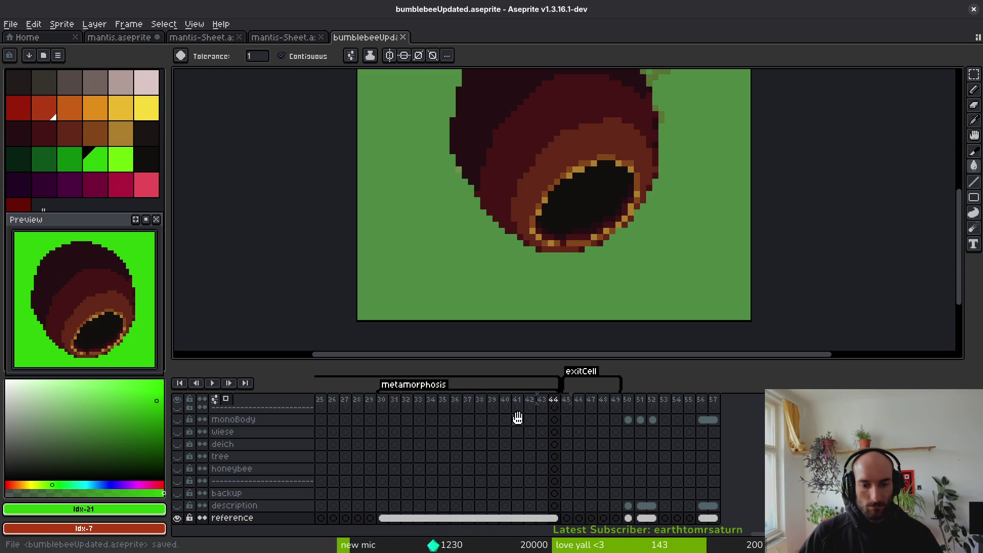
{"action": "scroll", "coordinate": [524, 421], "scroll_direction": "up", "scroll_amount": 5}
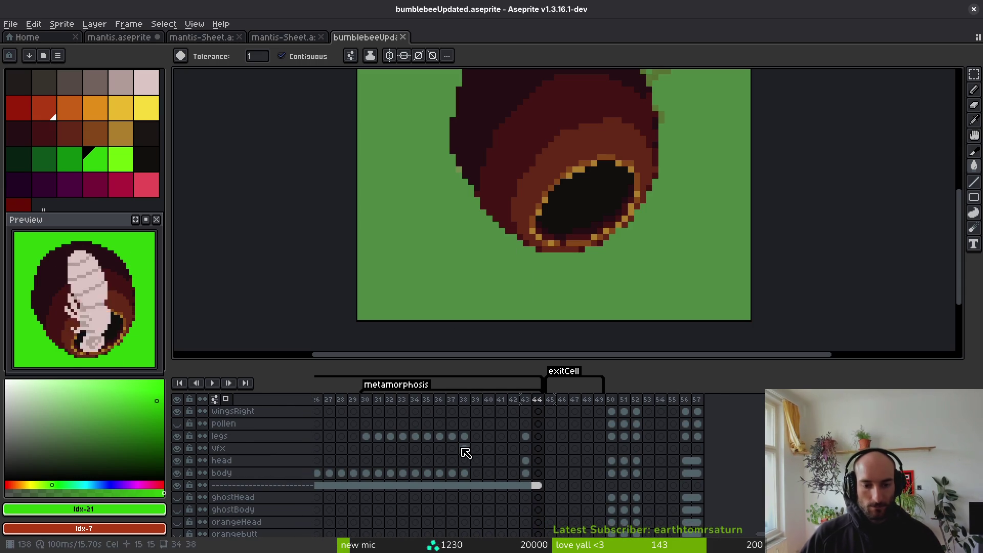
{"action": "left_click", "coordinate": [464, 448]}
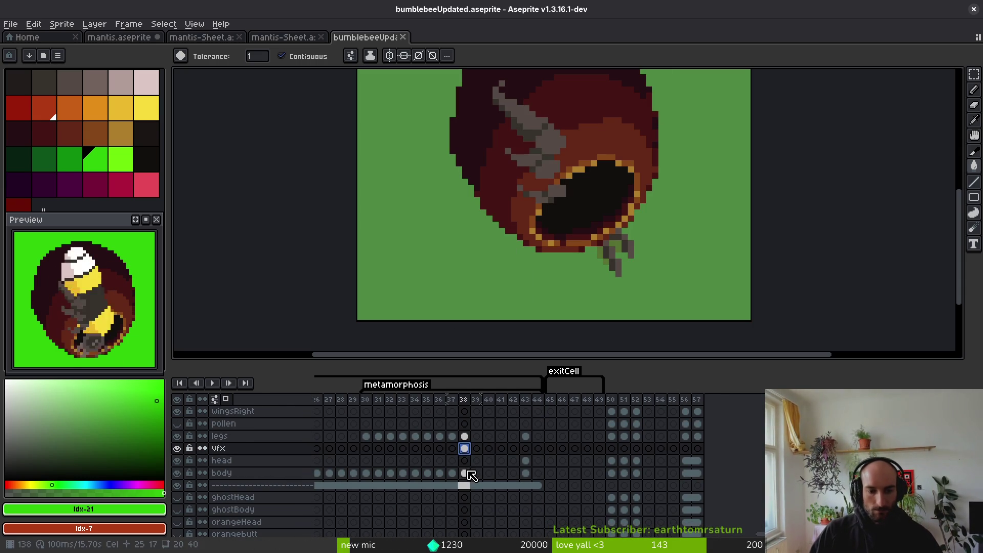
{"action": "left_click", "coordinate": [465, 473]}
{"action": "left_click", "coordinate": [465, 460]}
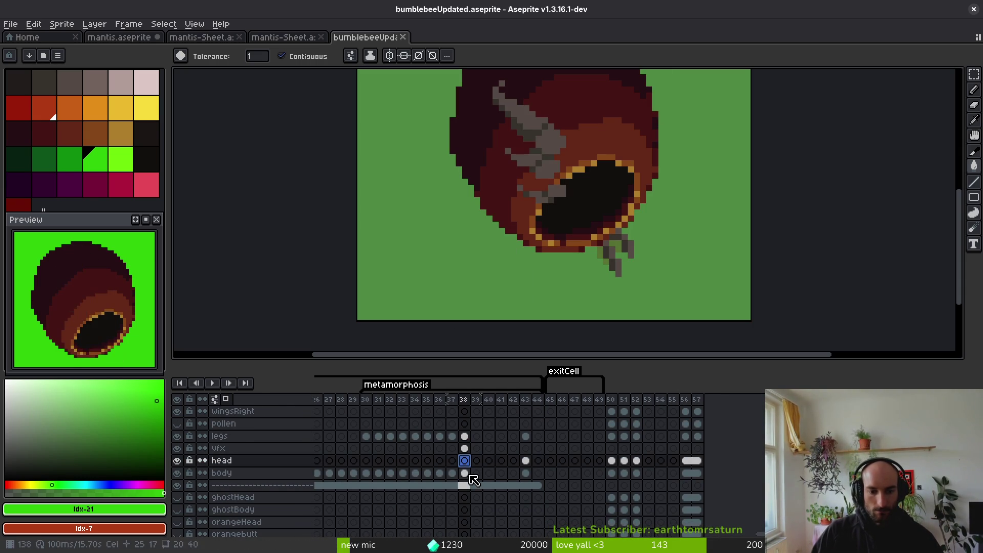
{"action": "left_click", "coordinate": [177, 485]}
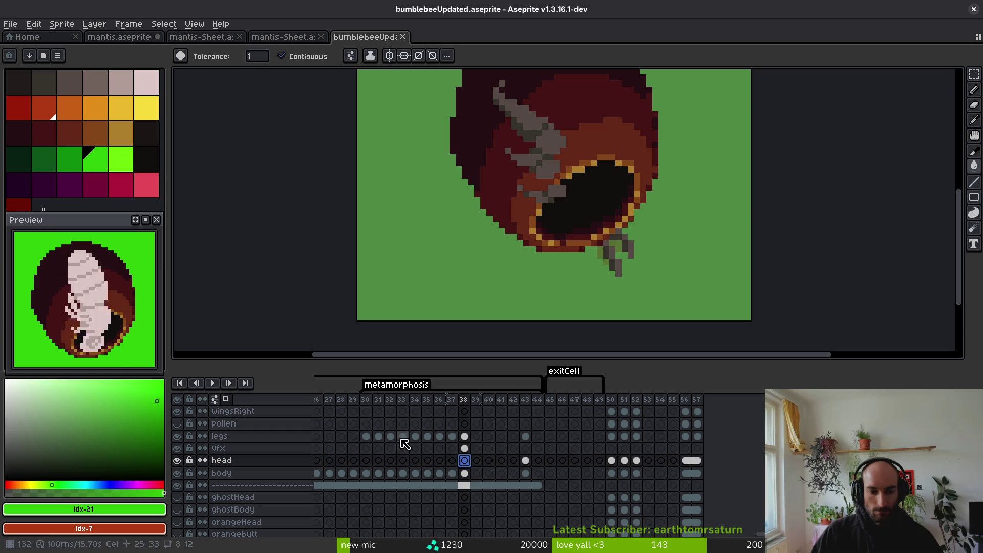
{"action": "left_click", "coordinate": [465, 448]}
{"action": "key", "text": "e"}
{"action": "scroll", "coordinate": [586, 204], "scroll_direction": "up", "scroll_amount": 1}
{"action": "left_click", "coordinate": [586, 204]}
Erase the black covering the bee's head on the vfx layer with a 4px eraser.
{"action": "left_click", "coordinate": [578, 203]}
{"action": "left_click", "coordinate": [586, 226]}
{"action": "scroll", "coordinate": [597, 218], "scroll_direction": "up", "scroll_amount": 3}
{"action": "key", "text": "plus"}
{"action": "key", "text": "plus"}
{"action": "key", "text": "plus"}
{"action": "left_click_drag", "start_coordinate": [590, 238], "coordinate": [500, 226]}
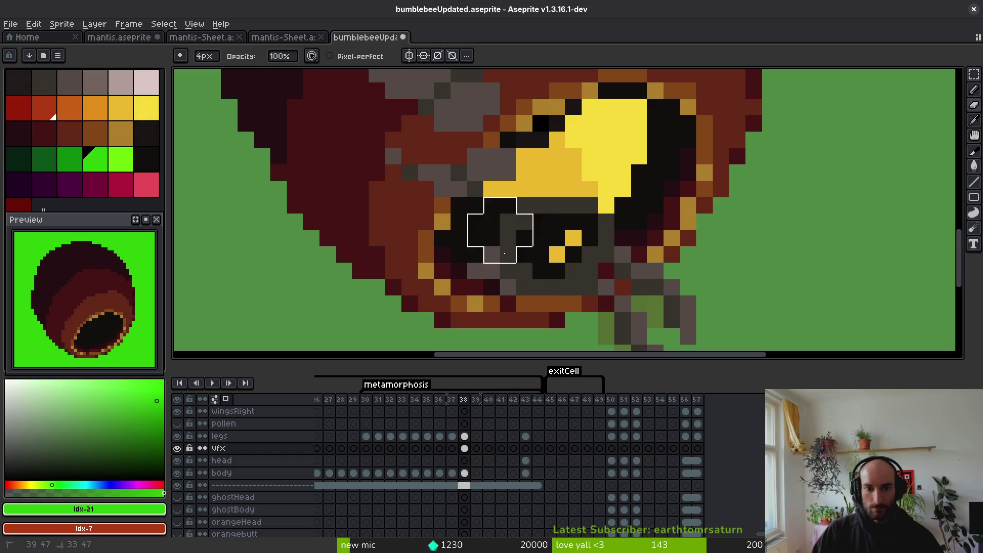
Hide the separator layer and erase the remaining dark pixels around the eye to reveal the yellow head.
{"action": "left_click", "coordinate": [177, 485]}
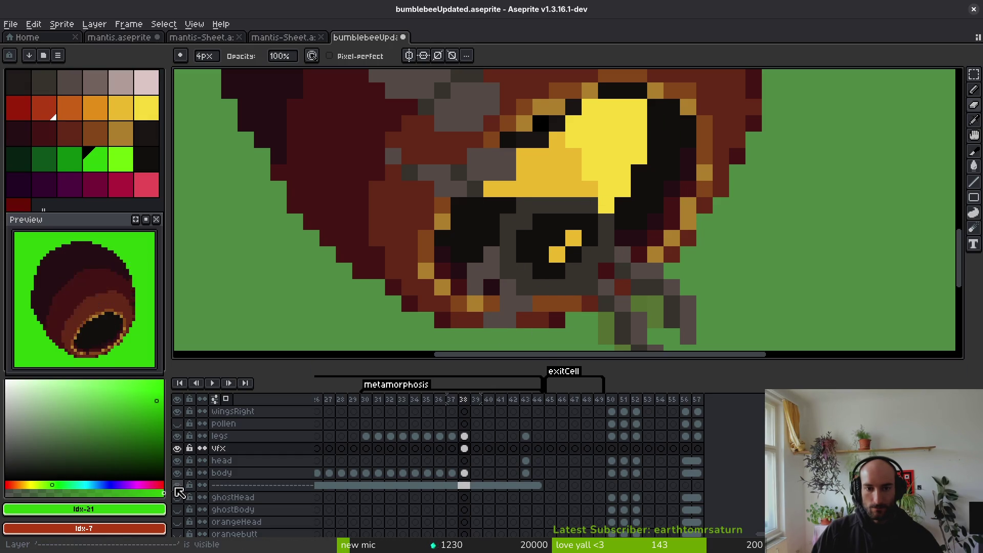
{"action": "key", "text": "ctrl+z"}
{"action": "key", "text": "ctrl+z"}
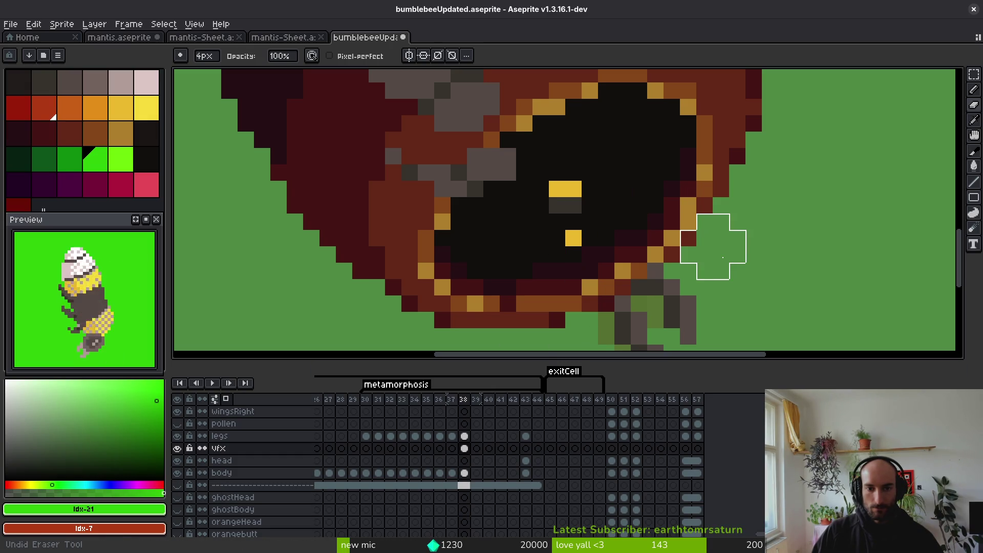
{"action": "mouse_move", "coordinate": [551, 231]}
{"action": "left_mouse_down"}
{"action": "mouse_move", "coordinate": [566, 205]}
{"action": "mouse_move", "coordinate": [514, 238]}
{"action": "mouse_move", "coordinate": [509, 209]}
{"action": "mouse_move", "coordinate": [538, 246]}
{"action": "mouse_move", "coordinate": [533, 285]}
{"action": "mouse_move", "coordinate": [509, 293]}
{"action": "mouse_move", "coordinate": [511, 330]}
{"action": "mouse_move", "coordinate": [501, 324]}
{"action": "mouse_move", "coordinate": [501, 290]}
{"action": "mouse_move", "coordinate": [592, 292]}
{"action": "mouse_move", "coordinate": [582, 274]}
{"action": "mouse_move", "coordinate": [607, 213]}
{"action": "mouse_move", "coordinate": [559, 128]}
{"action": "mouse_move", "coordinate": [582, 114]}
{"action": "left_mouse_up"}
{"action": "key", "text": "ctrl+z"}
{"action": "key", "text": "ctrl+z"}
{"action": "mouse_move", "coordinate": [574, 164]}
{"action": "left_mouse_down"}
{"action": "mouse_move", "coordinate": [512, 161]}
{"action": "mouse_move", "coordinate": [566, 143]}
{"action": "mouse_move", "coordinate": [569, 128]}
{"action": "mouse_move", "coordinate": [582, 149]}
{"action": "mouse_move", "coordinate": [600, 132]}
{"action": "mouse_move", "coordinate": [615, 148]}
{"action": "mouse_move", "coordinate": [584, 149]}
{"action": "mouse_move", "coordinate": [621, 167]}
{"action": "mouse_move", "coordinate": [615, 123]}
{"action": "mouse_move", "coordinate": [639, 107]}
{"action": "mouse_move", "coordinate": [622, 131]}
{"action": "left_mouse_up"}
{"action": "left_click", "coordinate": [621, 131]}
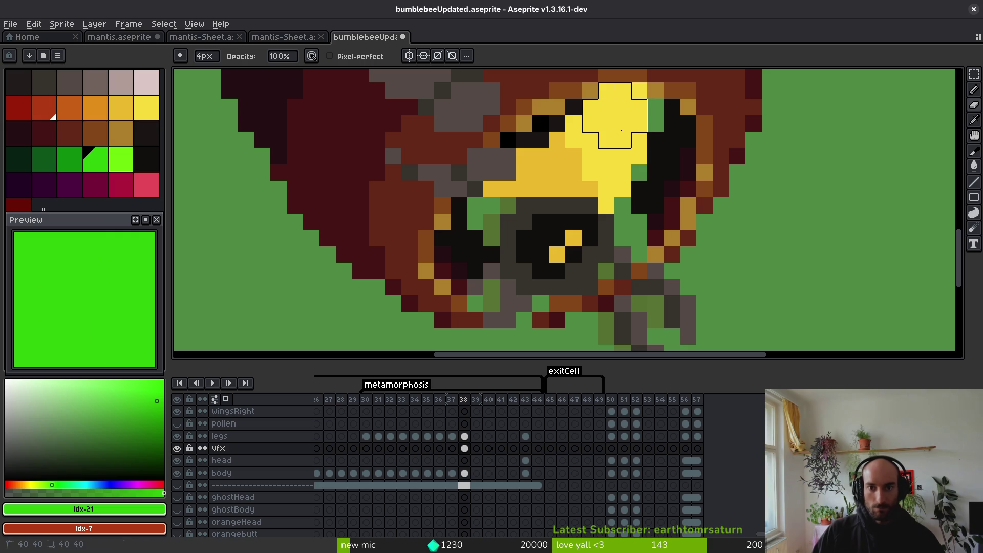
{"action": "scroll", "coordinate": [614, 197], "scroll_direction": "up", "scroll_amount": 2}
Eyedrop the near-black and pencil dark pixels beside and below the eye.
{"action": "key", "text": "i"}
{"action": "left_click", "coordinate": [649, 187]}
{"action": "key", "text": "b"}
{"action": "left_click", "coordinate": [653, 161]}
{"action": "scroll", "coordinate": [634, 270], "scroll_direction": "down", "scroll_amount": 2}
{"action": "mouse_move", "coordinate": [627, 228]}
{"action": "left_mouse_down"}
{"action": "mouse_move", "coordinate": [627, 244]}
{"action": "mouse_move", "coordinate": [644, 225]}
{"action": "mouse_move", "coordinate": [615, 276]}
{"action": "left_mouse_up"}
{"action": "scroll", "coordinate": [614, 275], "scroll_direction": "down", "scroll_amount": 2}
{"action": "left_click", "coordinate": [592, 245]}
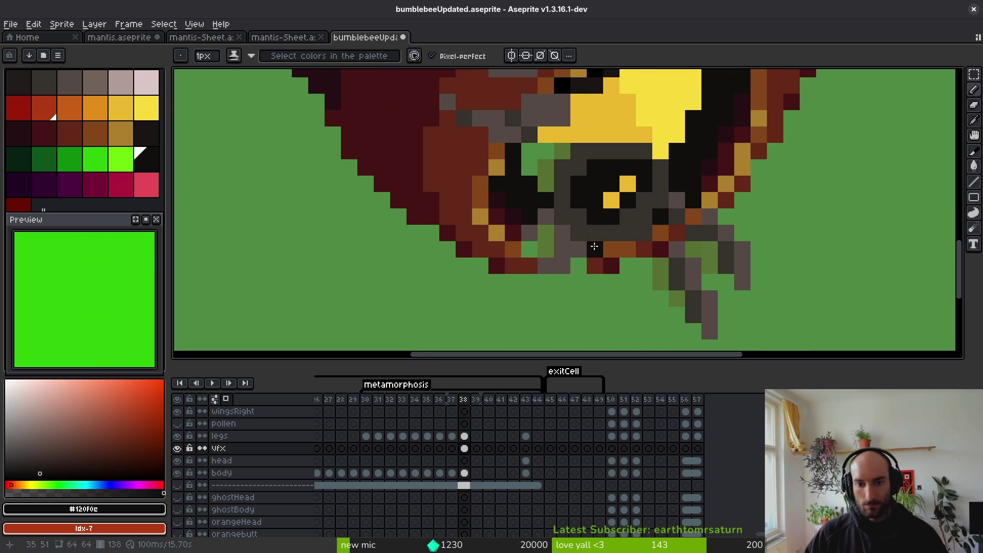
Repaint green gap pixels on the cocoon rim with dark red #431414 and tan #ae7e2c.
{"action": "left_click", "coordinate": [611, 265], "text": "alt"}
{"action": "left_click", "coordinate": [595, 250]}
{"action": "left_click", "coordinate": [534, 245]}
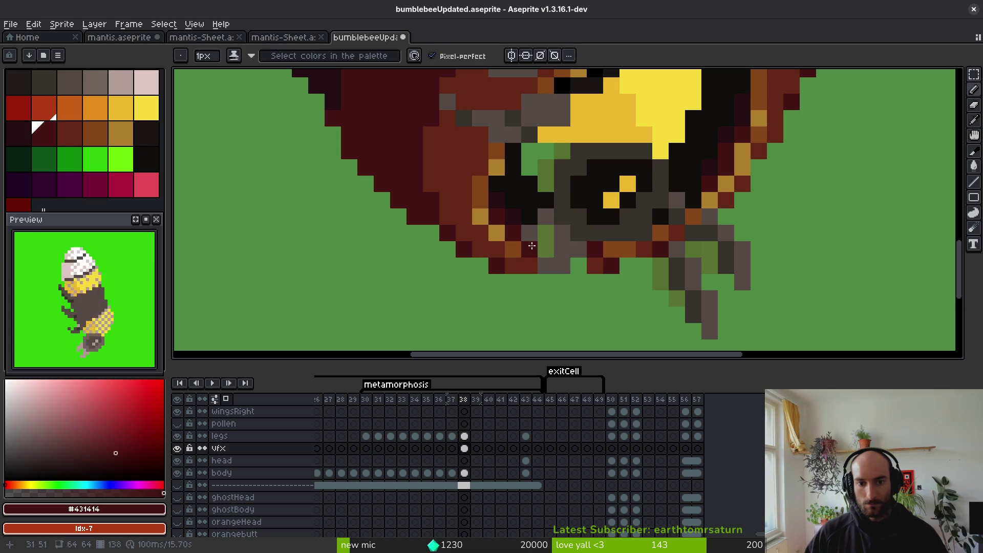
{"action": "left_click", "coordinate": [545, 251]}
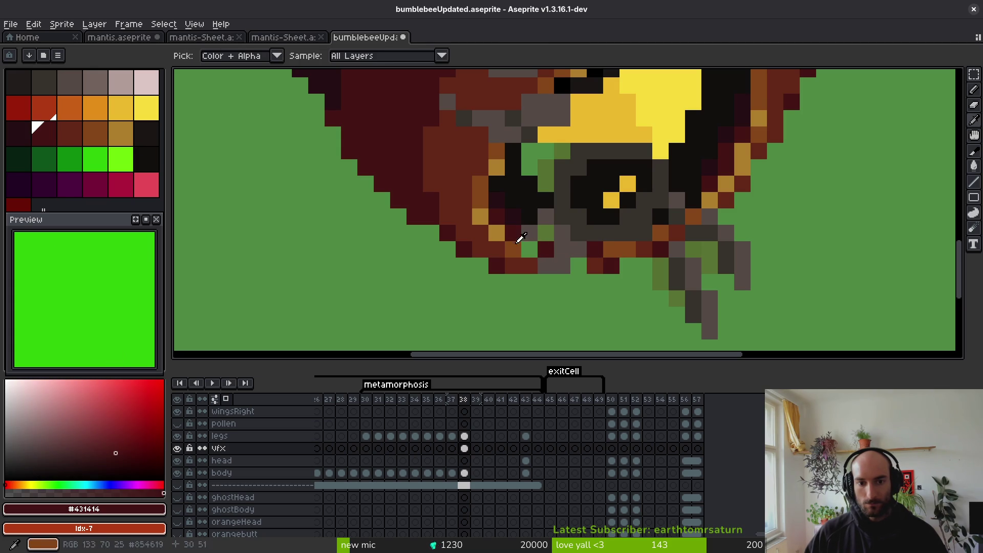
{"action": "left_click", "coordinate": [498, 232], "text": "alt"}
{"action": "left_click", "coordinate": [499, 231]}
{"action": "left_click", "coordinate": [513, 249], "text": "alt"}
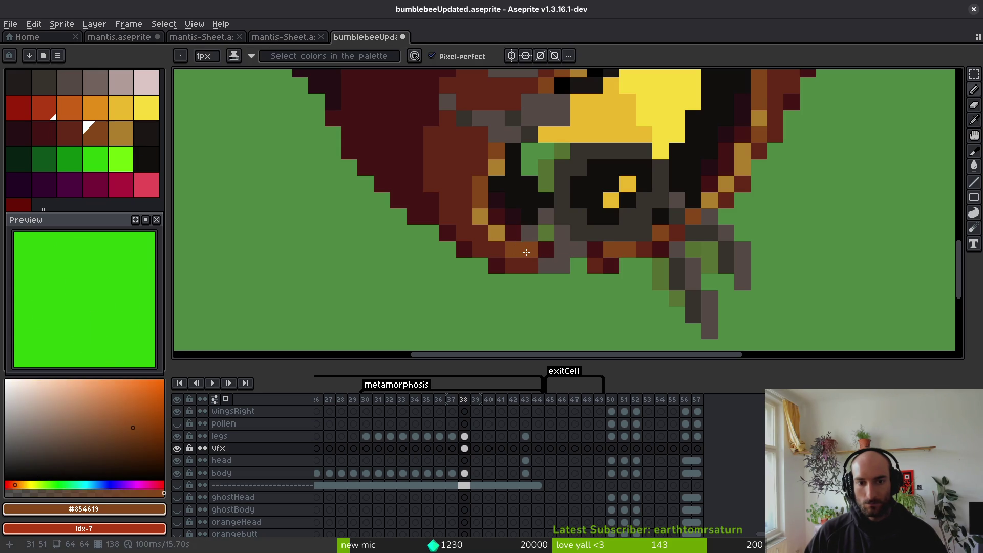
{"action": "left_click", "coordinate": [510, 230], "text": "alt"}
{"action": "left_click", "coordinate": [532, 255]}
Fill the green gaps inside the cocoon opening with near-black.
{"action": "left_click", "coordinate": [532, 212], "text": "alt"}
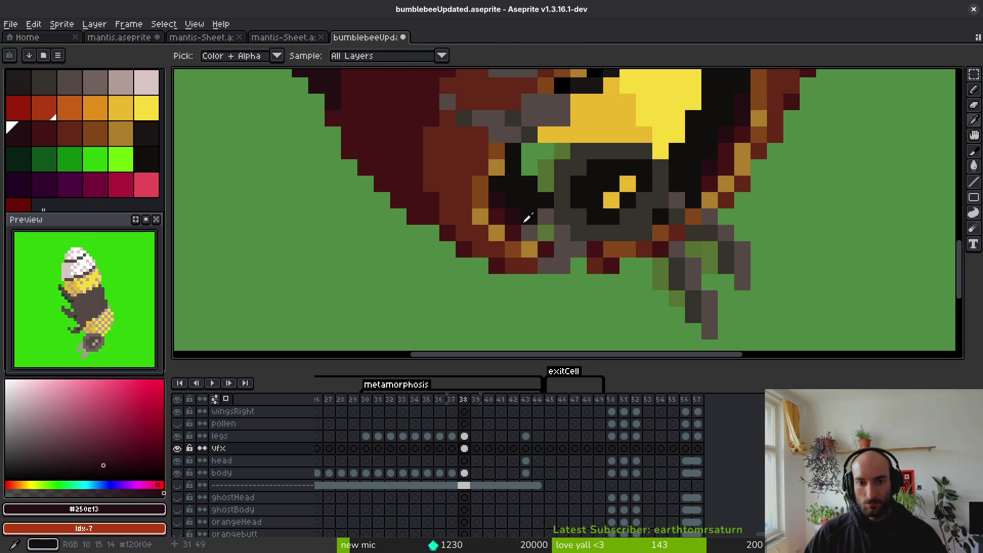
{"action": "left_click", "coordinate": [553, 151], "text": "alt"}
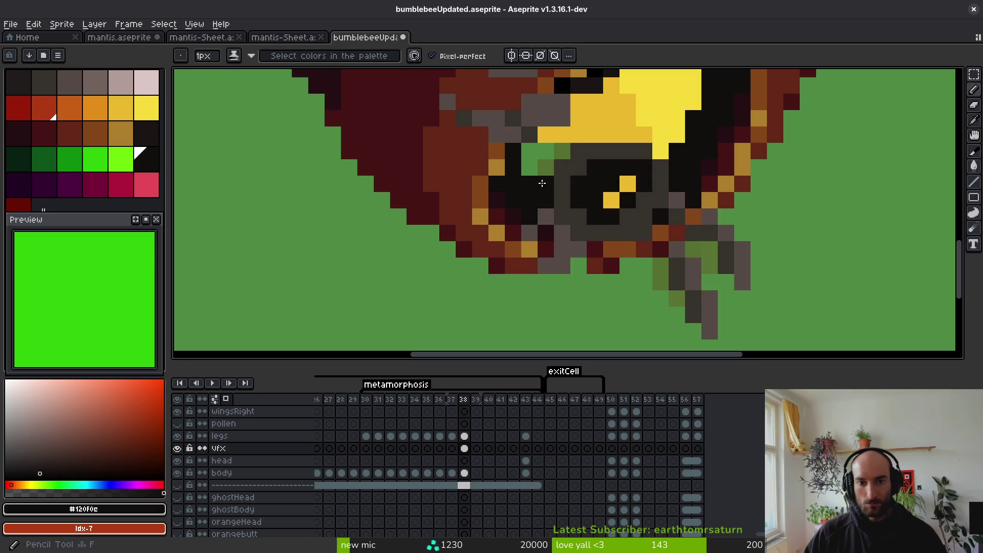
{"action": "mouse_move", "coordinate": [546, 154]}
{"action": "left_mouse_down"}
{"action": "mouse_move", "coordinate": [562, 152]}
{"action": "mouse_move", "coordinate": [530, 167]}
{"action": "left_mouse_up"}
{"action": "scroll", "coordinate": [529, 167], "scroll_direction": "down", "scroll_amount": 3}
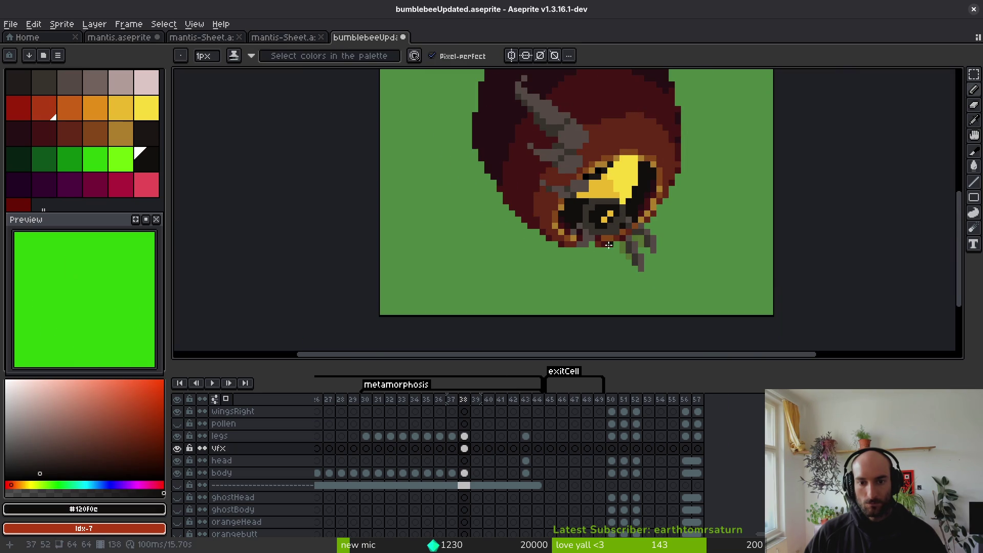
{"action": "scroll", "coordinate": [592, 228], "scroll_direction": "down", "scroll_amount": 4}
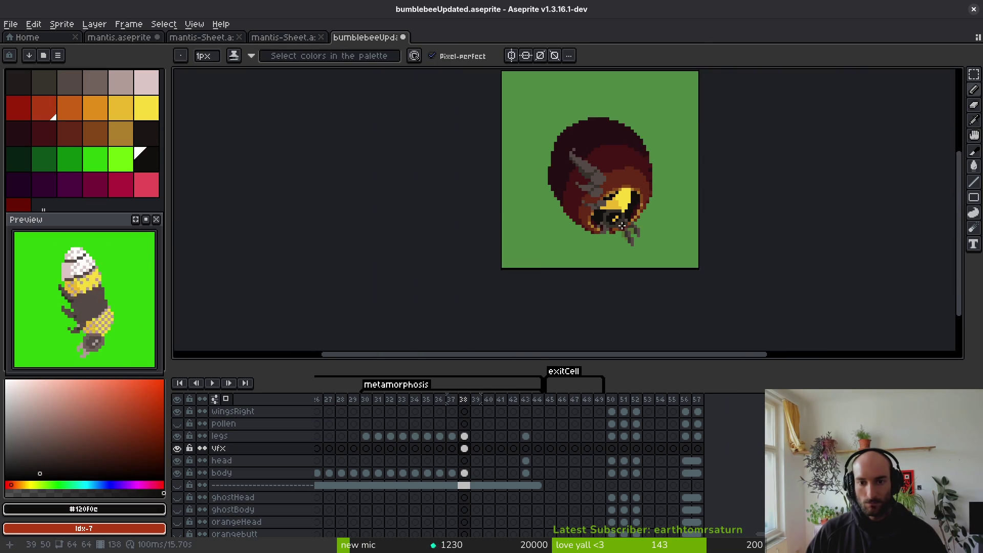
{"action": "key", "text": "b"}
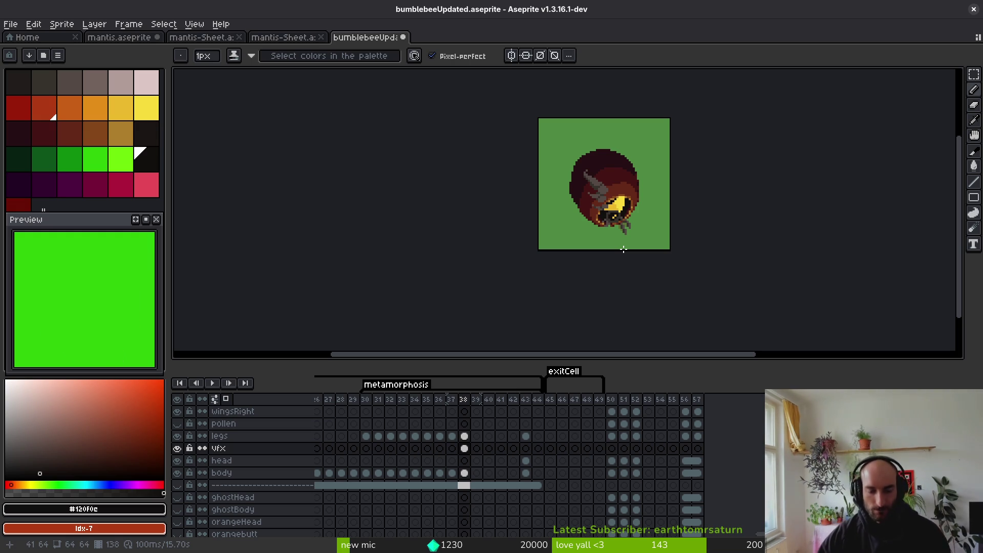
{"action": "scroll", "coordinate": [612, 227], "scroll_direction": "up", "scroll_amount": 4}
{"action": "scroll", "coordinate": [619, 241], "scroll_direction": "up", "scroll_amount": 1}
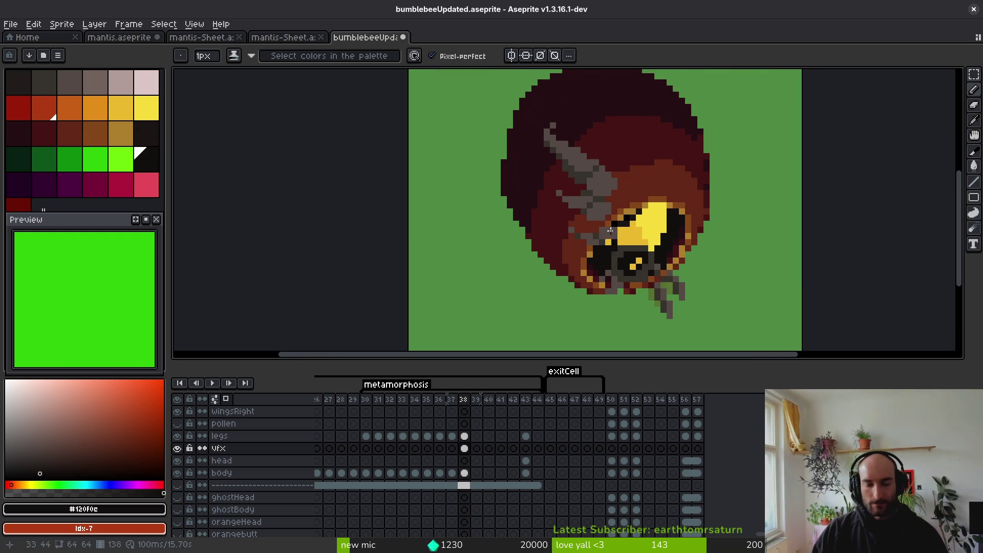
{"action": "left_click", "coordinate": [465, 449]}
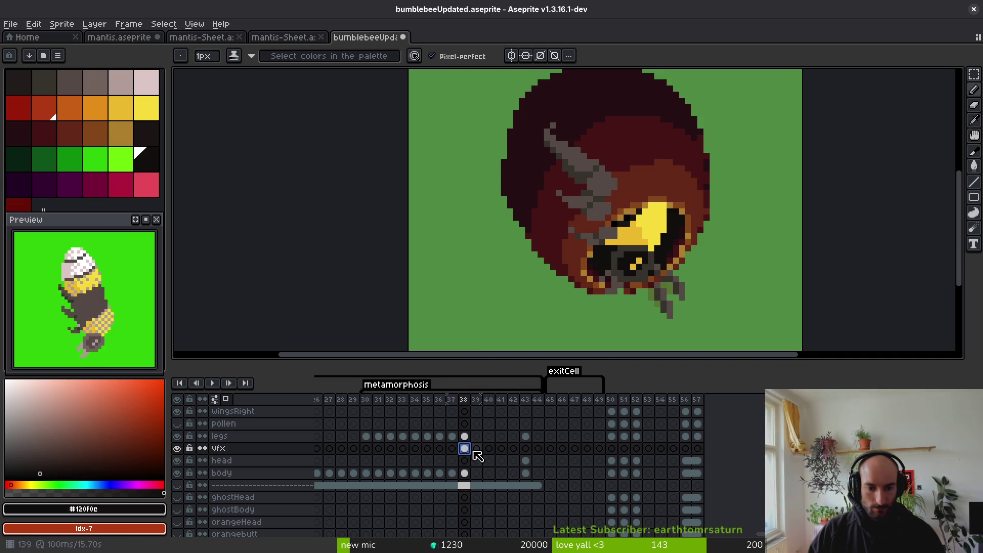
Extend the legs cel onto frame 39 and save the sprite.
{"action": "mouse_move", "coordinate": [476, 458]}
{"action": "left_mouse_down"}
{"action": "mouse_move", "coordinate": [476, 478]}
{"action": "mouse_move", "coordinate": [485, 474]}
{"action": "mouse_move", "coordinate": [477, 472]}
{"action": "left_mouse_up"}
{"action": "left_click_drag", "start_coordinate": [466, 436], "coordinate": [477, 436]}
{"action": "key", "text": "ctrl+s"}
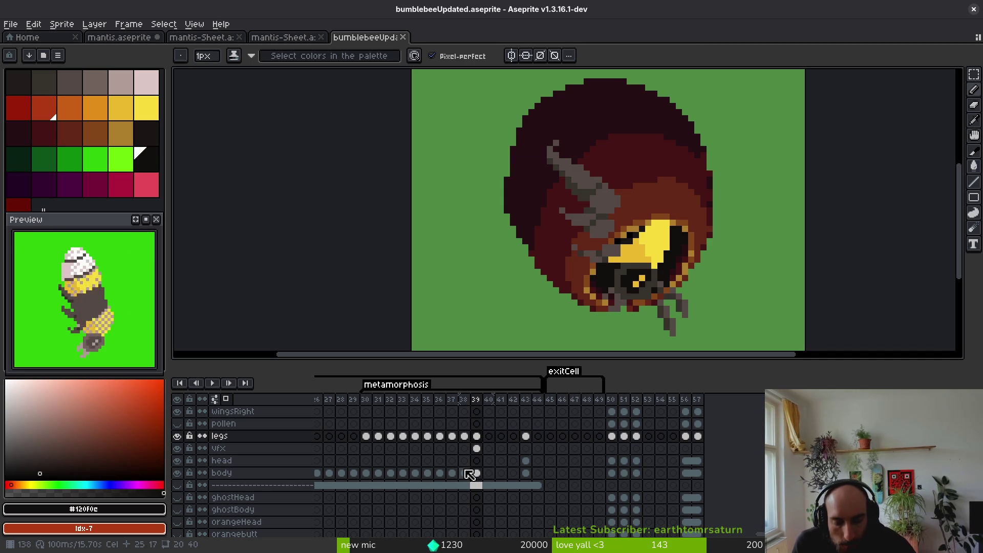
Step through frames 29–40 to review the metamorphosis sequence.
{"action": "key", "text": "Left"}
{"action": "key", "text": "Left"}
{"action": "key", "text": "Left"}
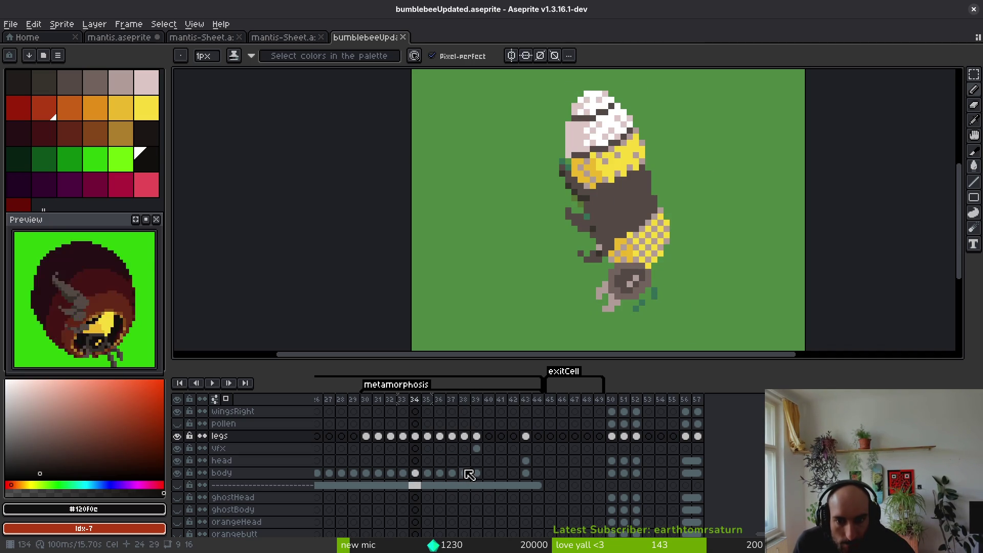
{"action": "key", "text": "Right"}
{"action": "key", "text": "Right"}
{"action": "key", "text": "Right"}
{"action": "key", "text": "Right"}
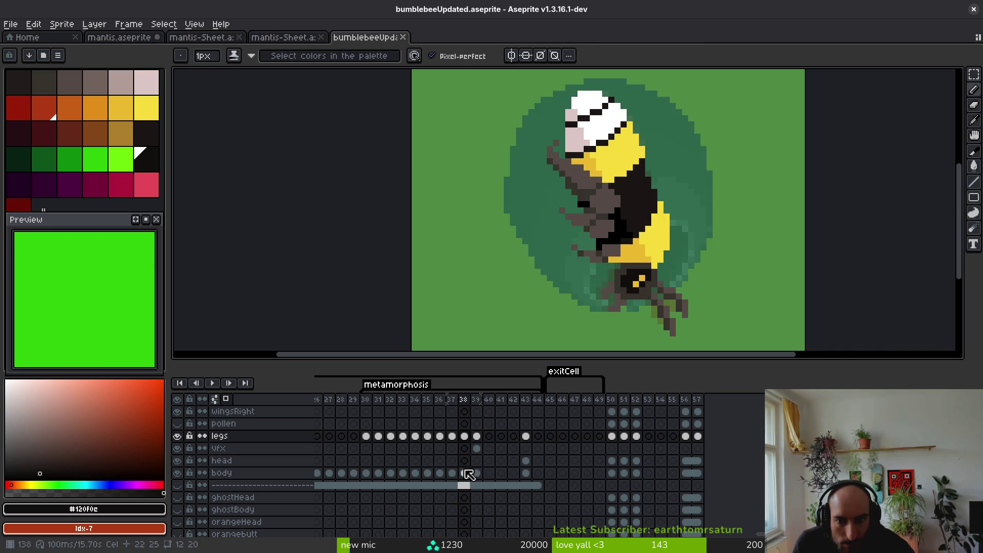
{"action": "key", "text": "Left"}
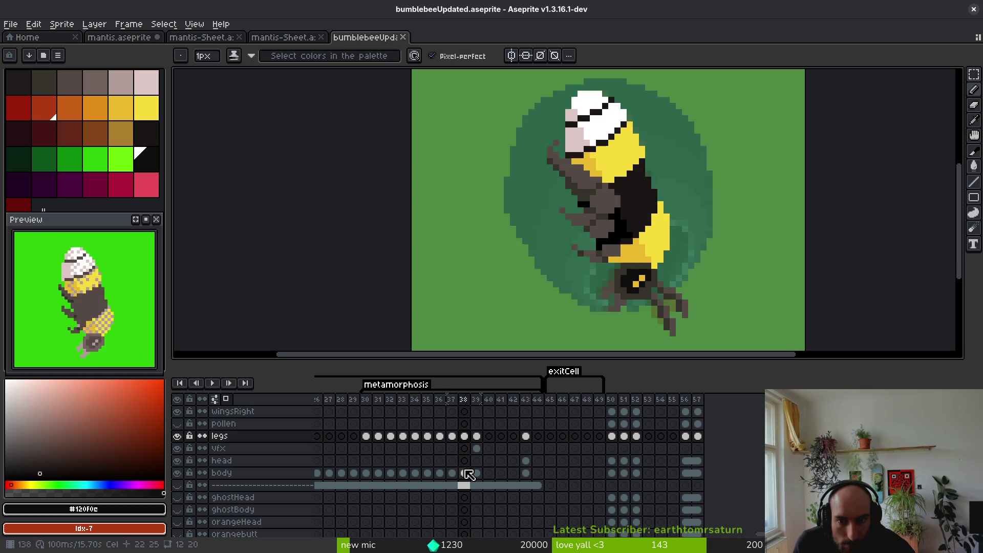
{"action": "key", "text": "Right"}
{"action": "key", "text": "Left"}
{"action": "key", "text": "Left"}
{"action": "key", "text": "Left"}
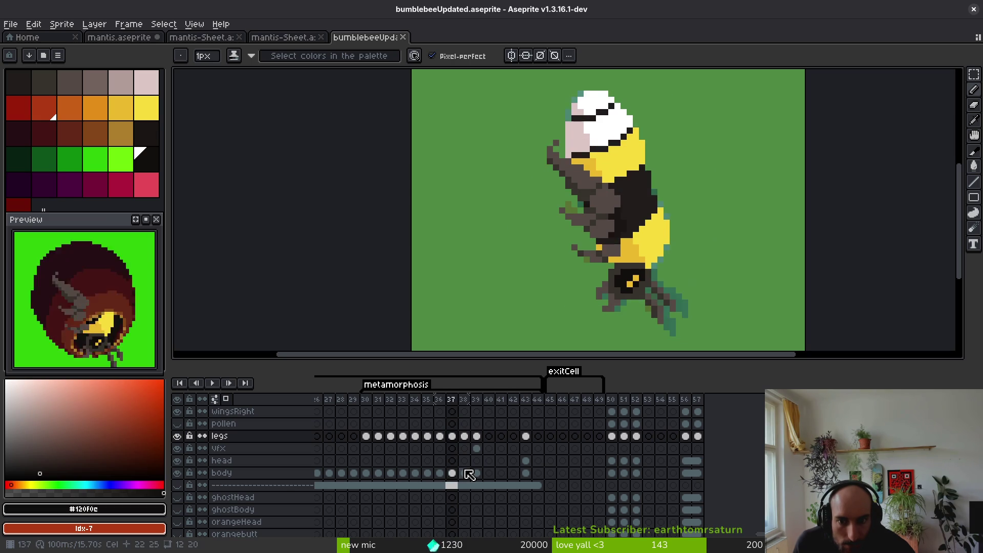
{"action": "key", "text": "Right"}
{"action": "key", "text": "Right"}
{"action": "key", "text": "Right"}
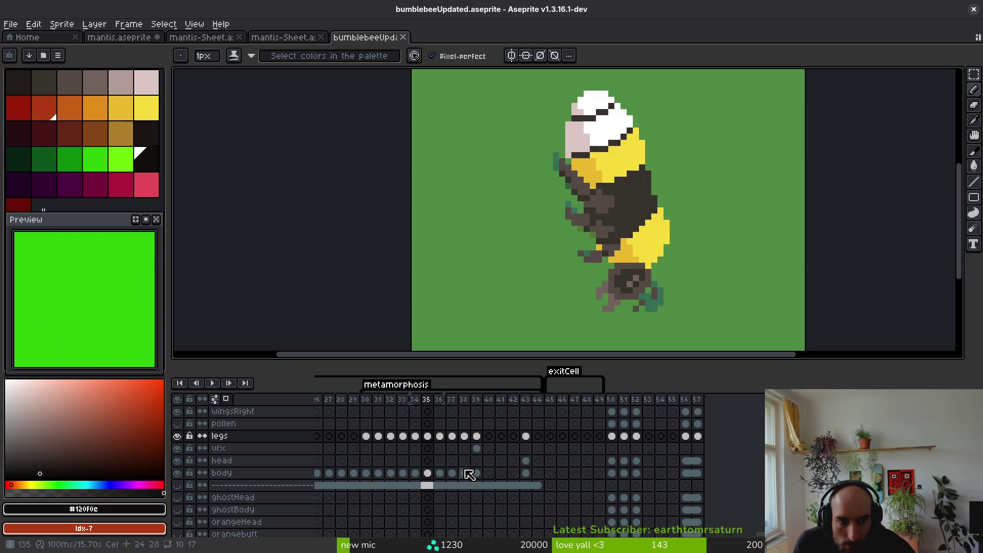
{"action": "key", "text": "Left"}
{"action": "key", "text": "Left"}
{"action": "key", "text": "Left"}
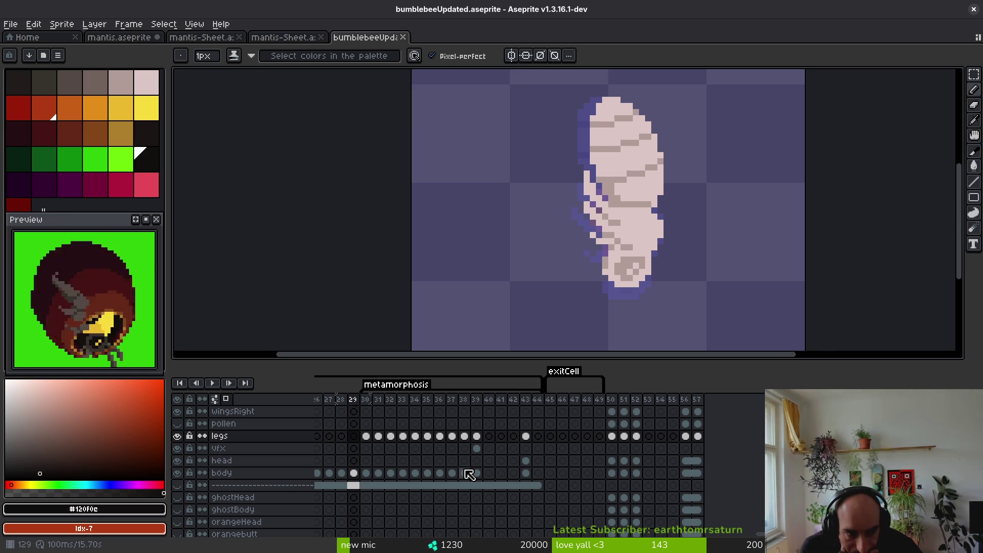
{"action": "key", "text": "Right"}
{"action": "key", "text": "Right"}
{"action": "key", "text": "Right"}
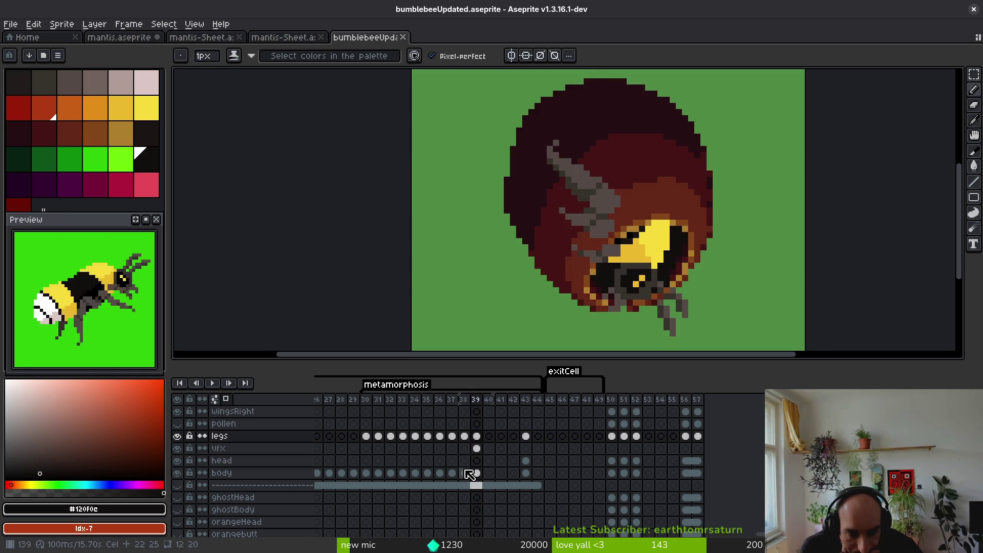
{"action": "key", "text": "Right"}
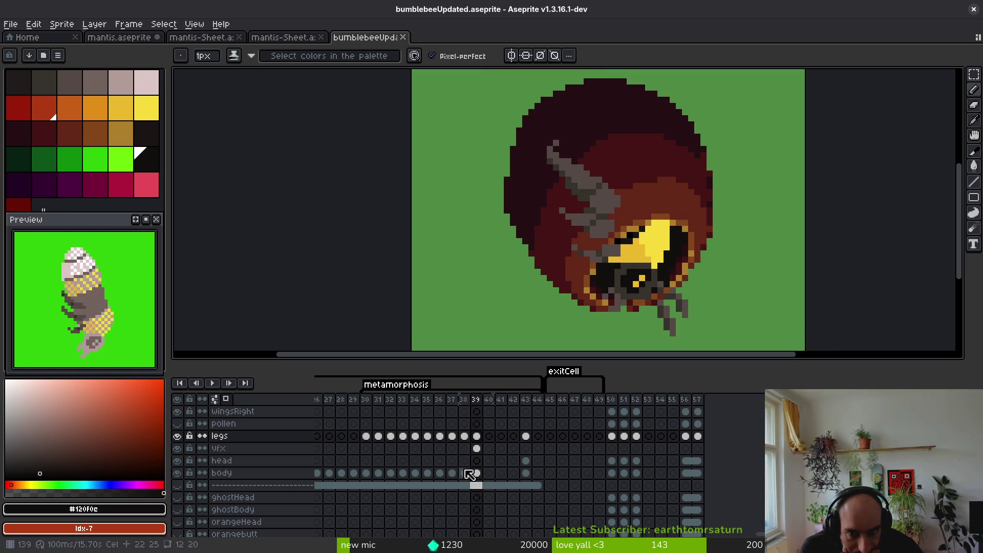
{"action": "key", "text": "Right"}
{"action": "key", "text": "Left"}
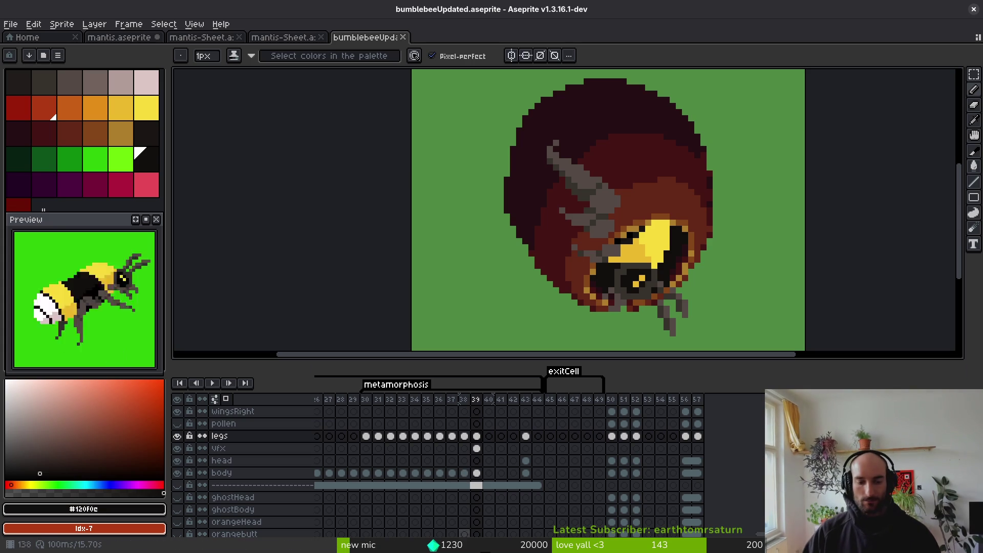
Link the vfx cels on frames 39–42 into one cel and save the sprite.
{"action": "left_click_drag", "start_coordinate": [477, 449], "coordinate": [514, 448]}
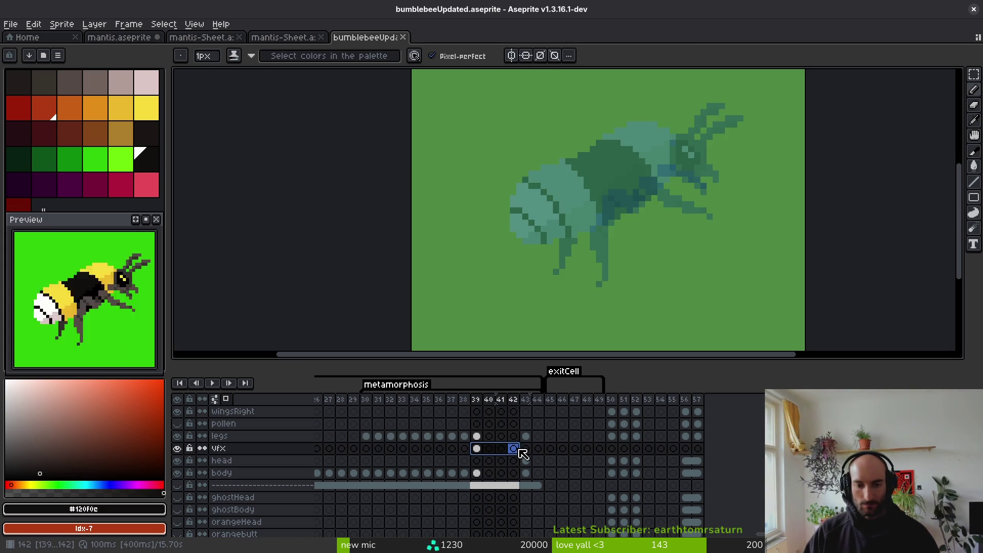
{"action": "right_click", "coordinate": [480, 451]}
{"action": "left_click", "coordinate": [552, 496]}
{"action": "key", "text": "ctrl+s"}
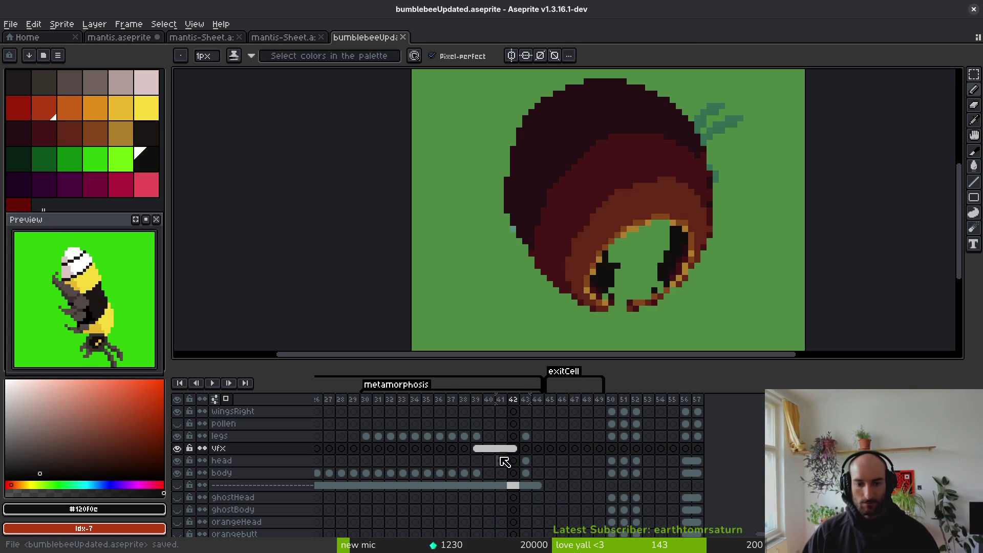
Check the bee on frame 43, then add a yellow pixel to its face on frame 39.
{"action": "left_click", "coordinate": [524, 449]}
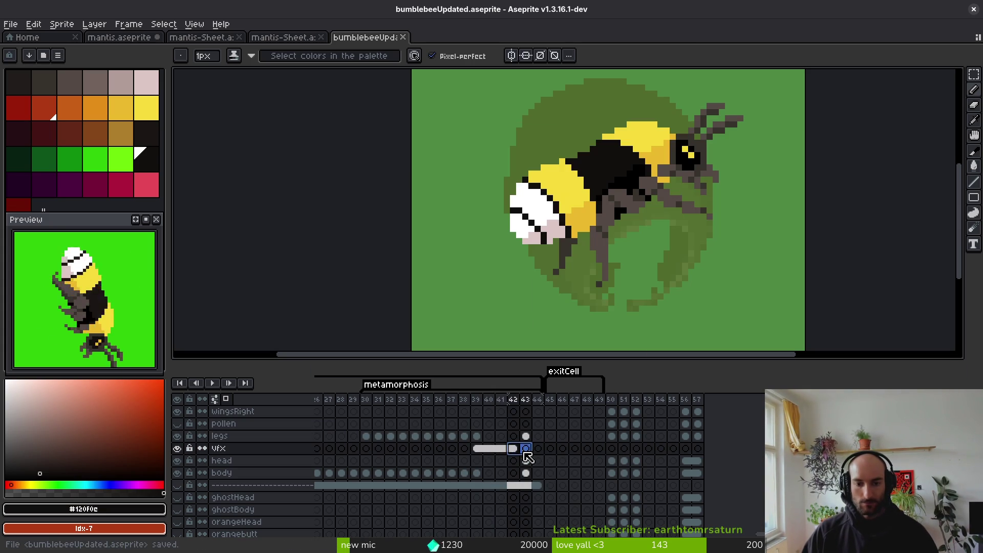
{"action": "left_click", "coordinate": [479, 449]}
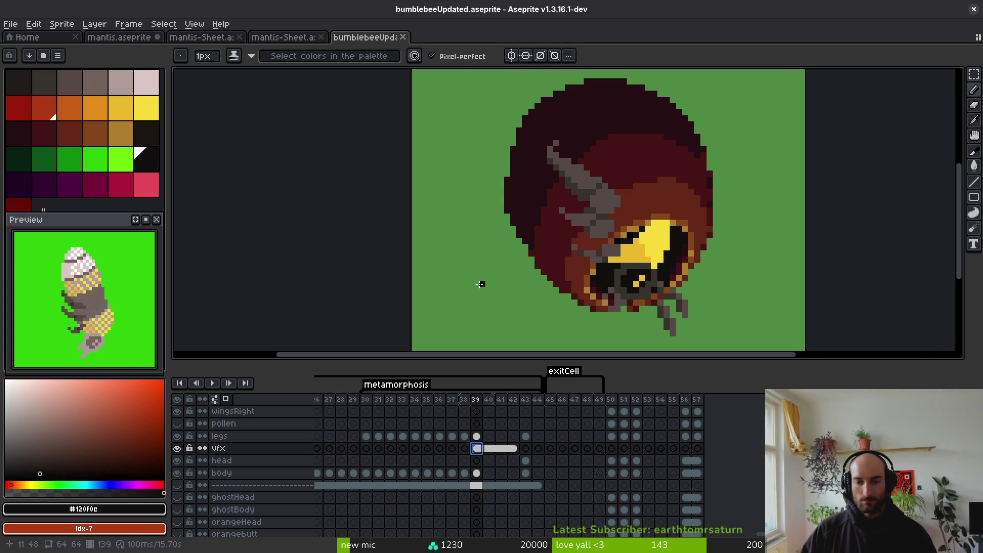
{"action": "scroll", "coordinate": [665, 261], "scroll_direction": "up", "scroll_amount": 2}
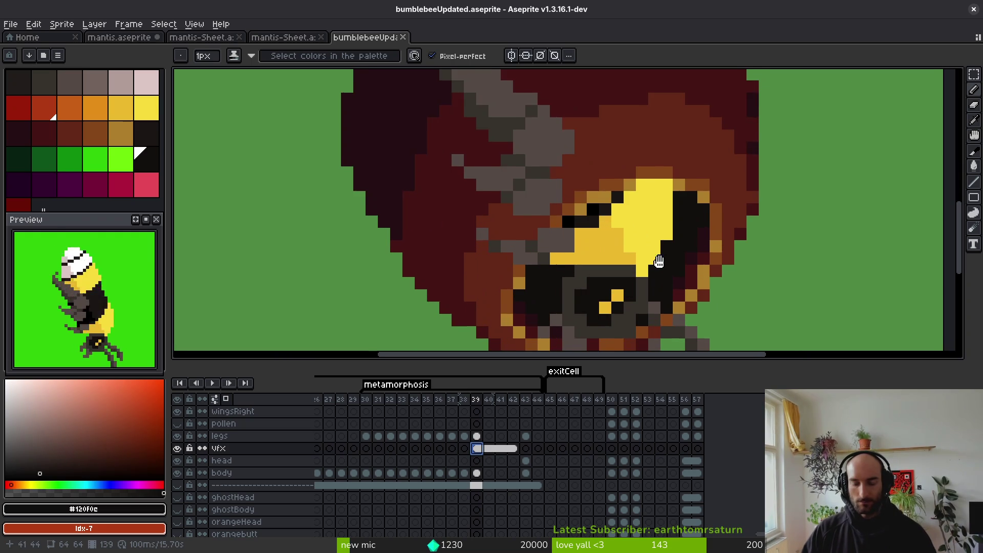
{"action": "left_click", "coordinate": [607, 304]}
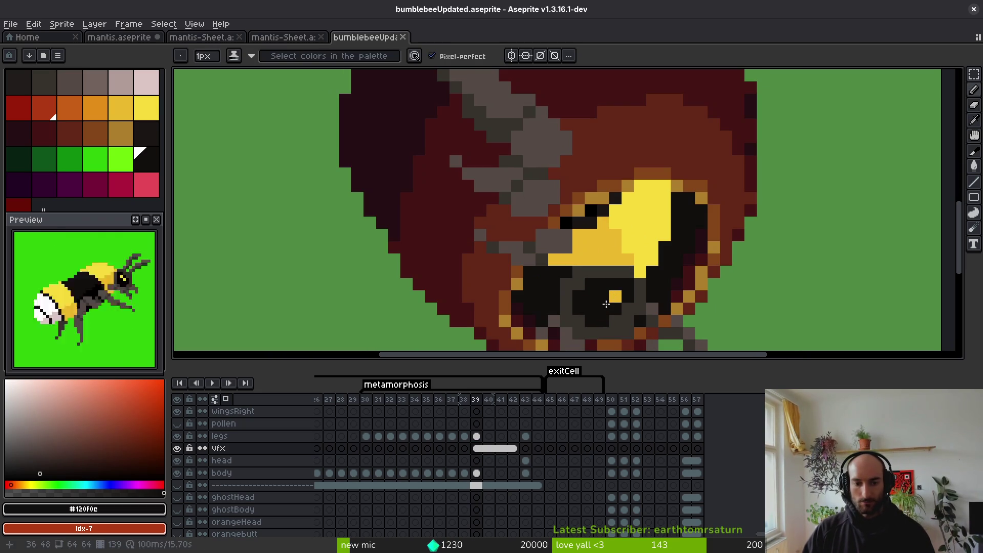
Reselect the vfx cels for frames 39–42 and step between the body cels of frames 39 and 40.
{"action": "left_click", "coordinate": [479, 473]}
{"action": "left_click_drag", "start_coordinate": [472, 453], "coordinate": [514, 449]}
{"action": "scroll", "coordinate": [598, 273], "scroll_direction": "down", "scroll_amount": 2}
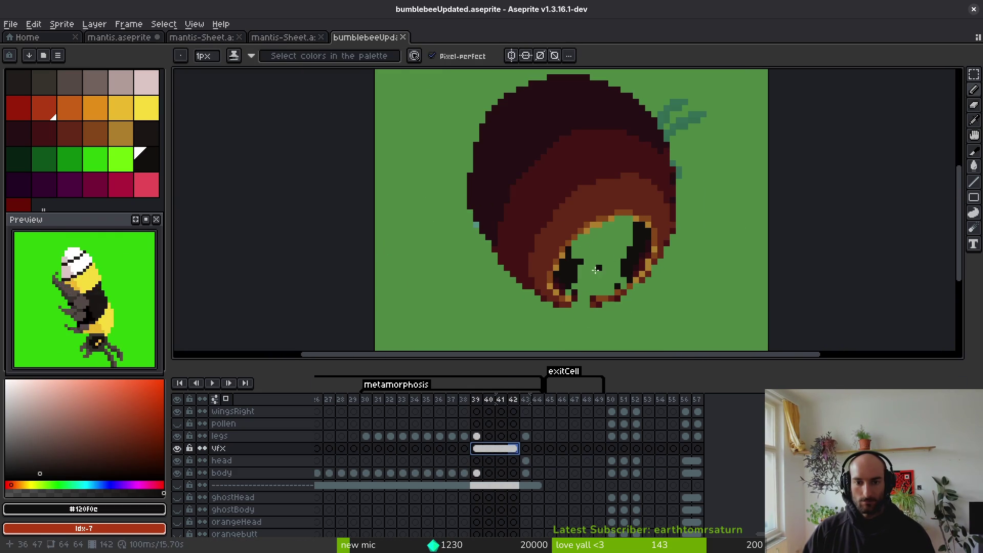
{"action": "scroll", "coordinate": [598, 273], "scroll_direction": "up", "scroll_amount": 2}
{"action": "key", "text": "i"}
{"action": "left_click", "coordinate": [477, 473]}
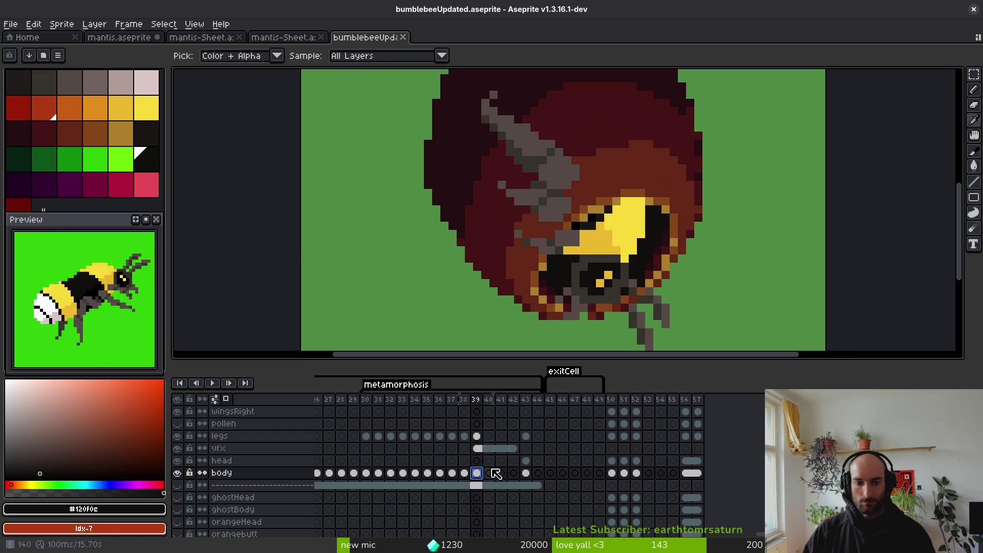
{"action": "key", "text": "b"}
{"action": "left_click", "coordinate": [492, 475]}
{"action": "left_click", "coordinate": [479, 472]}
Hide the vfx layer, try and drop a freehand selection of the bee's head, then select body frame 40.
{"action": "key", "text": "m"}
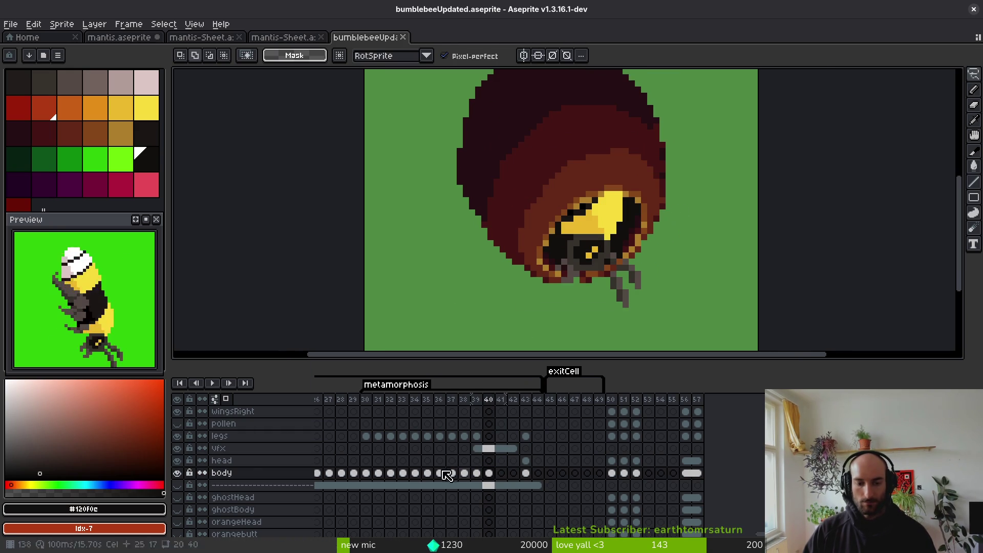
{"action": "left_click", "coordinate": [177, 449]}
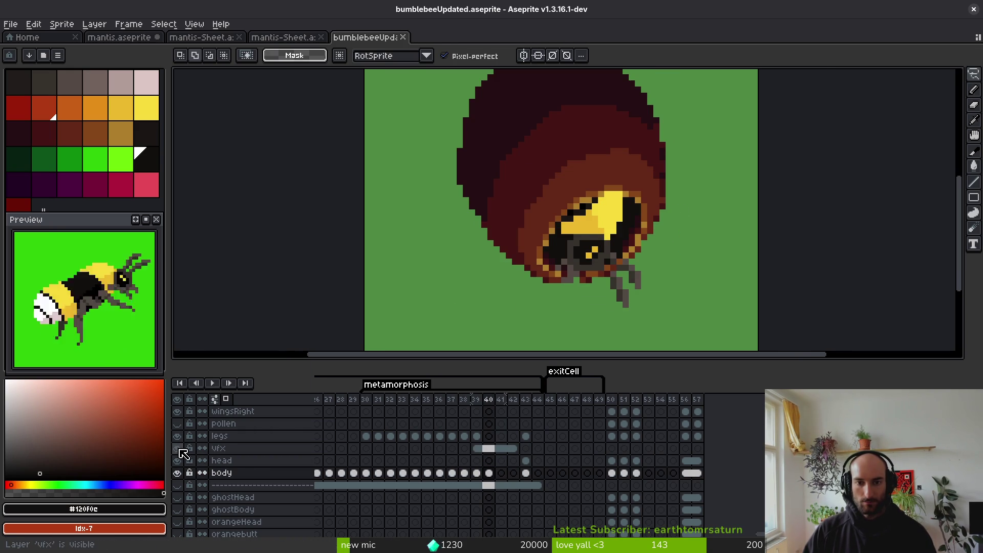
{"action": "scroll", "coordinate": [698, 226], "scroll_direction": "down", "scroll_amount": 1}
{"action": "mouse_move", "coordinate": [679, 205]}
{"action": "left_mouse_down"}
{"action": "mouse_move", "coordinate": [559, 210]}
{"action": "mouse_move", "coordinate": [702, 200]}
{"action": "left_mouse_up"}
{"action": "scroll", "coordinate": [658, 248], "scroll_direction": "up", "scroll_amount": 1}
{"action": "key", "text": "ctrl+d"}
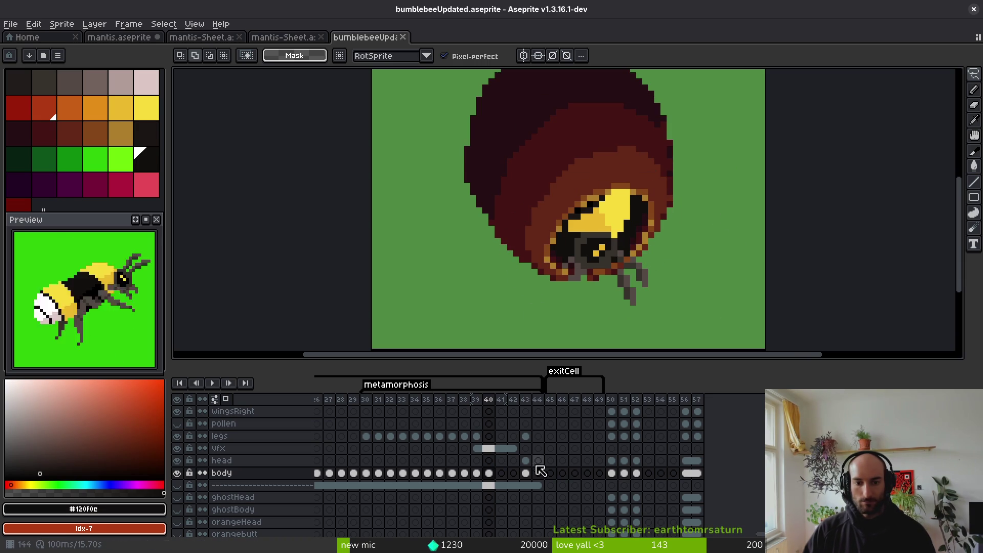
{"action": "left_click", "coordinate": [490, 472]}
Erase the bee's head and the grey legs below it on frame 40.
{"action": "key", "text": "e"}
{"action": "mouse_move", "coordinate": [612, 251]}
{"action": "left_mouse_down"}
{"action": "mouse_move", "coordinate": [612, 225]}
{"action": "mouse_move", "coordinate": [589, 241]}
{"action": "mouse_move", "coordinate": [581, 211]}
{"action": "left_mouse_up"}
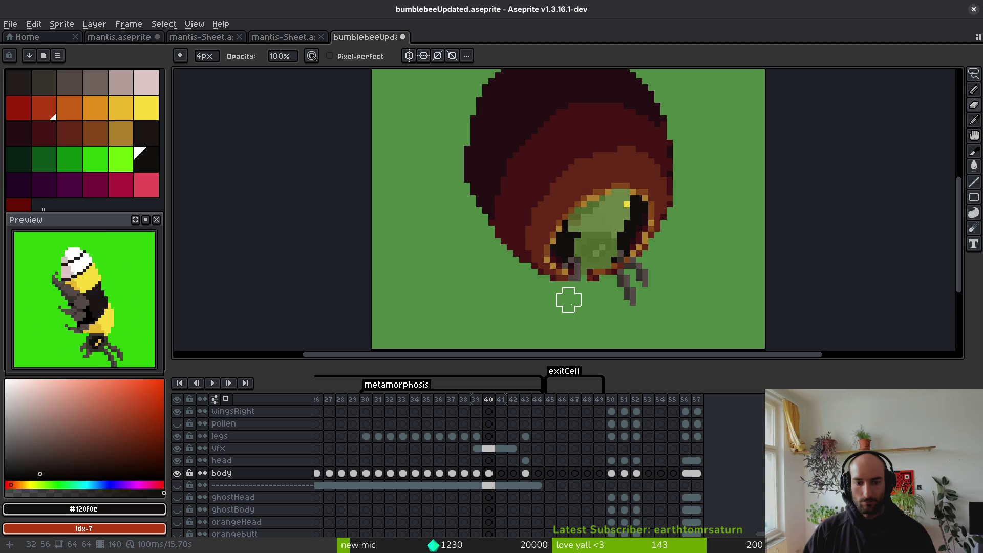
{"action": "left_click", "coordinate": [581, 214]}
{"action": "left_click_drag", "start_coordinate": [612, 282], "coordinate": [630, 248]}
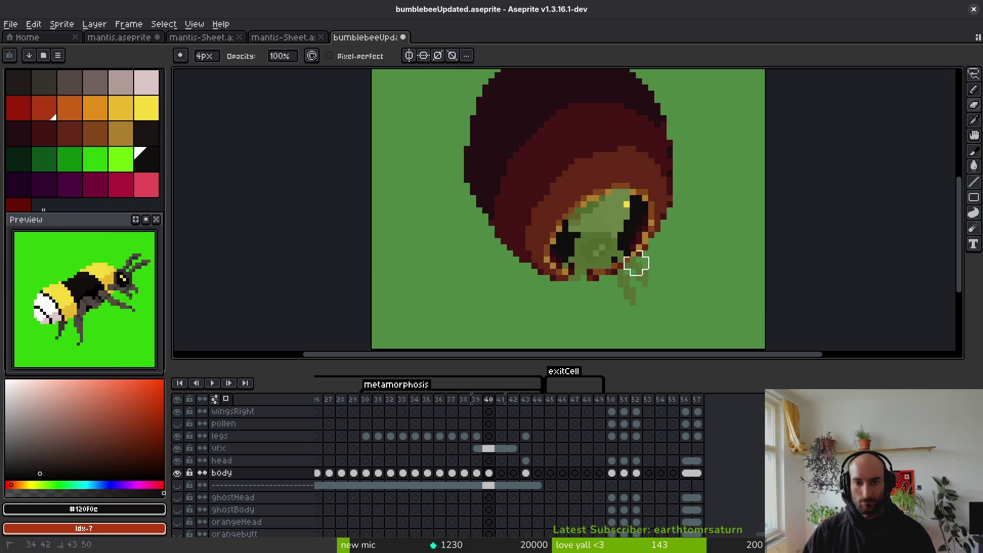
{"action": "scroll", "coordinate": [584, 215], "scroll_direction": "down", "scroll_amount": 2}
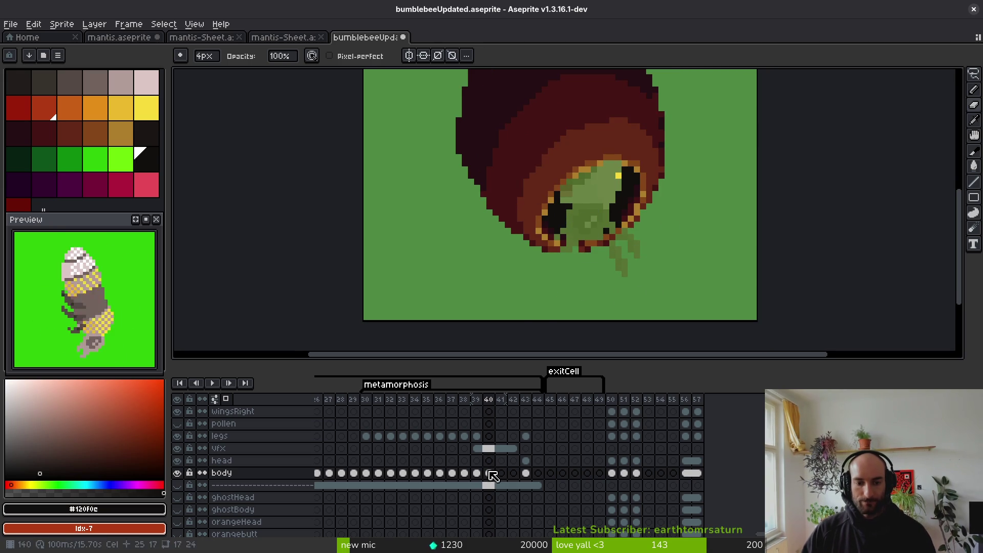
Sample the bright yellow from frame 39 and pencil a yellow diagonal line into frame 40's opening.
{"action": "key", "text": "comma"}
{"action": "key", "text": "i"}
{"action": "left_click", "coordinate": [608, 174]}
{"action": "key", "text": "period"}
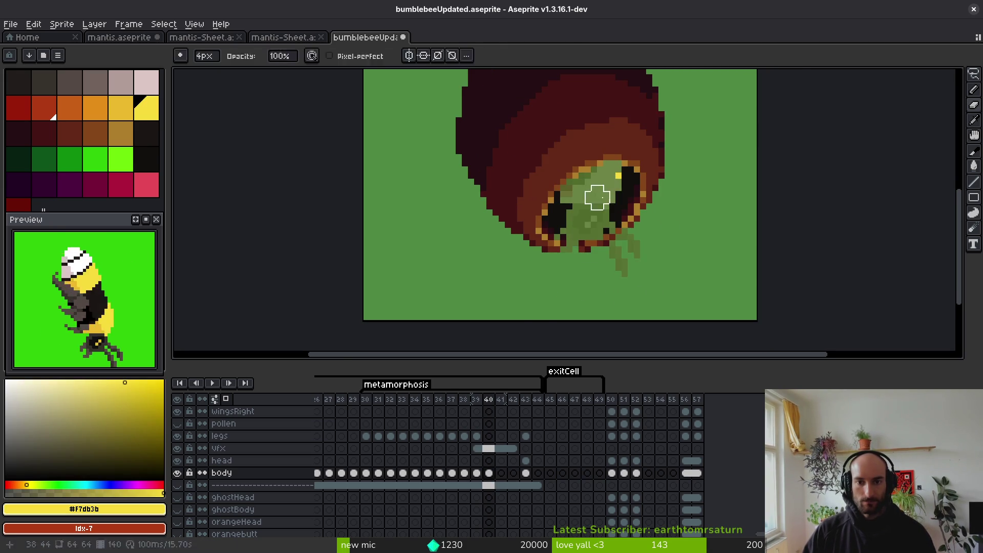
{"action": "scroll", "coordinate": [597, 197], "scroll_direction": "up", "scroll_amount": 1}
{"action": "key", "text": "b"}
{"action": "left_click_drag", "start_coordinate": [605, 155], "coordinate": [567, 219]}
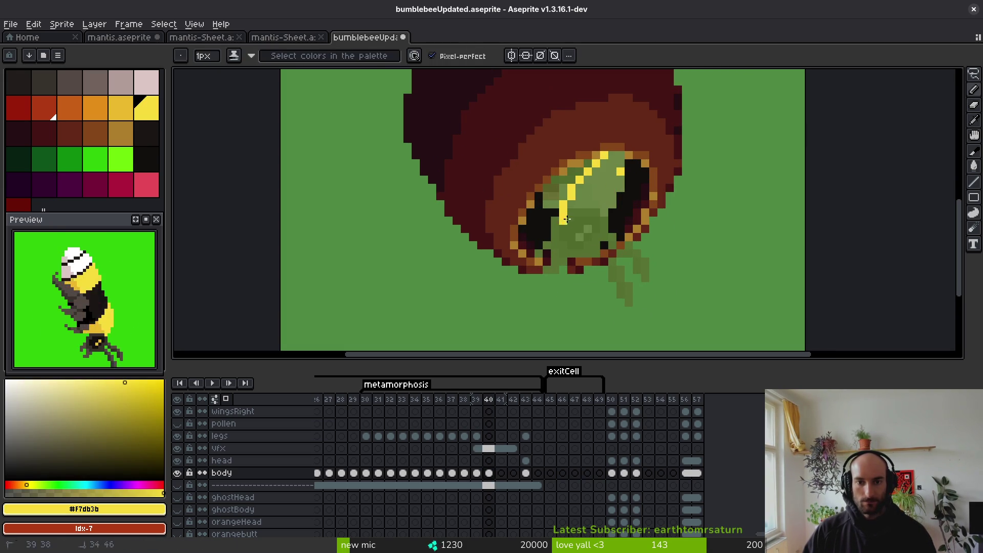
{"action": "left_click", "coordinate": [614, 207]}
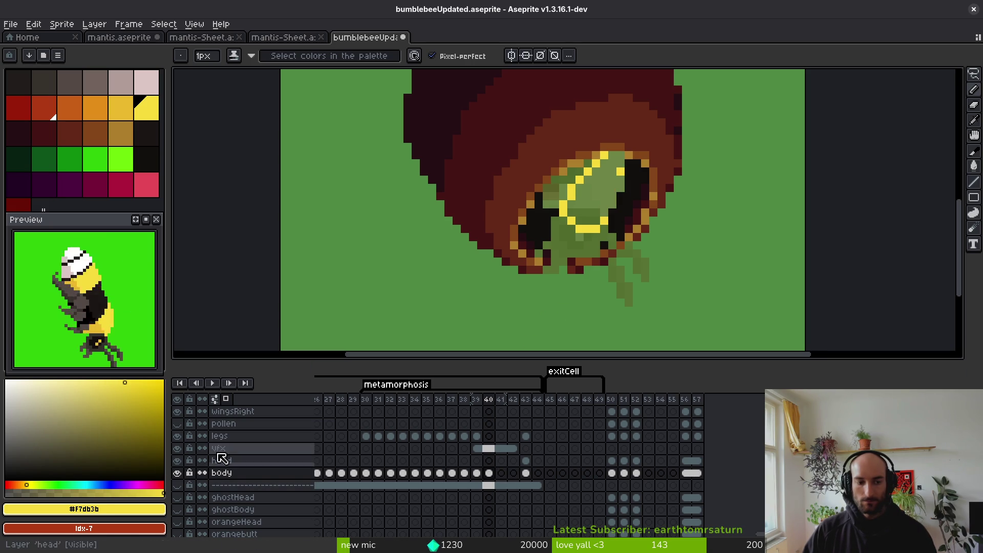
Unlink the vfx cels for frames 40–42, erase dark pixels in the opening, and save bumblebeeUpdated.aseprite.
{"action": "mouse_move", "coordinate": [496, 453]}
{"action": "left_mouse_down"}
{"action": "mouse_move", "coordinate": [463, 451]}
{"action": "mouse_move", "coordinate": [515, 454]}
{"action": "left_mouse_up"}
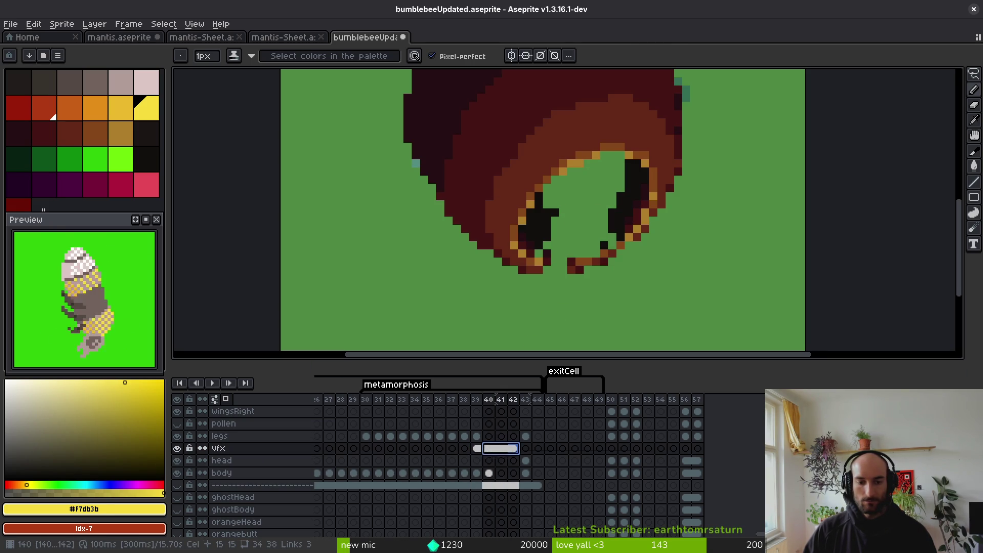
{"action": "right_click", "coordinate": [495, 455]}
{"action": "left_click", "coordinate": [512, 485]}
{"action": "key", "text": "e"}
{"action": "mouse_move", "coordinate": [625, 241]}
{"action": "left_mouse_down"}
{"action": "mouse_move", "coordinate": [625, 172]}
{"action": "mouse_move", "coordinate": [613, 217]}
{"action": "mouse_move", "coordinate": [538, 220]}
{"action": "mouse_move", "coordinate": [554, 210]}
{"action": "mouse_move", "coordinate": [584, 219]}
{"action": "left_mouse_up"}
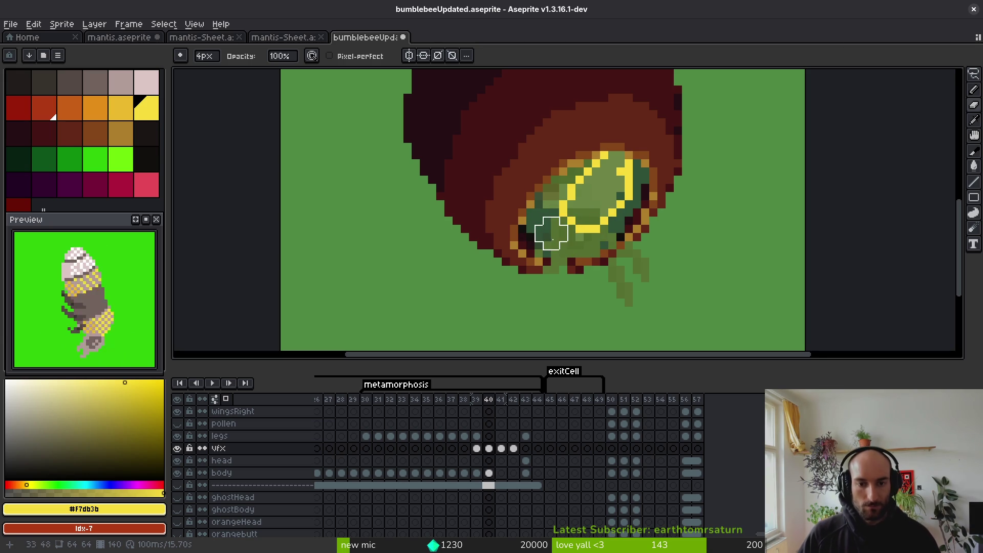
{"action": "key", "text": "ctrl+s"}
On the body layer, draw a yellow stroke inside the cocoon, bucket-fill the ring, and erase green patches.
{"action": "key", "text": "i"}
{"action": "key", "text": "f"}
{"action": "left_click_drag", "start_coordinate": [613, 157], "coordinate": [606, 195]}
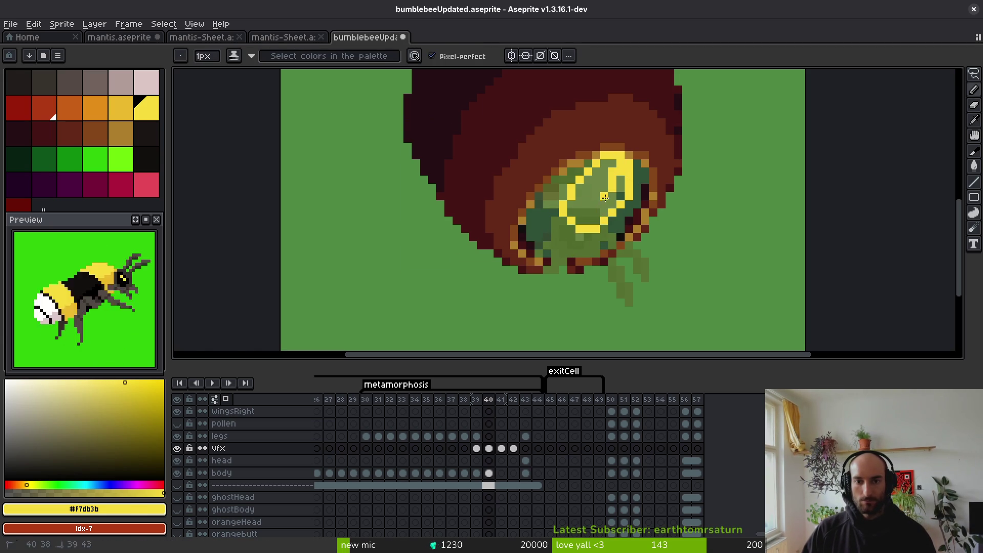
{"action": "key", "text": "ctrl+z"}
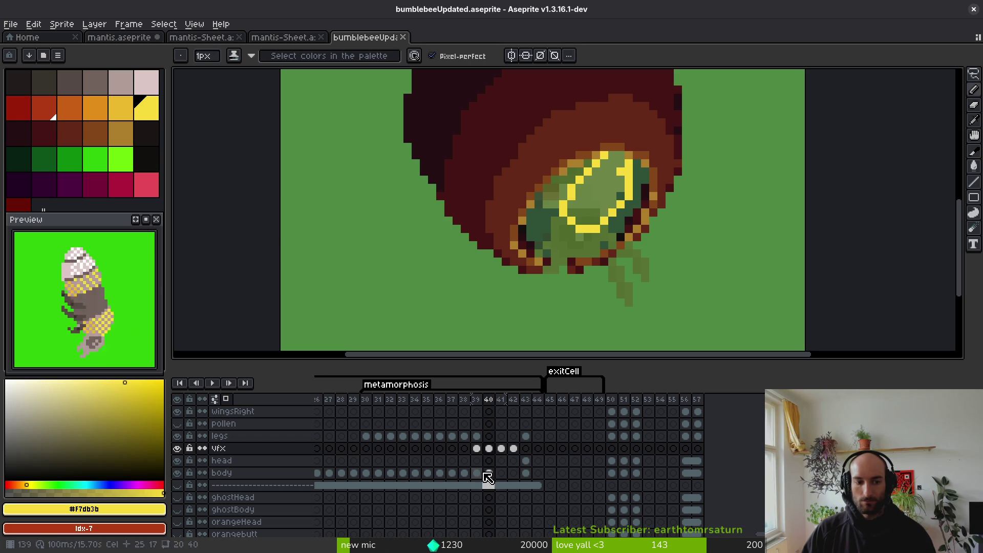
{"action": "left_click", "coordinate": [489, 473]}
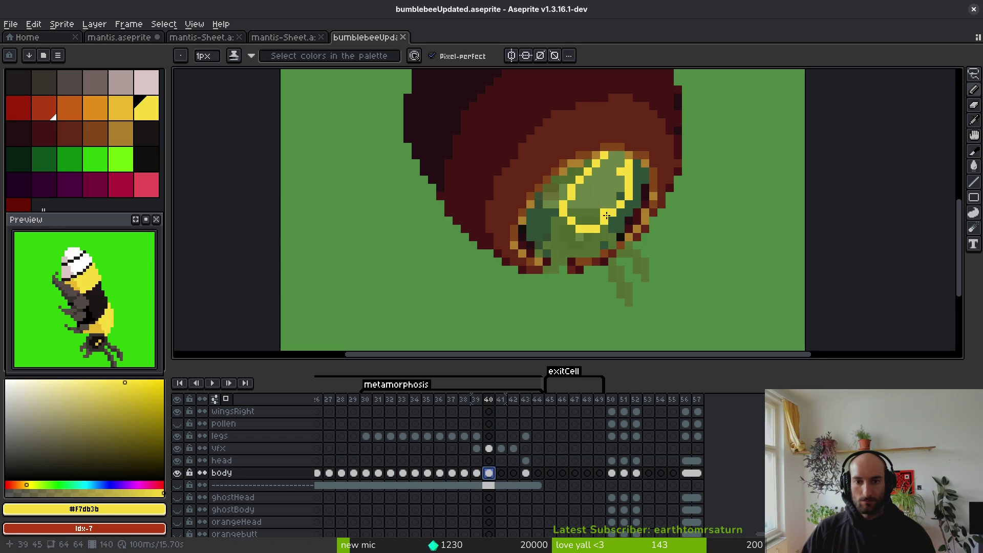
{"action": "left_click_drag", "start_coordinate": [621, 157], "coordinate": [614, 199]}
{"action": "key", "text": "g"}
{"action": "left_click", "coordinate": [589, 200]}
{"action": "left_click", "coordinate": [623, 187]}
{"action": "key", "text": "e"}
{"action": "left_click", "coordinate": [625, 193]}
{"action": "left_click", "coordinate": [625, 194]}
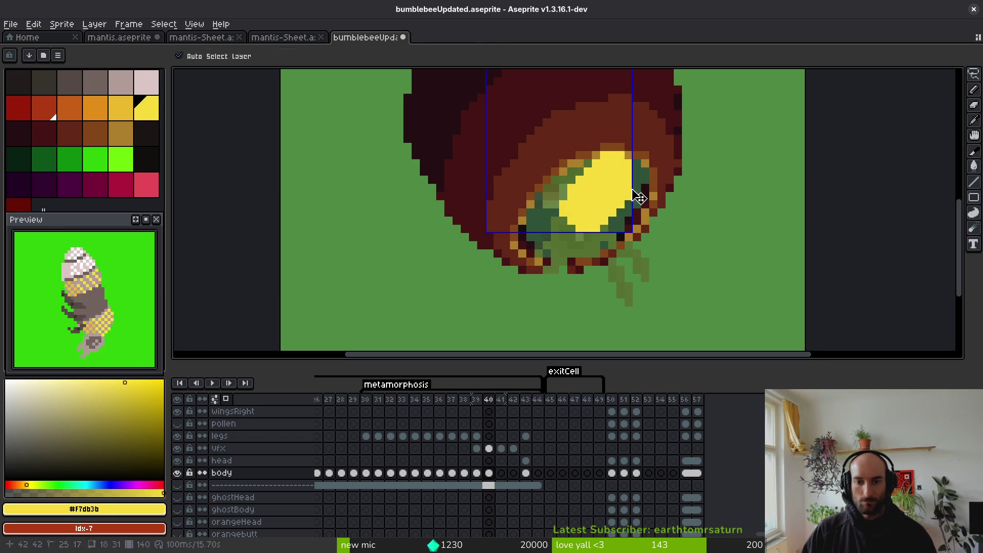
{"action": "key", "text": "b"}
Flip back and forth between frames 39 and 40 to compare the glow.
{"action": "scroll", "coordinate": [614, 190], "scroll_direction": "down", "scroll_amount": 1}
{"action": "key", "text": "comma"}
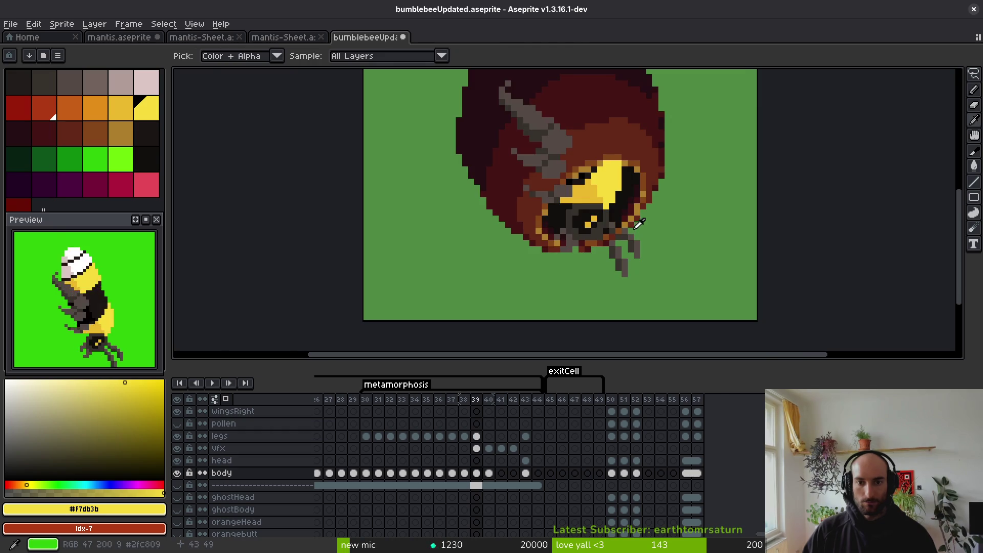
{"action": "key", "text": "period"}
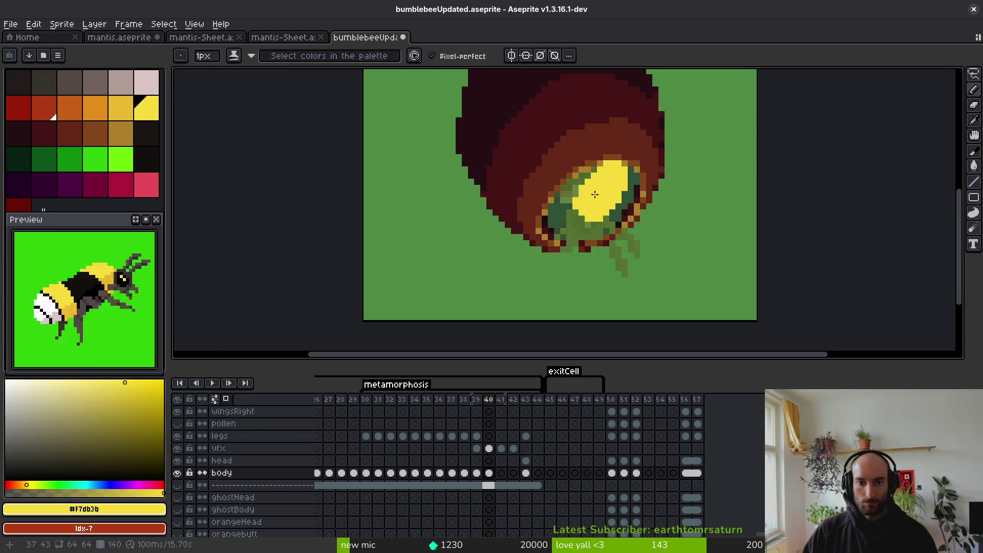
{"action": "key", "text": "comma"}
{"action": "key", "text": "comma"}
{"action": "key", "text": "period"}
{"action": "key", "text": "comma"}
{"action": "key", "text": "period"}
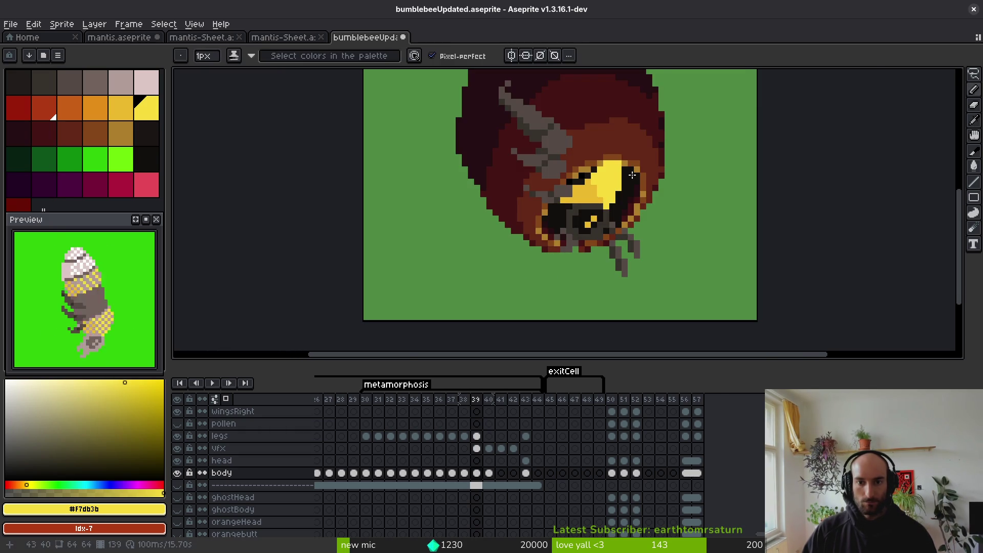
{"action": "scroll", "coordinate": [628, 177], "scroll_direction": "up", "scroll_amount": 3}
{"action": "key", "text": "period"}
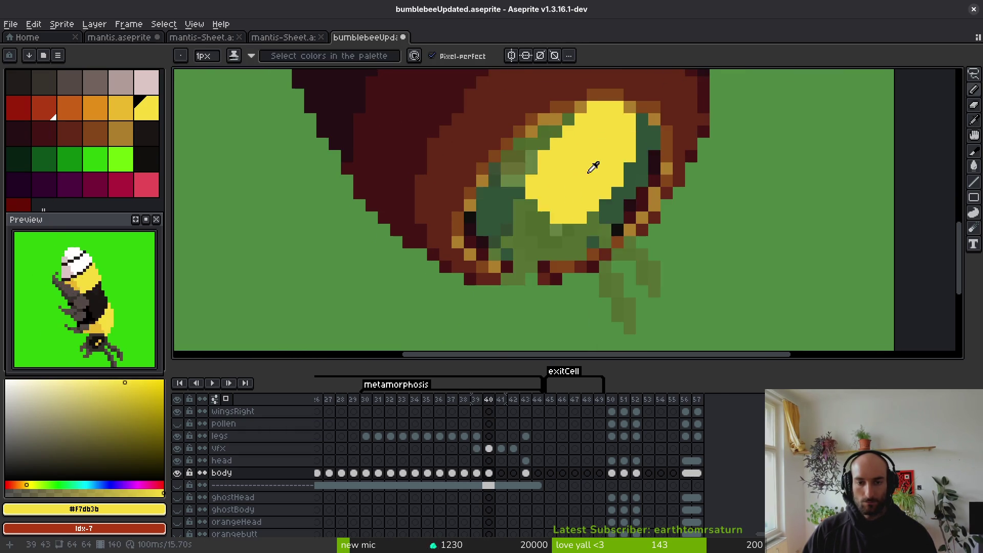
Sample dark grey #36312c from the bee and dot dark grey pixels into frame 40's lower green area.
{"action": "key", "text": "comma"}
{"action": "left_click", "coordinate": [591, 193], "text": "alt"}
{"action": "key", "text": "period"}
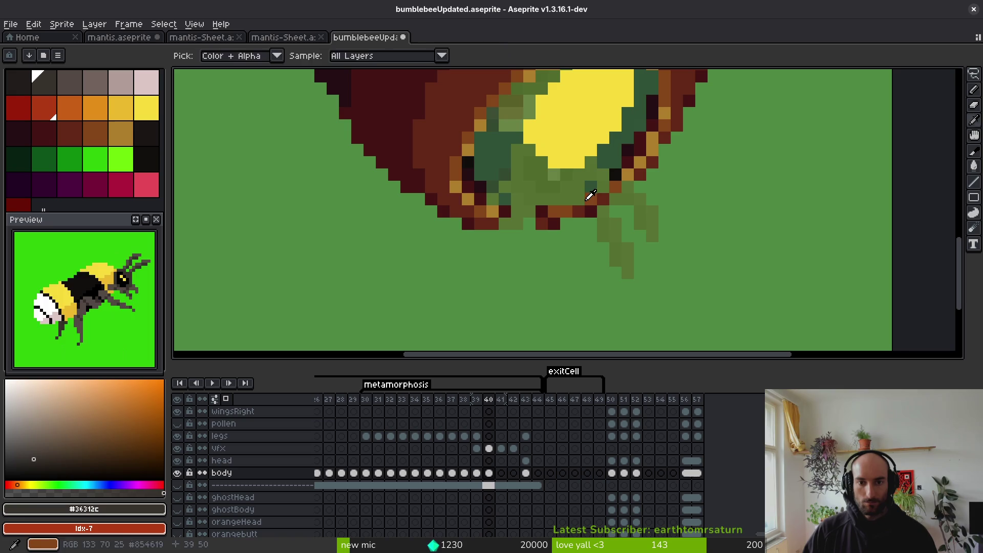
{"action": "key", "text": "comma"}
{"action": "key", "text": "period"}
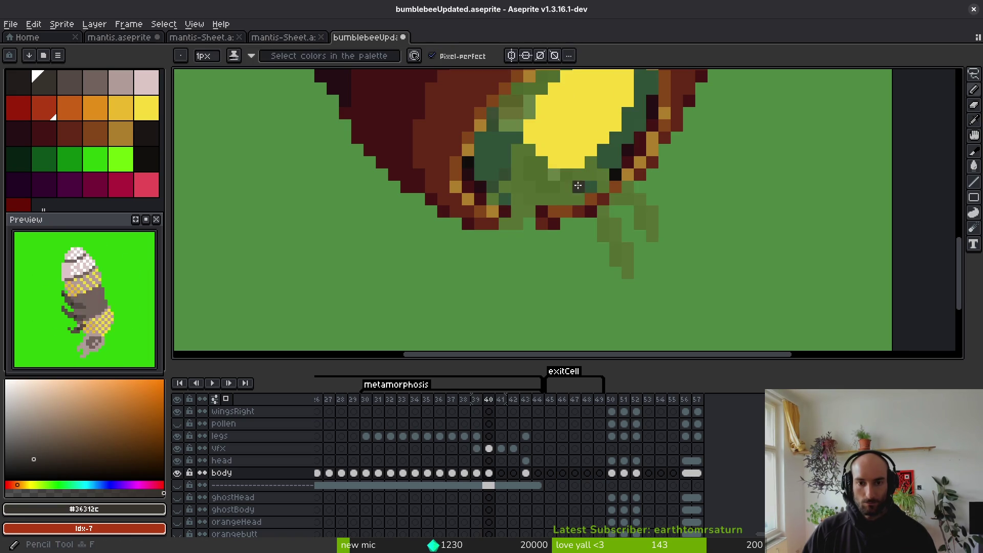
{"action": "scroll", "coordinate": [579, 186], "scroll_direction": "up", "scroll_amount": 3}
{"action": "left_click_drag", "start_coordinate": [541, 169], "coordinate": [566, 169]}
{"action": "left_click", "coordinate": [590, 193]}
{"action": "left_click", "coordinate": [590, 267]}
{"action": "mouse_move", "coordinate": [565, 291]}
{"action": "left_mouse_down"}
{"action": "mouse_move", "coordinate": [540, 292]}
{"action": "mouse_move", "coordinate": [518, 164]}
{"action": "mouse_move", "coordinate": [467, 266]}
{"action": "mouse_move", "coordinate": [578, 290]}
{"action": "left_mouse_up"}
Paint a dark grey band across the lower green area, undoing a trial fill first.
{"action": "mouse_move", "coordinate": [614, 203]}
{"action": "left_mouse_down"}
{"action": "mouse_move", "coordinate": [598, 153]}
{"action": "mouse_move", "coordinate": [623, 191]}
{"action": "left_mouse_up"}
{"action": "mouse_move", "coordinate": [616, 240]}
{"action": "left_mouse_down"}
{"action": "mouse_move", "coordinate": [558, 274]}
{"action": "mouse_move", "coordinate": [521, 248]}
{"action": "mouse_move", "coordinate": [512, 266]}
{"action": "mouse_move", "coordinate": [516, 154]}
{"action": "mouse_move", "coordinate": [567, 145]}
{"action": "mouse_move", "coordinate": [483, 167]}
{"action": "mouse_move", "coordinate": [531, 164]}
{"action": "left_mouse_up"}
{"action": "scroll", "coordinate": [531, 164], "scroll_direction": "down", "scroll_amount": 4}
{"action": "scroll", "coordinate": [546, 197], "scroll_direction": "up", "scroll_amount": 2}
{"action": "key", "text": "ctrl+z"}
{"action": "scroll", "coordinate": [529, 185], "scroll_direction": "up", "scroll_amount": 1}
{"action": "scroll", "coordinate": [528, 186], "scroll_direction": "up", "scroll_amount": 2}
{"action": "mouse_move", "coordinate": [574, 154]}
{"action": "left_mouse_down"}
{"action": "mouse_move", "coordinate": [562, 160]}
{"action": "mouse_move", "coordinate": [487, 132]}
{"action": "mouse_move", "coordinate": [397, 241]}
{"action": "mouse_move", "coordinate": [451, 267]}
{"action": "left_mouse_up"}
{"action": "scroll", "coordinate": [487, 238], "scroll_direction": "down", "scroll_amount": 2}
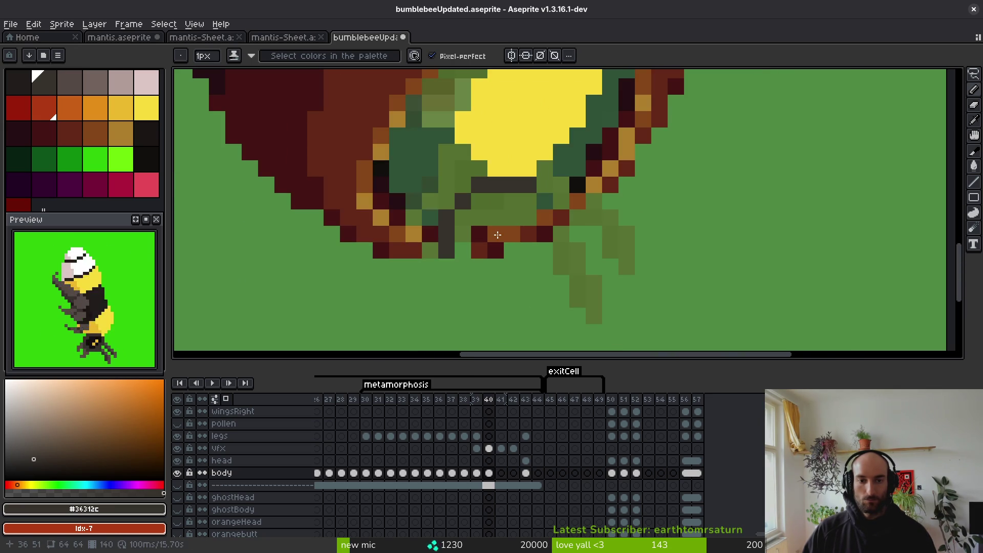
Lasso the bee's head and legs on frame 39 and copy them.
{"action": "key", "text": "shift+w"}
{"action": "key", "text": "comma"}
{"action": "mouse_move", "coordinate": [569, 153]}
{"action": "left_mouse_down"}
{"action": "mouse_move", "coordinate": [404, 169]}
{"action": "mouse_move", "coordinate": [666, 328]}
{"action": "mouse_move", "coordinate": [619, 169]}
{"action": "left_mouse_up"}
{"action": "key", "text": "period"}
Paste the head and legs into frame 40, shift them down-right, and deselect.
{"action": "key", "text": "ctrl+v"}
{"action": "left_click_drag", "start_coordinate": [511, 198], "coordinate": [533, 237]}
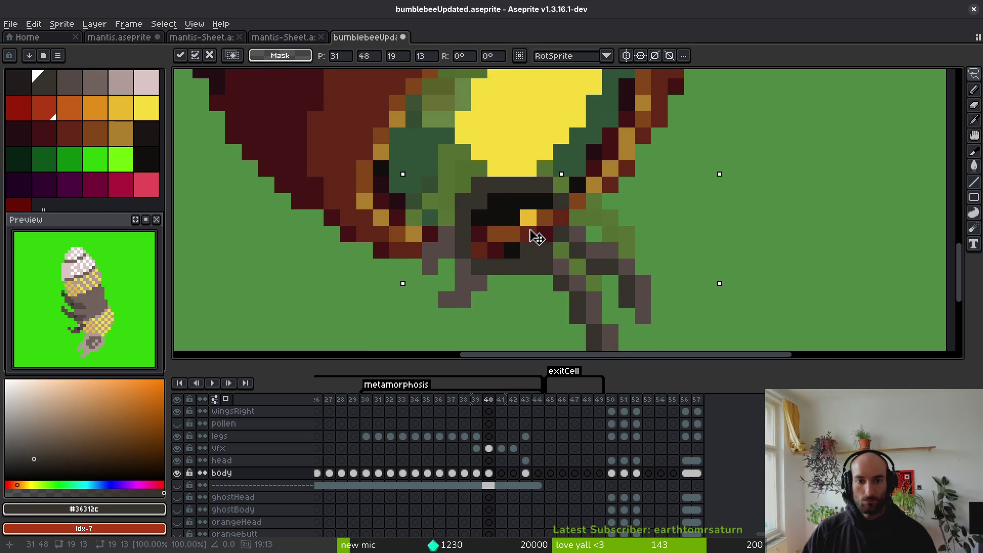
{"action": "key", "text": "ctrl+d"}
{"action": "scroll", "coordinate": [561, 205], "scroll_direction": "down", "scroll_amount": 2}
Nudge the front legs one pixel left and reposition the right leg, cancelling an accidental stretch.
{"action": "mouse_move", "coordinate": [561, 197]}
{"action": "left_mouse_down"}
{"action": "mouse_move", "coordinate": [584, 307]}
{"action": "mouse_move", "coordinate": [517, 185]}
{"action": "left_mouse_up"}
{"action": "left_click_drag", "start_coordinate": [576, 258], "coordinate": [570, 258]}
{"action": "key", "text": "Return"}
{"action": "mouse_move", "coordinate": [619, 147]}
{"action": "left_mouse_down"}
{"action": "mouse_move", "coordinate": [607, 217]}
{"action": "mouse_move", "coordinate": [626, 179]}
{"action": "mouse_move", "coordinate": [617, 202]}
{"action": "left_mouse_up"}
{"action": "key", "text": "Return"}
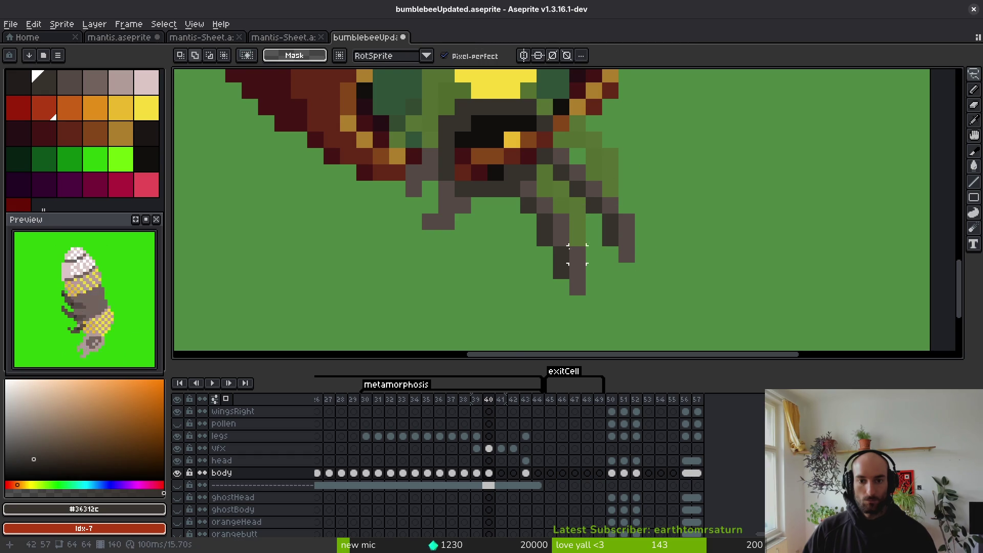
{"action": "scroll", "coordinate": [581, 241], "scroll_direction": "down", "scroll_amount": 3}
{"action": "key", "text": "ctrl+z"}
{"action": "key", "text": "ctrl+y"}
{"action": "scroll", "coordinate": [556, 215], "scroll_direction": "up", "scroll_amount": 2}
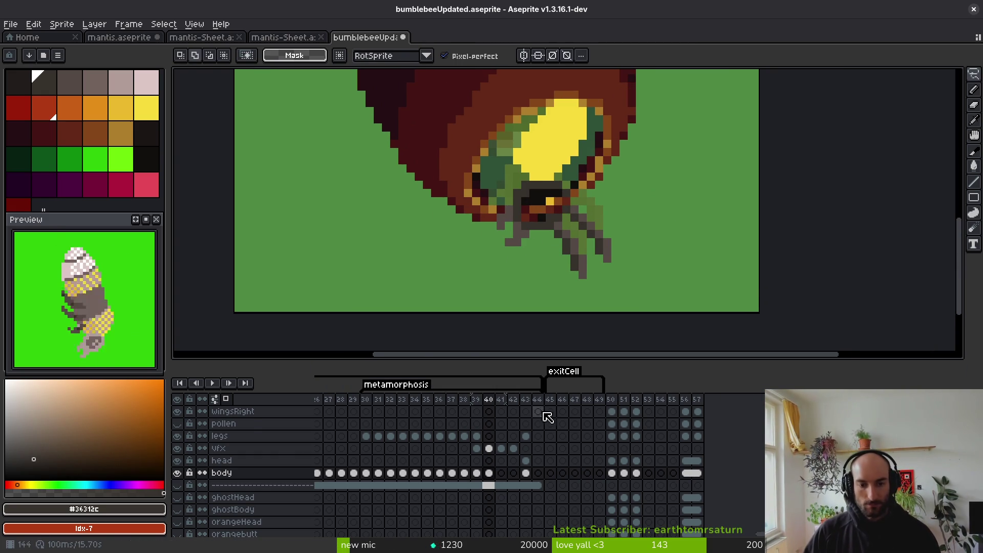
{"action": "left_click", "coordinate": [452, 485]}
Bucket-fill the reference cel's backdrop on frame 32 with the dark green palette colour.
{"action": "left_click", "coordinate": [56, 160]}
{"action": "key", "text": "g"}
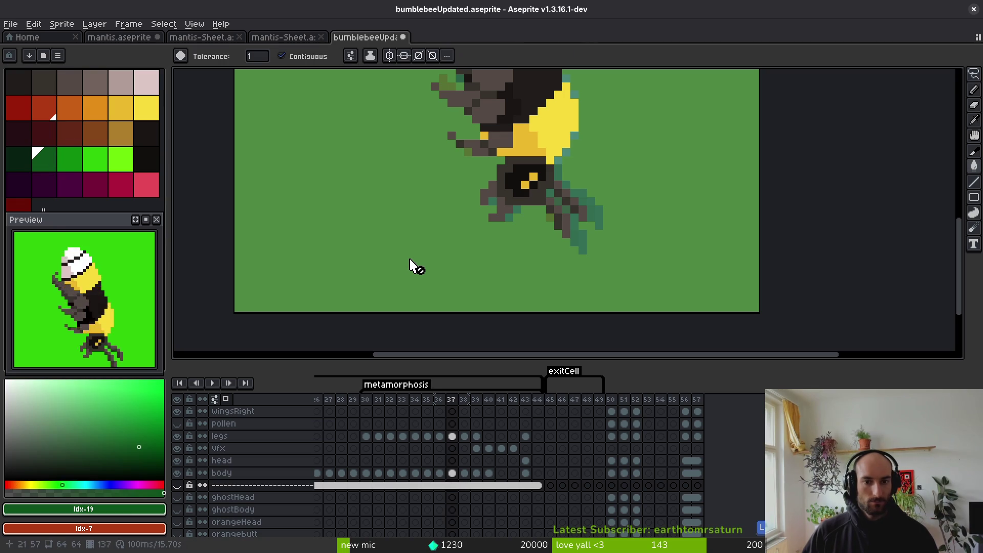
{"action": "left_click", "coordinate": [385, 486]}
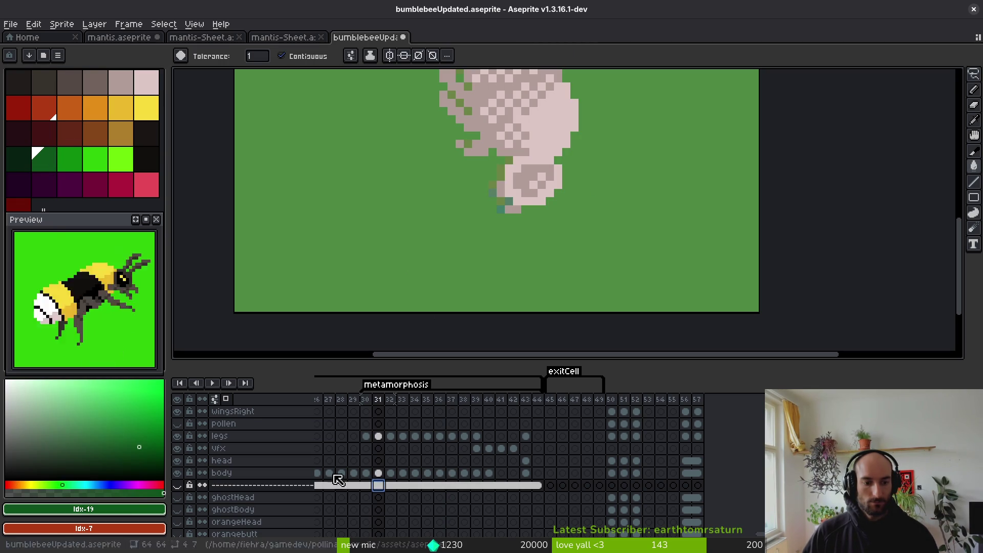
{"action": "scroll", "coordinate": [412, 487], "scroll_direction": "down", "scroll_amount": 5}
{"action": "left_click", "coordinate": [390, 518]}
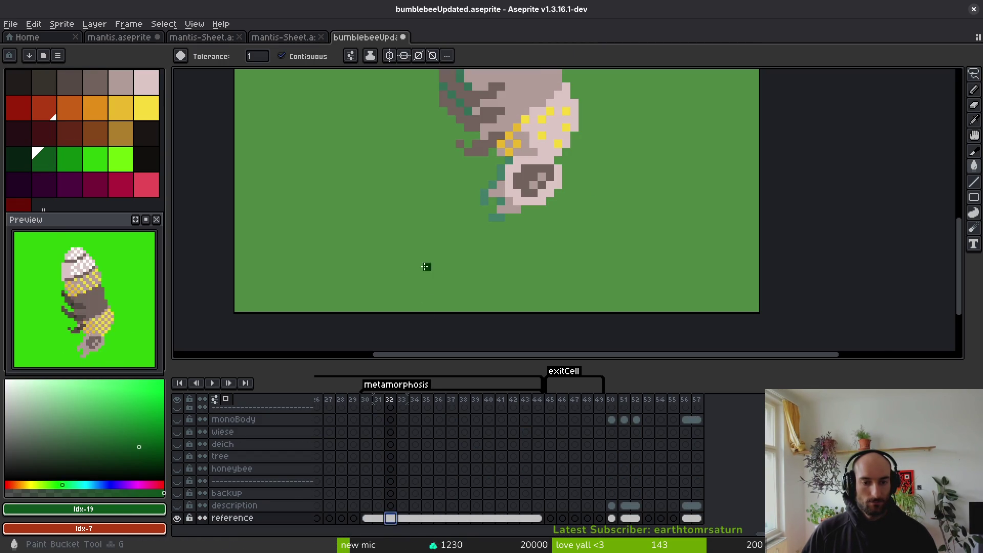
{"action": "scroll", "coordinate": [428, 263], "scroll_direction": "down", "scroll_amount": 2}
{"action": "left_click", "coordinate": [70, 159]}
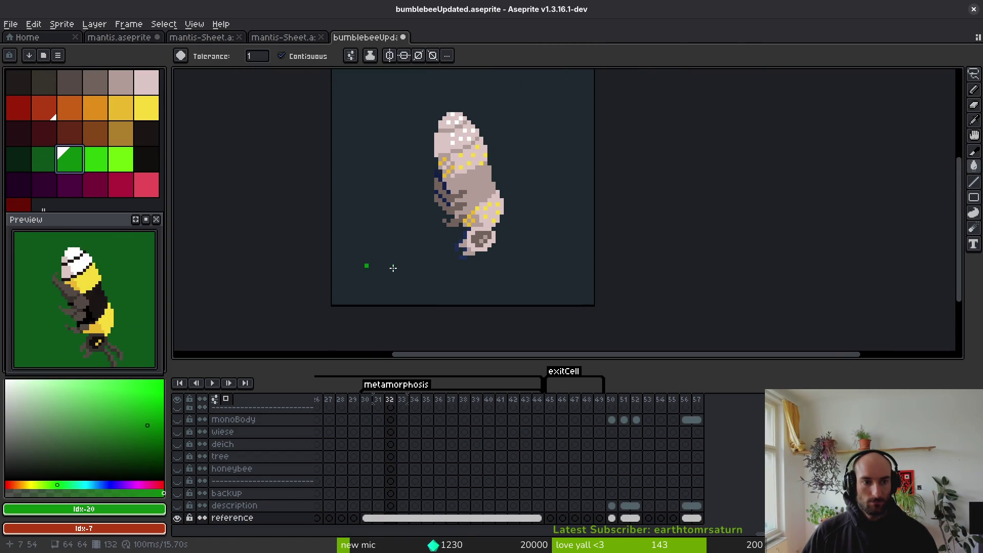
{"action": "left_click", "coordinate": [399, 265]}
Save the sprite and select the vfx cel of cocoon frame 40.
{"action": "key", "text": "ctrl+s"}
{"action": "key", "text": "v"}
{"action": "scroll", "coordinate": [471, 432], "scroll_direction": "right", "scroll_amount": 1}
{"action": "scroll", "coordinate": [451, 432], "scroll_direction": "up", "scroll_amount": 5}
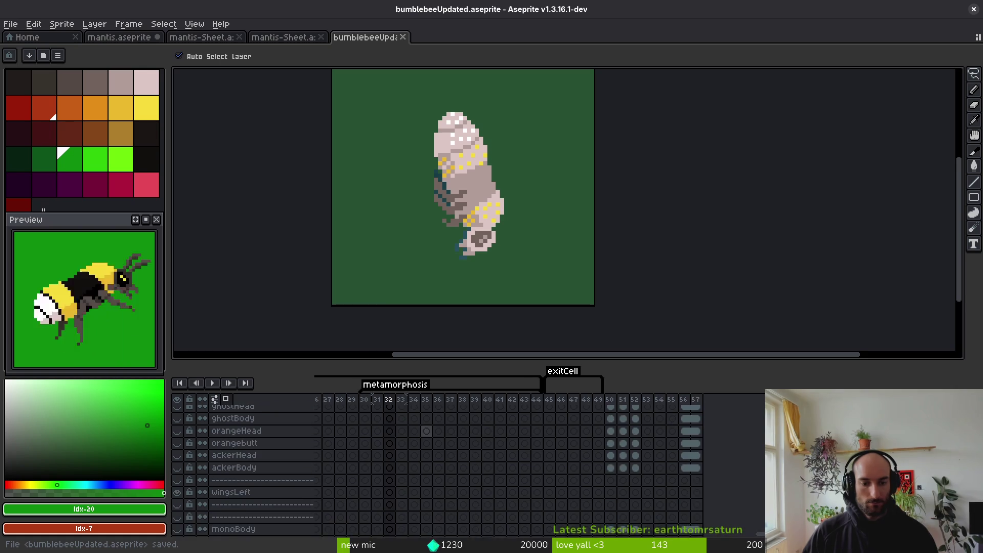
{"action": "scroll", "coordinate": [430, 434], "scroll_direction": "left", "scroll_amount": 1}
{"action": "left_click", "coordinate": [503, 450]}
{"action": "key", "text": "g"}
{"action": "scroll", "coordinate": [528, 239], "scroll_direction": "up", "scroll_amount": 2}
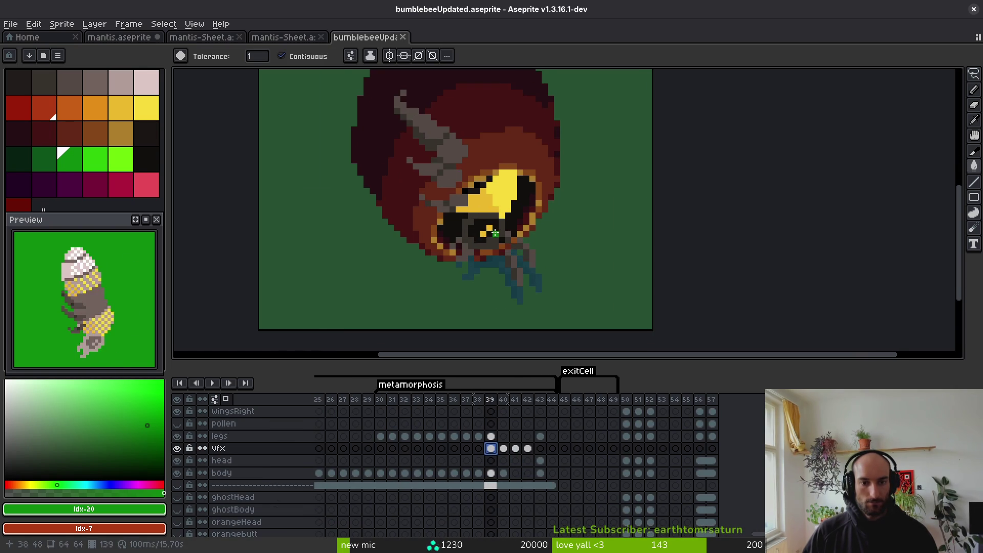
Sample near-black and a yellow from frame 39, then paint darker yellow pixels along the glow's left edge.
{"action": "scroll", "coordinate": [529, 239], "scroll_direction": "up", "scroll_amount": 2}
{"action": "key", "text": "Left"}
{"action": "key", "text": "i"}
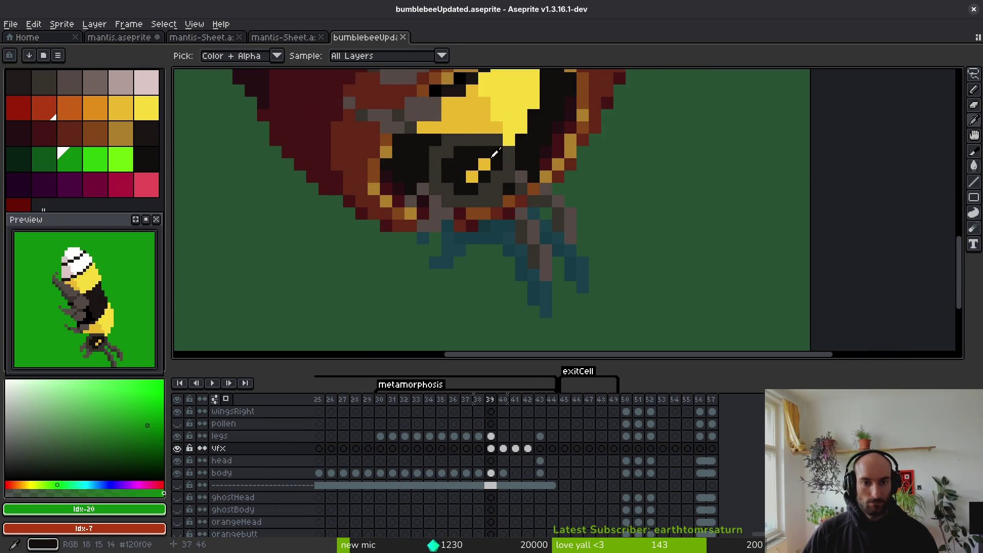
{"action": "left_click", "coordinate": [465, 150]}
{"action": "scroll", "coordinate": [530, 226], "scroll_direction": "up", "scroll_amount": 3}
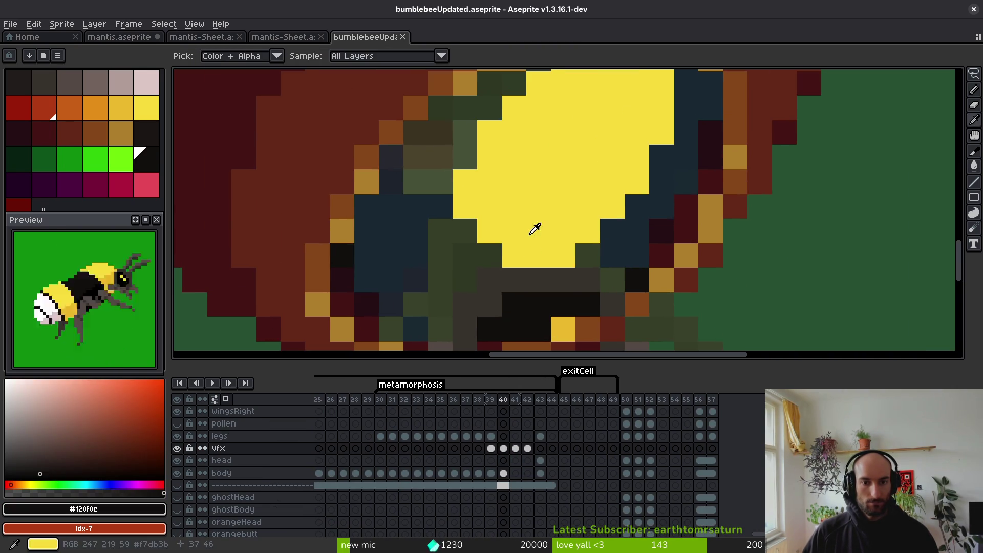
{"action": "left_click", "coordinate": [511, 160]}
{"action": "key", "text": "Right"}
{"action": "key", "text": "b"}
{"action": "mouse_move", "coordinate": [520, 253]}
{"action": "left_mouse_down"}
{"action": "mouse_move", "coordinate": [465, 277]}
{"action": "mouse_move", "coordinate": [500, 238]}
{"action": "mouse_move", "coordinate": [464, 182]}
{"action": "mouse_move", "coordinate": [490, 159]}
{"action": "mouse_move", "coordinate": [514, 246]}
{"action": "mouse_move", "coordinate": [448, 248]}
{"action": "left_mouse_up"}
{"action": "scroll", "coordinate": [448, 249], "scroll_direction": "down", "scroll_amount": 3}
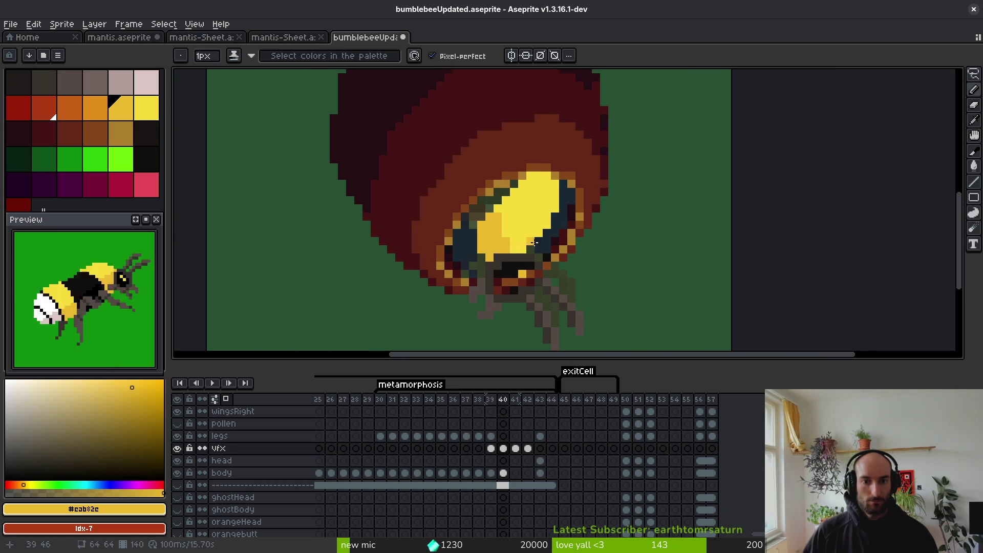
Compare frames 39 and 40, then undo the darker yellow strokes, leaving a solid bright yellow glow.
{"action": "key", "text": "i"}
{"action": "key", "text": "Left"}
{"action": "key", "text": "Right"}
{"action": "key", "text": "Left"}
{"action": "key", "text": "Right"}
{"action": "key", "text": "b"}
{"action": "scroll", "coordinate": [478, 266], "scroll_direction": "up", "scroll_amount": 3}
{"action": "key", "text": "e"}
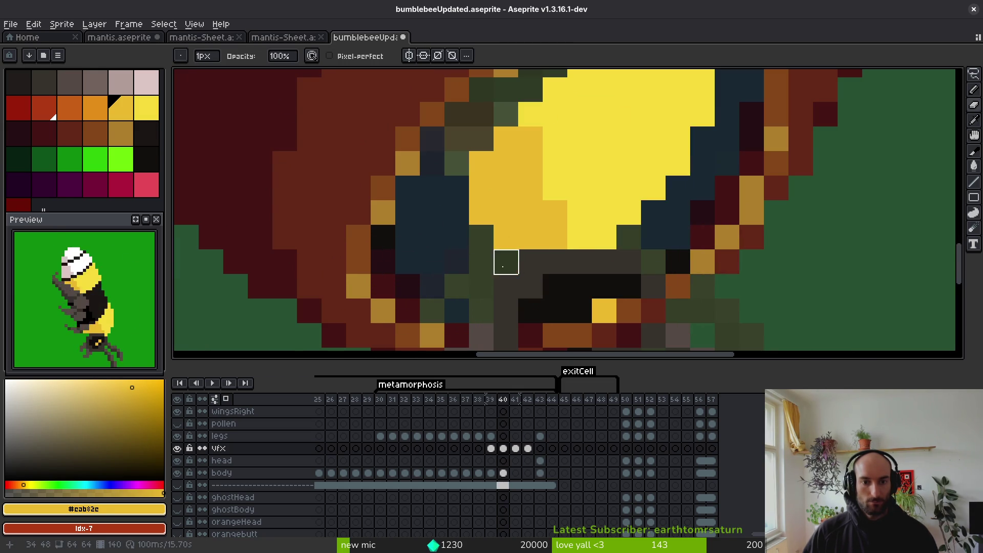
{"action": "scroll", "coordinate": [506, 262], "scroll_direction": "down", "scroll_amount": 5}
{"action": "scroll", "coordinate": [660, 267], "scroll_direction": "up", "scroll_amount": 2}
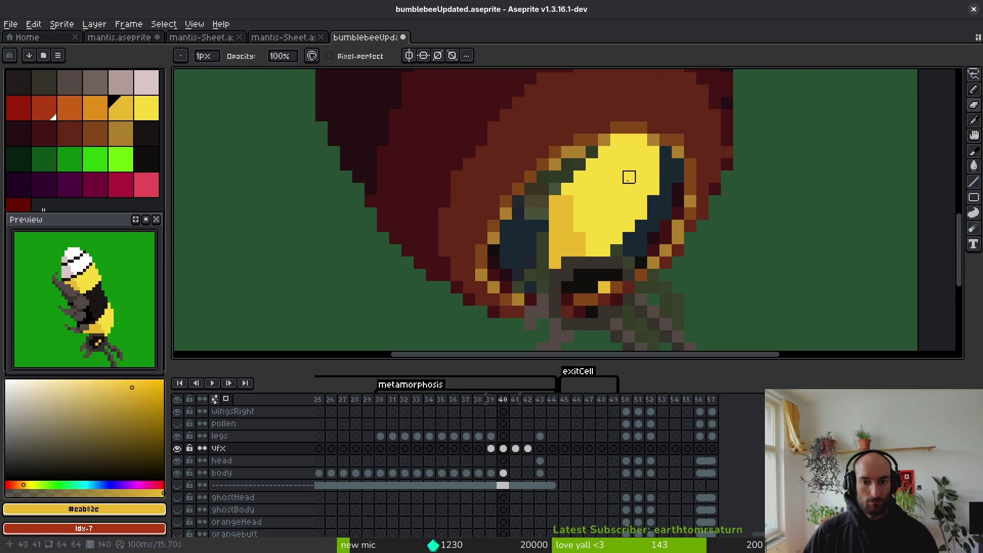
{"action": "key", "text": "ctrl+z"}
{"action": "key", "text": "ctrl+z"}
{"action": "key", "text": "ctrl+z"}
{"action": "key", "text": "ctrl+z"}
{"action": "key", "text": "ctrl+z"}
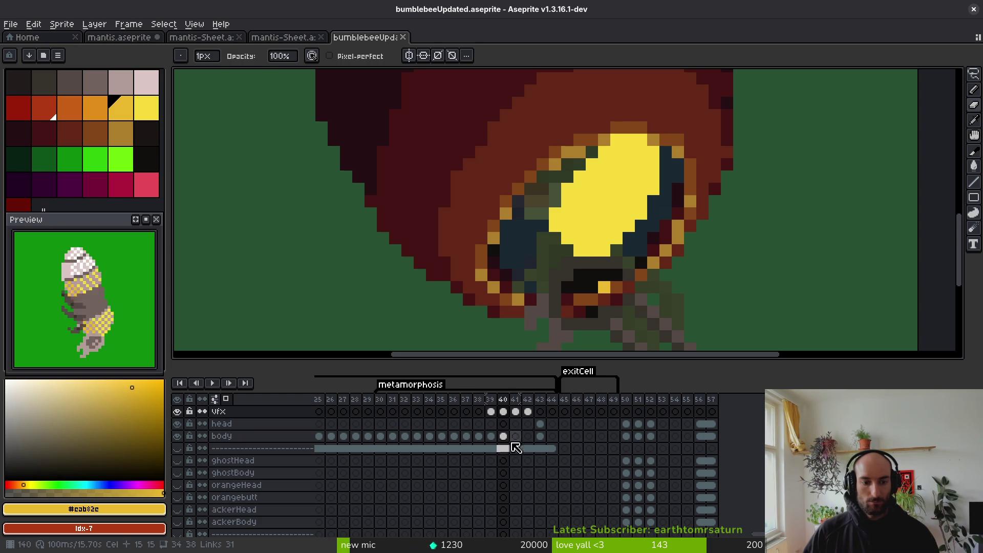
{"action": "key", "text": "ctrl+z"}
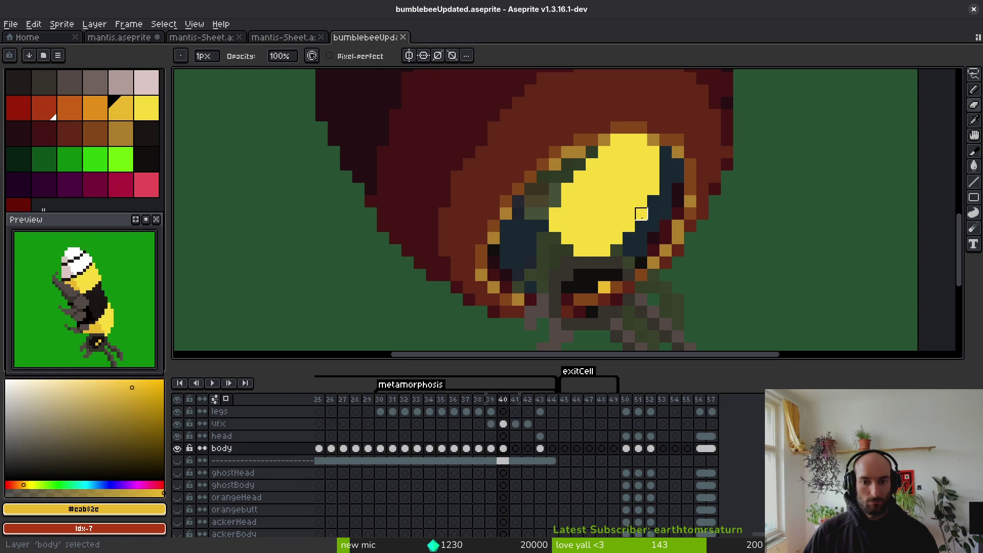
Sample the glow's bright yellow #f7db3b and darker yellow #cab82e, then save the sprite.
{"action": "left_click", "coordinate": [570, 215], "text": "alt"}
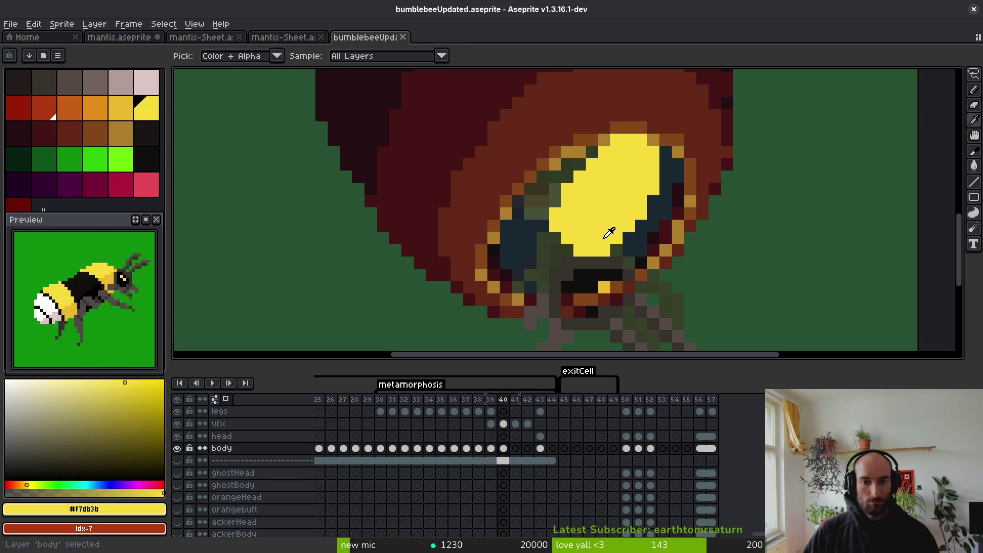
{"action": "left_click", "coordinate": [610, 218], "text": "alt"}
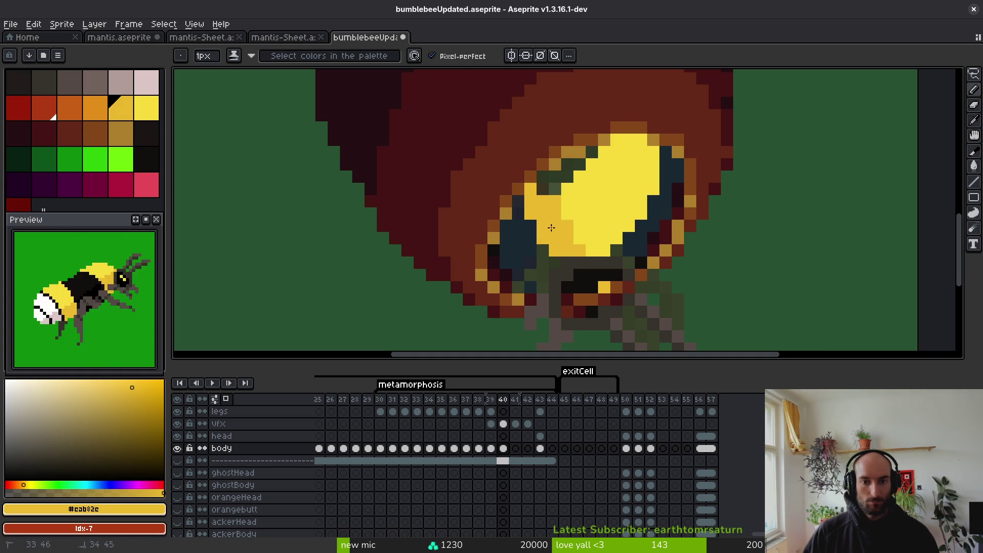
{"action": "left_click", "coordinate": [584, 193], "text": "alt"}
{"action": "key", "text": "e"}
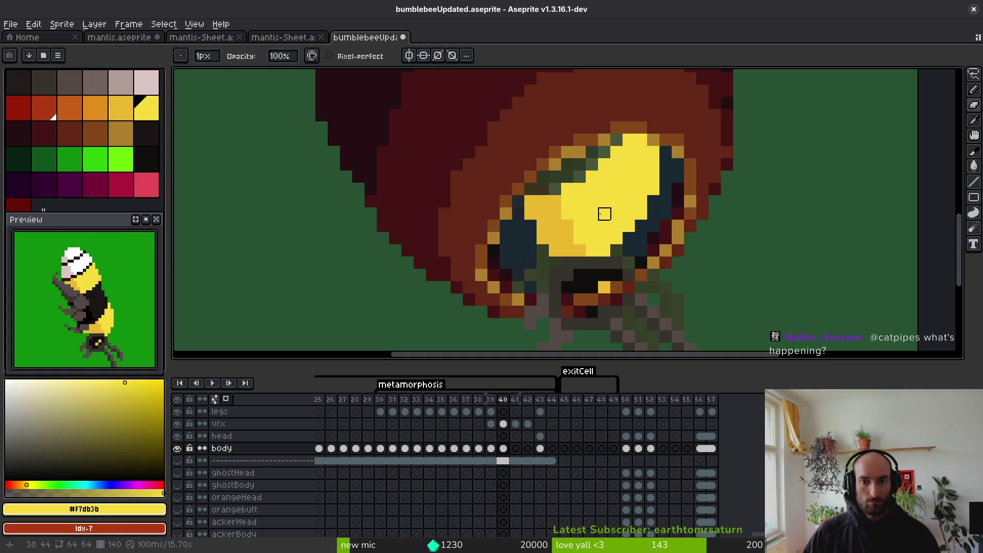
{"action": "key", "text": "ctrl+s"}
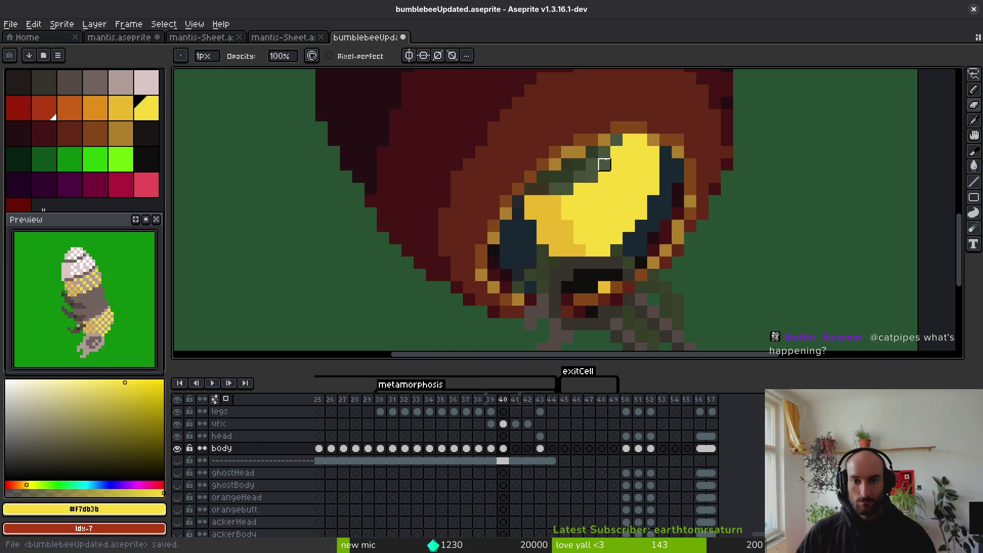
Step through neighbouring frames to compare the cocoon opening with frame 40.
{"action": "key", "text": "ctrl+r"}
{"action": "key", "text": "Right"}
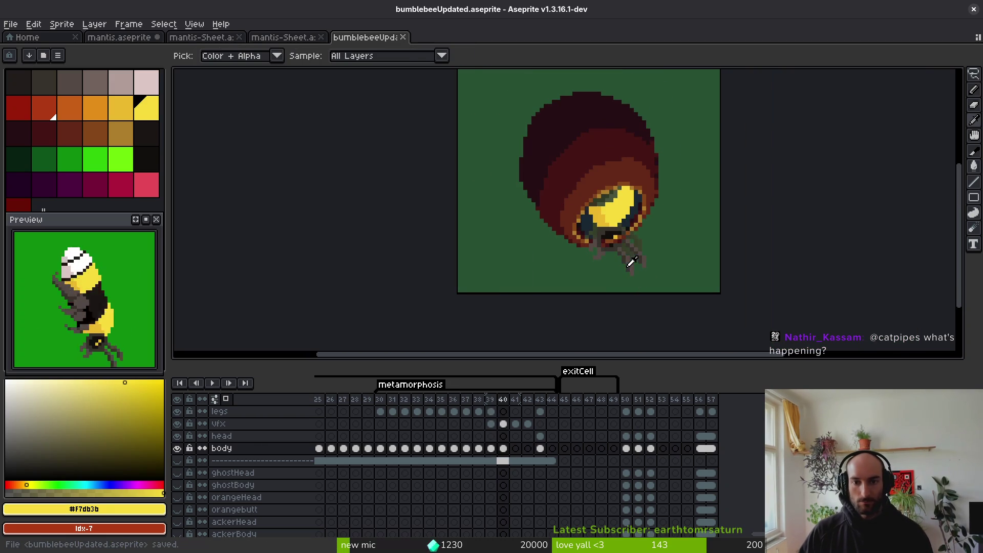
{"action": "key", "text": "Left"}
{"action": "key", "text": "Right"}
{"action": "scroll", "coordinate": [633, 229], "scroll_direction": "up", "scroll_amount": 4}
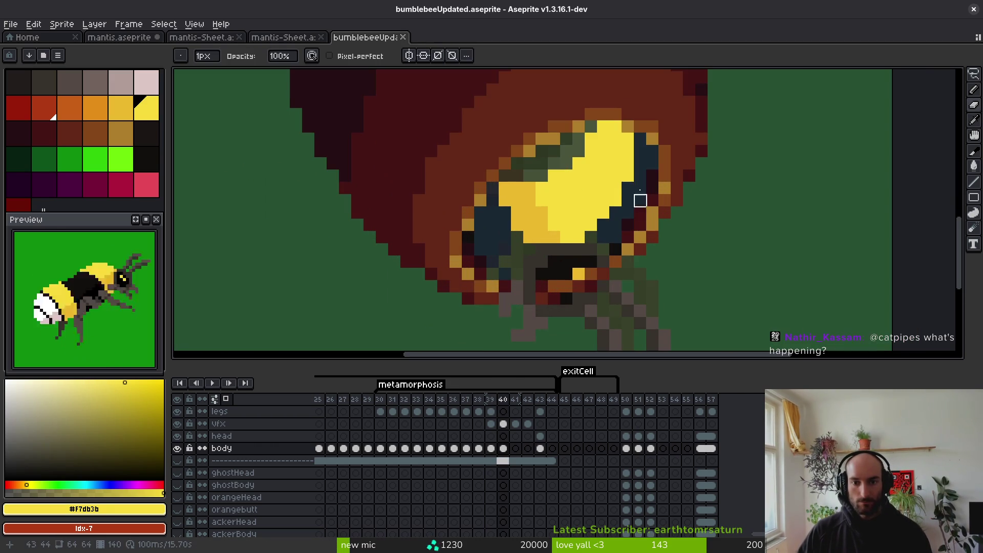
{"action": "scroll", "coordinate": [628, 176], "scroll_direction": "down", "scroll_amount": 4}
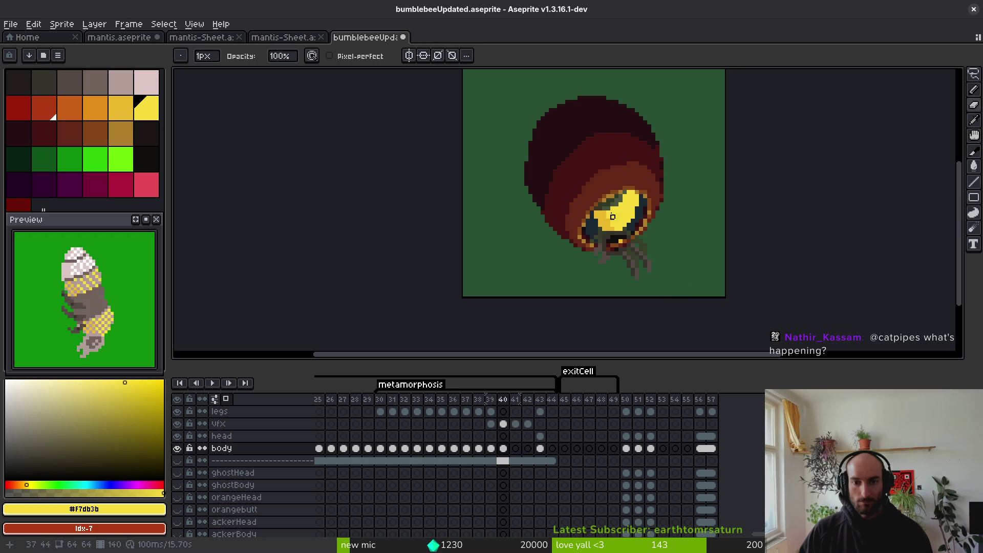
{"action": "scroll", "coordinate": [618, 218], "scroll_direction": "up", "scroll_amount": 1}
Sample the near-black colour from frame 39 and return to frame 40 with the Pencil.
{"action": "key", "text": "i"}
{"action": "left_click", "coordinate": [635, 218]}
{"action": "key", "text": "Left"}
{"action": "key", "text": "Right"}
{"action": "key", "text": "b"}
{"action": "scroll", "coordinate": [608, 226], "scroll_direction": "up", "scroll_amount": 3}
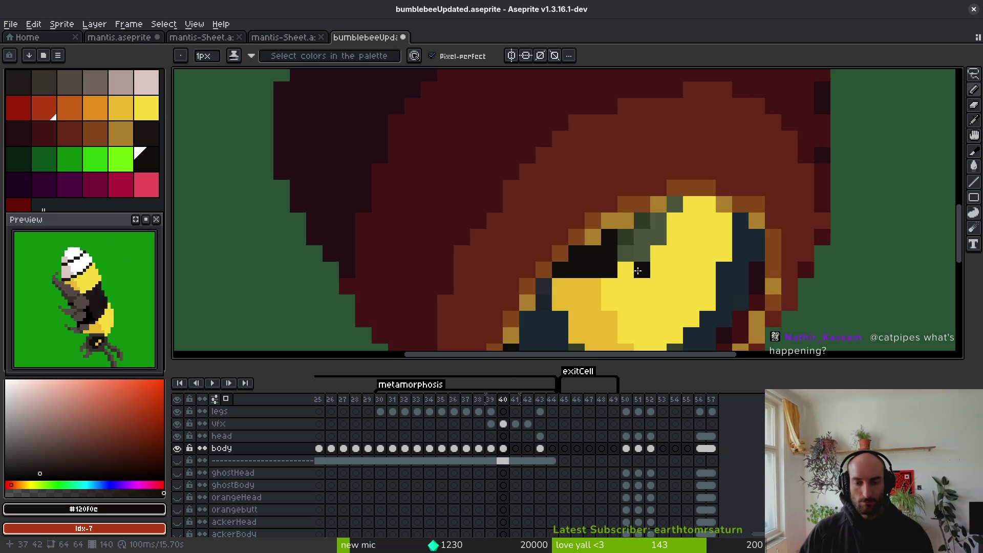
{"action": "scroll", "coordinate": [644, 251], "scroll_direction": "up", "scroll_amount": 1}
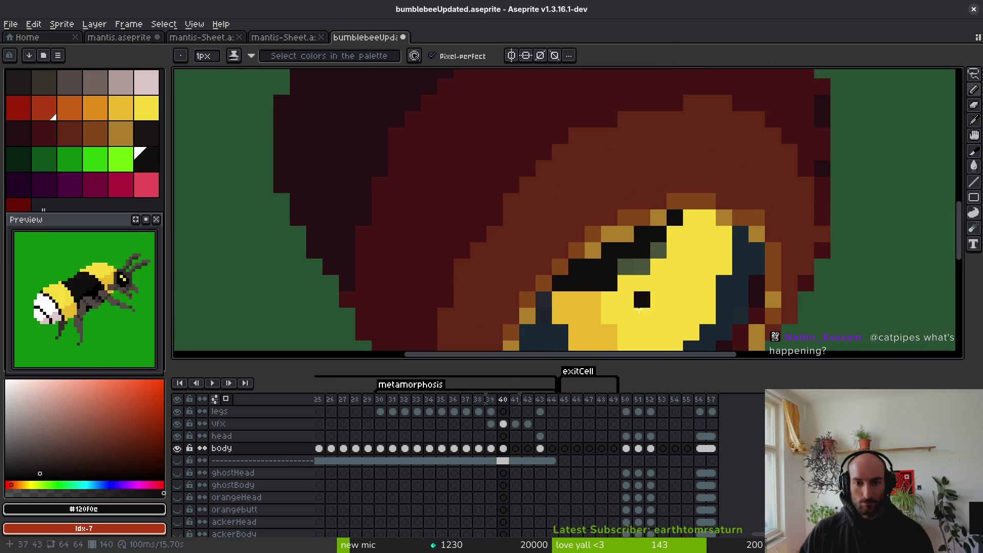
{"action": "scroll", "coordinate": [638, 295], "scroll_direction": "down", "scroll_amount": 5}
Shade the glow's left side, alternating bright yellow #f7db3b and darker yellow #cab82e.
{"action": "left_click", "coordinate": [607, 245], "text": "alt"}
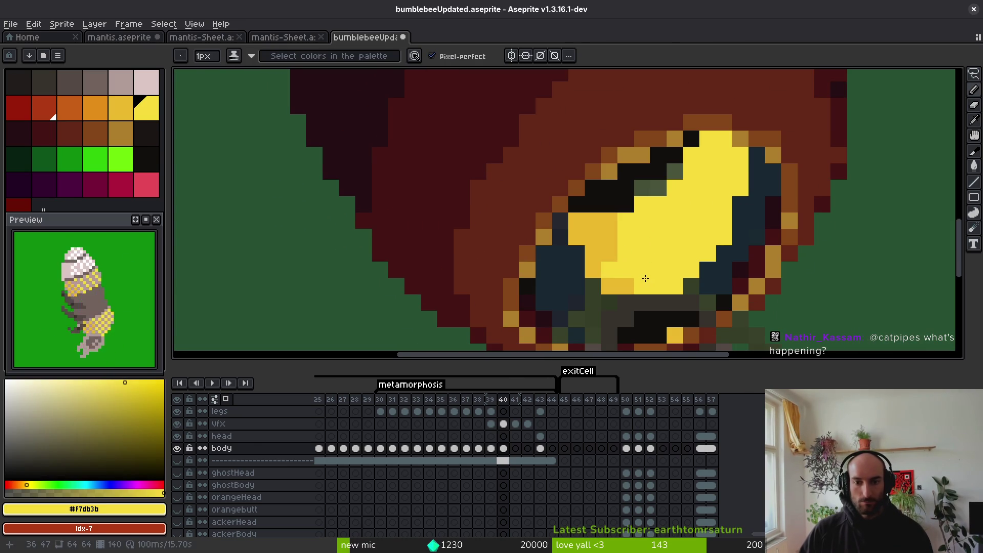
{"action": "scroll", "coordinate": [646, 278], "scroll_direction": "down", "scroll_amount": 3}
{"action": "scroll", "coordinate": [623, 251], "scroll_direction": "up", "scroll_amount": 3}
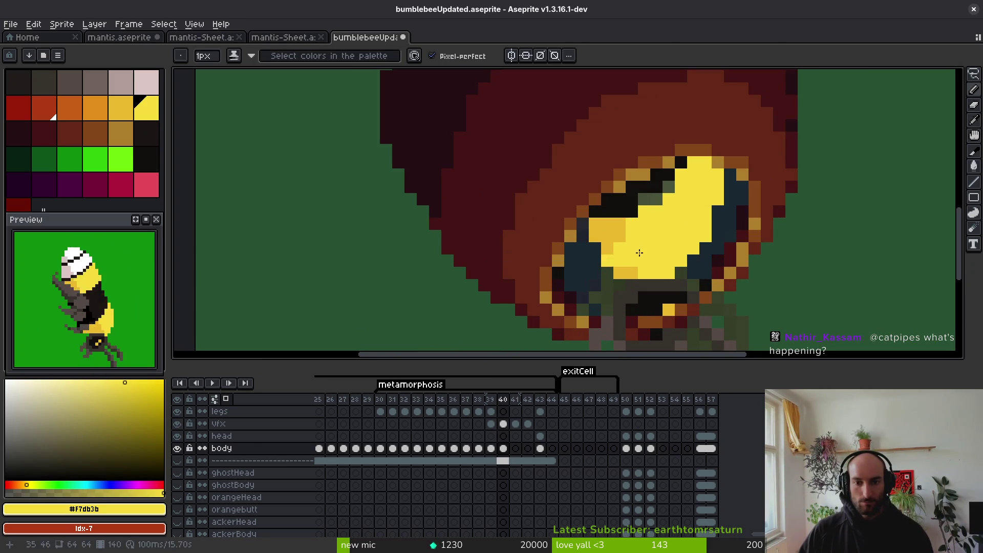
{"action": "scroll", "coordinate": [624, 257], "scroll_direction": "down", "scroll_amount": 1}
{"action": "scroll", "coordinate": [635, 262], "scroll_direction": "up", "scroll_amount": 1}
{"action": "left_click", "coordinate": [649, 268], "text": "alt"}
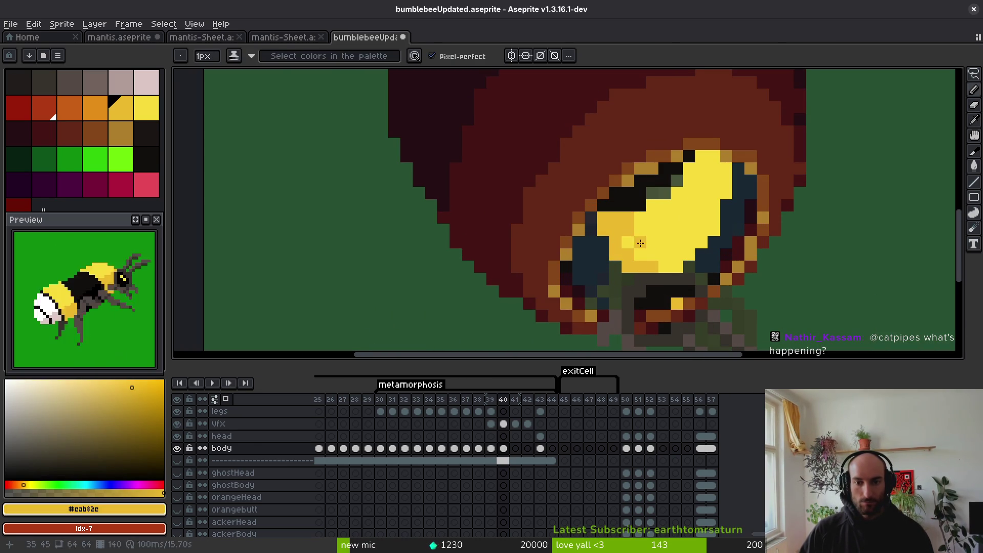
{"action": "left_click", "coordinate": [636, 236], "text": "alt"}
{"action": "scroll", "coordinate": [631, 233], "scroll_direction": "down", "scroll_amount": 3}
{"action": "scroll", "coordinate": [635, 233], "scroll_direction": "up", "scroll_amount": 3}
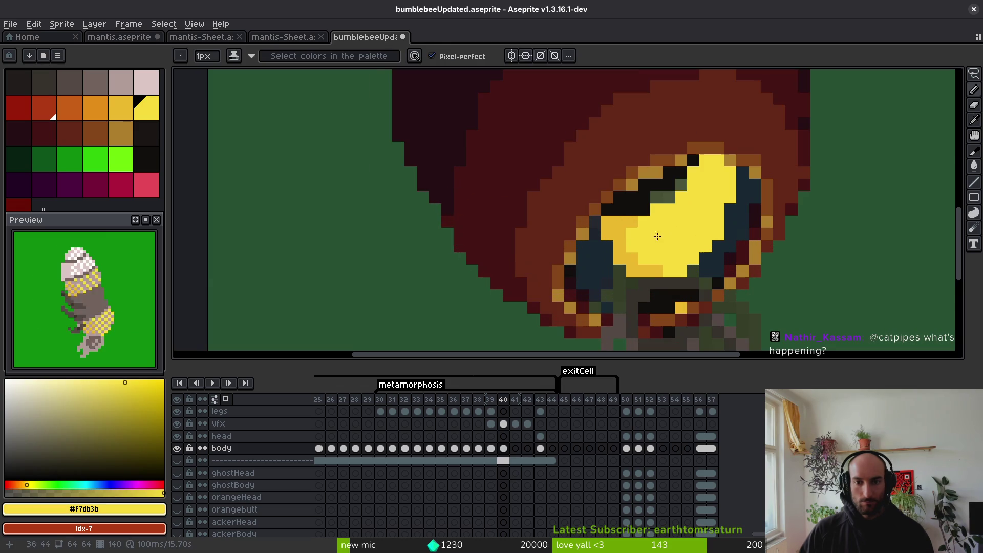
{"action": "left_click", "coordinate": [650, 211], "text": "alt"}
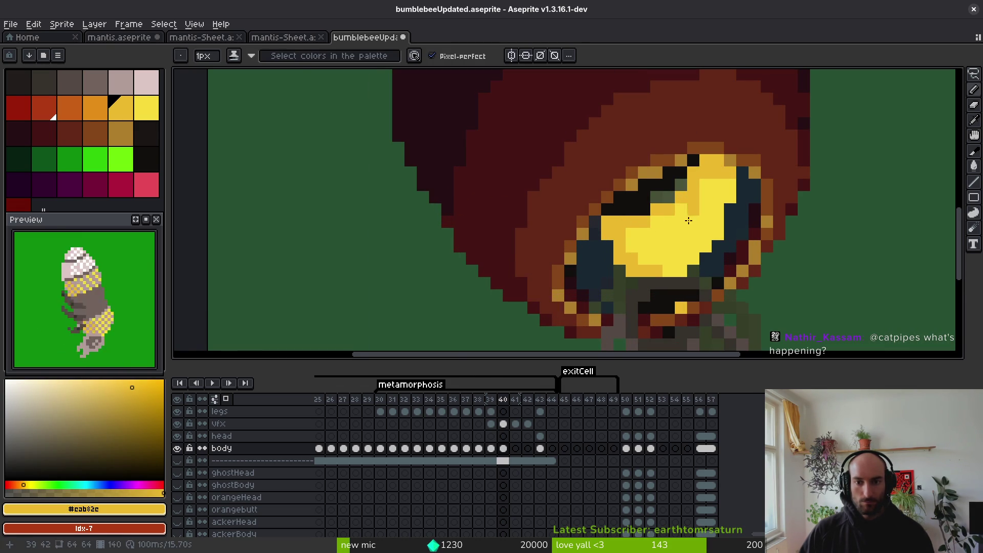
{"action": "scroll", "coordinate": [688, 211], "scroll_direction": "down", "scroll_amount": 3}
{"action": "scroll", "coordinate": [696, 234], "scroll_direction": "up", "scroll_amount": 3}
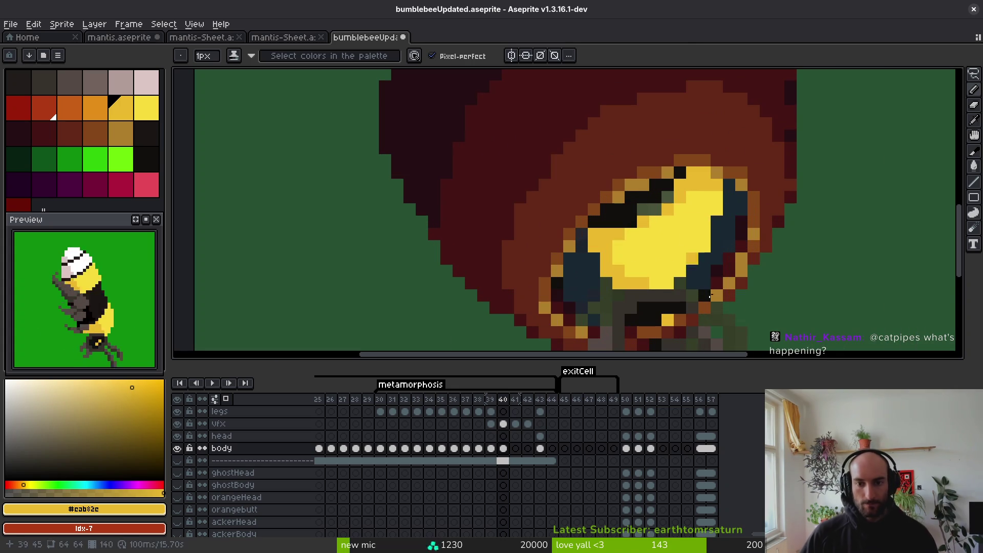
{"action": "scroll", "coordinate": [656, 273], "scroll_direction": "up", "scroll_amount": 2}
Eyedrop dark brown #1a1614 from frame 38 and paint dark pixels along the glow's upper rim.
{"action": "key", "text": "Left"}
{"action": "key", "text": "Left"}
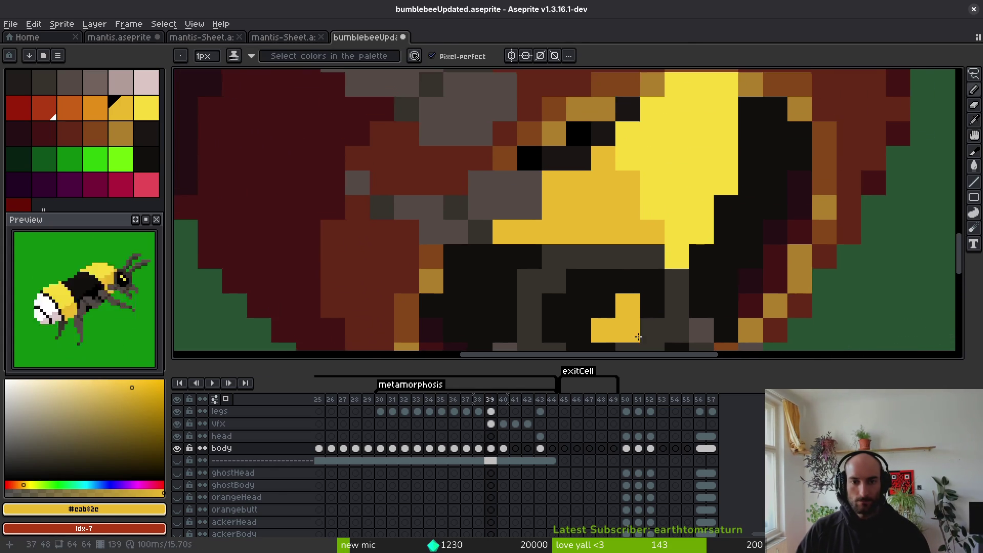
{"action": "left_click", "coordinate": [622, 97], "text": "alt"}
{"action": "key", "text": "Right"}
{"action": "key", "text": "Right"}
{"action": "mouse_move", "coordinate": [600, 154]}
{"action": "left_mouse_down"}
{"action": "mouse_move", "coordinate": [645, 127]}
{"action": "mouse_move", "coordinate": [641, 334]}
{"action": "left_mouse_up"}
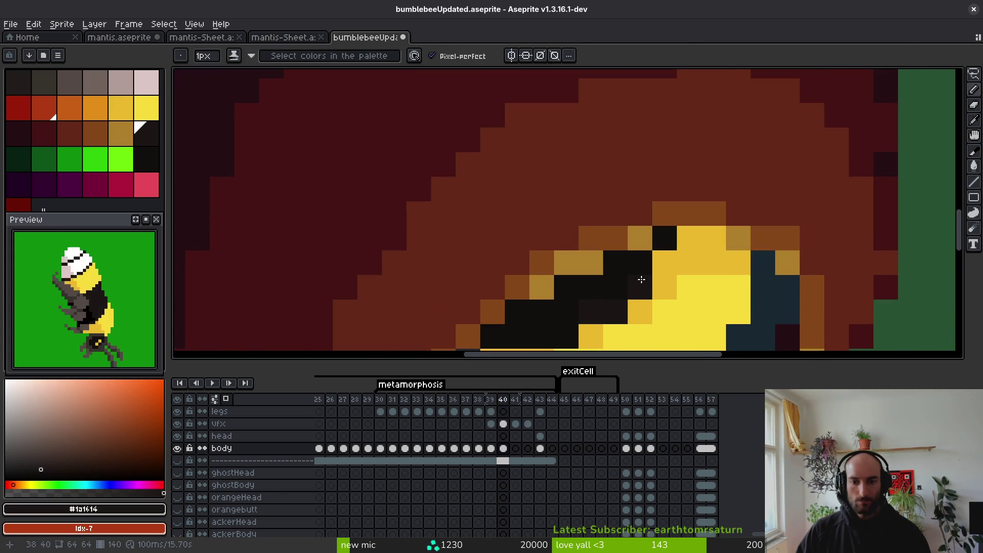
Save bumblebeeUpdated.aseprite and compare frame 40 against the previous frame.
{"action": "scroll", "coordinate": [641, 289], "scroll_direction": "down", "scroll_amount": 3}
{"action": "scroll", "coordinate": [648, 315], "scroll_direction": "up", "scroll_amount": 2}
{"action": "scroll", "coordinate": [649, 312], "scroll_direction": "down", "scroll_amount": 3}
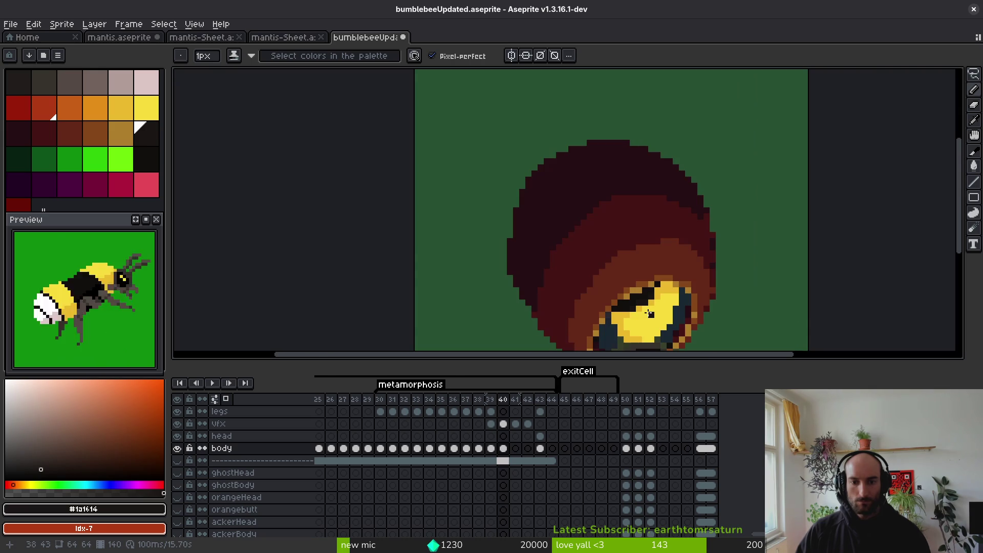
{"action": "scroll", "coordinate": [654, 310], "scroll_direction": "up", "scroll_amount": 2}
{"action": "scroll", "coordinate": [658, 291], "scroll_direction": "down", "scroll_amount": 3}
{"action": "key", "text": "ctrl+s"}
{"action": "scroll", "coordinate": [664, 281], "scroll_direction": "down", "scroll_amount": 1}
{"action": "key", "text": "Left"}
{"action": "key", "text": "Right"}
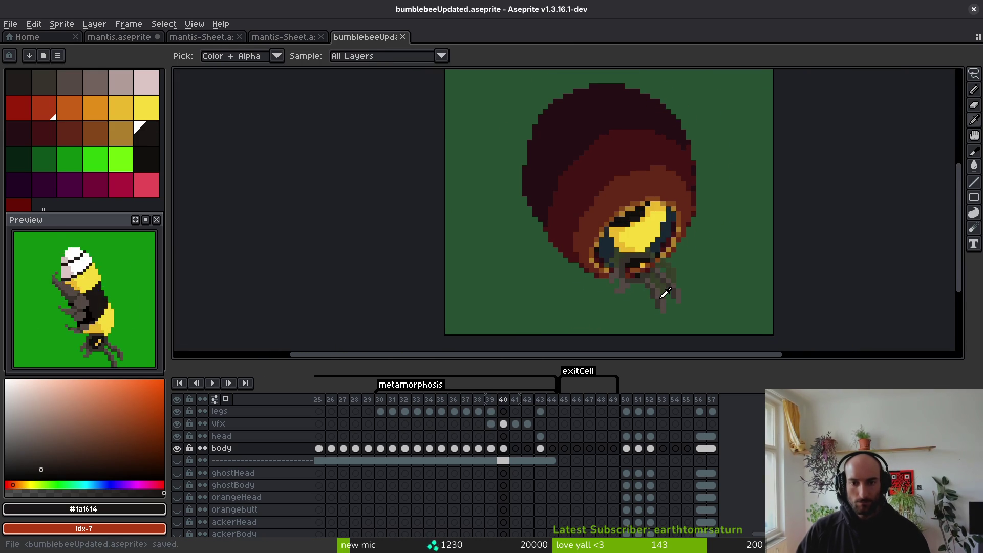
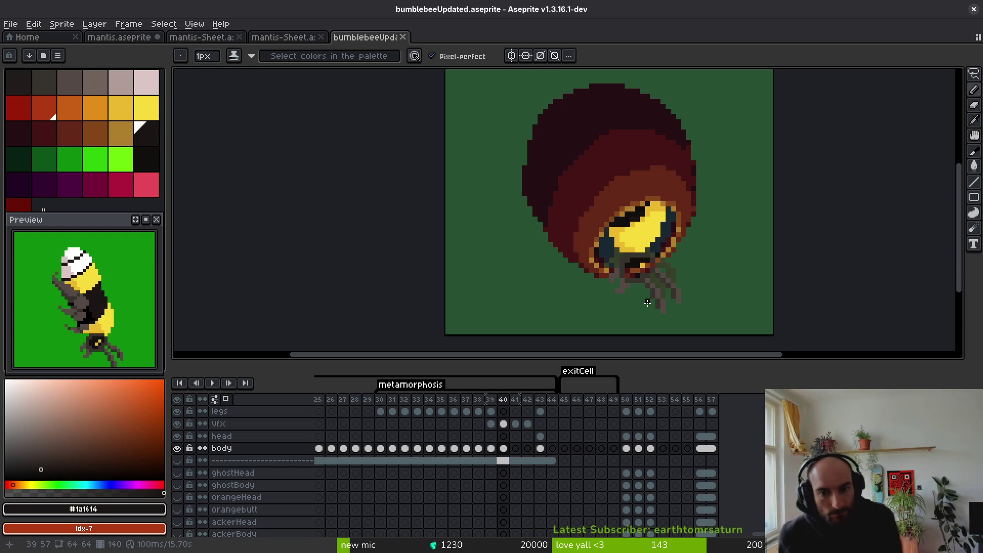
Lasso the bee's lower body and legs, rotate them about 13.8°, nudge them one pixel right, and commit.
{"action": "left_click_drag", "start_coordinate": [663, 259], "coordinate": [636, 263]}
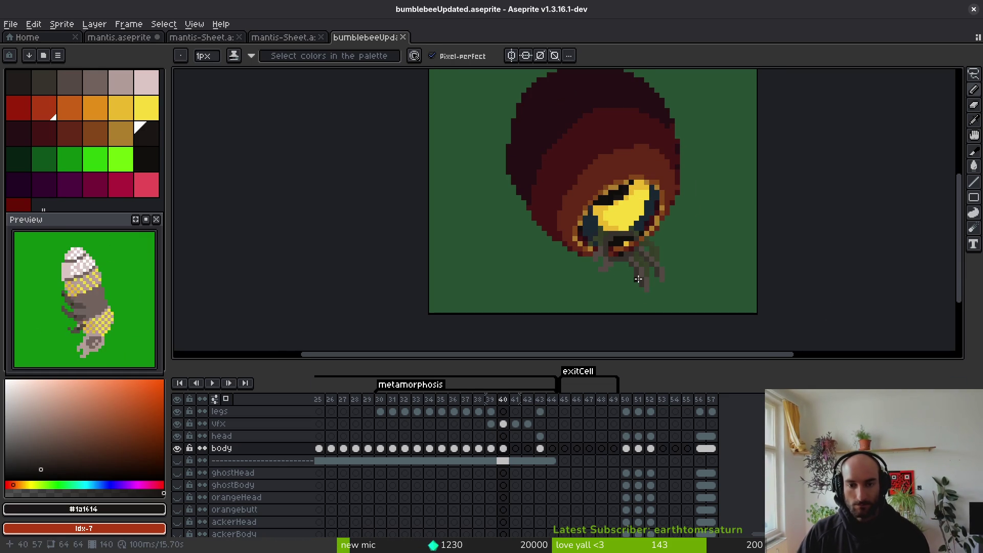
{"action": "scroll", "coordinate": [640, 272], "scroll_direction": "up", "scroll_amount": 2}
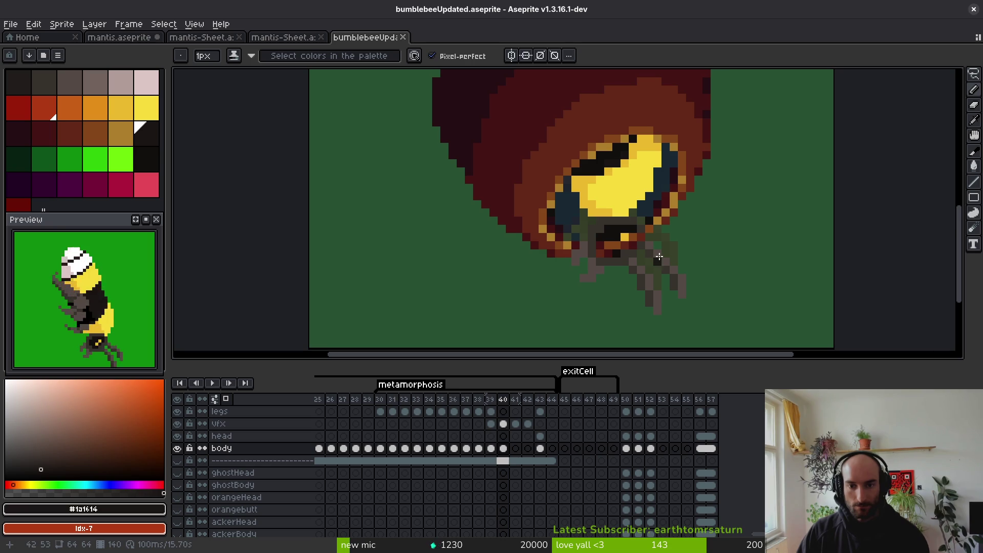
{"action": "scroll", "coordinate": [654, 258], "scroll_direction": "up", "scroll_amount": 1}
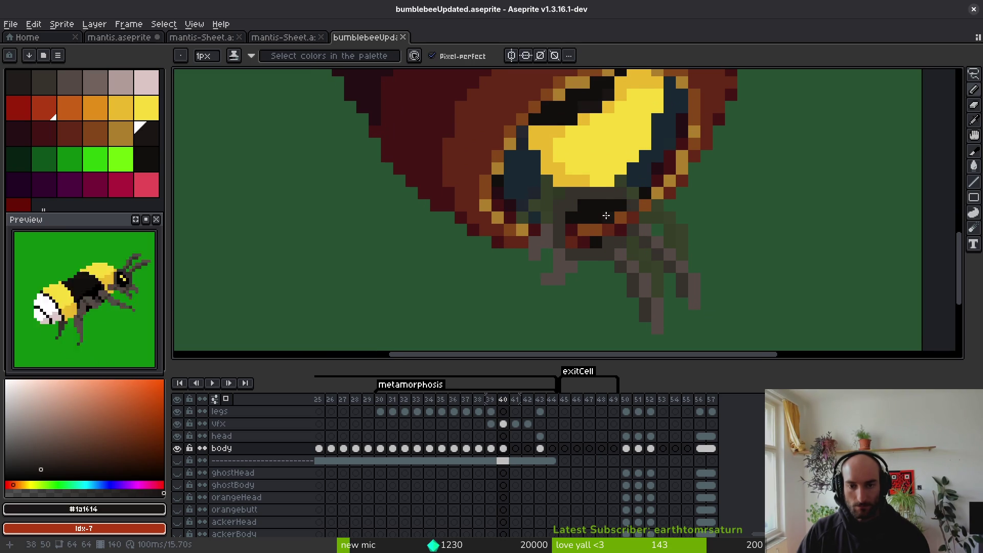
{"action": "key", "text": "q"}
{"action": "mouse_move", "coordinate": [638, 195]}
{"action": "left_mouse_down"}
{"action": "mouse_move", "coordinate": [564, 188]}
{"action": "mouse_move", "coordinate": [663, 307]}
{"action": "mouse_move", "coordinate": [723, 231]}
{"action": "mouse_move", "coordinate": [644, 188]}
{"action": "left_mouse_up"}
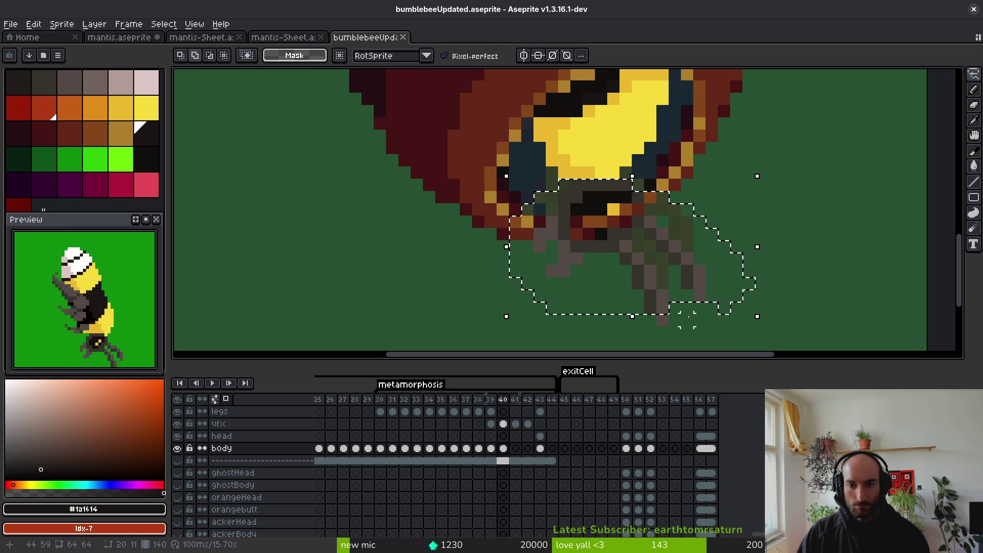
{"action": "left_click_drag", "start_coordinate": [624, 232], "coordinate": [651, 221]}
{"action": "mouse_move", "coordinate": [799, 338]}
{"action": "left_mouse_down"}
{"action": "mouse_move", "coordinate": [790, 334]}
{"action": "mouse_move", "coordinate": [825, 303]}
{"action": "left_mouse_up"}
{"action": "left_click_drag", "start_coordinate": [623, 226], "coordinate": [636, 225]}
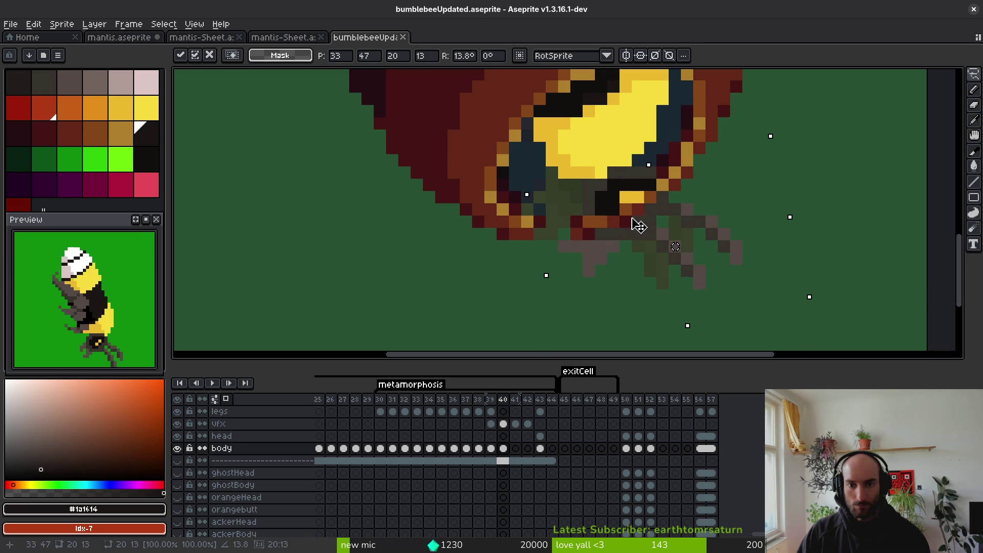
{"action": "key", "text": "Return"}
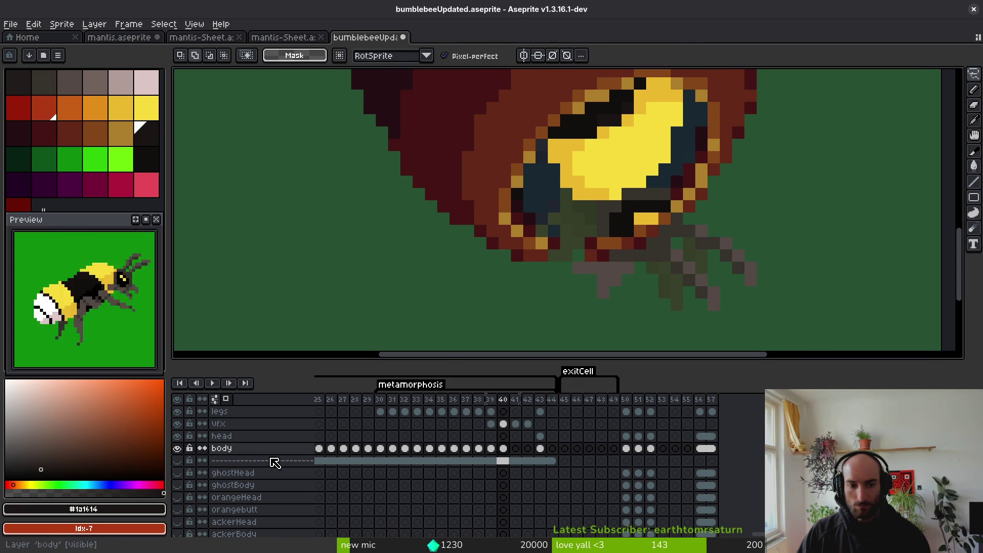
Hide the red cocoon vfx layer and recolour a yellow eye pixel with the body's dark grey.
{"action": "left_click", "coordinate": [177, 424]}
{"action": "scroll", "coordinate": [655, 246], "scroll_direction": "up", "scroll_amount": 2}
{"action": "key", "text": "i"}
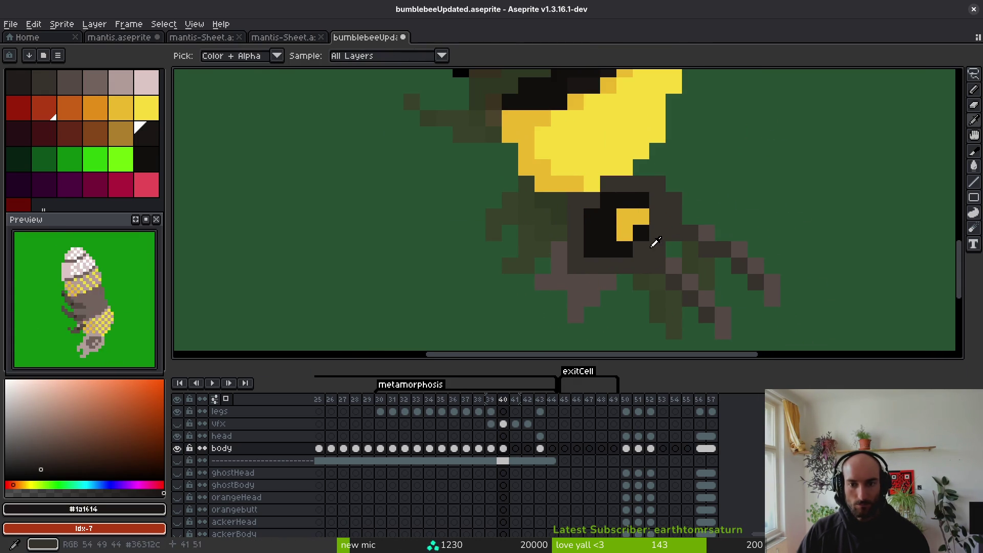
{"action": "left_click", "coordinate": [641, 217]}
{"action": "left_click", "coordinate": [635, 251]}
{"action": "key", "text": "b"}
{"action": "left_click", "coordinate": [563, 282], "text": "alt"}
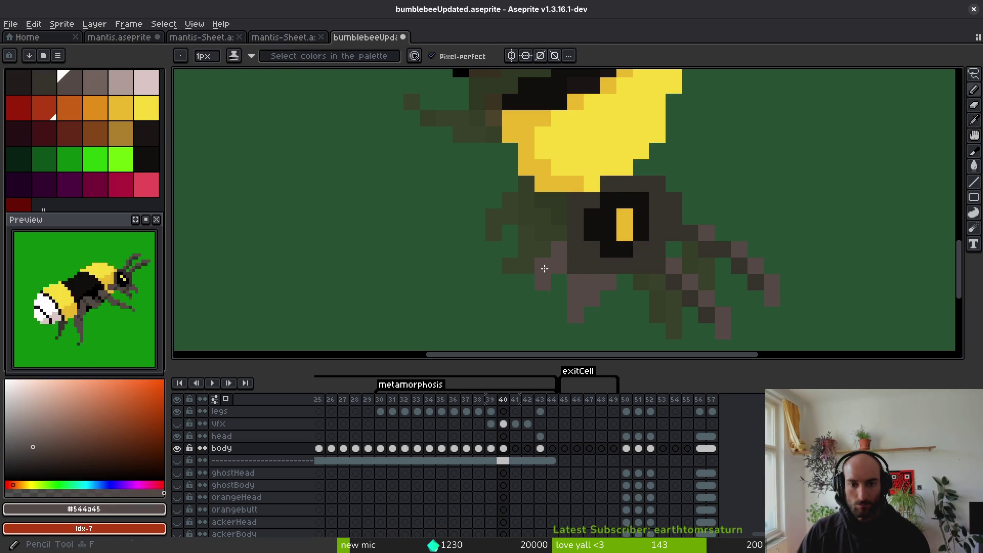
{"action": "key", "text": "e"}
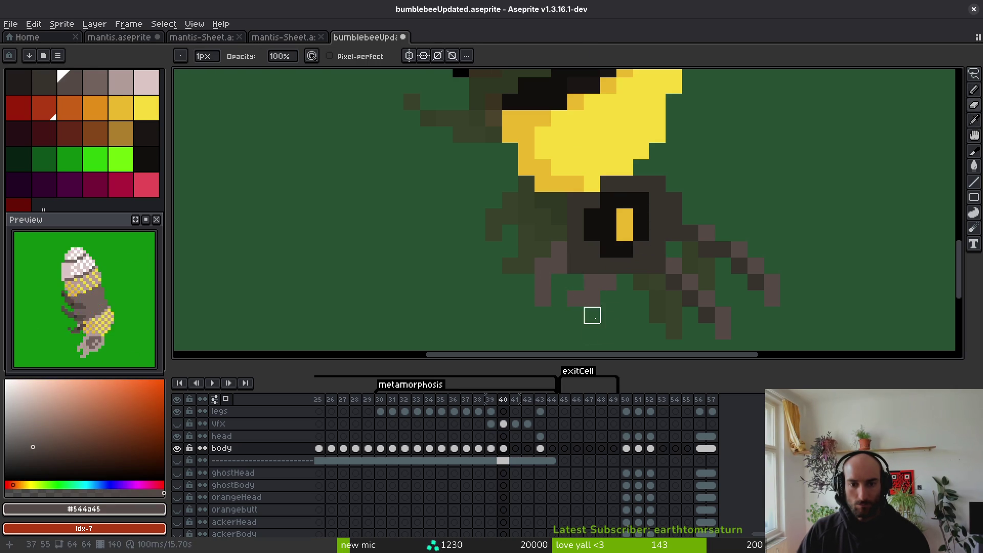
{"action": "key", "text": "b"}
Save bumblebeeUpdated.aseprite and box-select the small leg piece below the body.
{"action": "scroll", "coordinate": [606, 296], "scroll_direction": "down", "scroll_amount": 4}
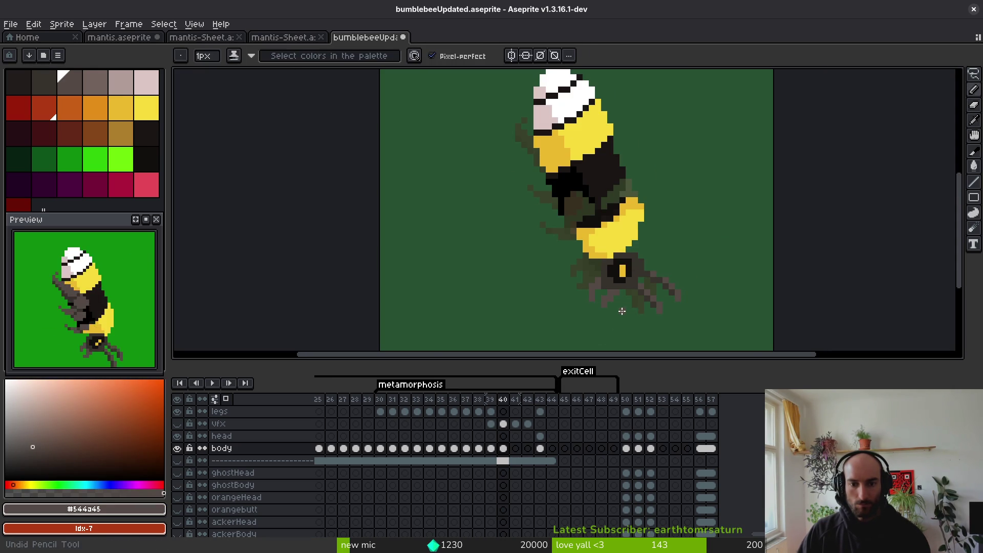
{"action": "key", "text": "e"}
{"action": "scroll", "coordinate": [603, 310], "scroll_direction": "up", "scroll_amount": 4}
{"action": "scroll", "coordinate": [567, 269], "scroll_direction": "down", "scroll_amount": 4}
{"action": "key", "text": "ctrl+s"}
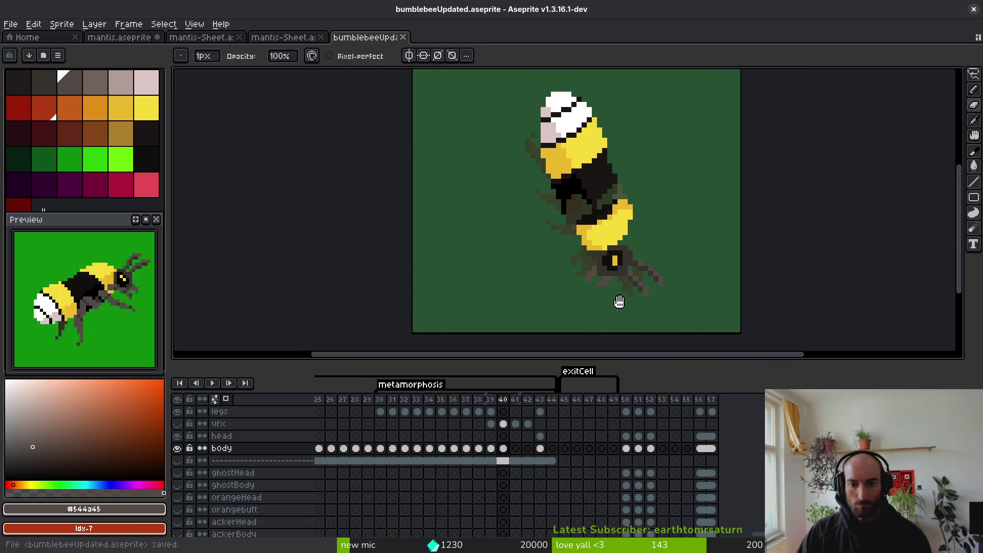
{"action": "scroll", "coordinate": [624, 301], "scroll_direction": "up", "scroll_amount": 4}
{"action": "key", "text": "m"}
{"action": "left_click_drag", "start_coordinate": [486, 195], "coordinate": [539, 250]}
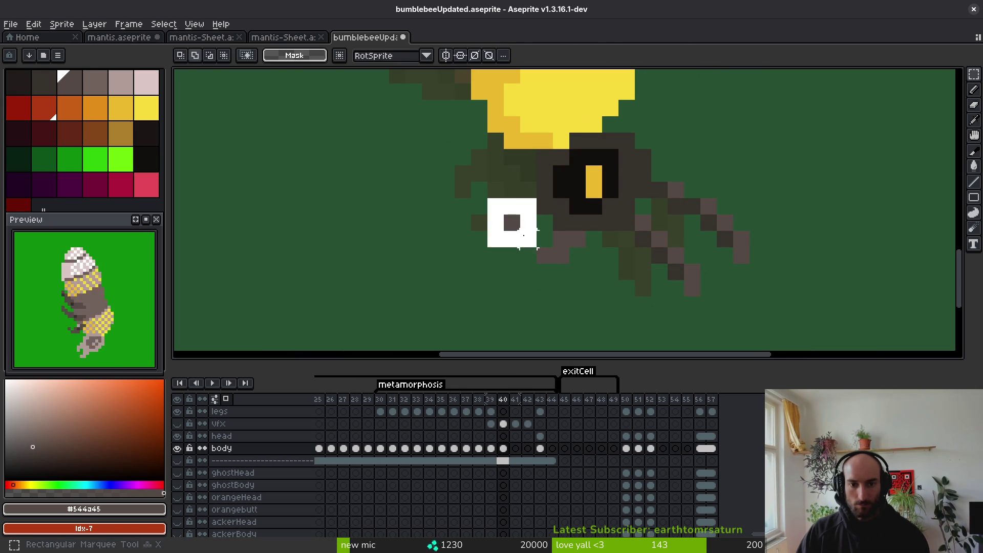
Deselect the leg piece and compare frame 39 against frame 40.
{"action": "key", "text": "ctrl+d"}
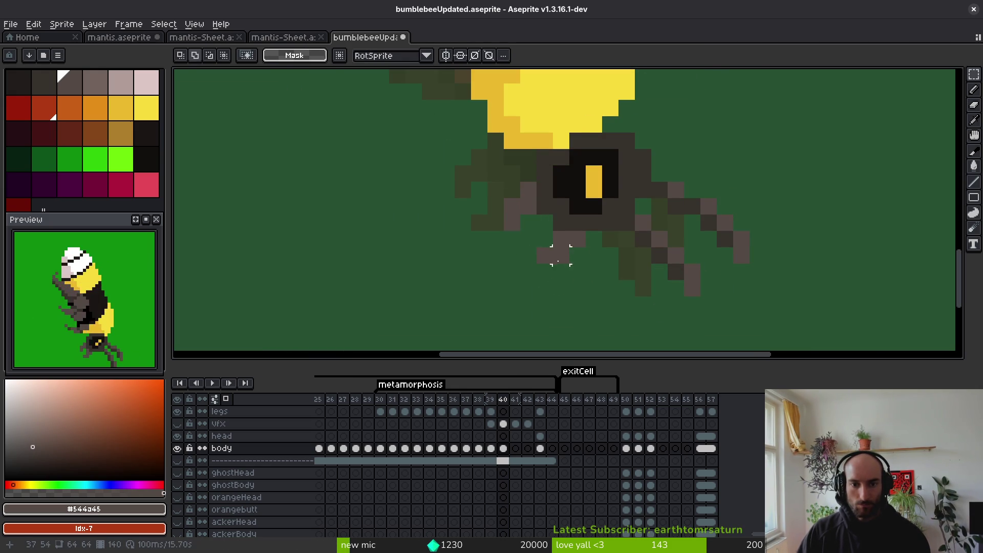
{"action": "scroll", "coordinate": [572, 288], "scroll_direction": "down", "scroll_amount": 3}
{"action": "scroll", "coordinate": [558, 271], "scroll_direction": "up", "scroll_amount": 3}
{"action": "key", "text": "alt"}
{"action": "key", "text": "Left"}
{"action": "scroll", "coordinate": [584, 274], "scroll_direction": "down", "scroll_amount": 2}
{"action": "scroll", "coordinate": [621, 257], "scroll_direction": "up", "scroll_amount": 3}
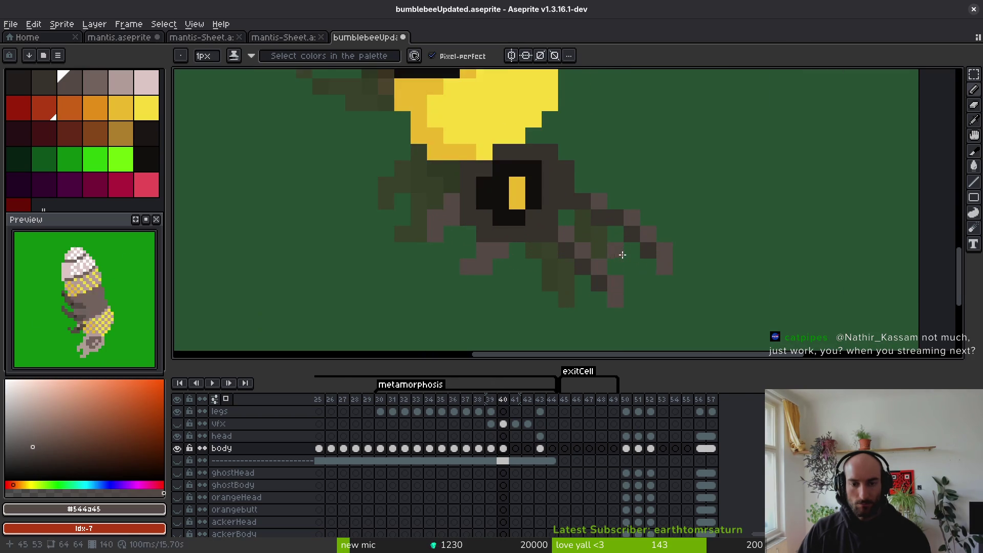
{"action": "key", "text": "Right"}
Shift the lower legs with the right leg tip, then the right leg, one pixel left each.
{"action": "left_click_drag", "start_coordinate": [541, 226], "coordinate": [613, 309]}
{"action": "left_click_drag", "start_coordinate": [642, 259], "coordinate": [592, 325]}
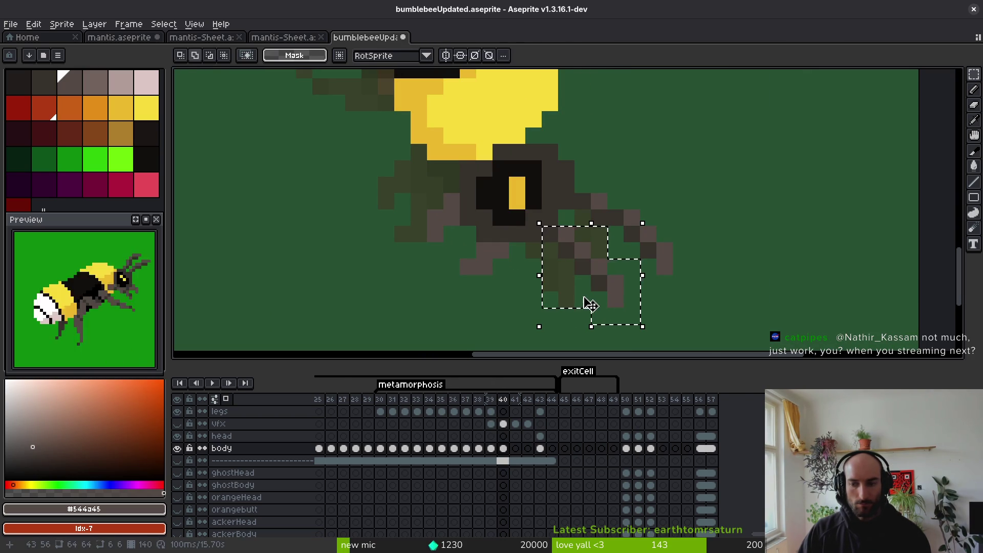
{"action": "left_click_drag", "start_coordinate": [594, 280], "coordinate": [578, 278]}
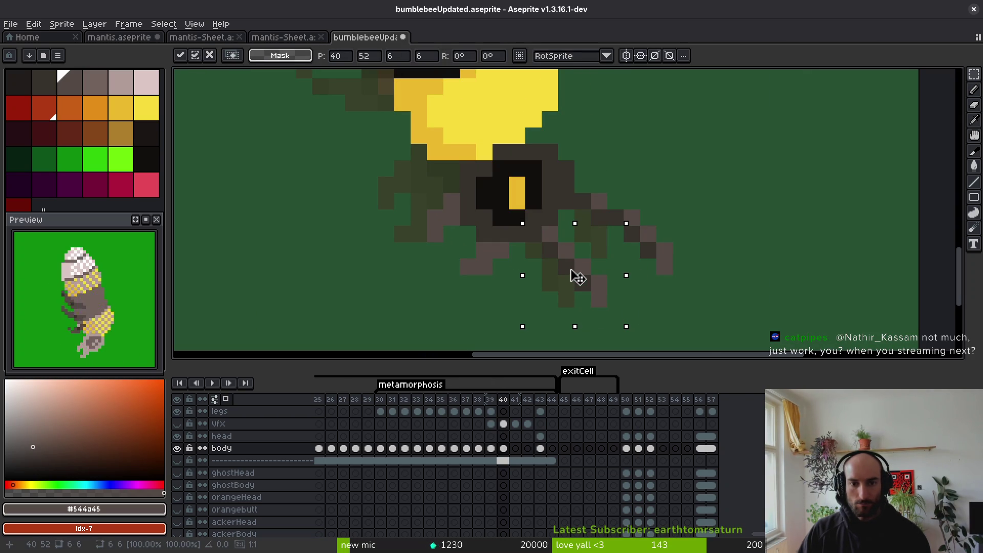
{"action": "left_click", "coordinate": [583, 234]}
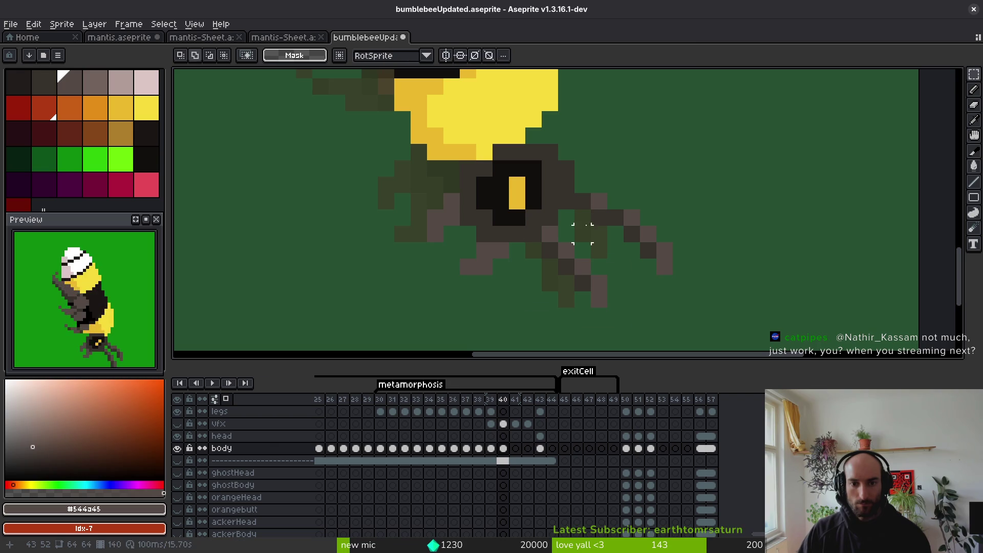
{"action": "left_click_drag", "start_coordinate": [599, 201], "coordinate": [678, 259]}
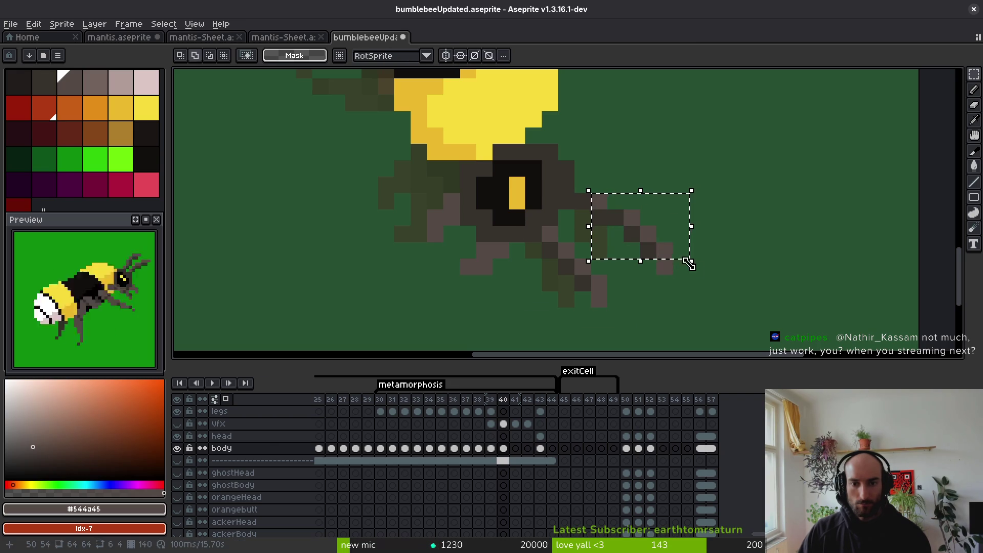
{"action": "mouse_move", "coordinate": [607, 205]}
{"action": "left_mouse_down"}
{"action": "mouse_move", "coordinate": [693, 265]}
{"action": "mouse_move", "coordinate": [642, 254]}
{"action": "left_mouse_up"}
{"action": "key", "text": "ctrl+d"}
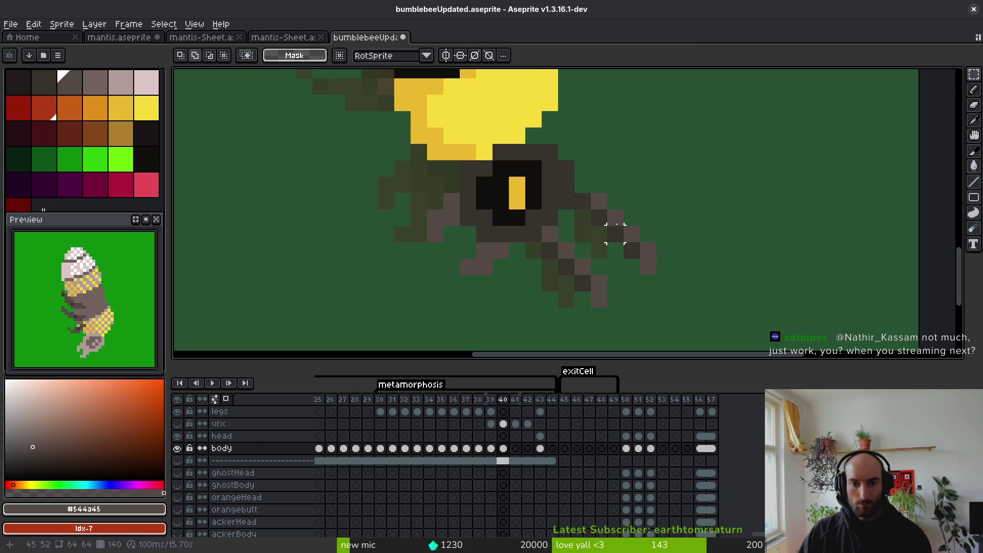
Centre the view on the eye and legs, pick the dark leg colour, and save.
{"action": "key", "text": "b"}
{"action": "scroll", "coordinate": [605, 253], "scroll_direction": "down", "scroll_amount": 3}
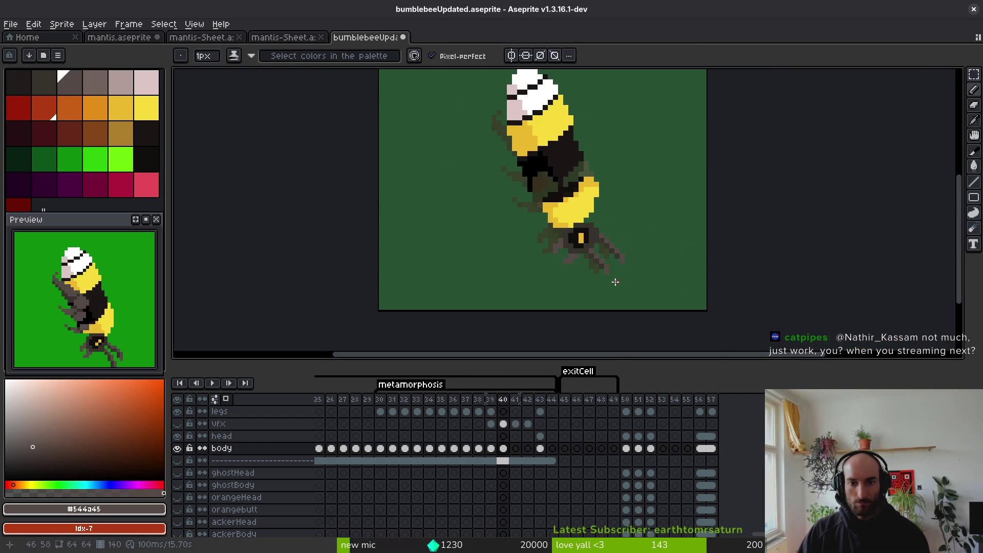
{"action": "scroll", "coordinate": [616, 282], "scroll_direction": "up", "scroll_amount": 3}
{"action": "left_click_drag", "start_coordinate": [672, 263], "coordinate": [650, 218]}
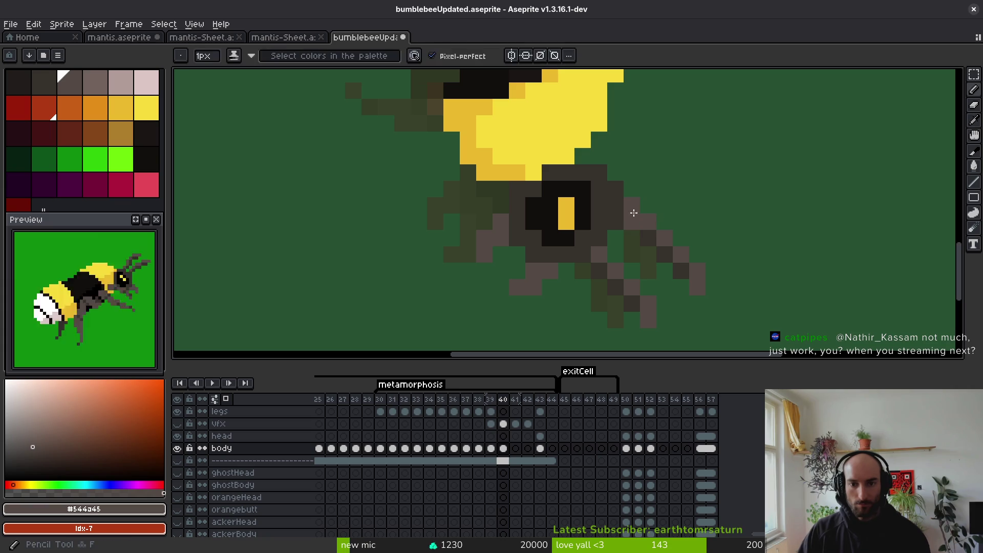
{"action": "left_click", "coordinate": [631, 236], "text": "alt"}
{"action": "scroll", "coordinate": [664, 209], "scroll_direction": "down", "scroll_amount": 3}
{"action": "key", "text": "ctrl+s"}
{"action": "scroll", "coordinate": [667, 294], "scroll_direction": "up", "scroll_amount": 3}
Lasso part of the right leg, shift it one pixel right, and save the file.
{"action": "key", "text": "q"}
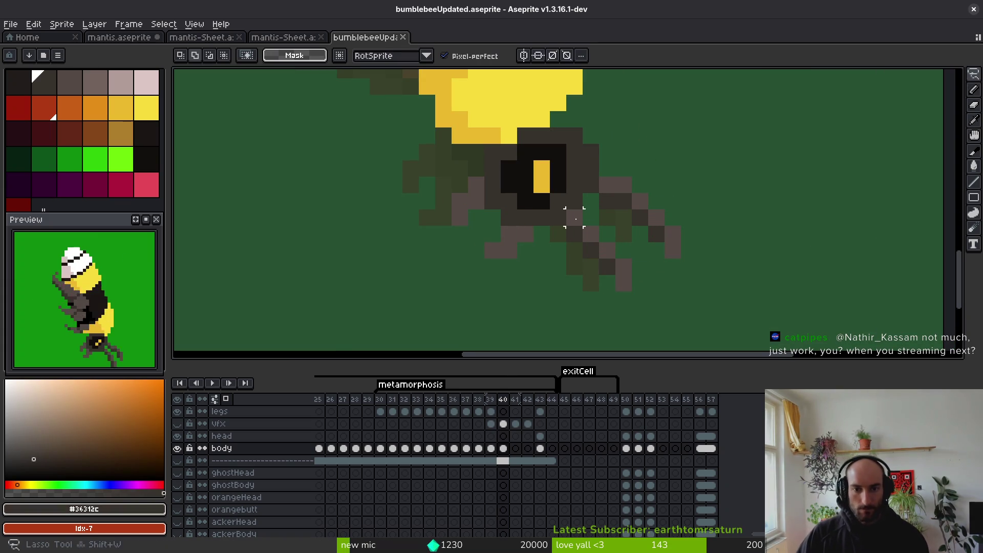
{"action": "left_click_drag", "start_coordinate": [573, 214], "coordinate": [614, 304]}
{"action": "left_click_drag", "start_coordinate": [594, 241], "coordinate": [606, 241]}
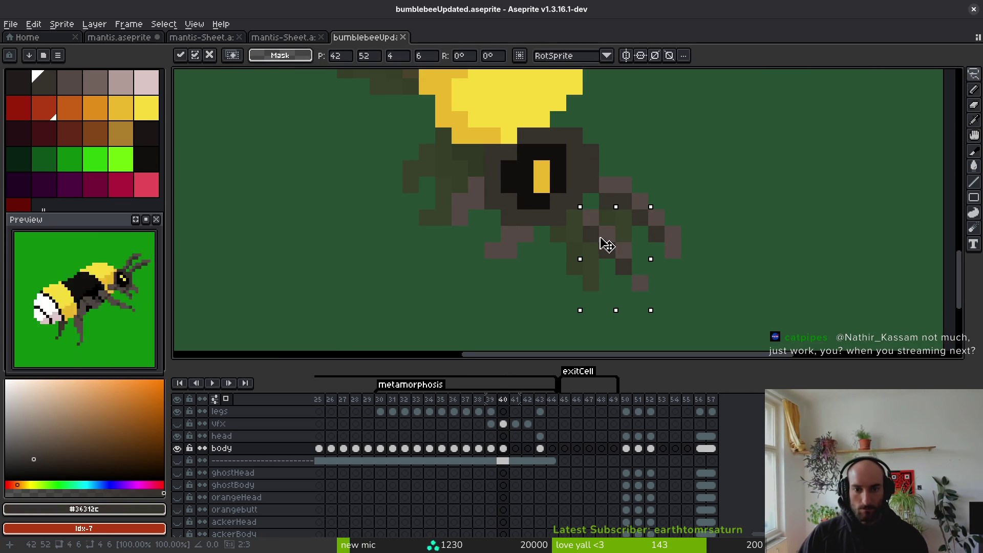
{"action": "key", "text": "b"}
{"action": "scroll", "coordinate": [580, 218], "scroll_direction": "down", "scroll_amount": 2}
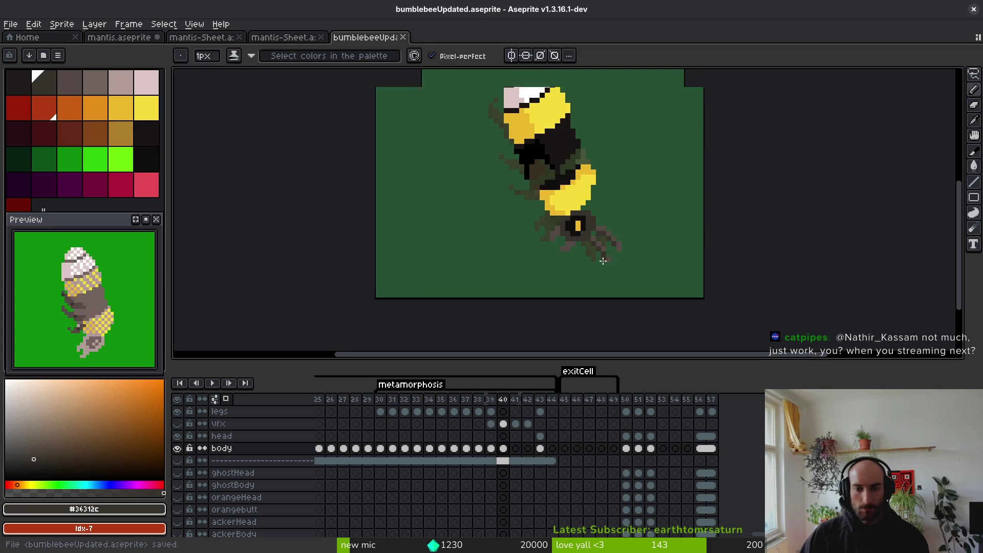
{"action": "scroll", "coordinate": [595, 262], "scroll_direction": "down", "scroll_amount": 2}
{"action": "key", "text": "ctrl+s"}
{"action": "key", "text": "Left"}
Return to frame 40 and pick the bright yellow from the bee's body.
{"action": "key", "text": "Right"}
{"action": "scroll", "coordinate": [589, 251], "scroll_direction": "up", "scroll_amount": 4}
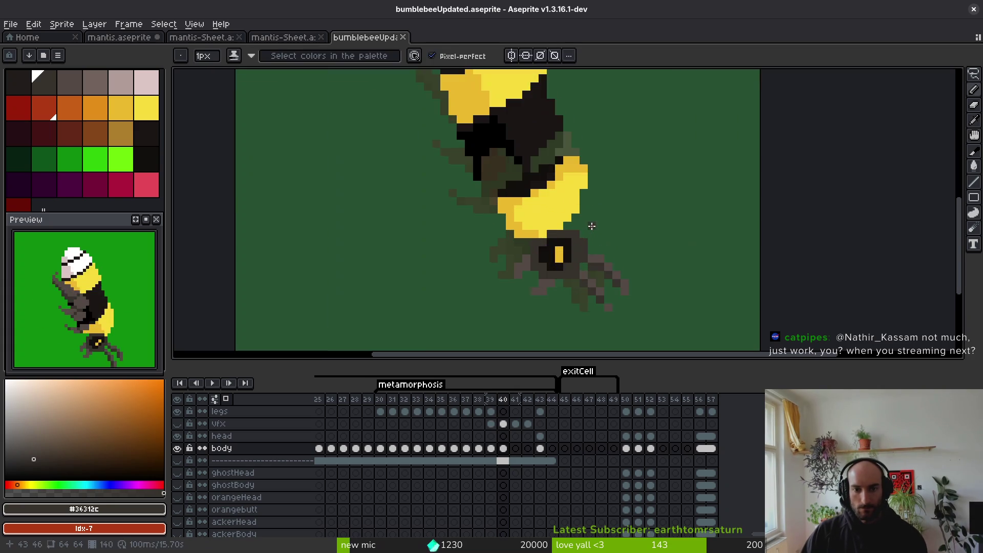
{"action": "left_click", "coordinate": [564, 215], "text": "alt"}
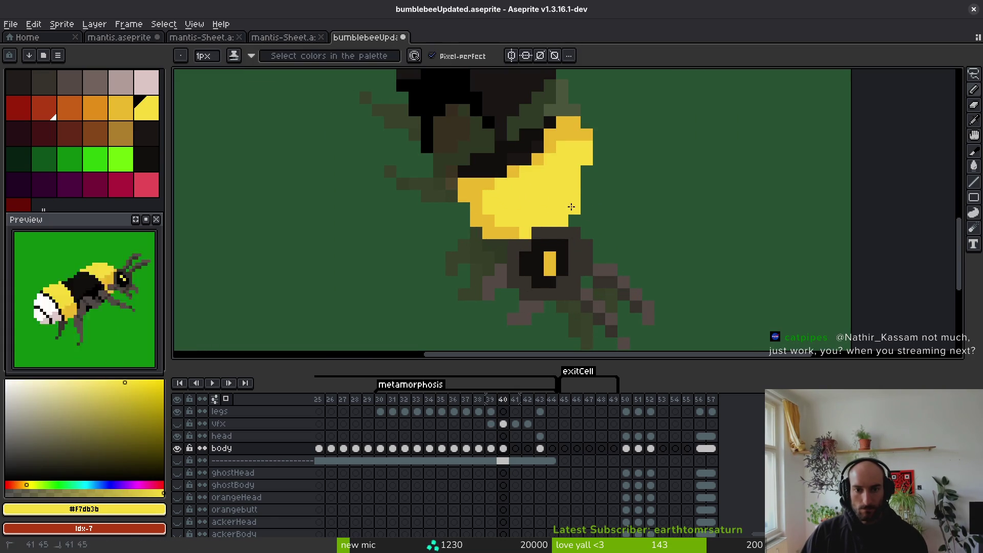
{"action": "scroll", "coordinate": [571, 207], "scroll_direction": "down", "scroll_amount": 3}
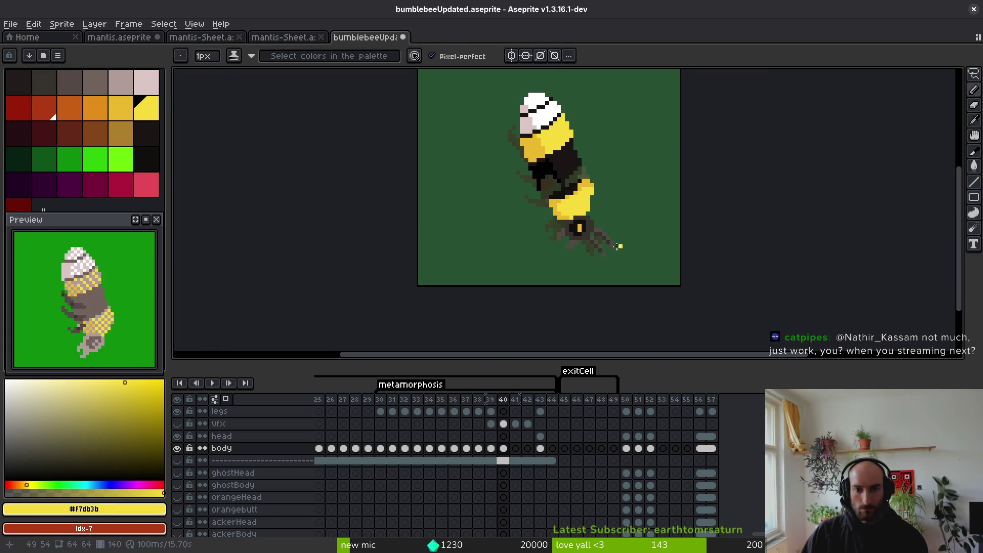
{"action": "scroll", "coordinate": [621, 246], "scroll_direction": "up", "scroll_amount": 1}
{"action": "scroll", "coordinate": [597, 252], "scroll_direction": "down", "scroll_amount": 1}
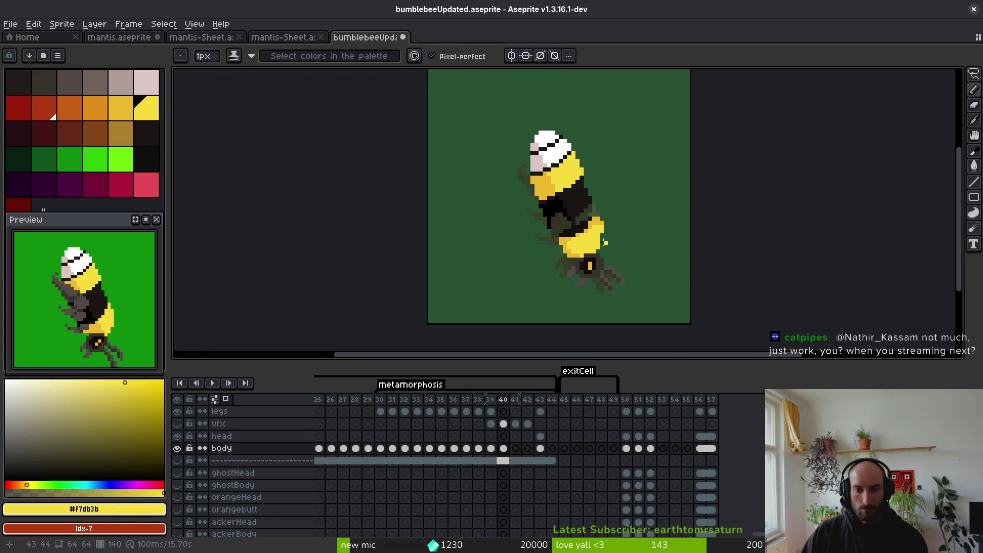
{"action": "scroll", "coordinate": [609, 241], "scroll_direction": "up", "scroll_amount": 4}
{"action": "key", "text": "e"}
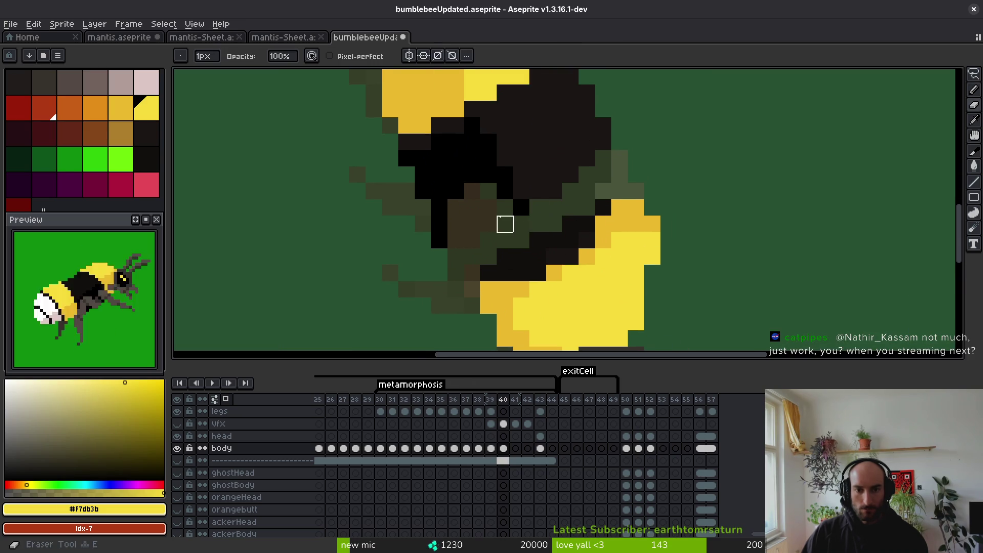
{"action": "scroll", "coordinate": [527, 230], "scroll_direction": "down", "scroll_amount": 2}
{"action": "scroll", "coordinate": [514, 154], "scroll_direction": "up", "scroll_amount": 3}
Sample the body's dark brown and paint two yellow body pixels dark brown.
{"action": "key", "text": "i"}
{"action": "left_click", "coordinate": [460, 184]}
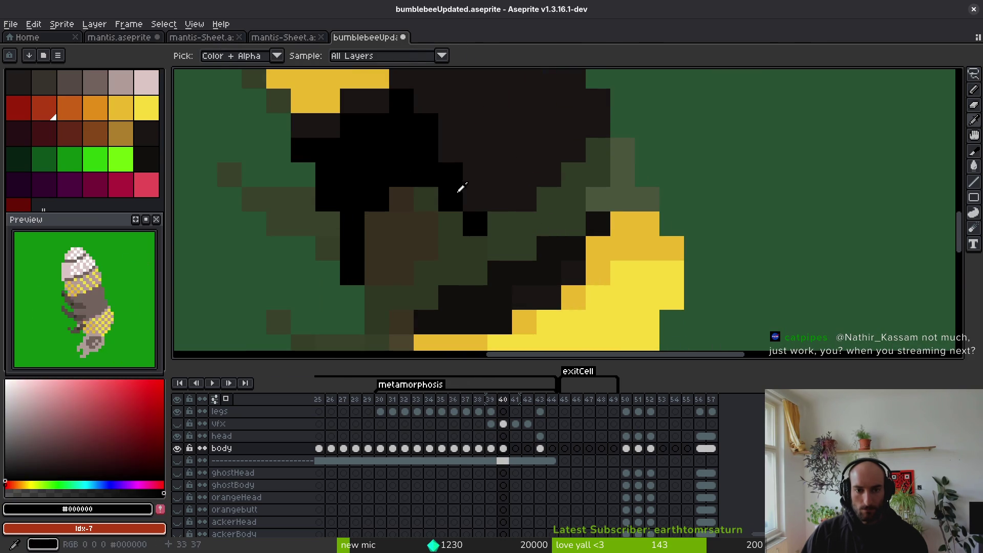
{"action": "left_click", "coordinate": [505, 169]}
{"action": "key", "text": "f"}
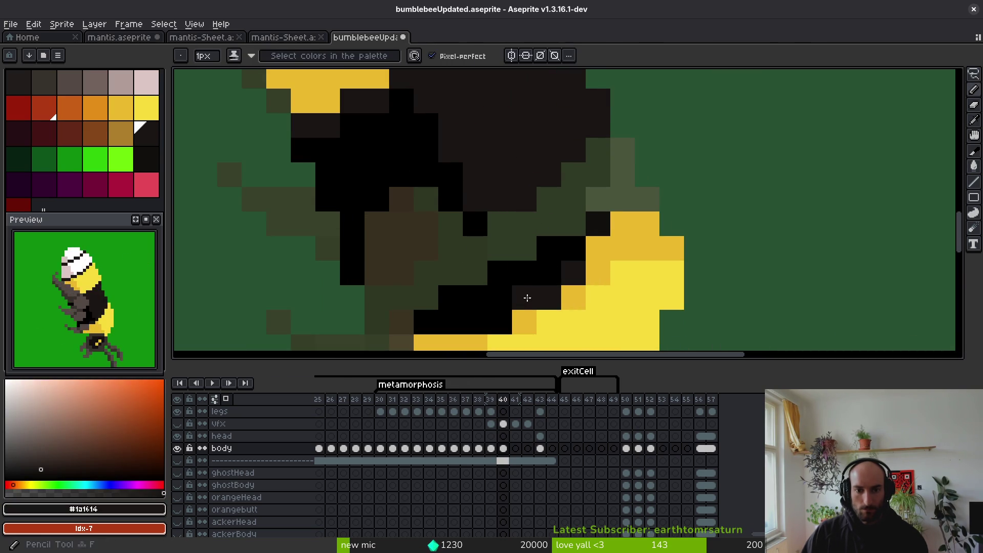
{"action": "scroll", "coordinate": [572, 265], "scroll_direction": "down", "scroll_amount": 2}
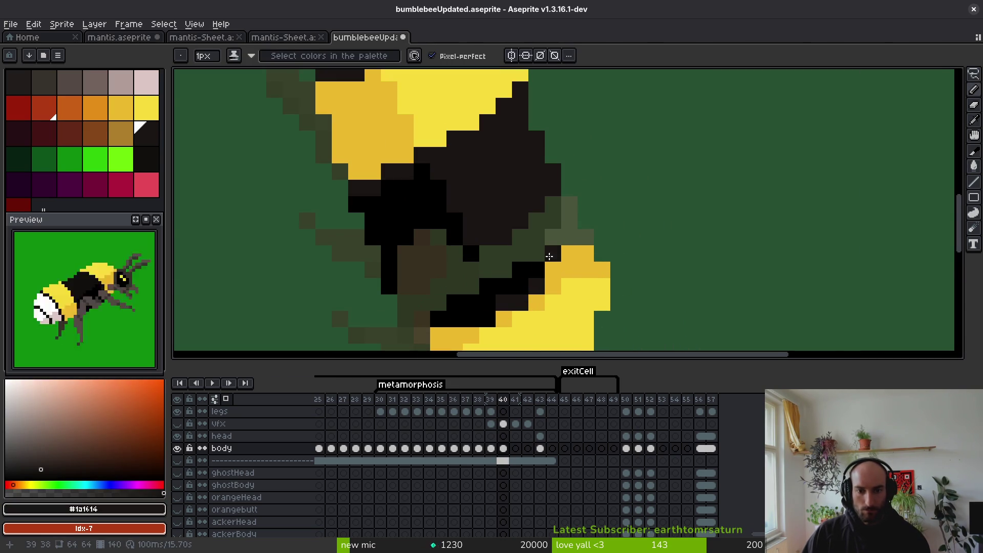
{"action": "scroll", "coordinate": [548, 256], "scroll_direction": "up", "scroll_amount": 3}
{"action": "left_click", "coordinate": [551, 313]}
{"action": "left_click", "coordinate": [578, 286]}
{"action": "scroll", "coordinate": [578, 287], "scroll_direction": "down", "scroll_amount": 3}
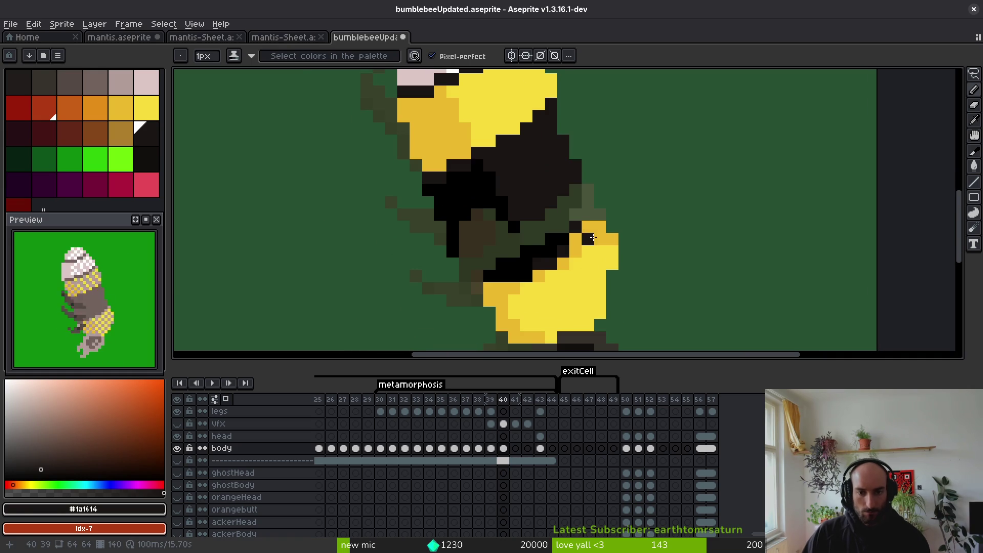
{"action": "scroll", "coordinate": [562, 277], "scroll_direction": "up", "scroll_amount": 4}
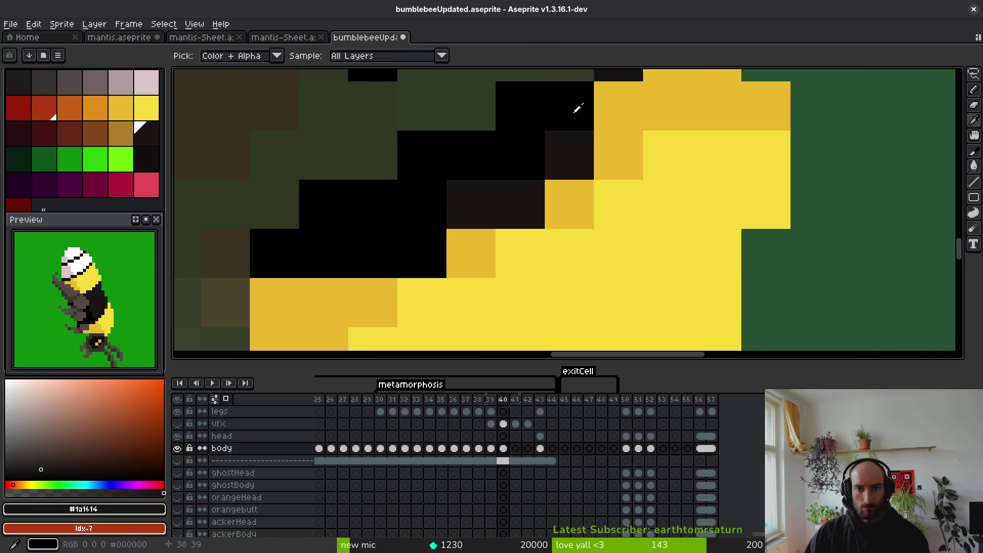
Sample black, then the bright yellow and the darker yellow #eab82e from the bee.
{"action": "left_click", "coordinate": [566, 101], "text": "alt"}
{"action": "left_click_drag", "start_coordinate": [562, 239], "coordinate": [562, 189]}
{"action": "scroll", "coordinate": [562, 278], "scroll_direction": "down", "scroll_amount": 5}
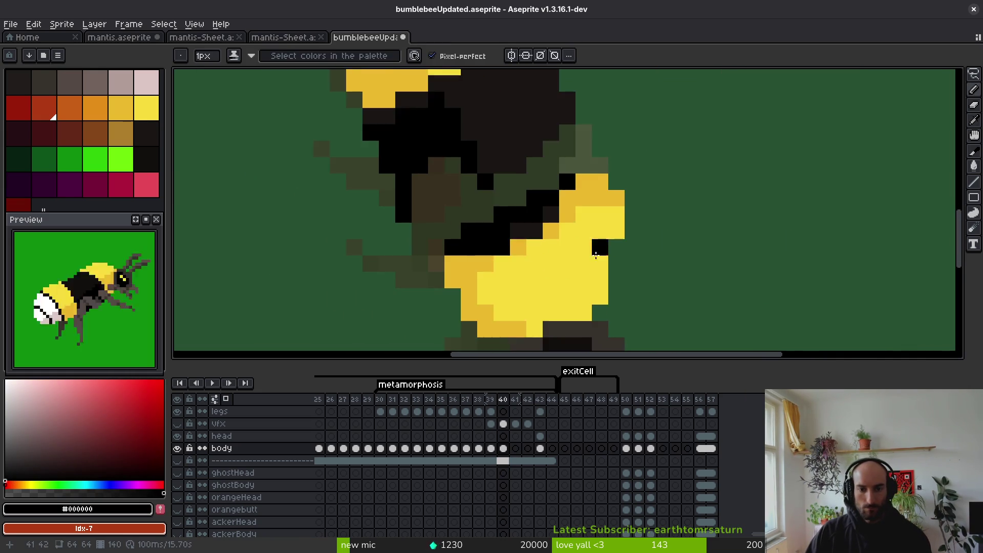
{"action": "scroll", "coordinate": [562, 278], "scroll_direction": "up", "scroll_amount": 3}
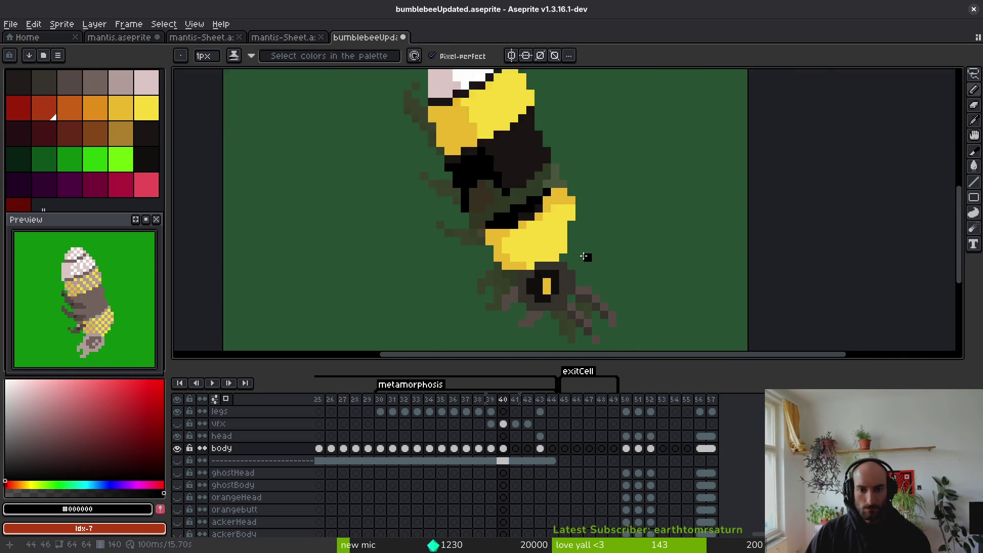
{"action": "key", "text": "e"}
{"action": "scroll", "coordinate": [590, 185], "scroll_direction": "down", "scroll_amount": 3}
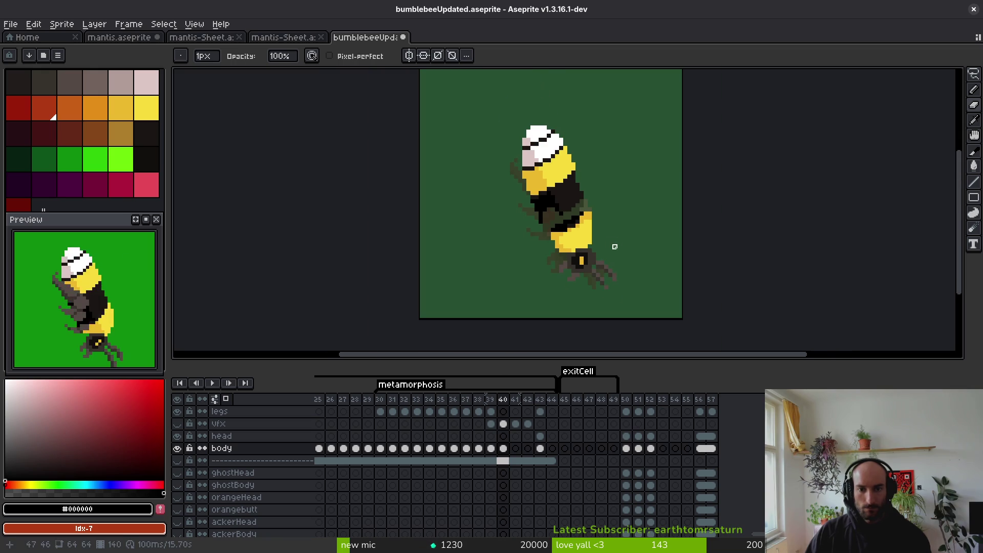
{"action": "scroll", "coordinate": [603, 246], "scroll_direction": "up", "scroll_amount": 3}
{"action": "left_click", "coordinate": [582, 208], "text": "alt"}
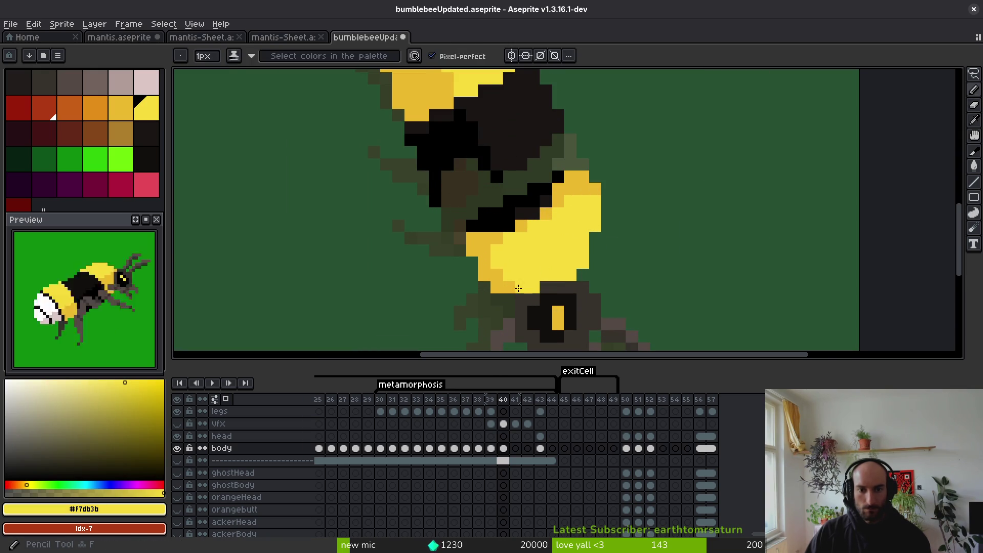
{"action": "left_click", "coordinate": [497, 271], "text": "alt"}
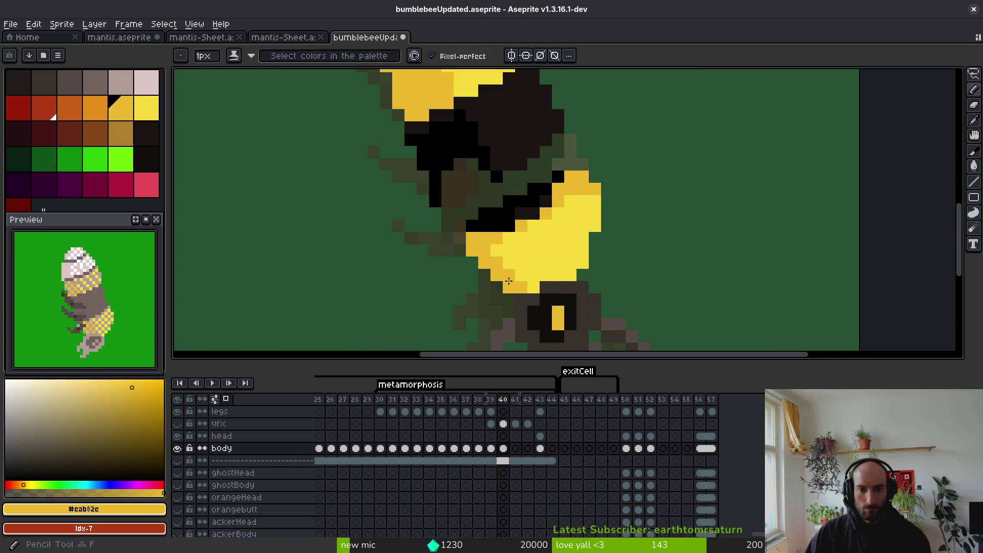
{"action": "scroll", "coordinate": [529, 287], "scroll_direction": "down", "scroll_amount": 3}
{"action": "scroll", "coordinate": [533, 280], "scroll_direction": "up", "scroll_amount": 2}
{"action": "scroll", "coordinate": [533, 280], "scroll_direction": "down", "scroll_amount": 3}
{"action": "key", "text": "alt"}
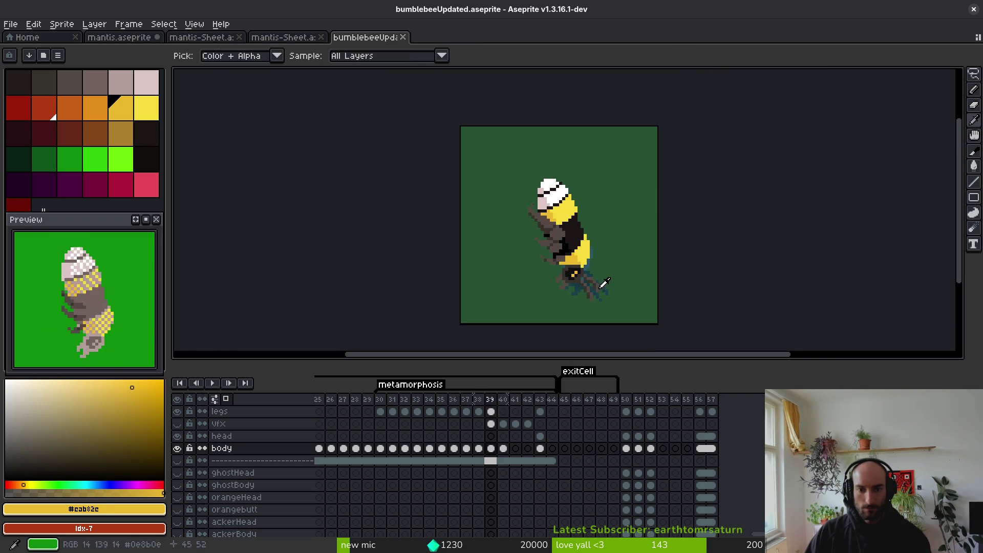
{"action": "scroll", "coordinate": [598, 287], "scroll_direction": "up", "scroll_amount": 3}
Lasso the bee's head and legs and shift them one pixel left.
{"action": "key", "text": "shift+w"}
{"action": "mouse_move", "coordinate": [537, 215]}
{"action": "left_mouse_down"}
{"action": "mouse_move", "coordinate": [630, 261]}
{"action": "mouse_move", "coordinate": [538, 215]}
{"action": "left_mouse_up"}
{"action": "left_click_drag", "start_coordinate": [589, 237], "coordinate": [583, 237]}
{"action": "key", "text": "ctrl+d"}
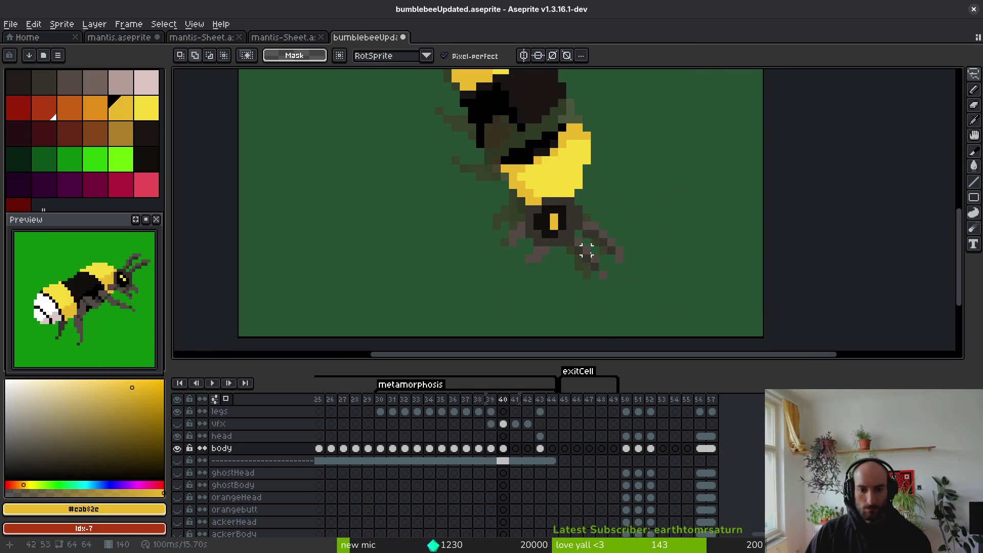
{"action": "scroll", "coordinate": [586, 242], "scroll_direction": "up", "scroll_amount": 3}
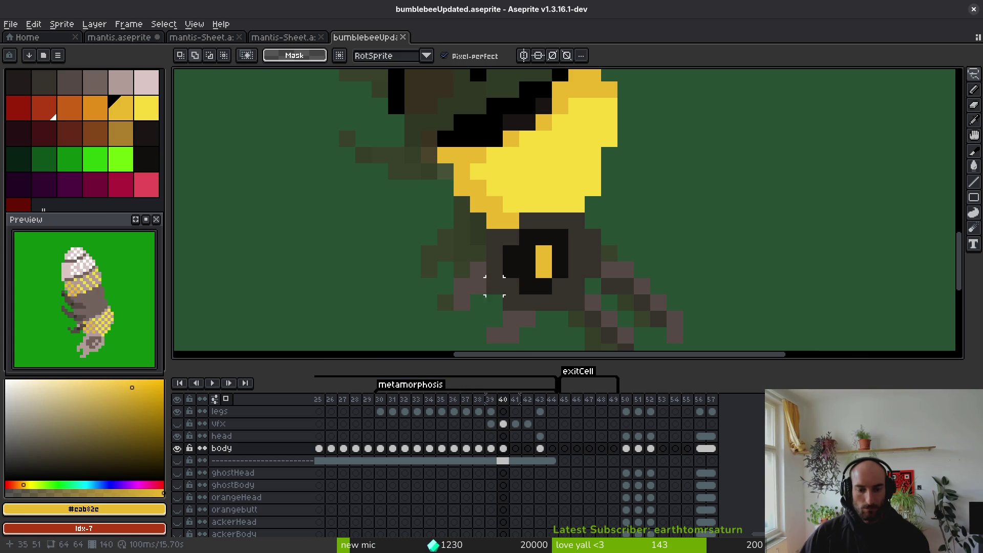
Paint the dull pixel left of the wing yellow and save the file.
{"action": "key", "text": "b"}
{"action": "left_click", "coordinate": [451, 173]}
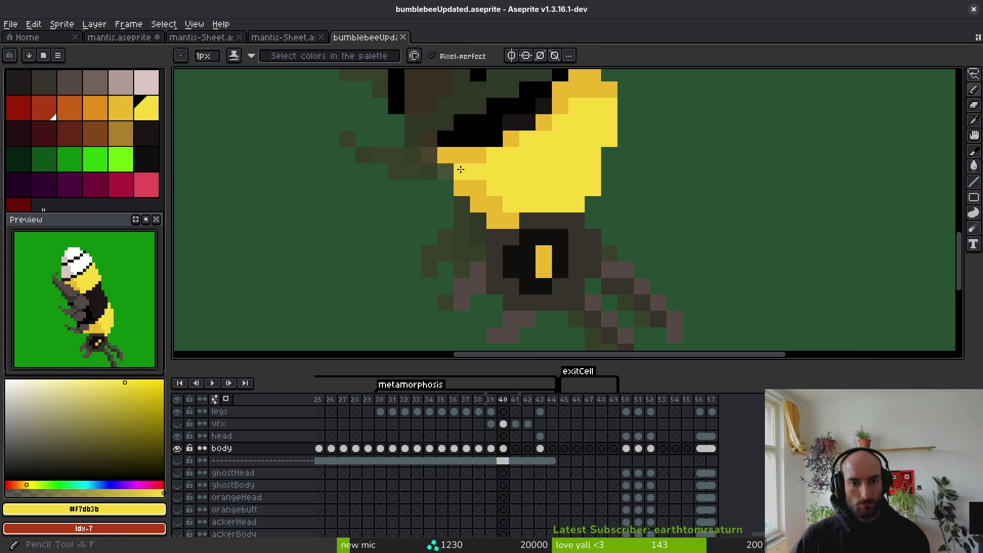
{"action": "scroll", "coordinate": [543, 285], "scroll_direction": "down", "scroll_amount": 4}
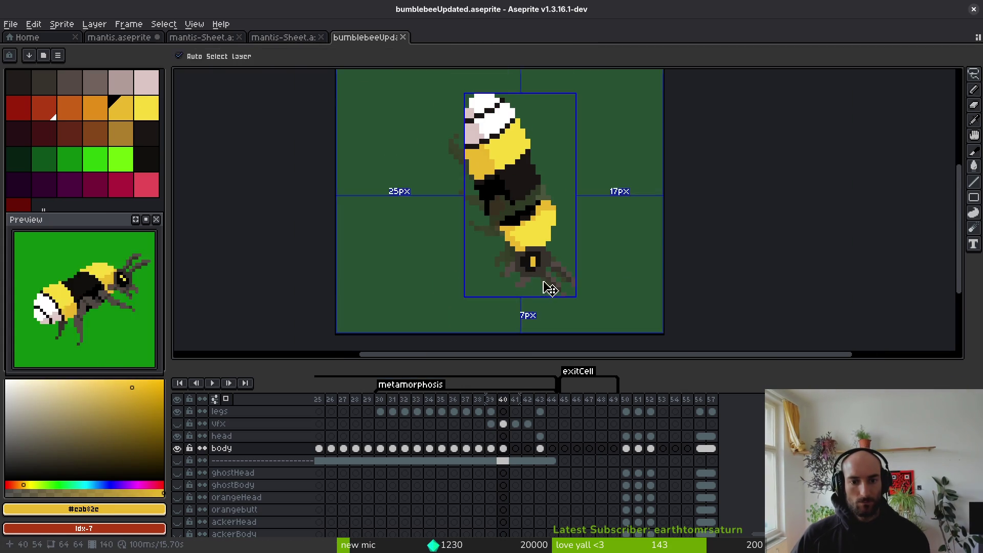
{"action": "key", "text": "ctrl+s"}
{"action": "scroll", "coordinate": [535, 334], "scroll_direction": "down", "scroll_amount": 2}
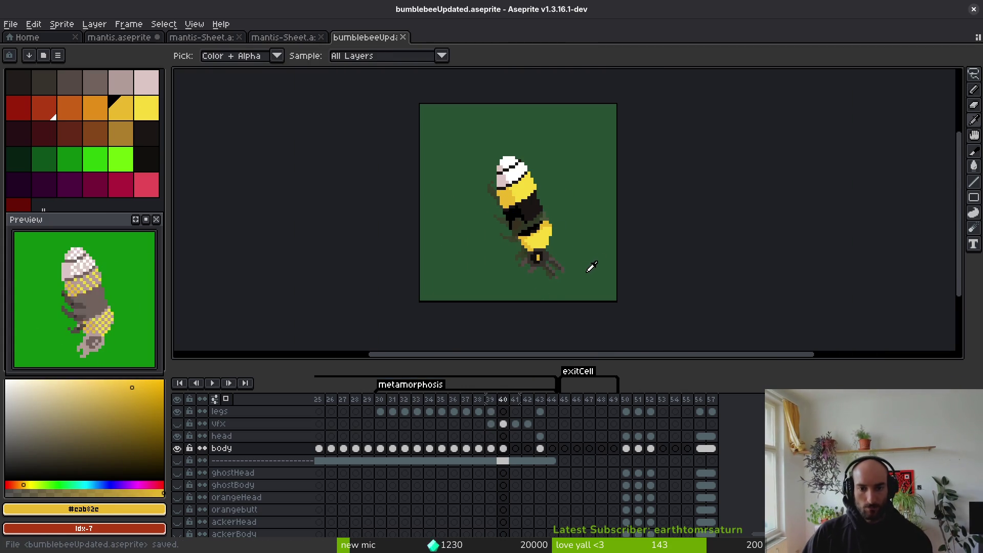
Show the red cocoon vfx layer again and compare frames 39 and 40.
{"action": "left_click", "coordinate": [177, 424]}
{"action": "key", "text": "Left"}
{"action": "scroll", "coordinate": [555, 258], "scroll_direction": "up", "scroll_amount": 3}
{"action": "key", "text": "Right"}
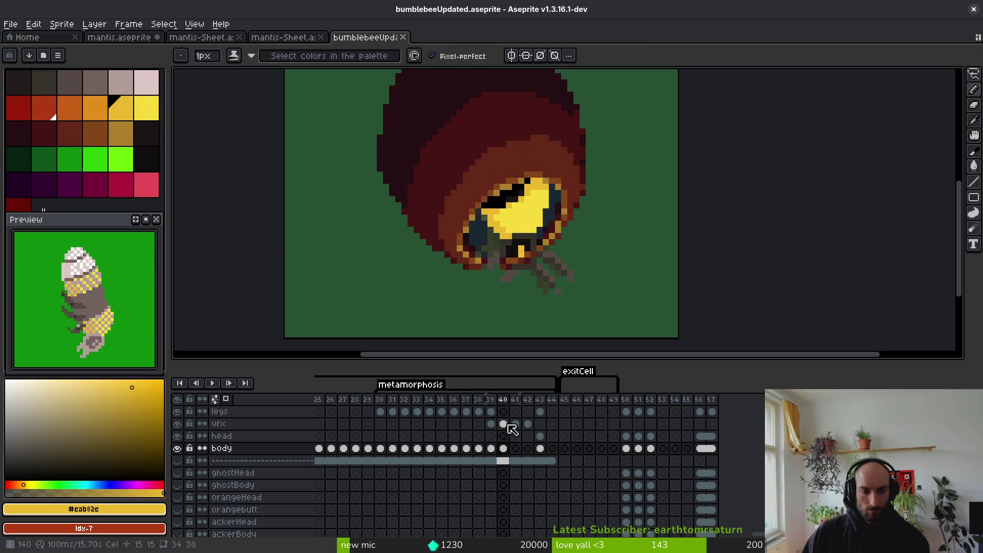
{"action": "scroll", "coordinate": [512, 435], "scroll_direction": "up", "scroll_amount": 2}
On the legs layer, paint a grey #544a45 leg stroke down-left from the cocoon opening.
{"action": "left_click", "coordinate": [506, 437]}
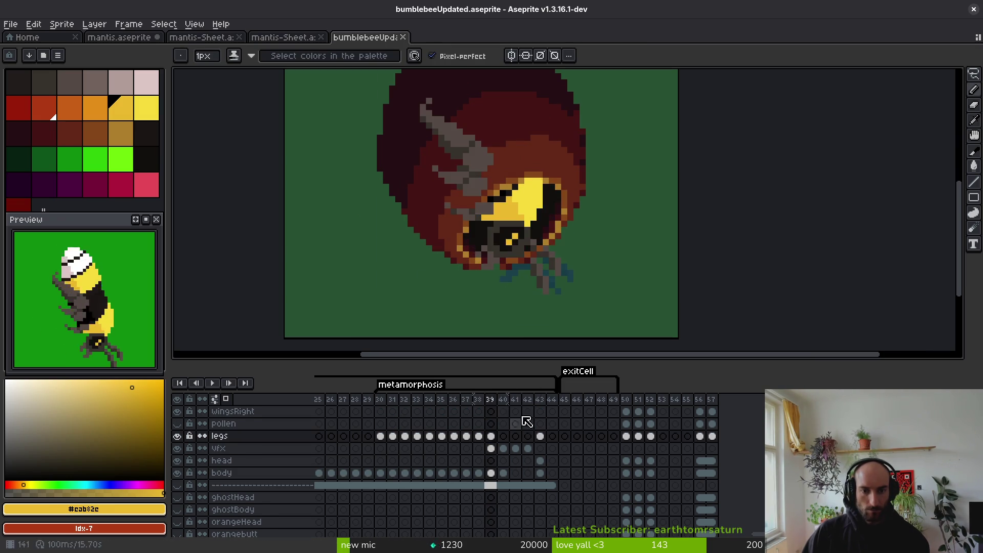
{"action": "key", "text": "Left"}
{"action": "key", "text": "Right"}
{"action": "key", "text": "Left"}
{"action": "left_click", "coordinate": [484, 210]}
{"action": "key", "text": "Right"}
{"action": "scroll", "coordinate": [473, 194], "scroll_direction": "up", "scroll_amount": 3}
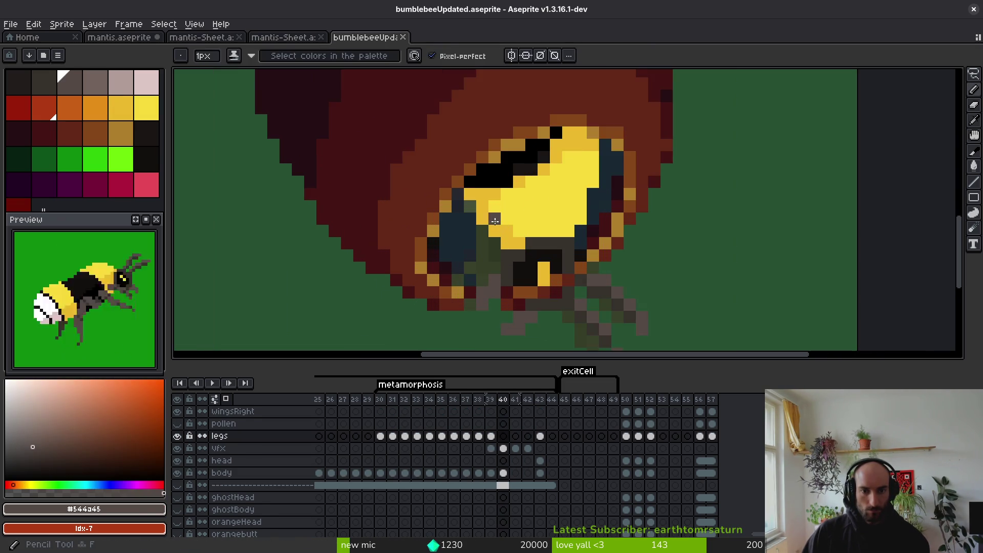
{"action": "mouse_move", "coordinate": [478, 170]}
{"action": "left_mouse_down"}
{"action": "mouse_move", "coordinate": [434, 215]}
{"action": "mouse_move", "coordinate": [461, 186]}
{"action": "left_mouse_up"}
Paint three cocoon pixels diagonally in dark red #632718.
{"action": "scroll", "coordinate": [491, 210], "scroll_direction": "down", "scroll_amount": 1}
{"action": "key", "text": "e"}
{"action": "key", "text": "i"}
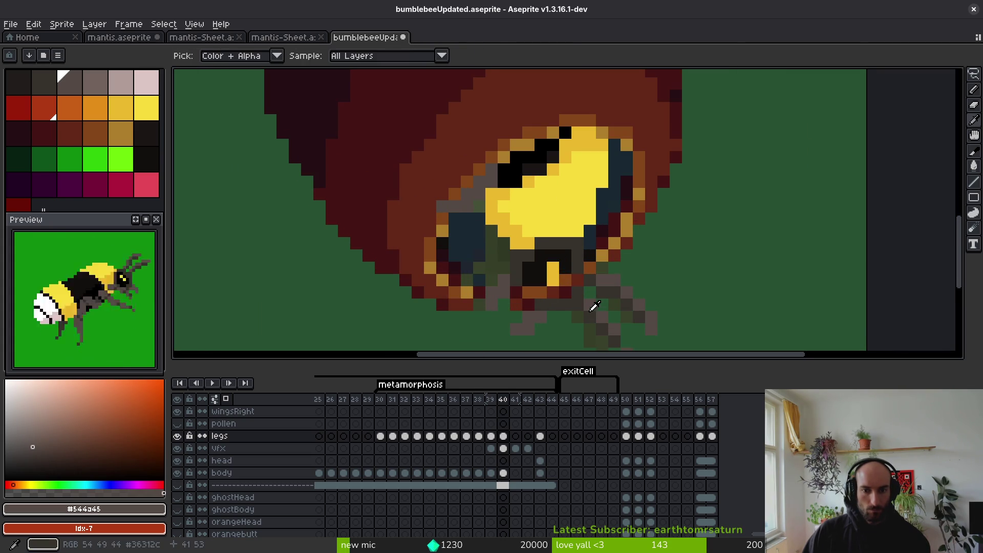
{"action": "key", "text": "comma"}
{"action": "left_click", "coordinate": [459, 131]}
{"action": "key", "text": "period"}
{"action": "key", "text": "b"}
{"action": "scroll", "coordinate": [446, 128], "scroll_direction": "up", "scroll_amount": 3}
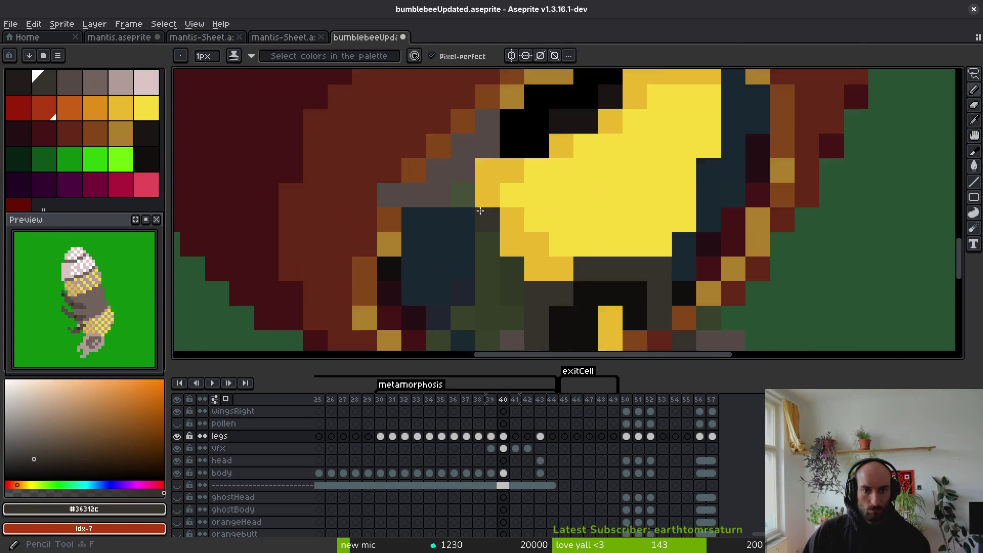
{"action": "left_click", "coordinate": [364, 131], "text": "alt"}
{"action": "left_click_drag", "start_coordinate": [391, 154], "coordinate": [444, 103]}
{"action": "scroll", "coordinate": [499, 274], "scroll_direction": "down", "scroll_amount": 4}
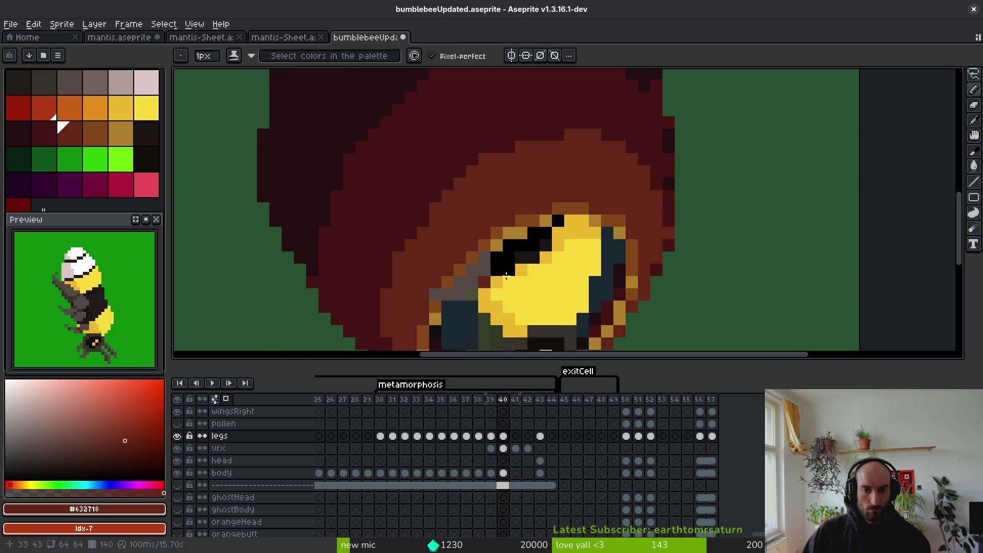
Paint three diagonal leg pixels dark grey #36312c, sampled from frame 39.
{"action": "key", "text": "comma"}
{"action": "left_click", "coordinate": [451, 210], "text": "alt"}
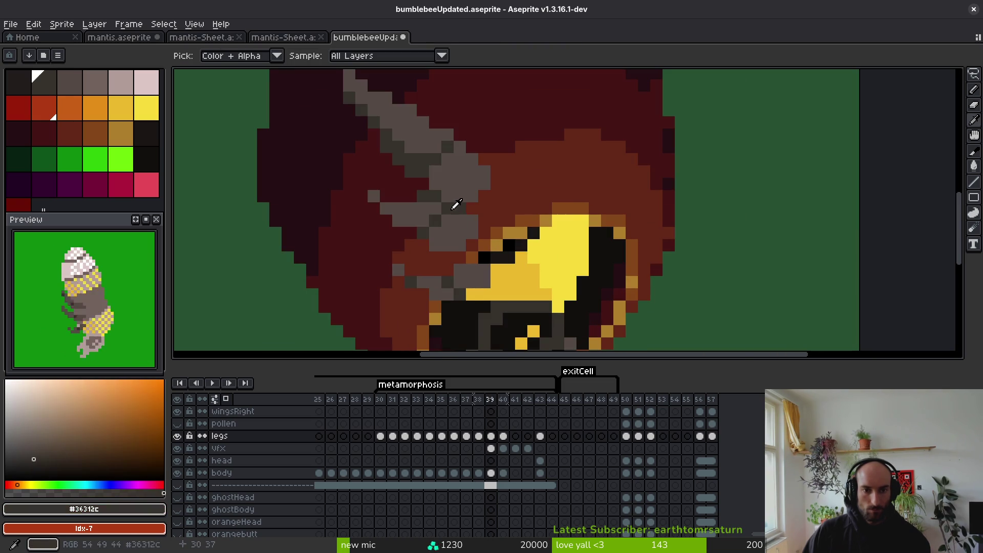
{"action": "key", "text": "period"}
{"action": "scroll", "coordinate": [449, 280], "scroll_direction": "up", "scroll_amount": 2}
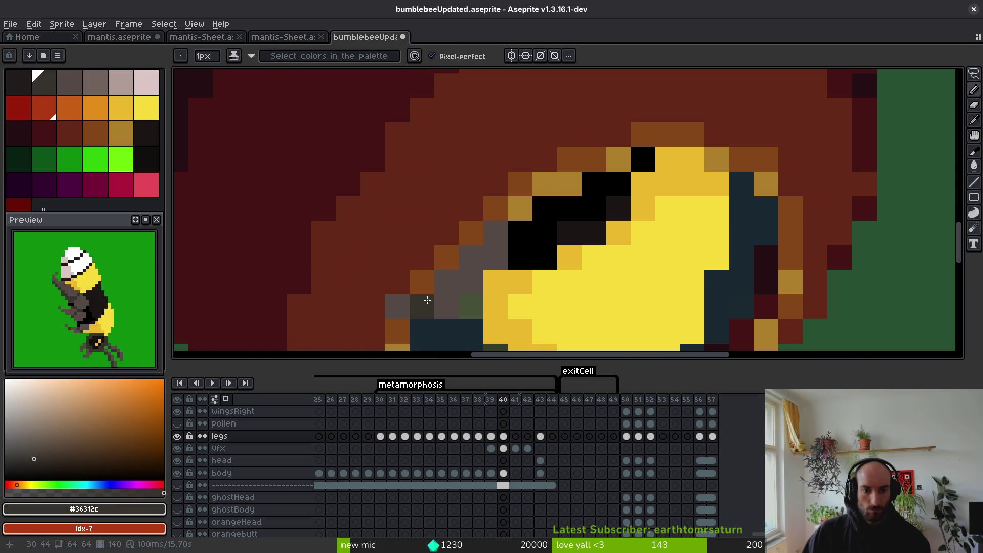
{"action": "left_click_drag", "start_coordinate": [495, 234], "coordinate": [444, 283]}
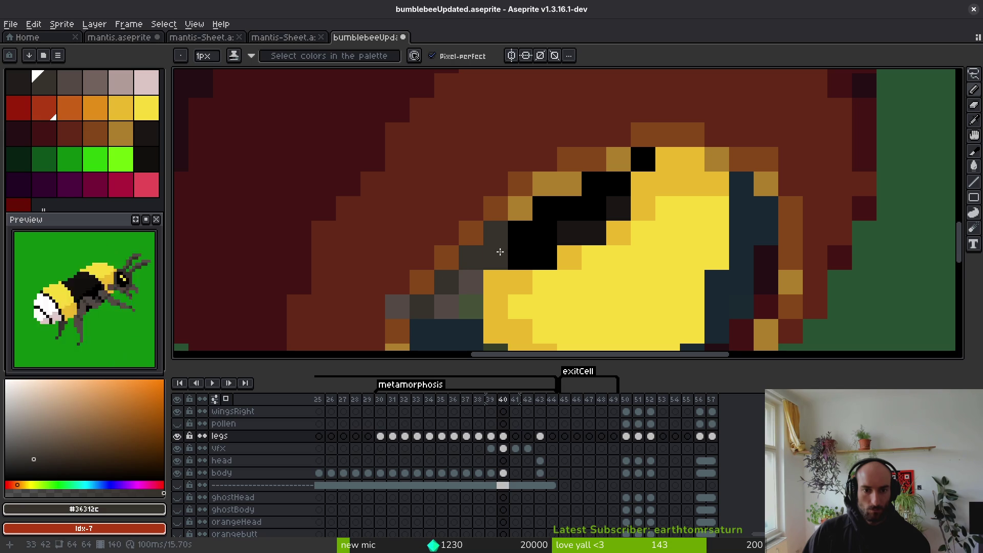
{"action": "scroll", "coordinate": [501, 251], "scroll_direction": "down", "scroll_amount": 4}
Repaint dark leg pixels grey #544d45 along diagonals, undoing the last stray pixel.
{"action": "scroll", "coordinate": [543, 267], "scroll_direction": "up", "scroll_amount": 1}
{"action": "scroll", "coordinate": [554, 275], "scroll_direction": "down", "scroll_amount": 1}
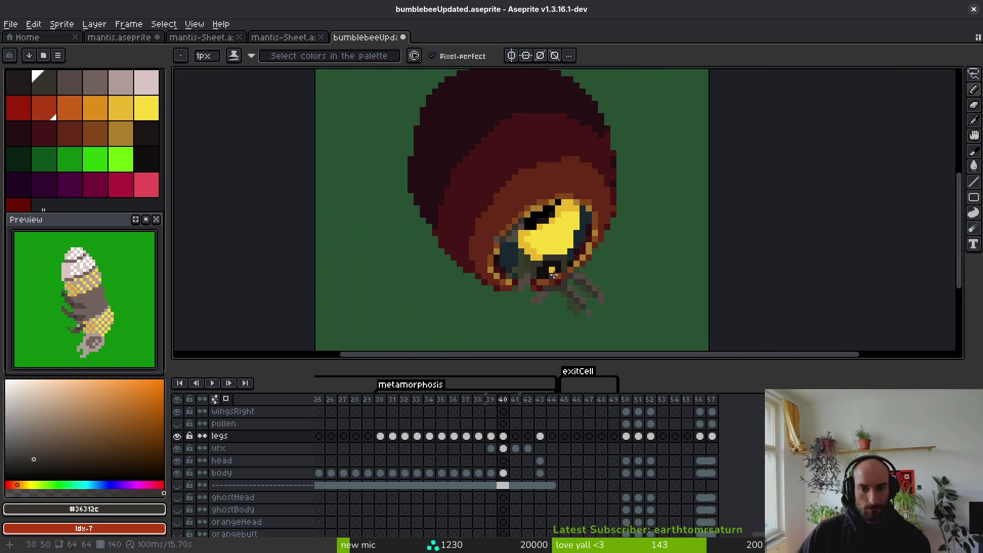
{"action": "scroll", "coordinate": [554, 275], "scroll_direction": "up", "scroll_amount": 2}
{"action": "scroll", "coordinate": [569, 217], "scroll_direction": "up", "scroll_amount": 1}
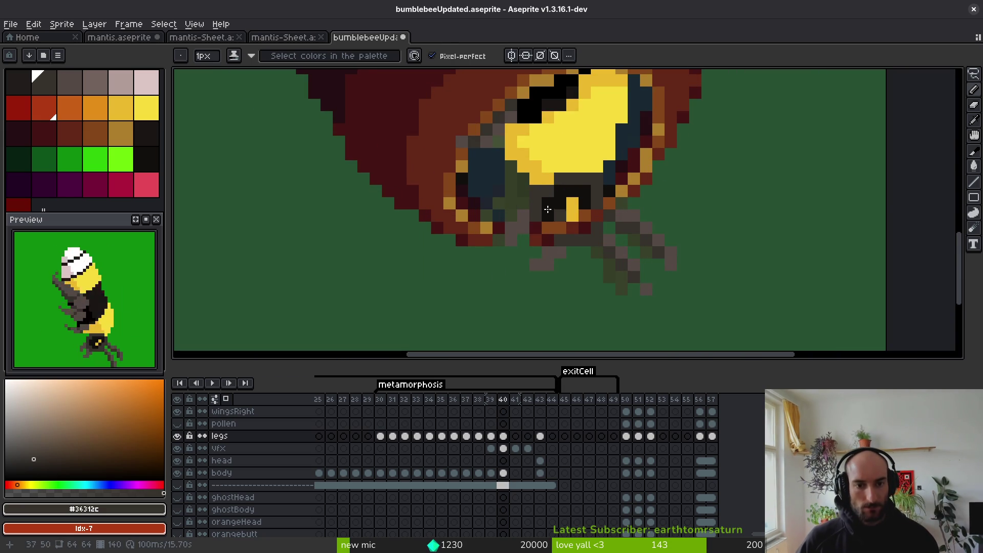
{"action": "left_click", "coordinate": [530, 198], "text": "alt"}
{"action": "scroll", "coordinate": [529, 198], "scroll_direction": "up", "scroll_amount": 3}
{"action": "mouse_move", "coordinate": [530, 198]}
{"action": "left_mouse_down"}
{"action": "mouse_move", "coordinate": [529, 189]}
{"action": "mouse_move", "coordinate": [454, 316]}
{"action": "left_mouse_up"}
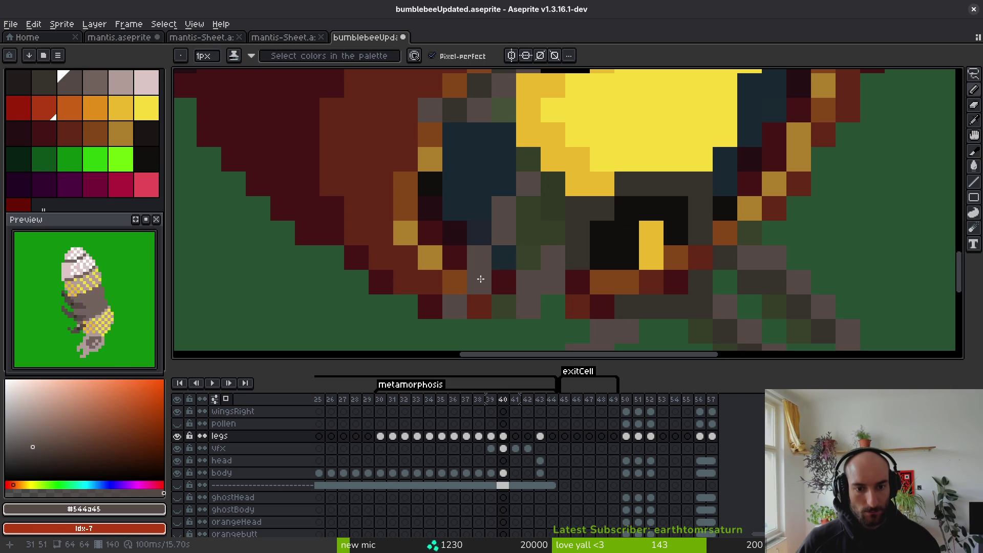
{"action": "mouse_move", "coordinate": [527, 177]}
{"action": "left_mouse_down"}
{"action": "mouse_move", "coordinate": [529, 204]}
{"action": "mouse_move", "coordinate": [492, 260]}
{"action": "left_mouse_up"}
{"action": "left_click_drag", "start_coordinate": [505, 197], "coordinate": [509, 251]}
{"action": "key", "text": "ctrl+z"}
Sample the dark grey #36312c and the grey leg colour, then save bumblebeeUpdated.aseprite.
{"action": "left_click", "coordinate": [537, 220], "text": "alt"}
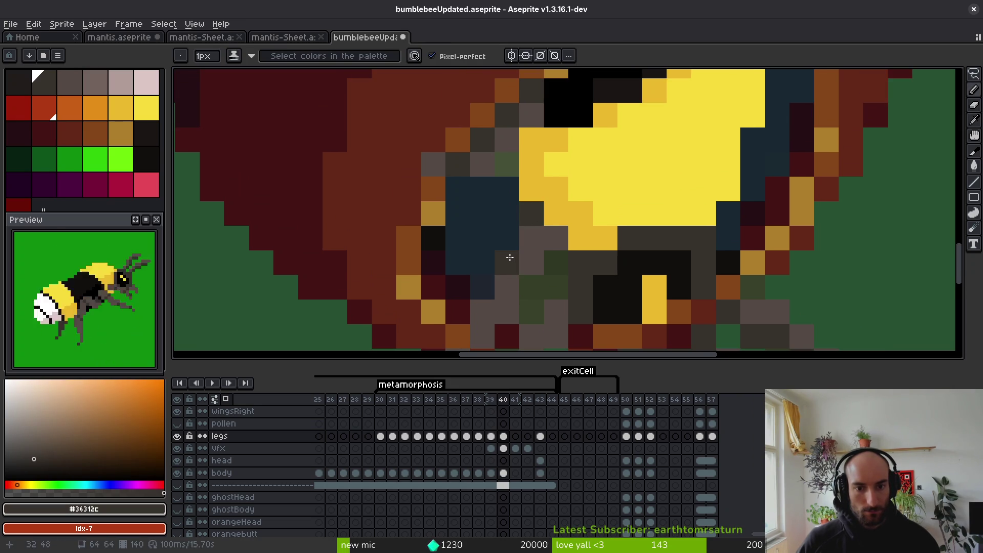
{"action": "scroll", "coordinate": [548, 260], "scroll_direction": "down", "scroll_amount": 5}
{"action": "scroll", "coordinate": [509, 264], "scroll_direction": "up", "scroll_amount": 4}
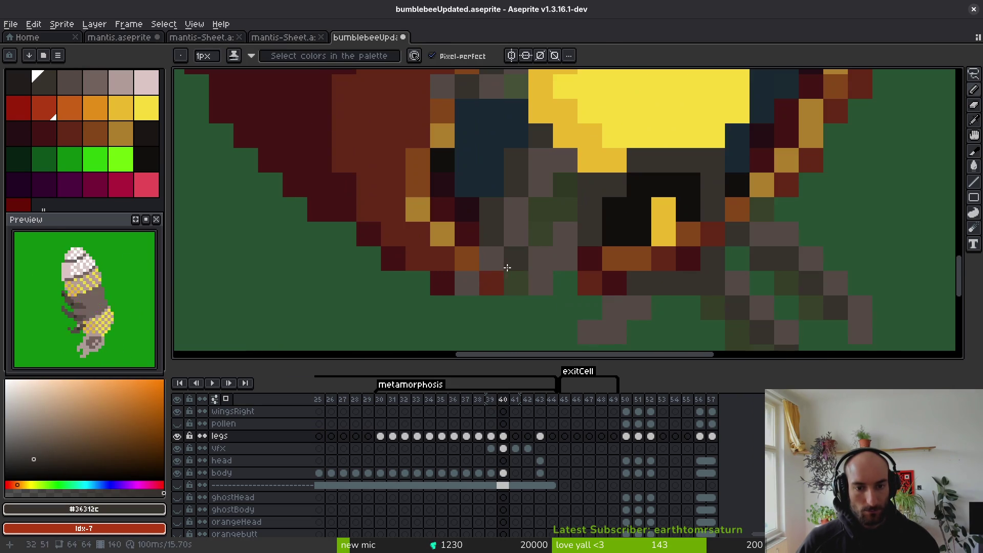
{"action": "scroll", "coordinate": [524, 260], "scroll_direction": "down", "scroll_amount": 6}
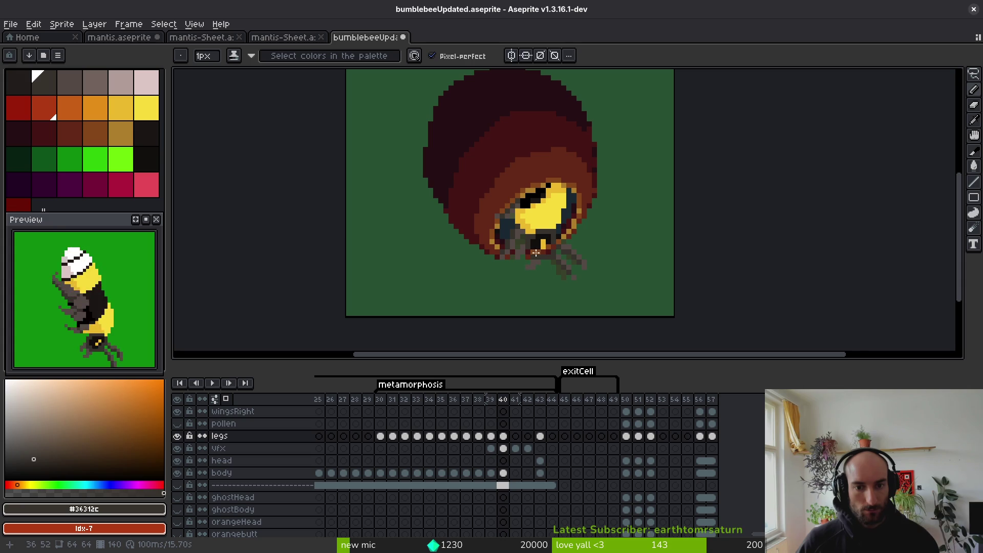
{"action": "scroll", "coordinate": [532, 230], "scroll_direction": "up", "scroll_amount": 3}
{"action": "left_click", "coordinate": [503, 200], "text": "alt"}
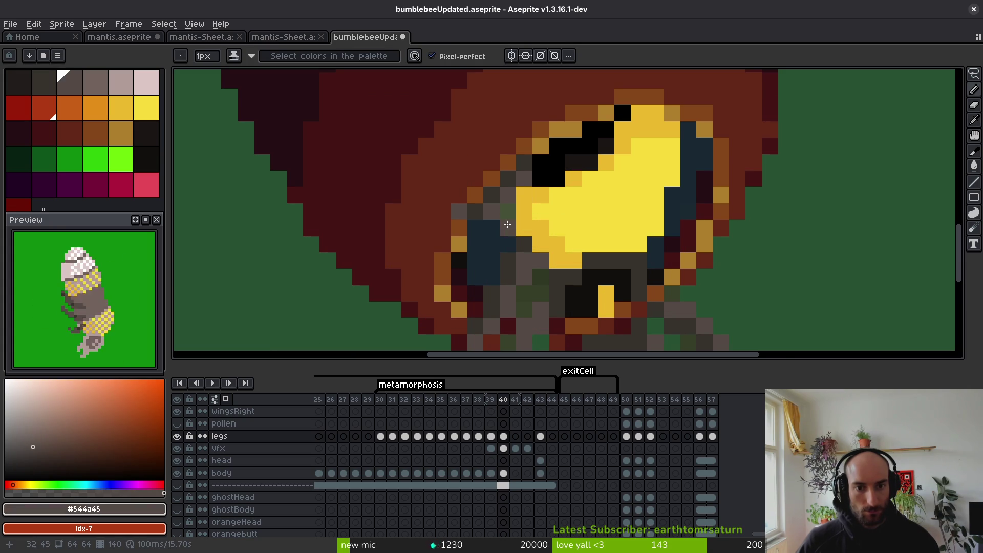
{"action": "scroll", "coordinate": [533, 246], "scroll_direction": "down", "scroll_amount": 4}
{"action": "key", "text": "ctrl+s"}
Turn two pixels under the legs dark red and save the file.
{"action": "scroll", "coordinate": [586, 294], "scroll_direction": "down", "scroll_amount": 1}
{"action": "scroll", "coordinate": [540, 263], "scroll_direction": "up", "scroll_amount": 3}
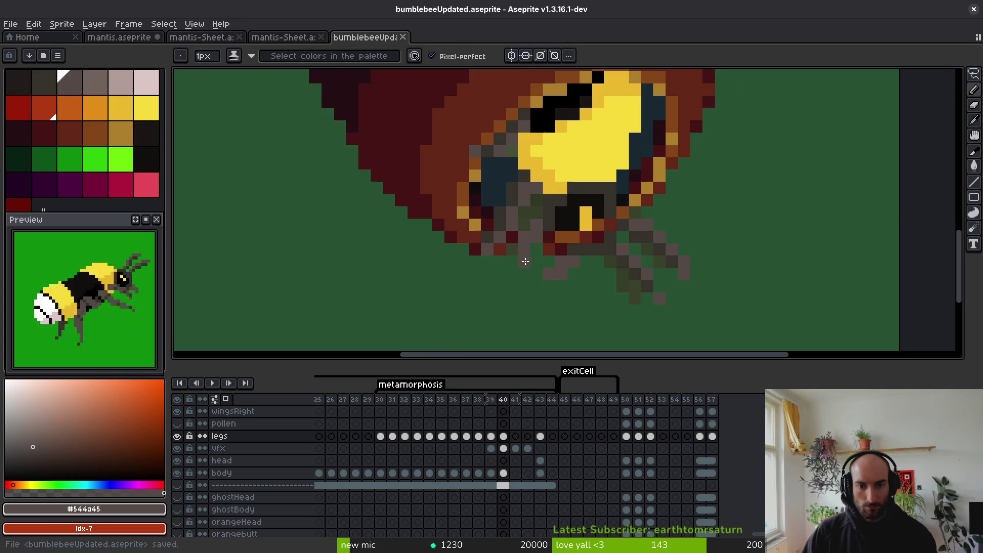
{"action": "scroll", "coordinate": [516, 219], "scroll_direction": "up", "scroll_amount": 2}
{"action": "left_click", "coordinate": [493, 239], "text": "alt"}
{"action": "left_click", "coordinate": [509, 244]}
{"action": "left_click", "coordinate": [554, 246]}
{"action": "scroll", "coordinate": [625, 261], "scroll_direction": "down", "scroll_amount": 6}
{"action": "key", "text": "ctrl+s"}
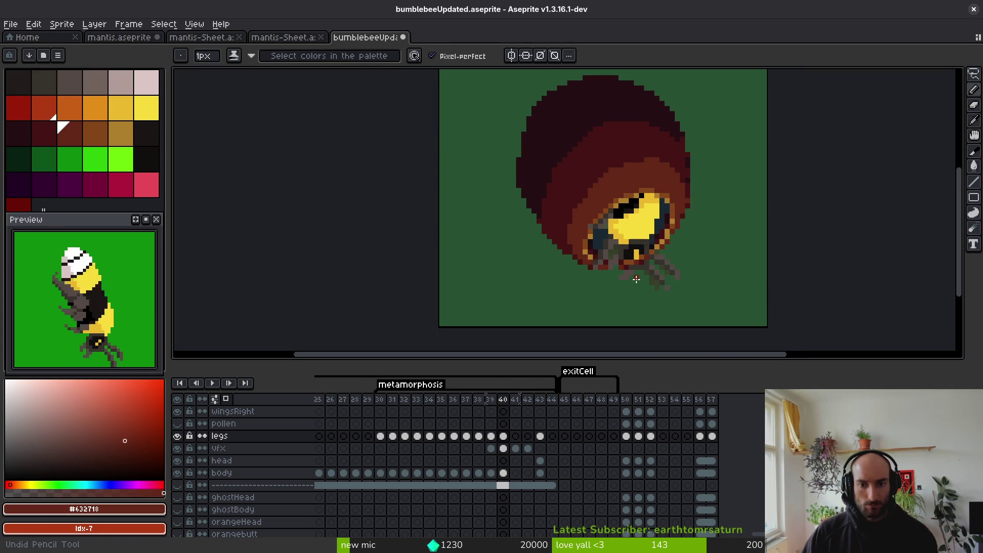
{"action": "key", "text": "ctrl+s"}
Paint a neighbouring leg pixel grey, save, and recentre the view on the bee.
{"action": "scroll", "coordinate": [636, 278], "scroll_direction": "up", "scroll_amount": 2}
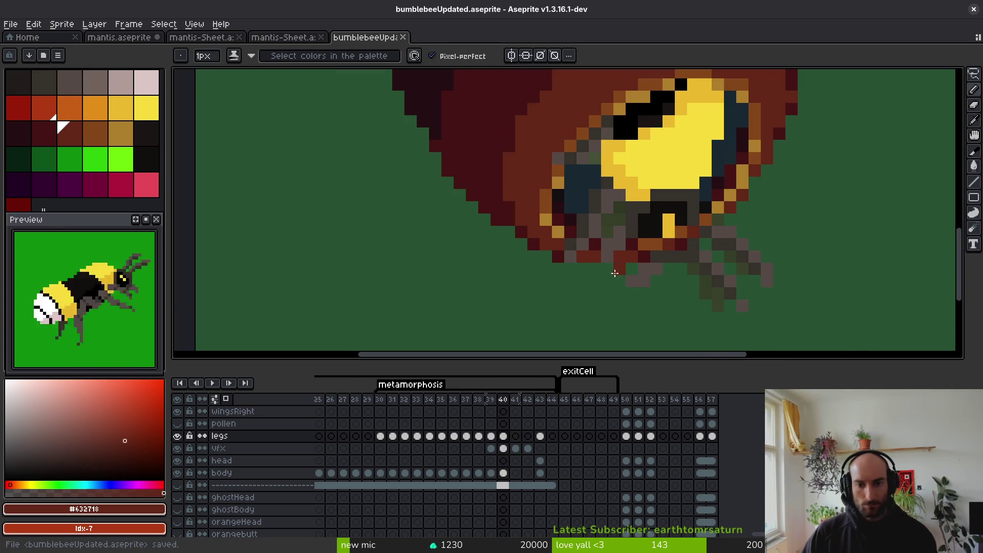
{"action": "scroll", "coordinate": [534, 248], "scroll_direction": "up", "scroll_amount": 2}
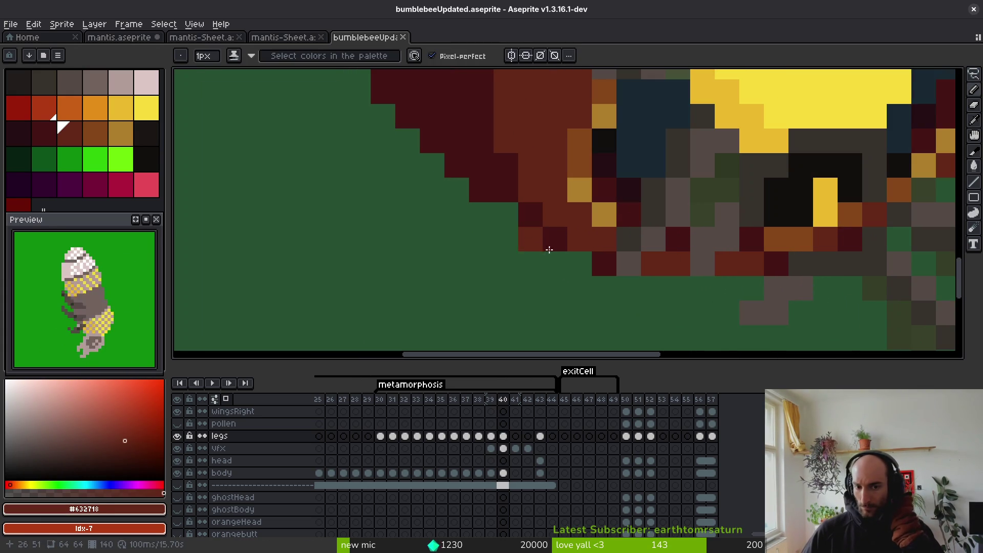
{"action": "left_click", "coordinate": [631, 260], "text": "alt"}
{"action": "left_click", "coordinate": [612, 260]}
{"action": "scroll", "coordinate": [624, 267], "scroll_direction": "down", "scroll_amount": 3}
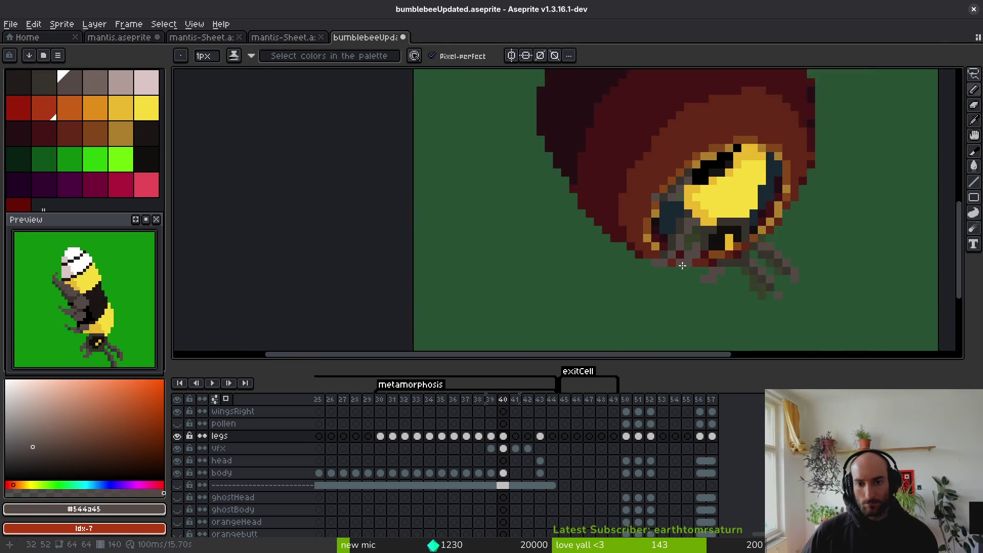
{"action": "key", "text": "ctrl+s"}
{"action": "left_click_drag", "start_coordinate": [669, 285], "coordinate": [557, 259]}
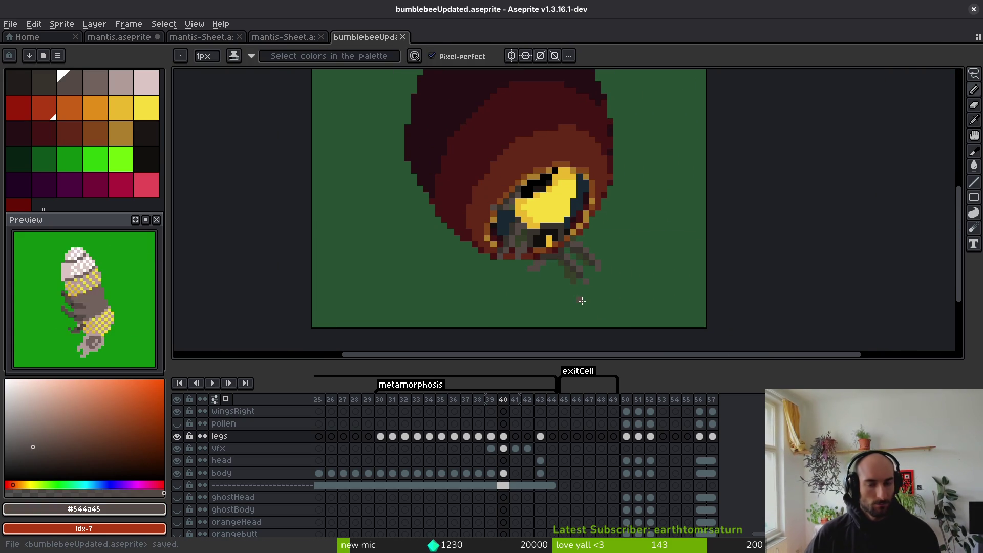
{"action": "scroll", "coordinate": [589, 290], "scroll_direction": "down", "scroll_amount": 2}
{"action": "scroll", "coordinate": [575, 280], "scroll_direction": "up", "scroll_amount": 3}
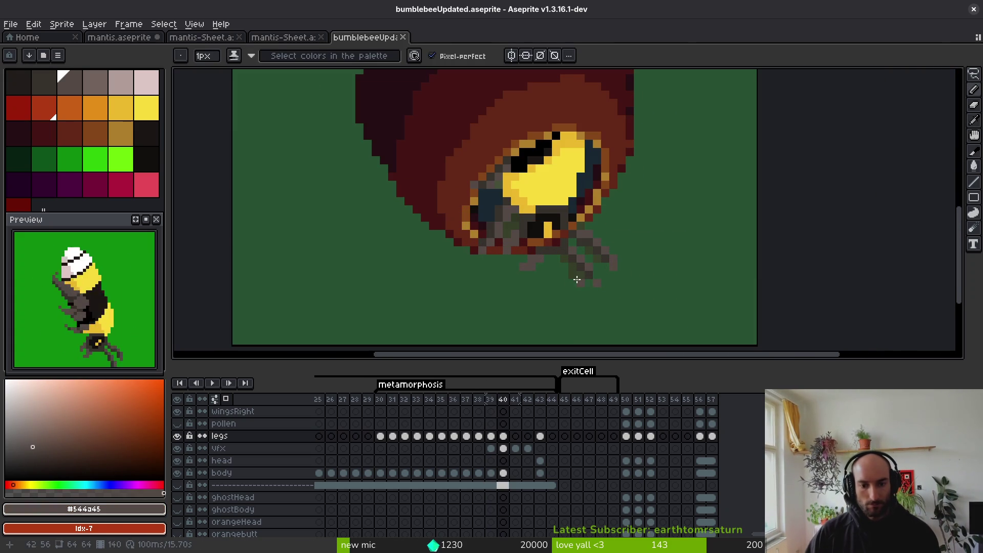
{"action": "left_click", "coordinate": [578, 276], "text": "ctrl"}
Darken the orange pixel below the eye and turn a dark red pixel grey.
{"action": "scroll", "coordinate": [578, 272], "scroll_direction": "up", "scroll_amount": 2}
{"action": "scroll", "coordinate": [550, 244], "scroll_direction": "up", "scroll_amount": 1}
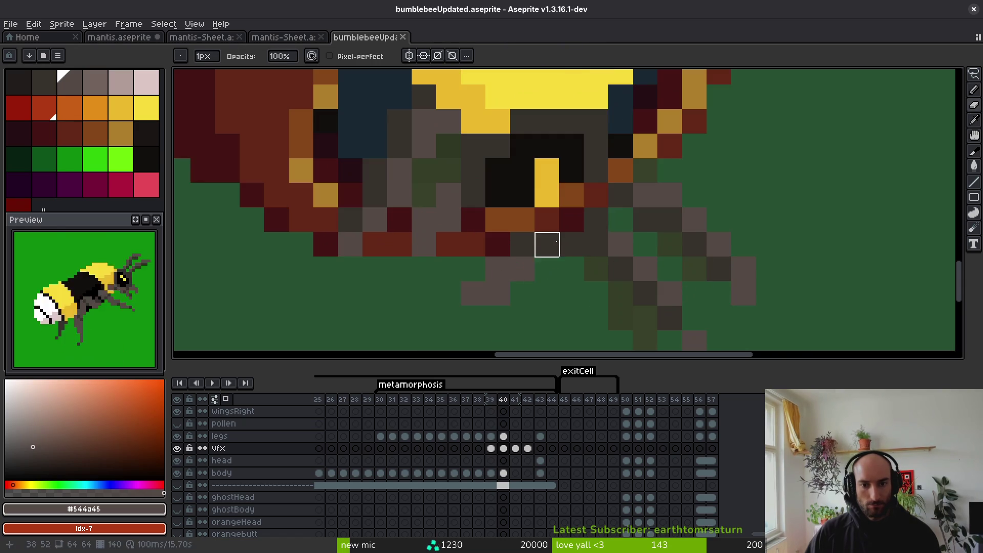
{"action": "left_click", "coordinate": [522, 220]}
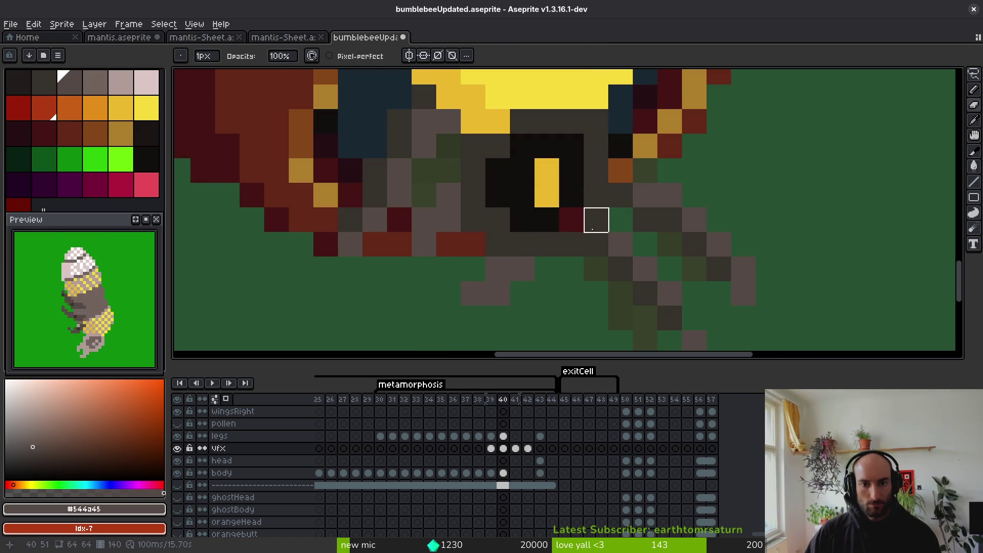
{"action": "left_click", "coordinate": [576, 221]}
{"action": "left_click_drag", "start_coordinate": [572, 220], "coordinate": [545, 280]}
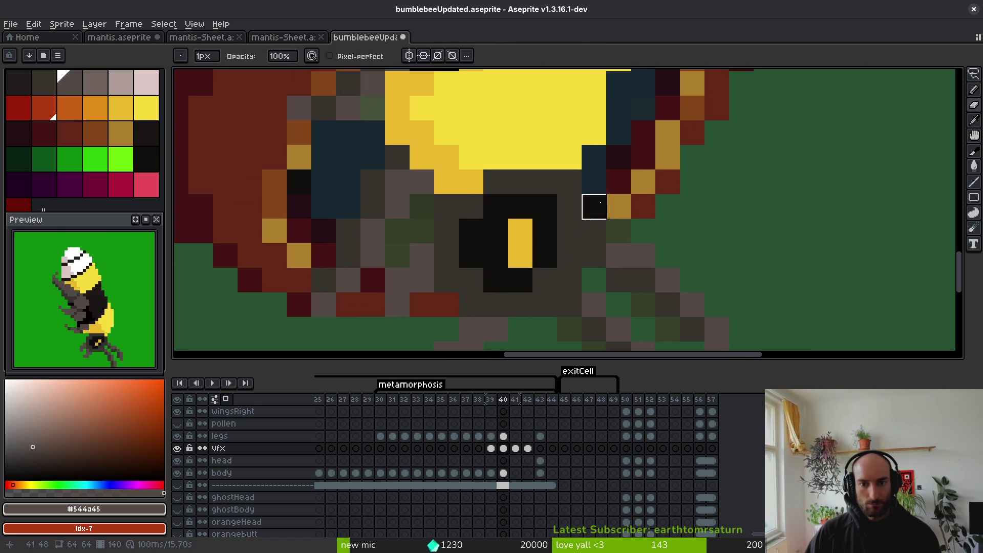
{"action": "mouse_move", "coordinate": [423, 256]}
{"action": "left_mouse_down"}
{"action": "mouse_move", "coordinate": [588, 224]}
{"action": "mouse_move", "coordinate": [470, 316]}
{"action": "left_mouse_up"}
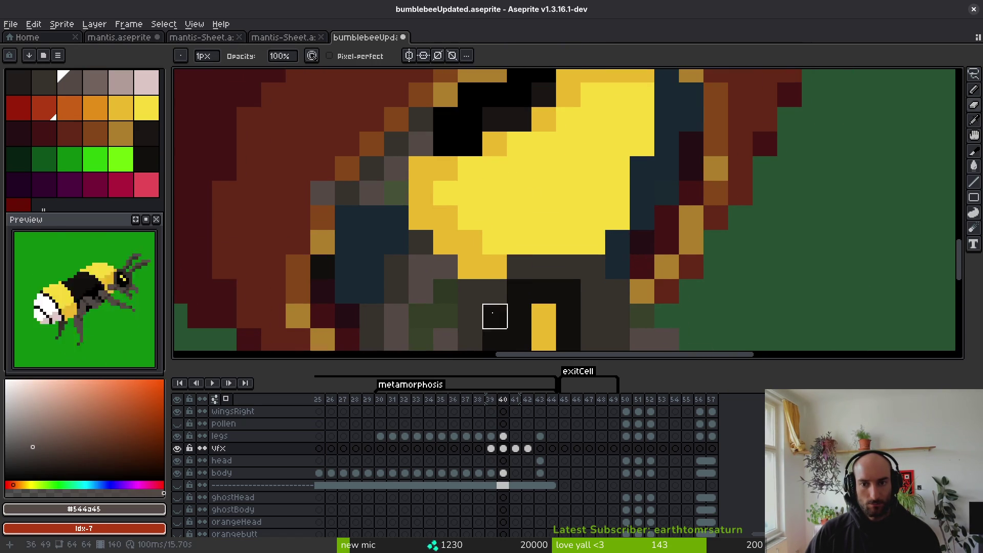
{"action": "left_click_drag", "start_coordinate": [421, 267], "coordinate": [462, 229]}
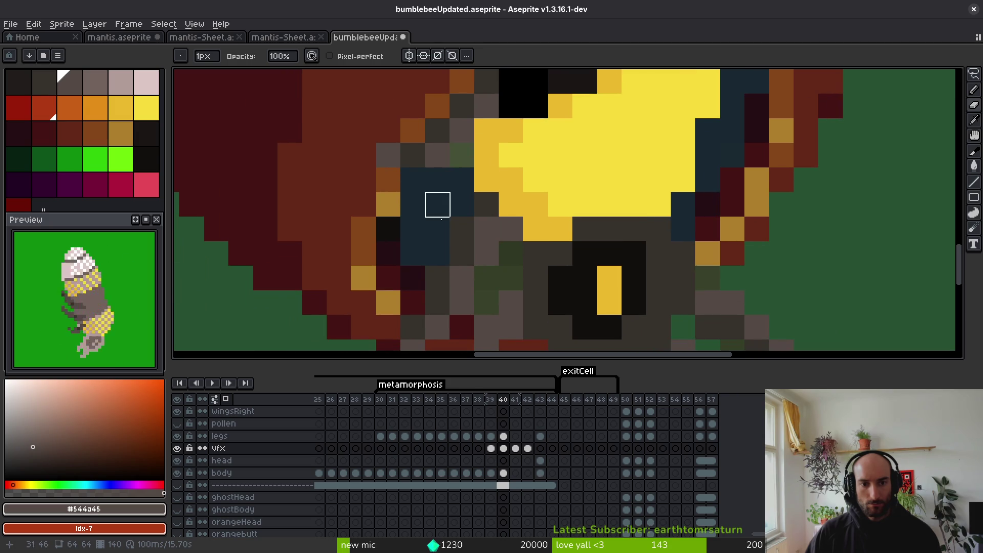
{"action": "scroll", "coordinate": [538, 259], "scroll_direction": "down", "scroll_amount": 2}
{"action": "scroll", "coordinate": [505, 270], "scroll_direction": "up", "scroll_amount": 4}
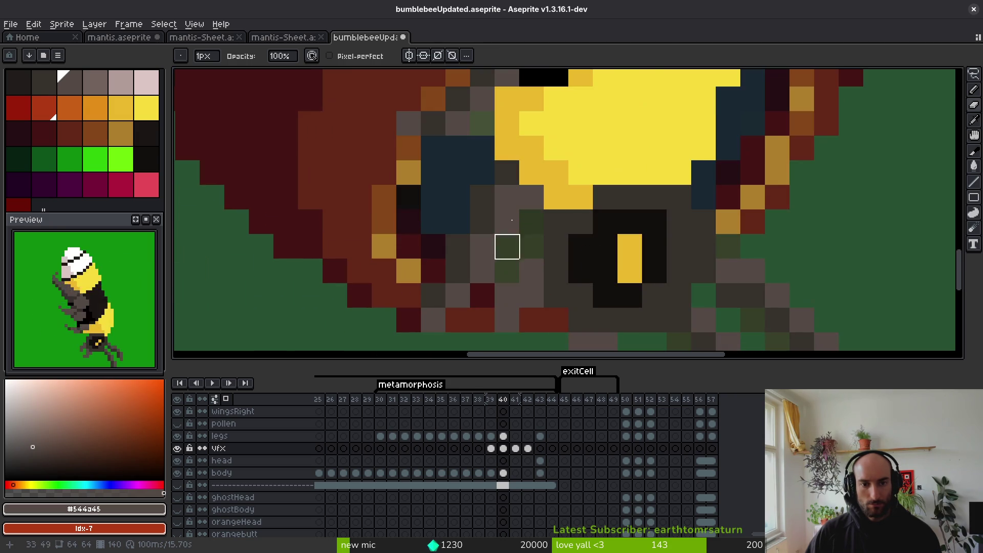
Paint near-black #120f0e over the blue-grey left of the head and green pixels near the eye.
{"action": "left_click", "coordinate": [531, 103], "text": "alt"}
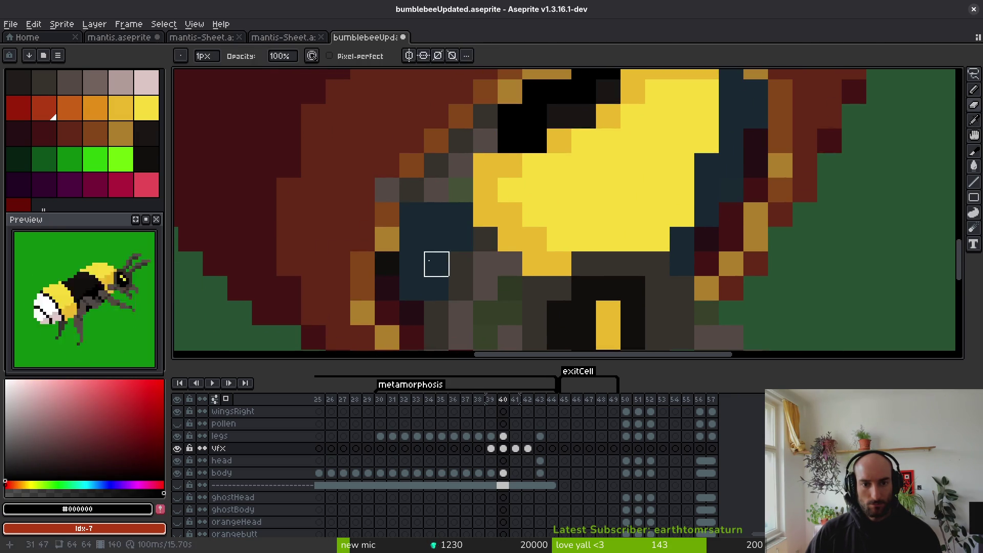
{"action": "key", "text": "Left"}
{"action": "left_click", "coordinate": [471, 284], "text": "alt"}
{"action": "key", "text": "Right"}
{"action": "key", "text": "Right"}
{"action": "key", "text": "Left"}
{"action": "mouse_move", "coordinate": [444, 264]}
{"action": "left_mouse_down"}
{"action": "mouse_move", "coordinate": [459, 232]}
{"action": "mouse_move", "coordinate": [424, 217]}
{"action": "mouse_move", "coordinate": [441, 213]}
{"action": "mouse_move", "coordinate": [411, 291]}
{"action": "left_mouse_up"}
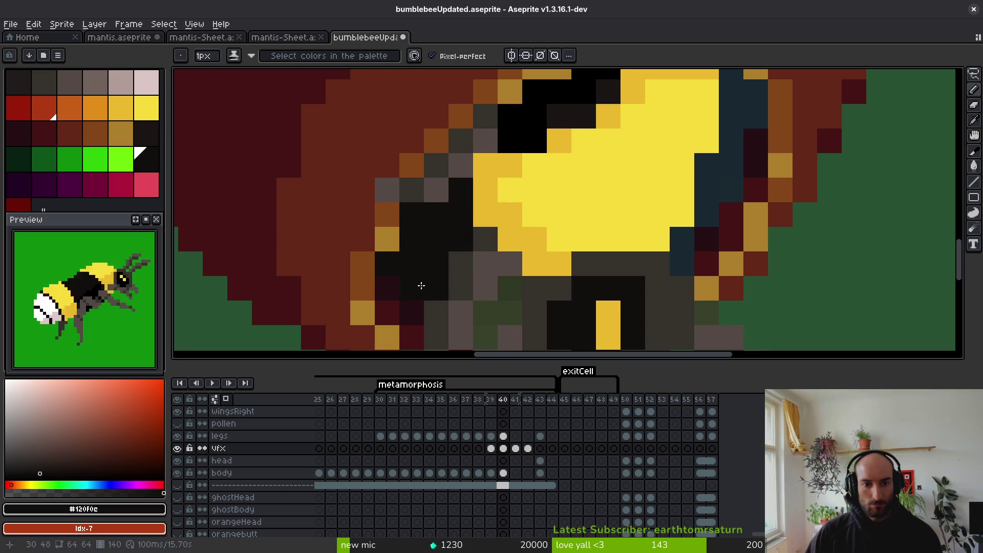
{"action": "scroll", "coordinate": [570, 201], "scroll_direction": "down", "scroll_amount": 2}
{"action": "left_click_drag", "start_coordinate": [486, 191], "coordinate": [459, 216]}
{"action": "left_click", "coordinate": [461, 225]}
Add near-black pixels beside the eye and right of the yellow head, then save.
{"action": "scroll", "coordinate": [635, 304], "scroll_direction": "up", "scroll_amount": 3}
{"action": "left_click", "coordinate": [585, 208]}
{"action": "scroll", "coordinate": [586, 229], "scroll_direction": "up", "scroll_amount": 2}
{"action": "left_click_drag", "start_coordinate": [587, 220], "coordinate": [623, 119]}
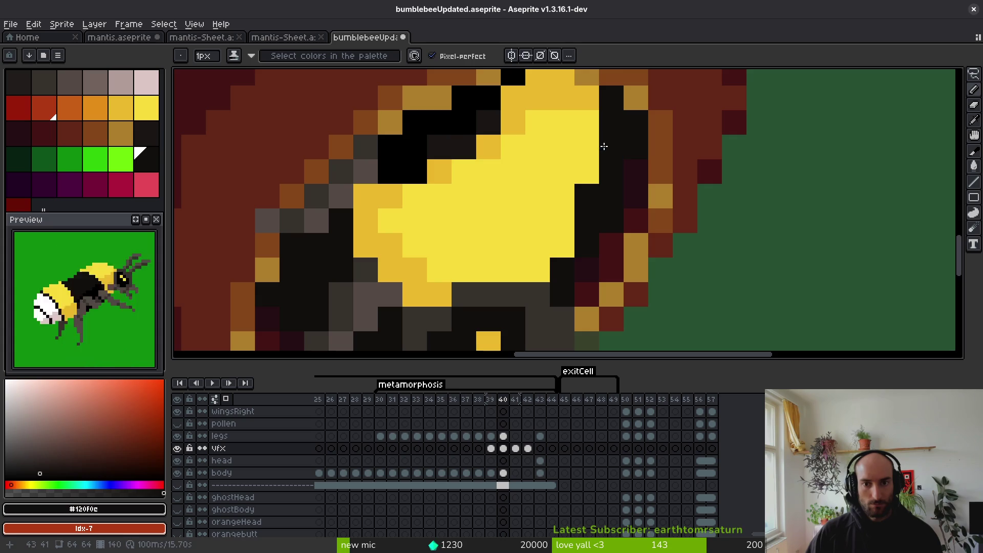
{"action": "scroll", "coordinate": [621, 203], "scroll_direction": "down", "scroll_amount": 4}
{"action": "scroll", "coordinate": [600, 243], "scroll_direction": "down", "scroll_amount": 1}
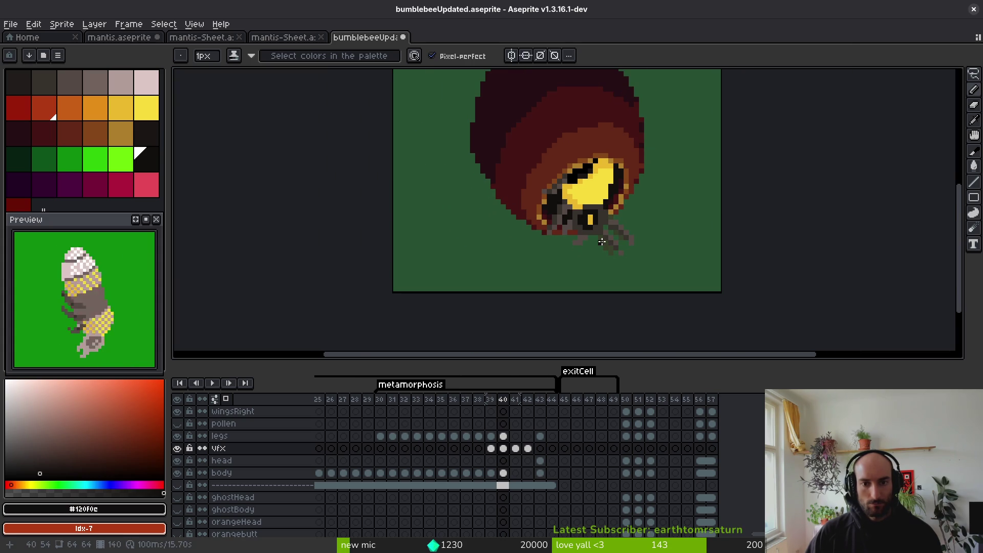
{"action": "key", "text": "ctrl+s"}
Pick pure black and, on the body layer, blacken a yellow pixel near the eye.
{"action": "scroll", "coordinate": [563, 210], "scroll_direction": "up", "scroll_amount": 3}
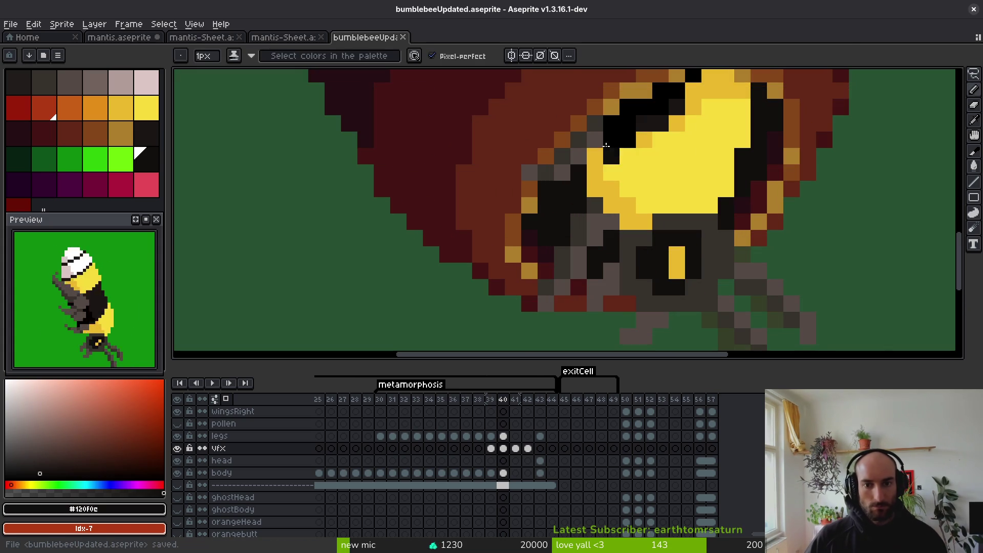
{"action": "left_click", "coordinate": [603, 150], "text": "alt"}
{"action": "key", "text": "e"}
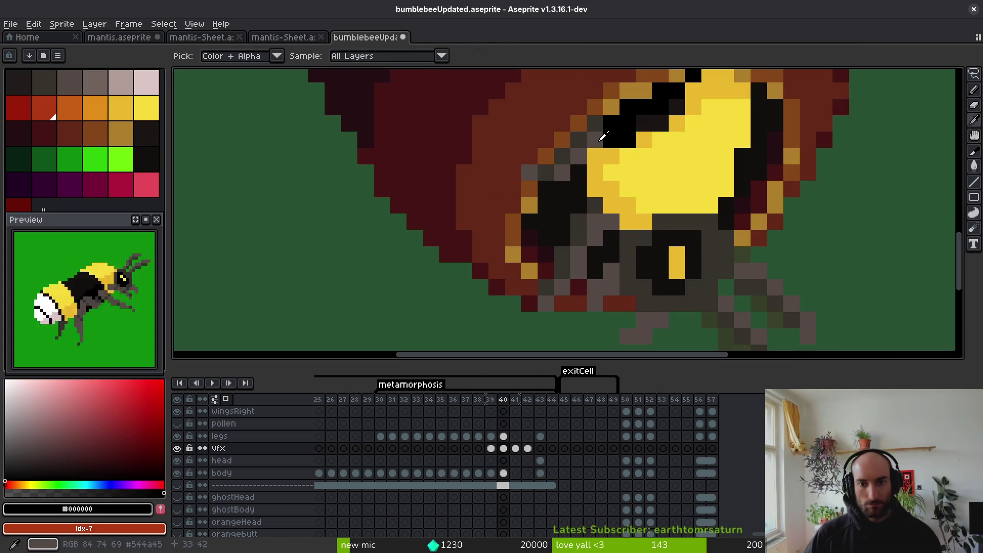
{"action": "key", "text": "f"}
{"action": "key", "text": "ctrl+s"}
{"action": "left_click_drag", "start_coordinate": [629, 188], "coordinate": [611, 236]}
{"action": "key", "text": "Down"}
{"action": "key", "text": "Down"}
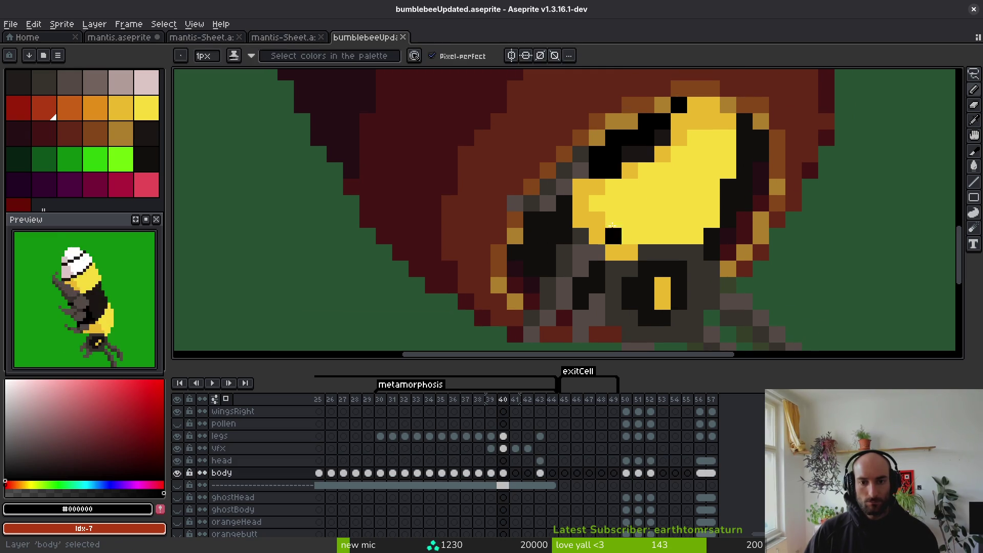
{"action": "left_click", "coordinate": [614, 187]}
{"action": "scroll", "coordinate": [608, 261], "scroll_direction": "down", "scroll_amount": 3}
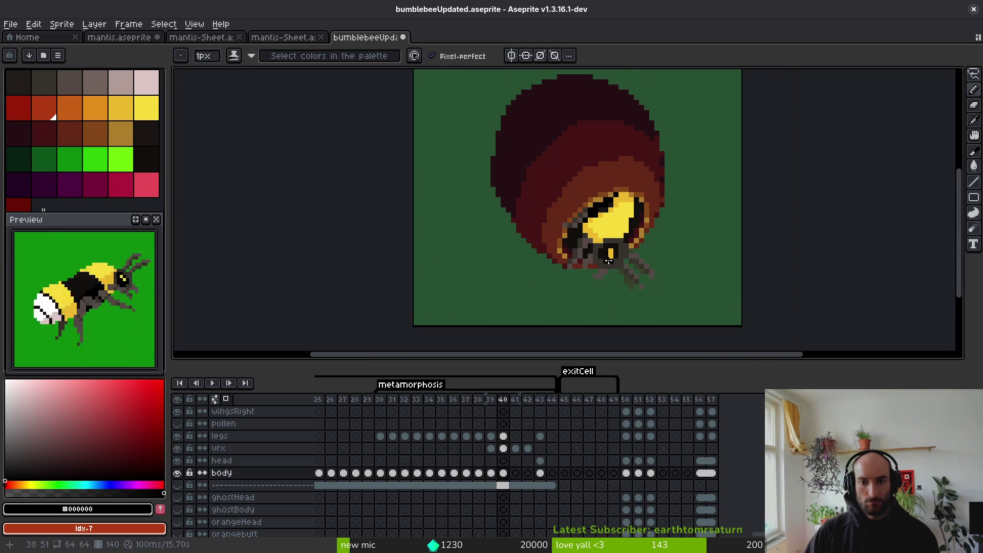
{"action": "scroll", "coordinate": [573, 242], "scroll_direction": "down", "scroll_amount": 1}
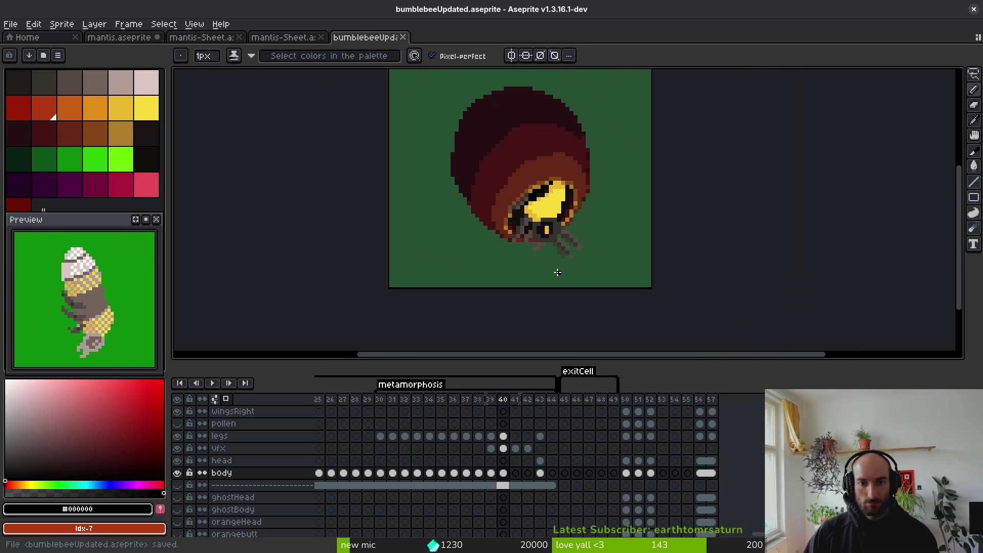
{"action": "scroll", "coordinate": [558, 272], "scroll_direction": "down", "scroll_amount": 1}
{"action": "key", "text": "alt"}
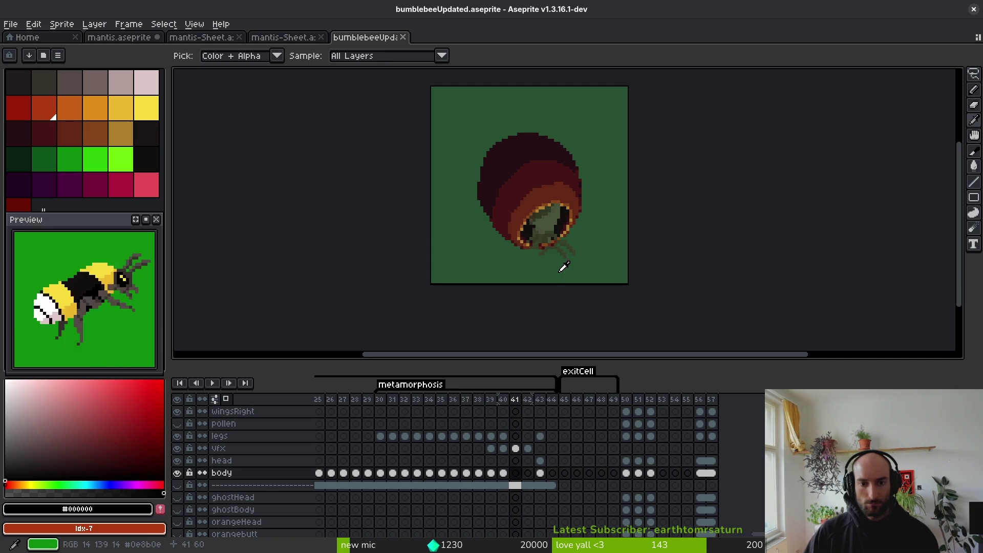
{"action": "scroll", "coordinate": [564, 259], "scroll_direction": "up", "scroll_amount": 2}
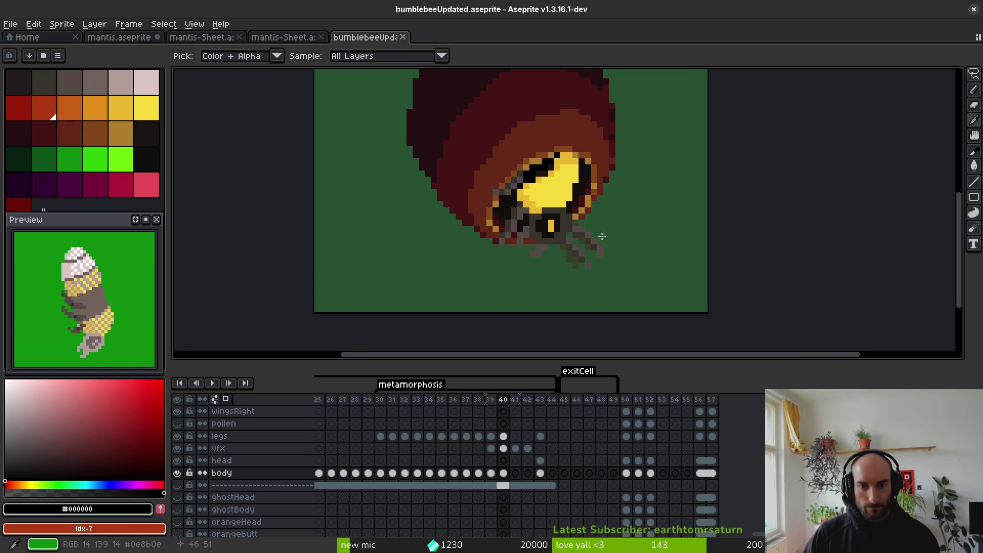
{"action": "scroll", "coordinate": [571, 237], "scroll_direction": "up", "scroll_amount": 2}
{"action": "left_click", "coordinate": [522, 194], "text": "alt"}
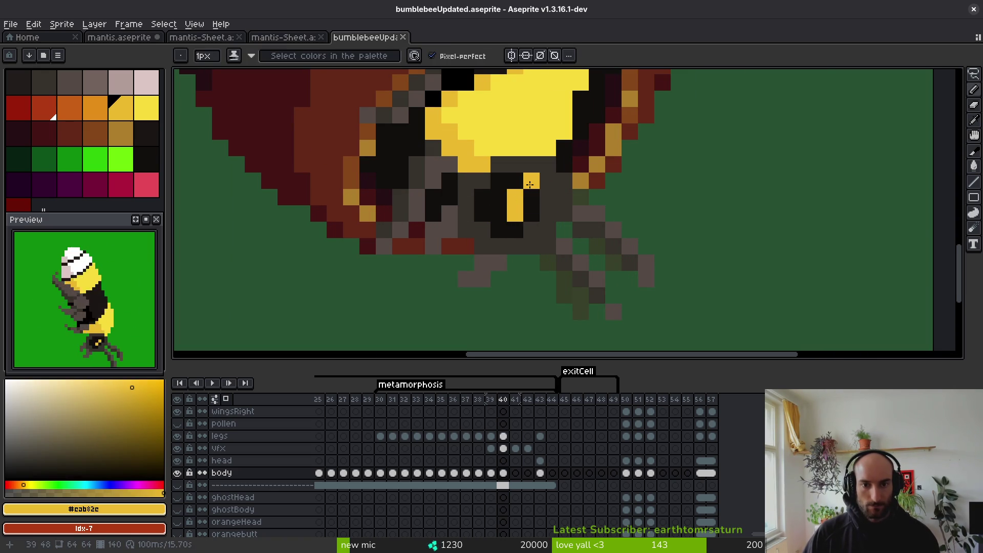
{"action": "scroll", "coordinate": [563, 259], "scroll_direction": "down", "scroll_amount": 3}
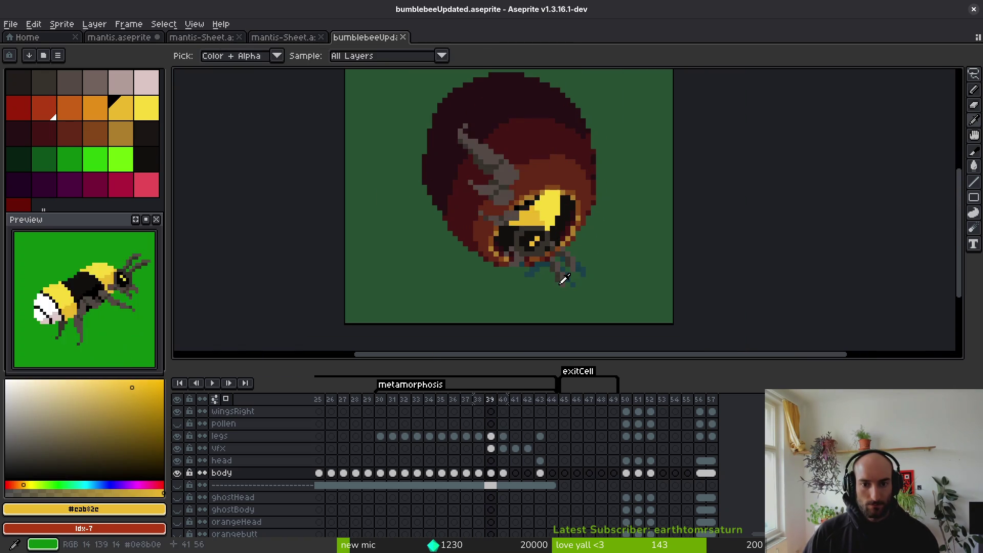
{"action": "scroll", "coordinate": [555, 254], "scroll_direction": "up", "scroll_amount": 3}
{"action": "scroll", "coordinate": [555, 254], "scroll_direction": "up", "scroll_amount": 2}
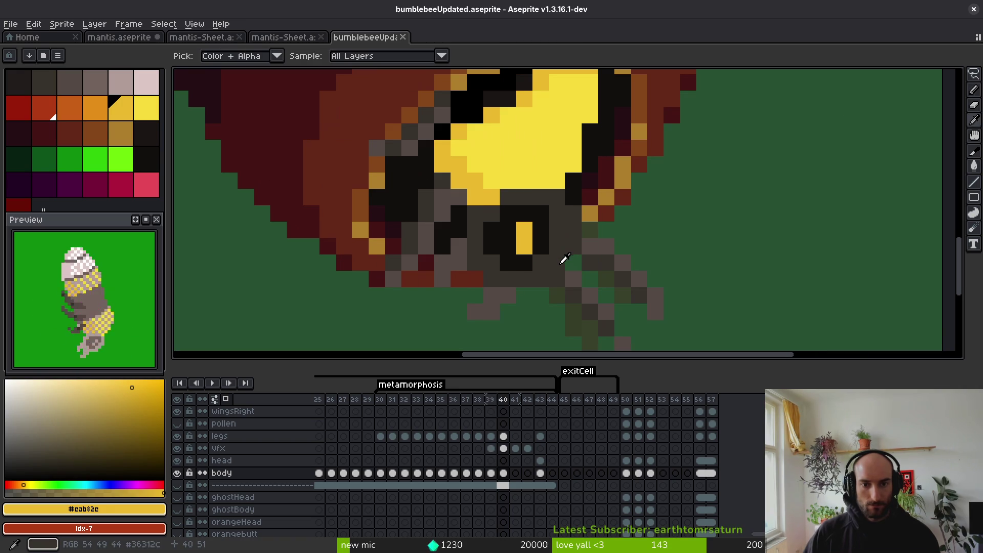
{"action": "scroll", "coordinate": [564, 258], "scroll_direction": "up", "scroll_amount": 1}
{"action": "scroll", "coordinate": [564, 257], "scroll_direction": "up", "scroll_amount": 1}
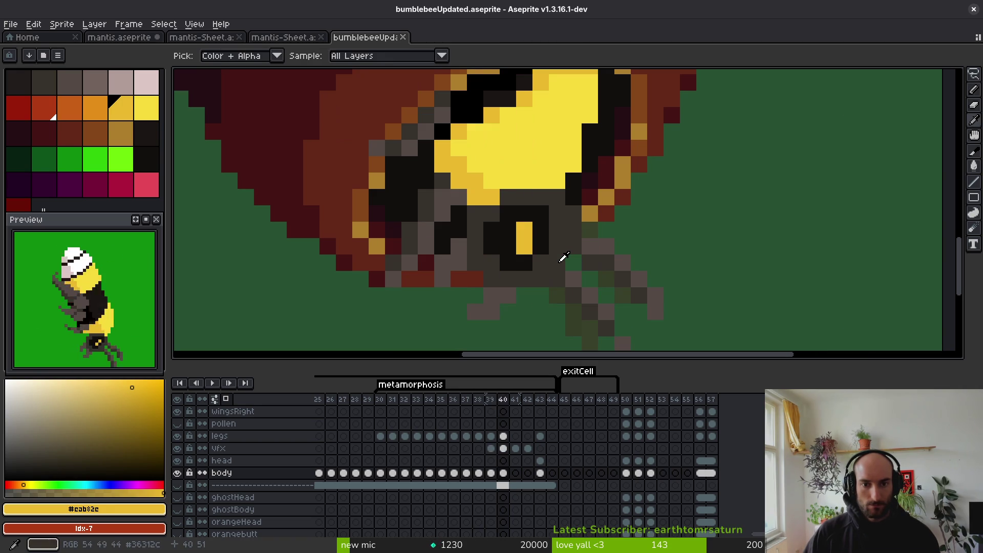
{"action": "scroll", "coordinate": [564, 257], "scroll_direction": "down", "scroll_amount": 2}
{"action": "scroll", "coordinate": [578, 247], "scroll_direction": "down", "scroll_amount": 2}
{"action": "scroll", "coordinate": [589, 228], "scroll_direction": "down", "scroll_amount": 2}
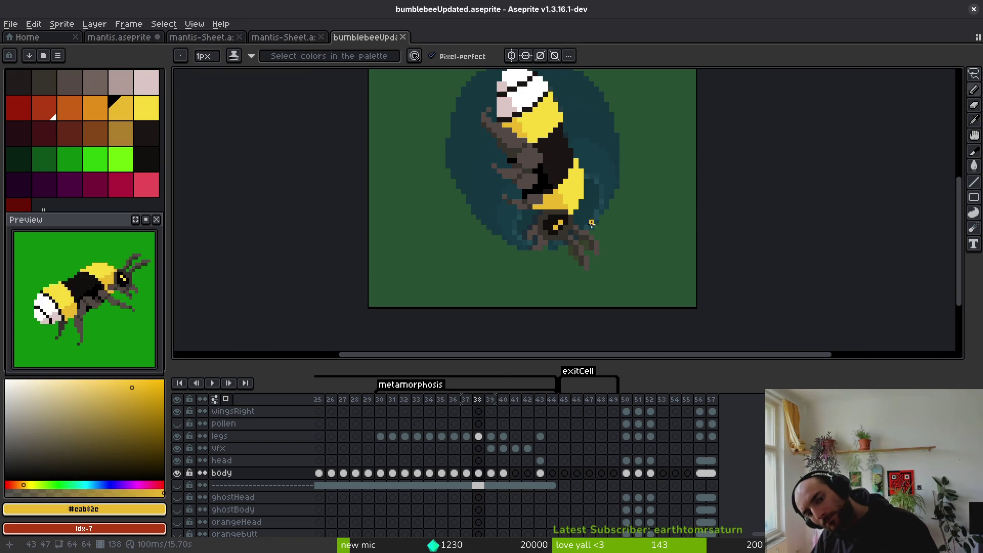
{"action": "scroll", "coordinate": [601, 252], "scroll_direction": "up", "scroll_amount": 1}
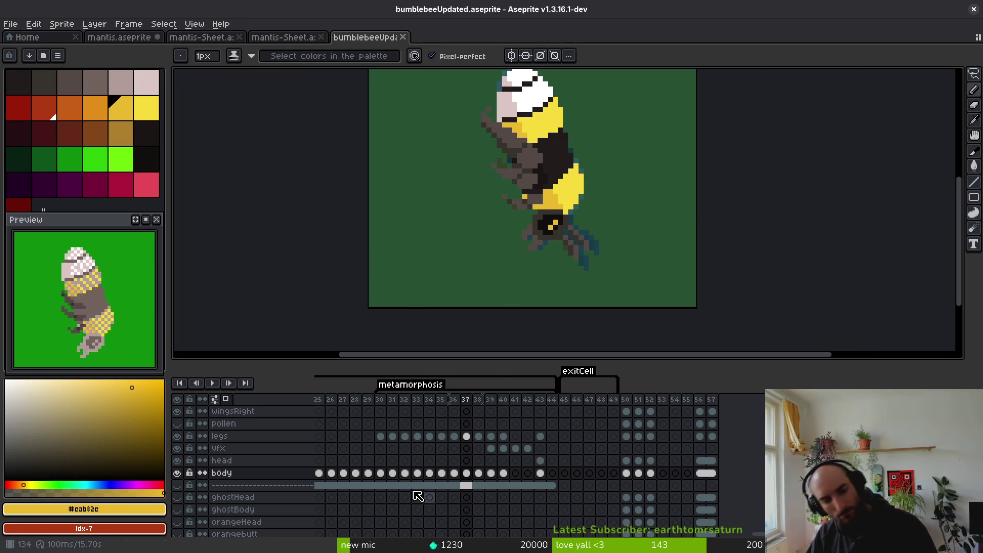
{"action": "scroll", "coordinate": [670, 440], "scroll_direction": "left", "scroll_amount": 5}
{"action": "left_click", "coordinate": [403, 455]}
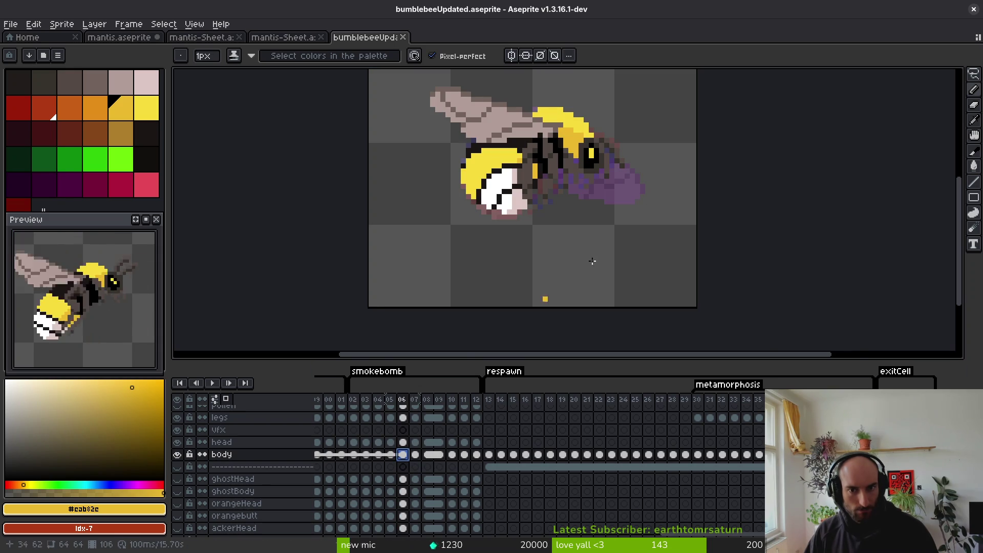
{"action": "scroll", "coordinate": [518, 184], "scroll_direction": "up", "scroll_amount": 3}
{"action": "key", "text": "Left"}
{"action": "key", "text": "Left"}
{"action": "key", "text": "Left"}
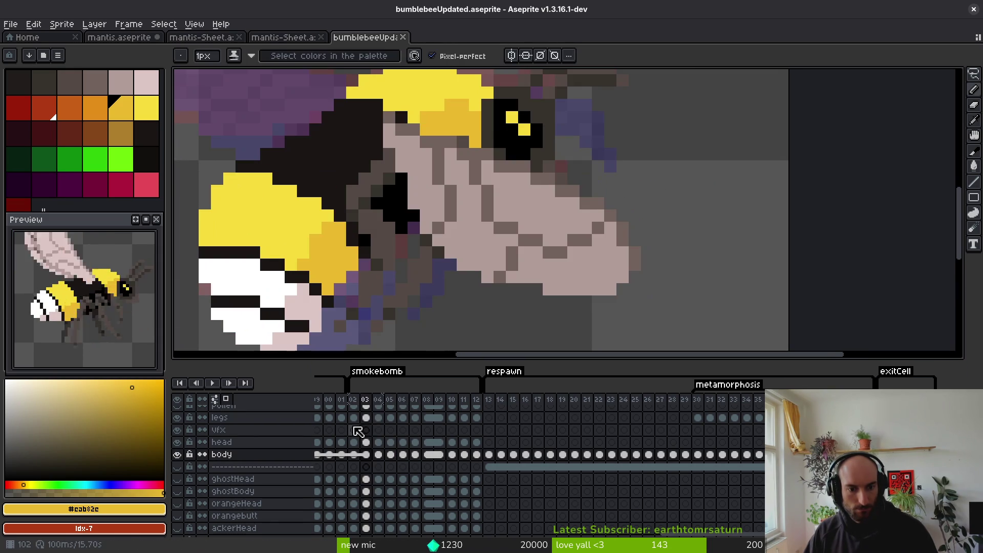
{"action": "scroll", "coordinate": [596, 439], "scroll_direction": "left", "scroll_amount": 5}
{"action": "scroll", "coordinate": [596, 439], "scroll_direction": "up", "scroll_amount": 1}
{"action": "scroll", "coordinate": [512, 443], "scroll_direction": "left", "scroll_amount": 10}
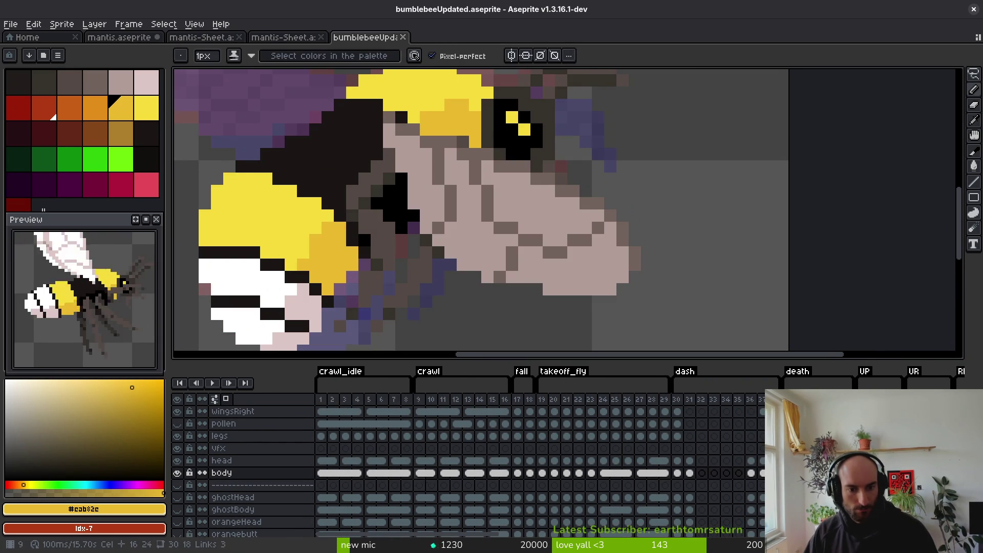
{"action": "left_click", "coordinate": [430, 483]}
{"action": "scroll", "coordinate": [641, 465], "scroll_direction": "right", "scroll_amount": 12}
{"action": "scroll", "coordinate": [659, 456], "scroll_direction": "right", "scroll_amount": 6}
{"action": "scroll", "coordinate": [658, 456], "scroll_direction": "up", "scroll_amount": 1}
{"action": "left_click", "coordinate": [630, 441]}
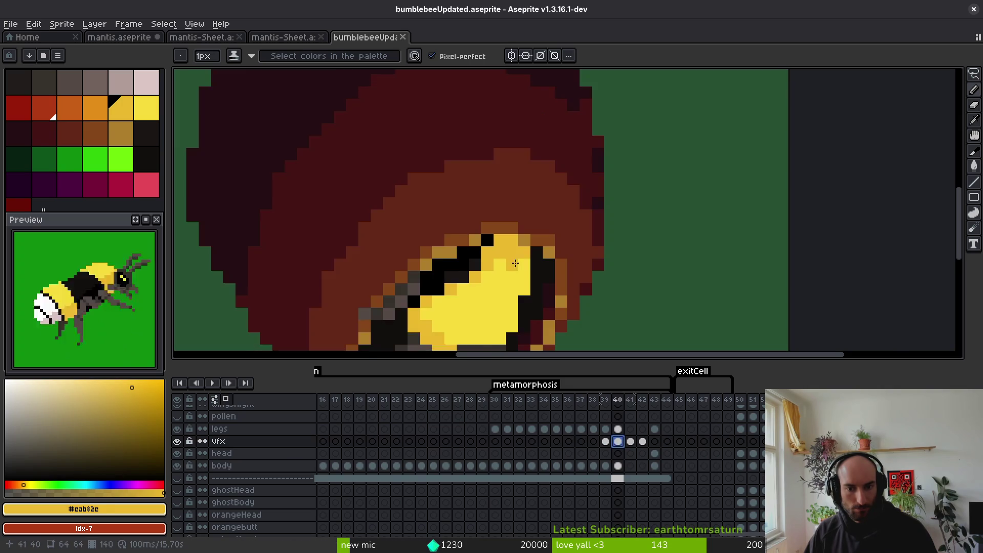
In frame 40, shift the upper eye pixel one to the right and repaint around it.
{"action": "scroll", "coordinate": [517, 183], "scroll_direction": "down", "scroll_amount": 1}
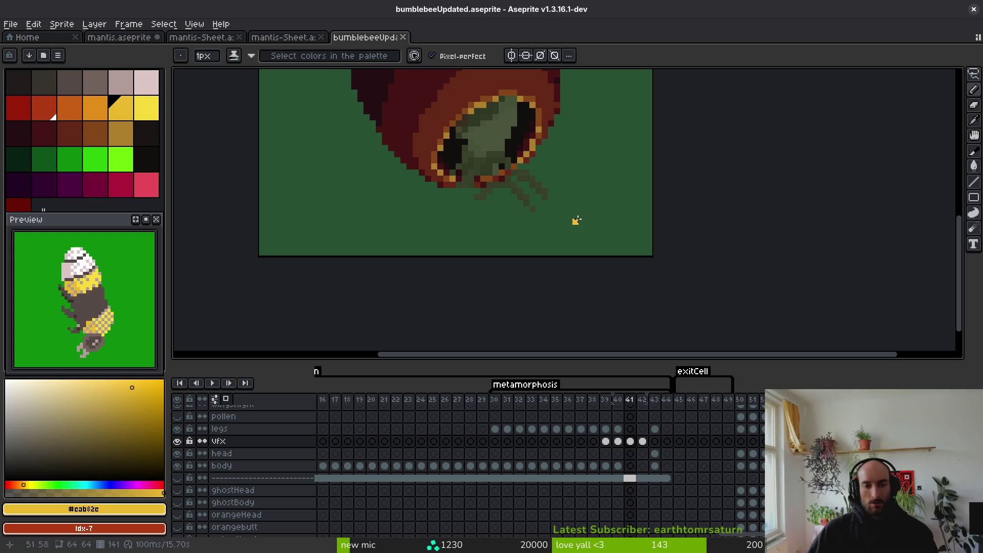
{"action": "key", "text": "comma"}
{"action": "scroll", "coordinate": [553, 195], "scroll_direction": "up", "scroll_amount": 1}
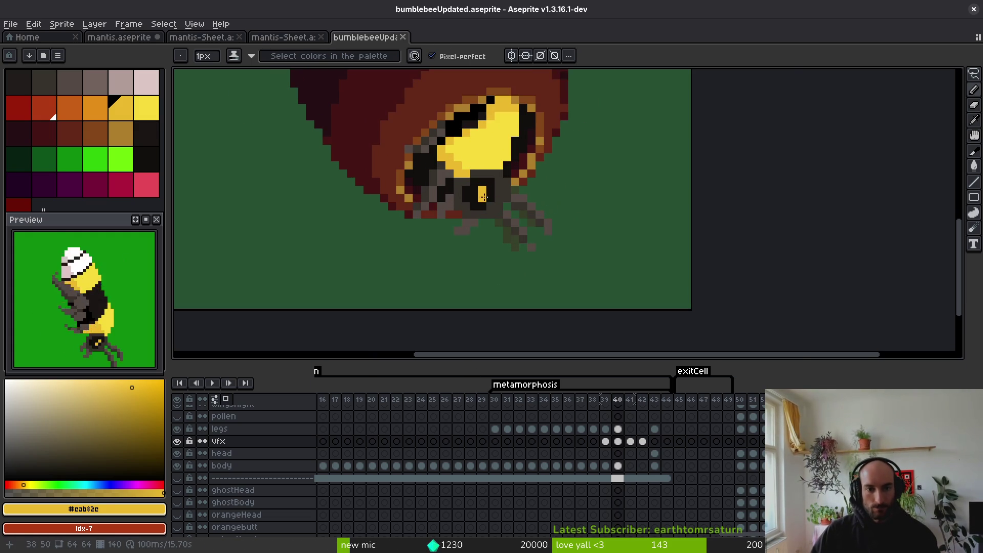
{"action": "scroll", "coordinate": [484, 198], "scroll_direction": "up", "scroll_amount": 2}
{"action": "left_click", "coordinate": [502, 183]}
{"action": "left_click", "coordinate": [501, 171], "text": "alt"}
{"action": "left_click", "coordinate": [478, 183]}
{"action": "left_click", "coordinate": [490, 181], "text": "alt"}
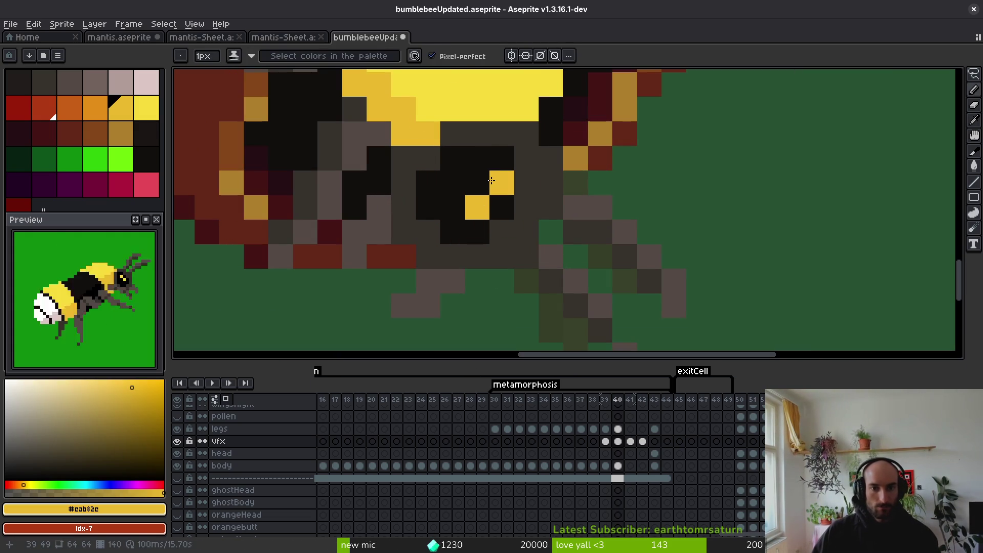
Darken the grey pixel right of the eye with near-black #120f0c, then lasso the legs and face.
{"action": "left_click", "coordinate": [500, 161], "text": "alt"}
{"action": "left_click", "coordinate": [518, 161]}
{"action": "scroll", "coordinate": [587, 239], "scroll_direction": "down", "scroll_amount": 3}
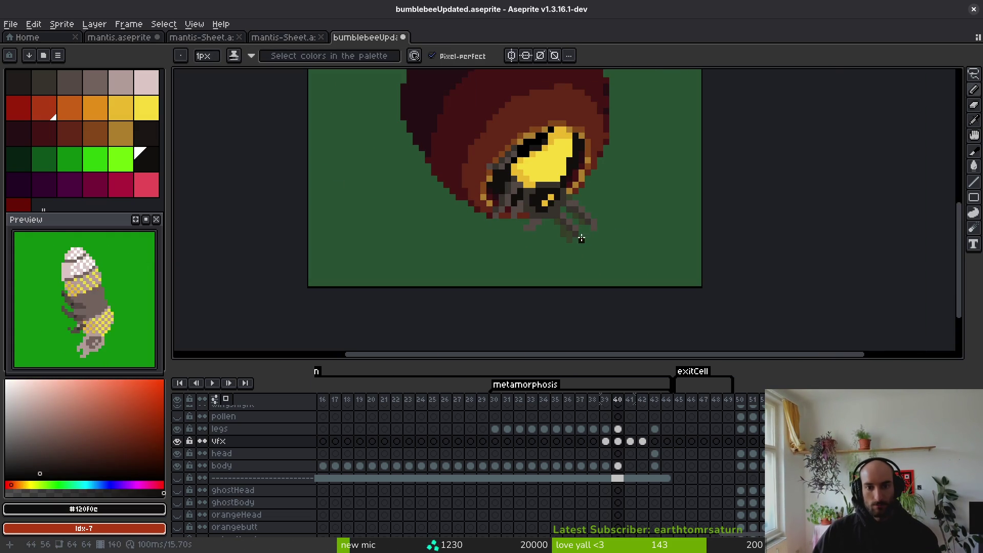
{"action": "scroll", "coordinate": [570, 213], "scroll_direction": "up", "scroll_amount": 9}
{"action": "scroll", "coordinate": [540, 160], "scroll_direction": "down", "scroll_amount": 8}
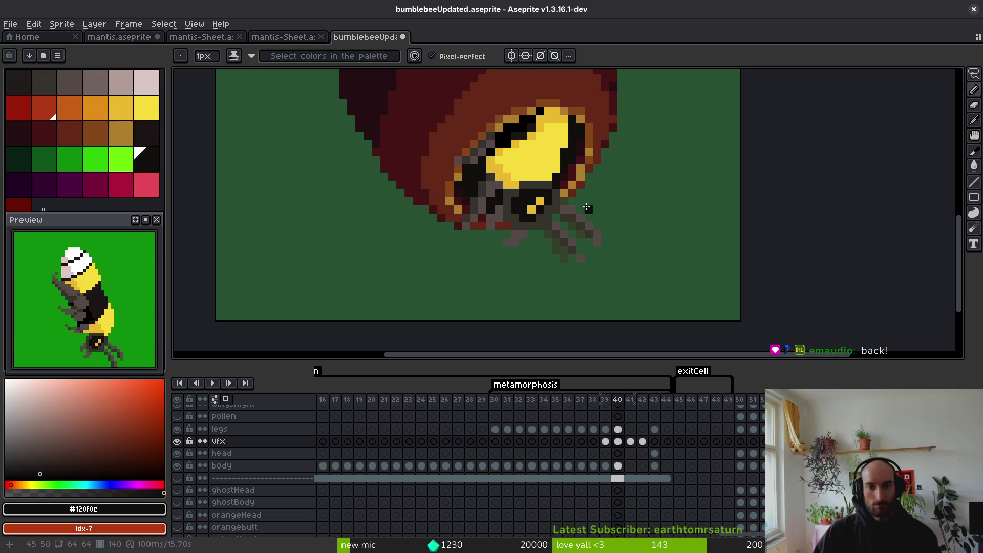
{"action": "key", "text": "shift+w"}
{"action": "mouse_move", "coordinate": [498, 217]}
{"action": "left_mouse_down"}
{"action": "mouse_move", "coordinate": [659, 261]}
{"action": "mouse_move", "coordinate": [579, 177]}
{"action": "left_mouse_up"}
Drop the selection, blacken the top-left yellow eye pixel on the body layer, and save.
{"action": "scroll", "coordinate": [565, 240], "scroll_direction": "up", "scroll_amount": 3}
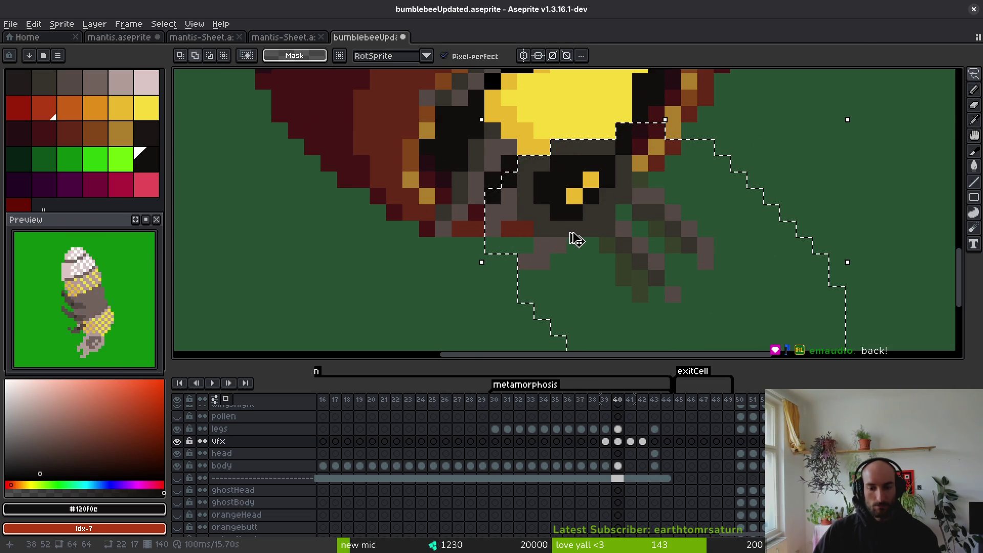
{"action": "key", "text": "ctrl+z"}
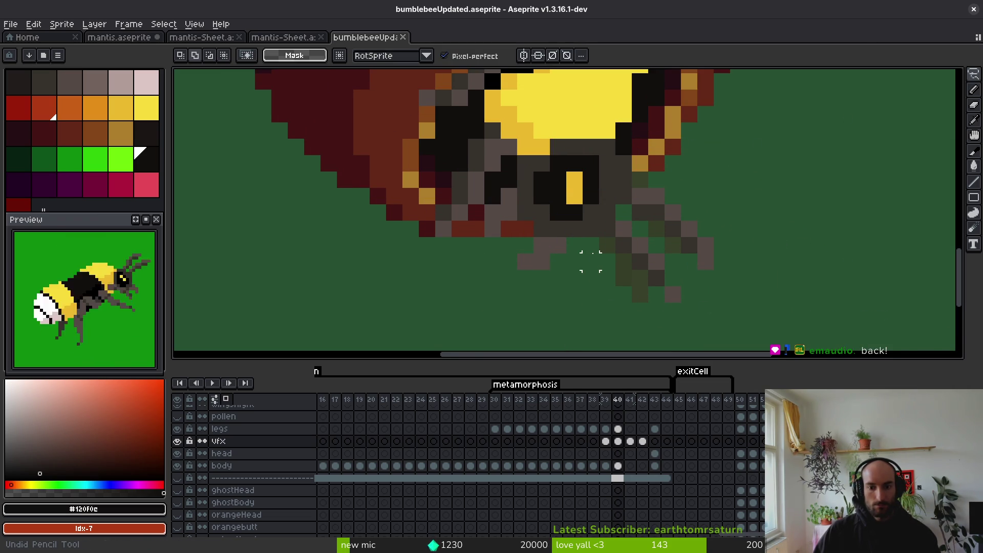
{"action": "key", "text": "Down"}
{"action": "key", "text": "Down"}
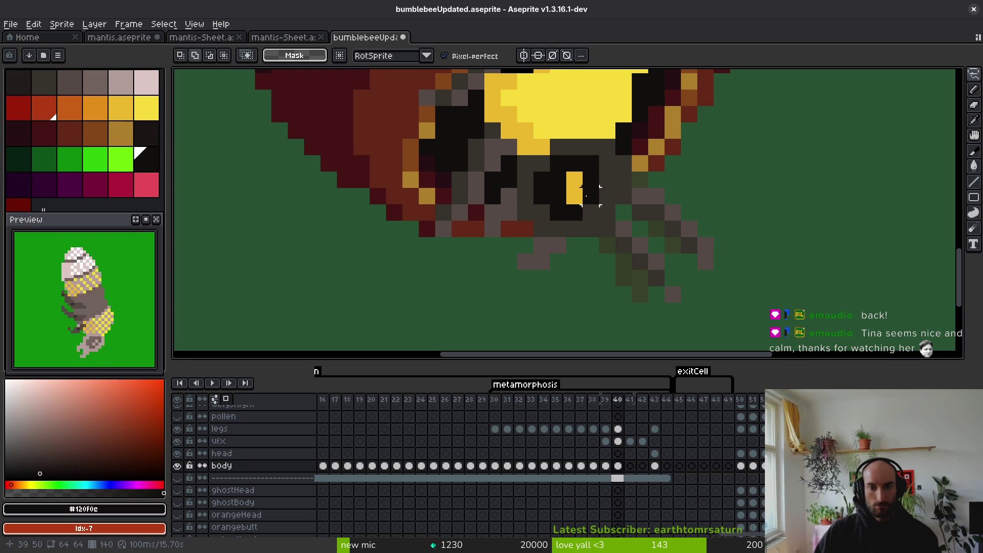
{"action": "key", "text": "ctrl+z"}
{"action": "key", "text": "b"}
{"action": "left_click", "coordinate": [581, 194], "text": "alt"}
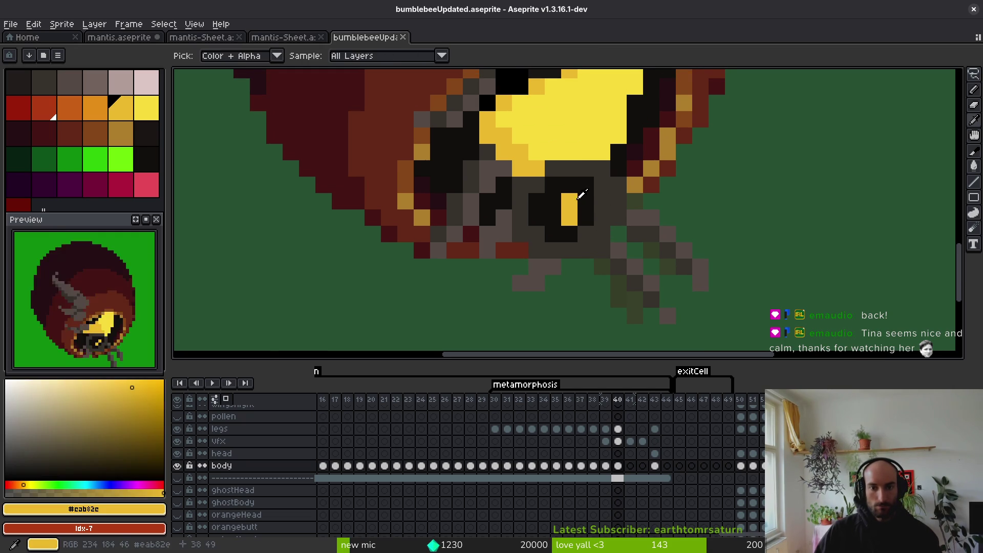
{"action": "left_click", "coordinate": [581, 188], "text": "alt"}
{"action": "left_click", "coordinate": [570, 202]}
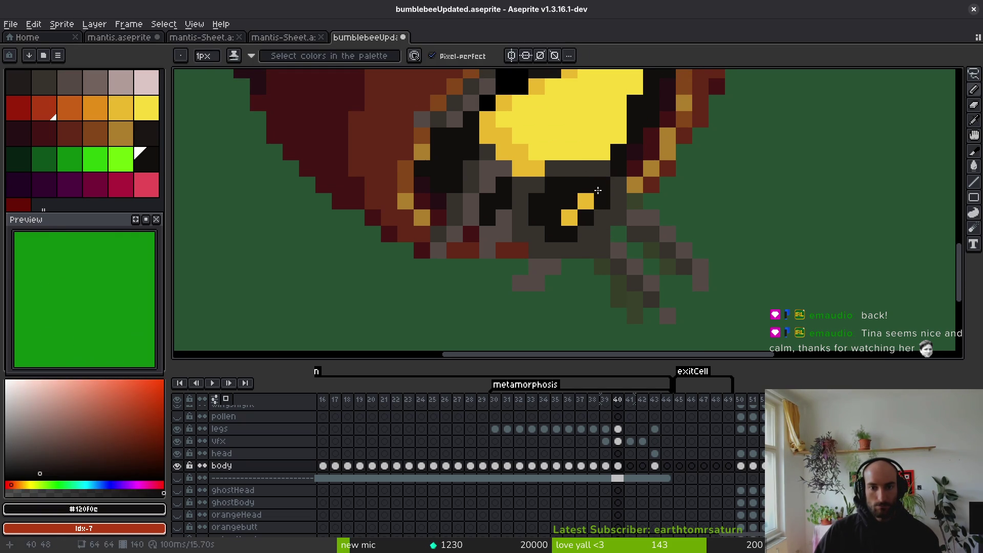
{"action": "key", "text": "ctrl+s"}
Lasso the lower body and legs, then in frame 41 move them right and rotate about 15.6°.
{"action": "key", "text": "q"}
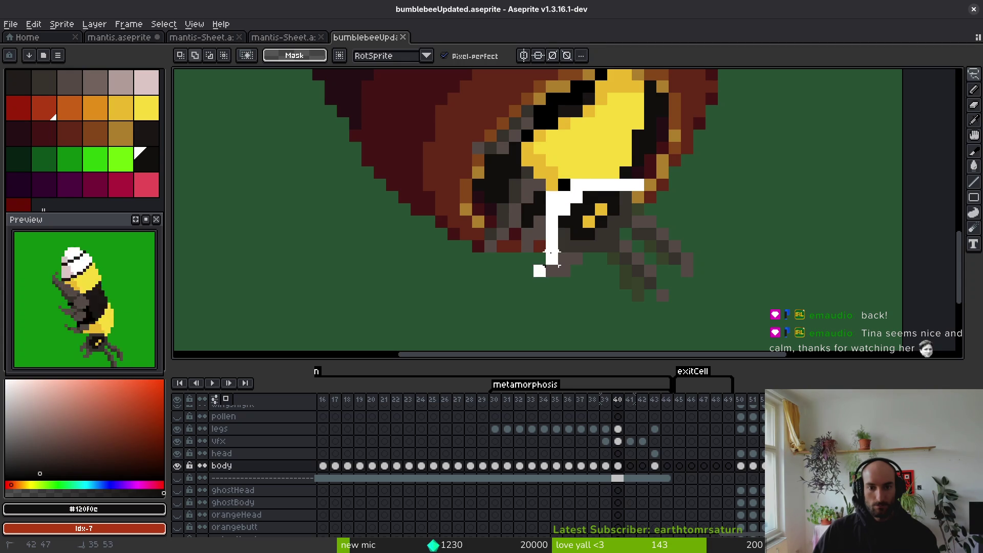
{"action": "mouse_move", "coordinate": [527, 221]}
{"action": "left_mouse_down"}
{"action": "mouse_move", "coordinate": [747, 297]}
{"action": "mouse_move", "coordinate": [641, 180]}
{"action": "left_mouse_up"}
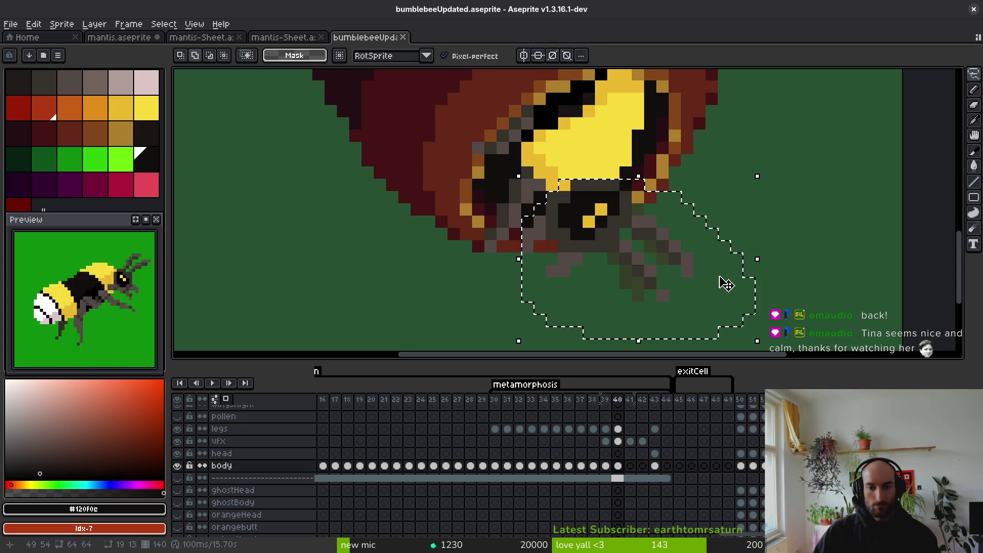
{"action": "key", "text": "period"}
{"action": "key", "text": "ctrl+t"}
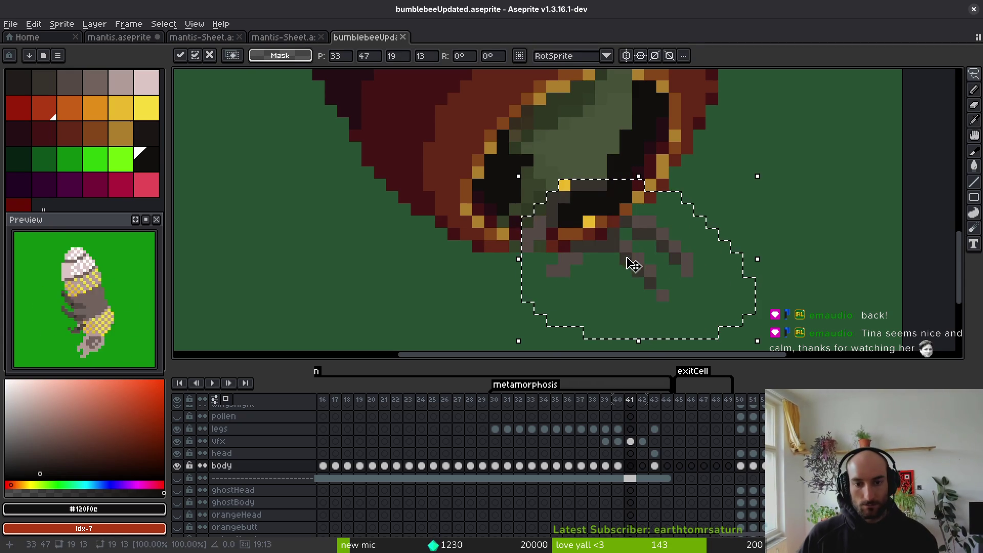
{"action": "left_click_drag", "start_coordinate": [572, 257], "coordinate": [647, 268]}
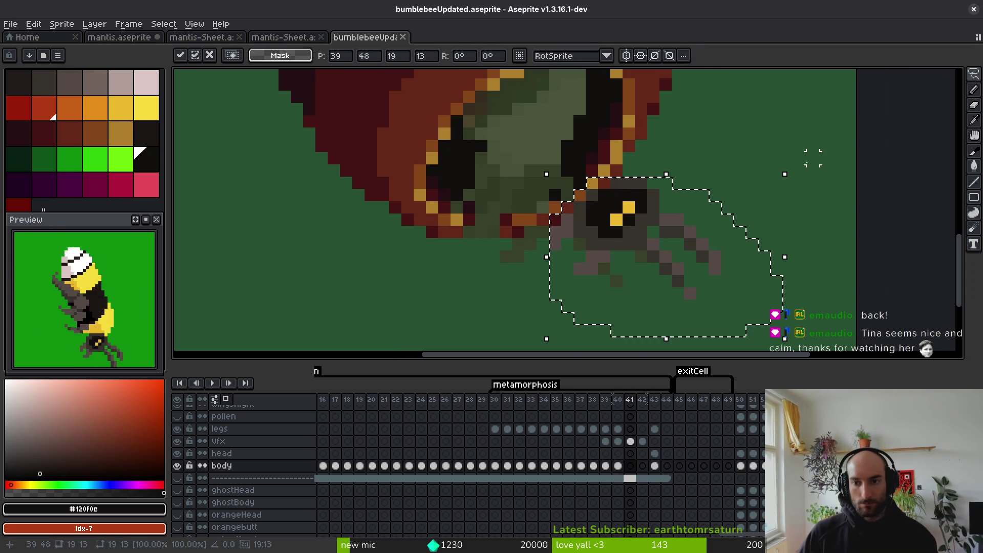
{"action": "mouse_move", "coordinate": [794, 169]}
{"action": "left_mouse_down"}
{"action": "mouse_move", "coordinate": [773, 136]}
{"action": "mouse_move", "coordinate": [641, 281]}
{"action": "mouse_move", "coordinate": [665, 277]}
{"action": "left_mouse_up"}
{"action": "key", "text": "Return"}
Darken one of the bee's yellow eye pixels with the near-black eye colour.
{"action": "scroll", "coordinate": [664, 277], "scroll_direction": "up", "scroll_amount": 3}
{"action": "left_click", "coordinate": [622, 211], "text": "alt"}
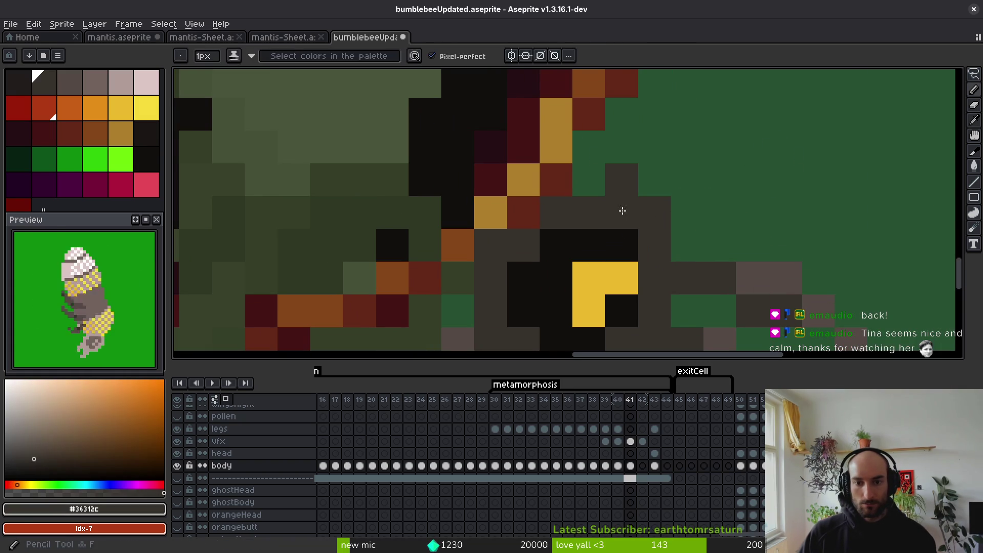
{"action": "key", "text": "e"}
{"action": "scroll", "coordinate": [654, 180], "scroll_direction": "down", "scroll_amount": 3}
{"action": "left_click", "coordinate": [628, 175], "text": "alt"}
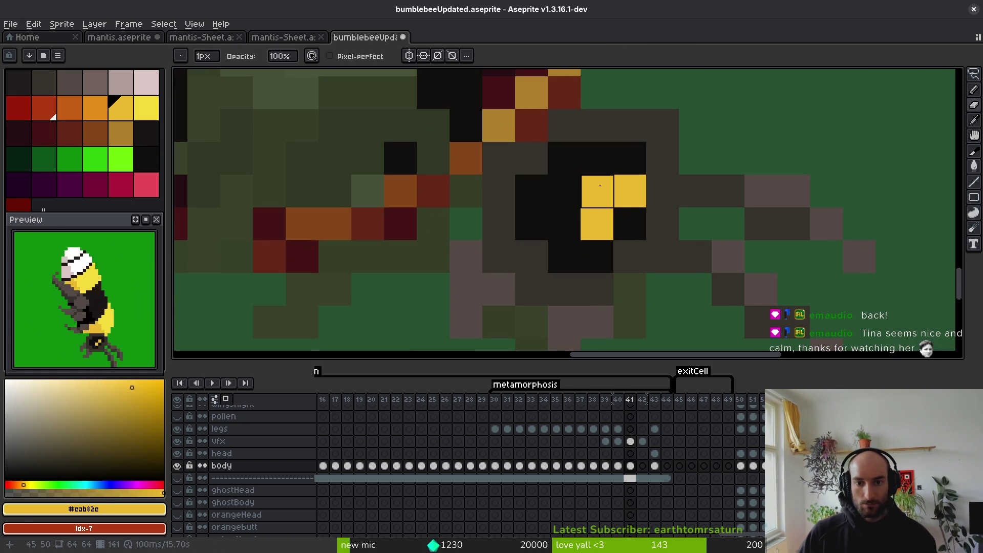
{"action": "left_click", "coordinate": [634, 157], "text": "alt"}
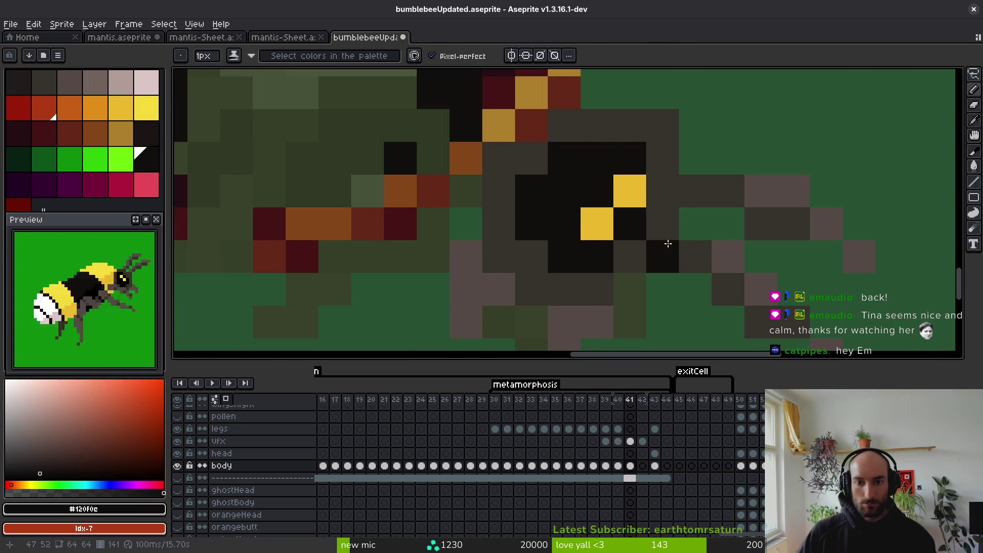
Paint several leg pixels in the lighter leg grey.
{"action": "scroll", "coordinate": [714, 229], "scroll_direction": "down", "scroll_amount": 4}
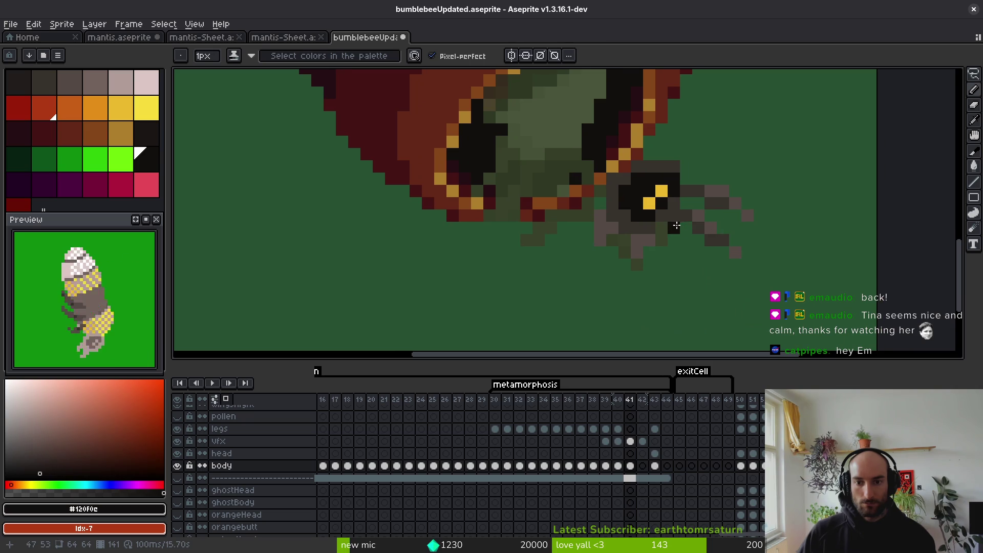
{"action": "scroll", "coordinate": [676, 225], "scroll_direction": "up", "scroll_amount": 2}
{"action": "left_click", "coordinate": [664, 162], "text": "alt"}
{"action": "scroll", "coordinate": [708, 163], "scroll_direction": "up", "scroll_amount": 1}
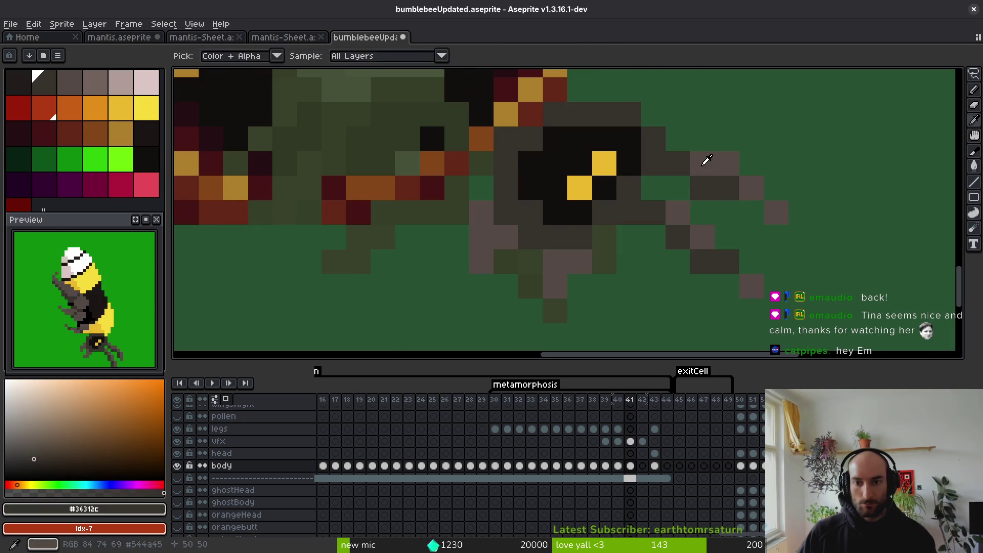
{"action": "left_click", "coordinate": [722, 163], "text": "alt"}
{"action": "left_click", "coordinate": [703, 163]}
{"action": "left_click", "coordinate": [727, 192], "text": "alt"}
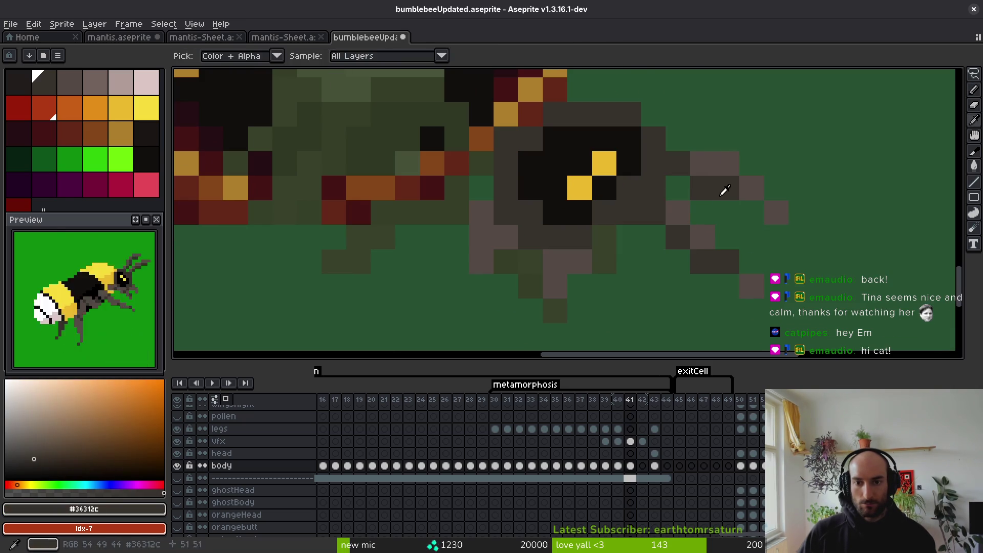
{"action": "left_click", "coordinate": [752, 187], "text": "alt"}
{"action": "left_click", "coordinate": [767, 185]}
{"action": "left_click", "coordinate": [777, 187]}
Add dark grey shading on the leg tip and a light grey pixel beside the leg.
{"action": "left_click", "coordinate": [729, 185], "text": "alt"}
{"action": "left_click", "coordinate": [773, 210]}
{"action": "left_click", "coordinate": [751, 198]}
{"action": "scroll", "coordinate": [751, 199], "scroll_direction": "down", "scroll_amount": 1}
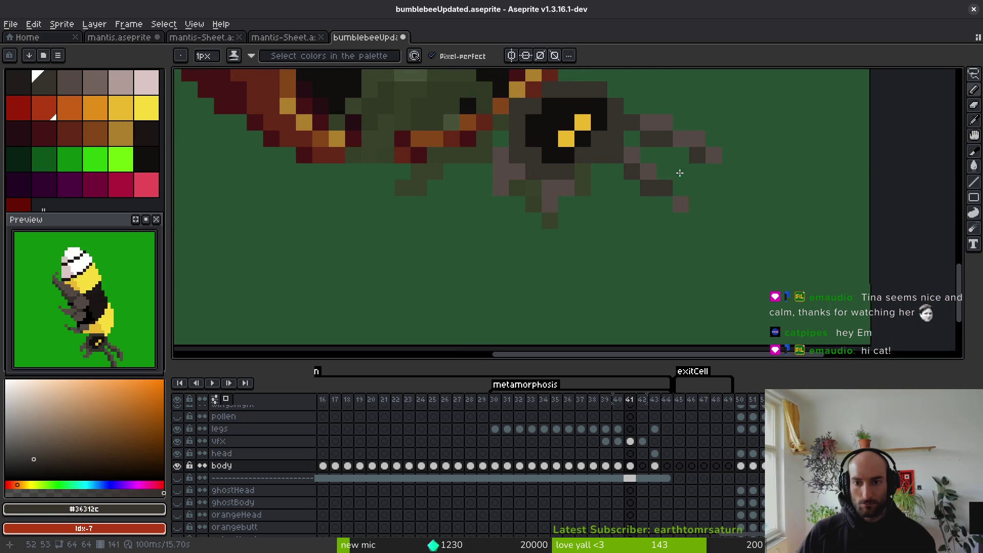
{"action": "left_click", "coordinate": [712, 155], "text": "alt"}
{"action": "left_click", "coordinate": [723, 170]}
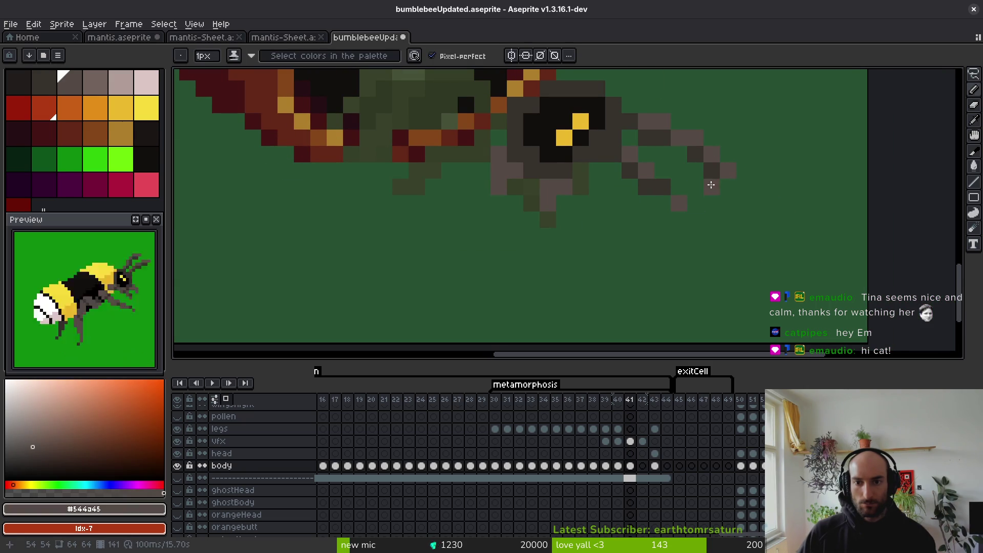
Reshade the row of leg-tip pixels with darker greys and a dark tip pixel.
{"action": "scroll", "coordinate": [711, 180], "scroll_direction": "up", "scroll_amount": 1}
{"action": "scroll", "coordinate": [683, 169], "scroll_direction": "down", "scroll_amount": 1}
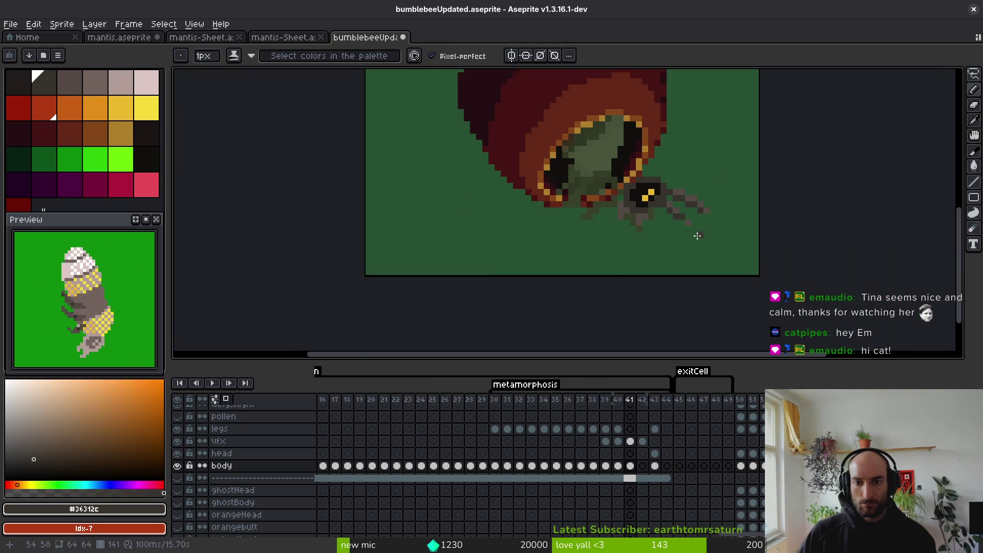
{"action": "scroll", "coordinate": [637, 213], "scroll_direction": "up", "scroll_amount": 1}
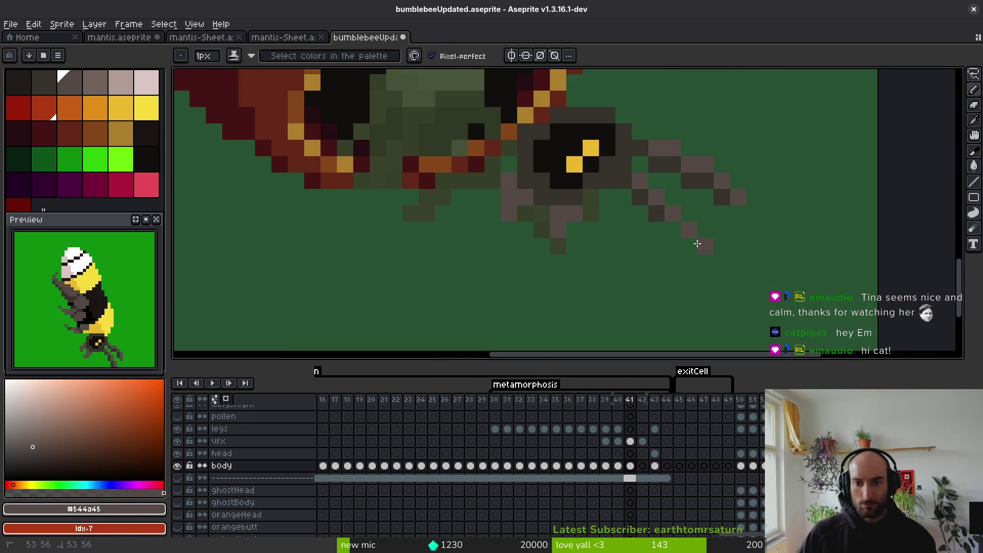
{"action": "left_click", "coordinate": [660, 211], "text": "alt"}
{"action": "scroll", "coordinate": [743, 252], "scroll_direction": "down", "scroll_amount": 1}
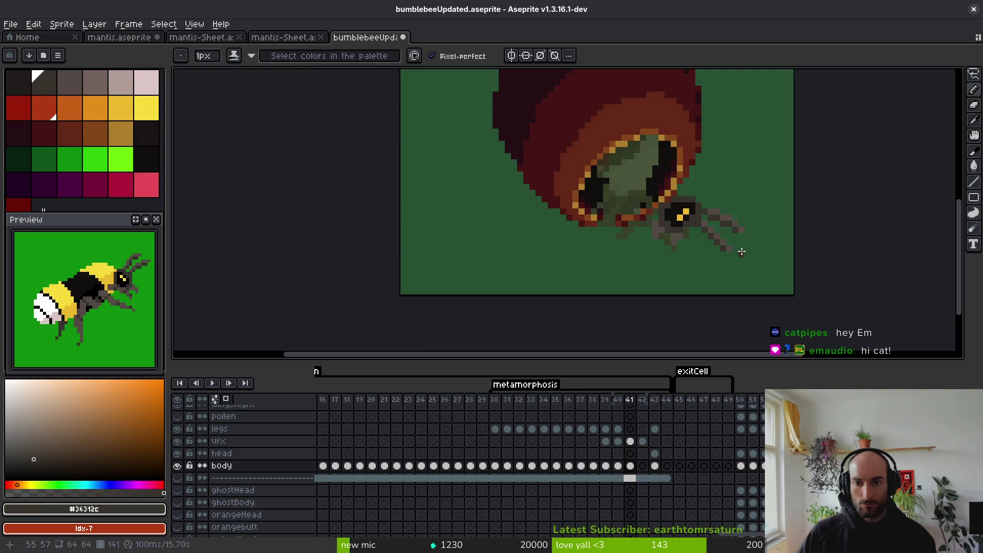
{"action": "scroll", "coordinate": [666, 237], "scroll_direction": "up", "scroll_amount": 5}
{"action": "left_click", "coordinate": [696, 243]}
{"action": "left_click", "coordinate": [672, 218], "text": "alt"}
{"action": "left_click_drag", "start_coordinate": [696, 243], "coordinate": [672, 243]}
{"action": "left_click", "coordinate": [648, 218], "text": "alt"}
{"action": "left_click", "coordinate": [647, 243]}
{"action": "left_click", "coordinate": [721, 267]}
Save the animation file with Ctrl+S.
{"action": "scroll", "coordinate": [714, 257], "scroll_direction": "down", "scroll_amount": 4}
{"action": "scroll", "coordinate": [697, 246], "scroll_direction": "up", "scroll_amount": 4}
{"action": "scroll", "coordinate": [707, 251], "scroll_direction": "down", "scroll_amount": 4}
{"action": "key", "text": "ctrl+s"}
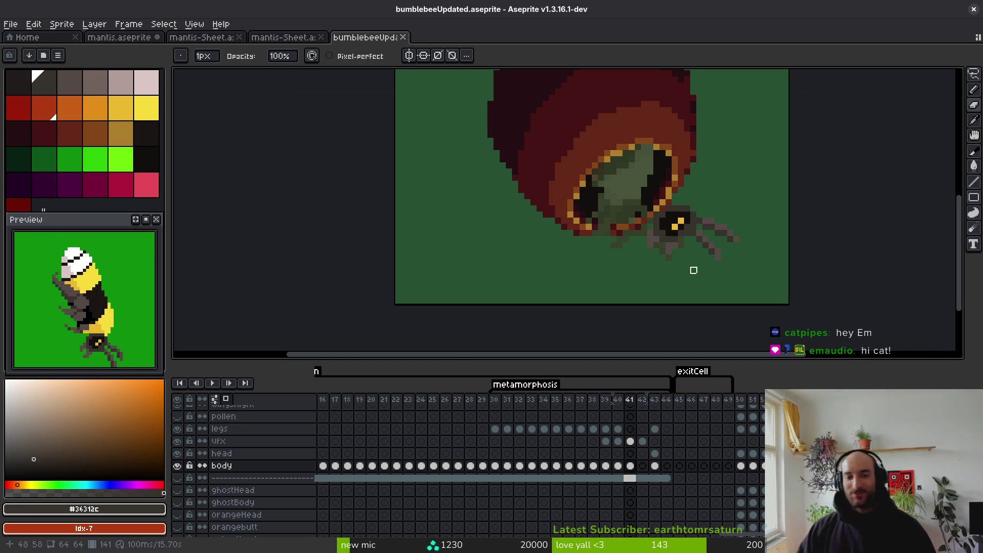
Draw two grey pixels below the leg with the Pencil, then save.
{"action": "scroll", "coordinate": [687, 276], "scroll_direction": "up", "scroll_amount": 3}
{"action": "key", "text": "b"}
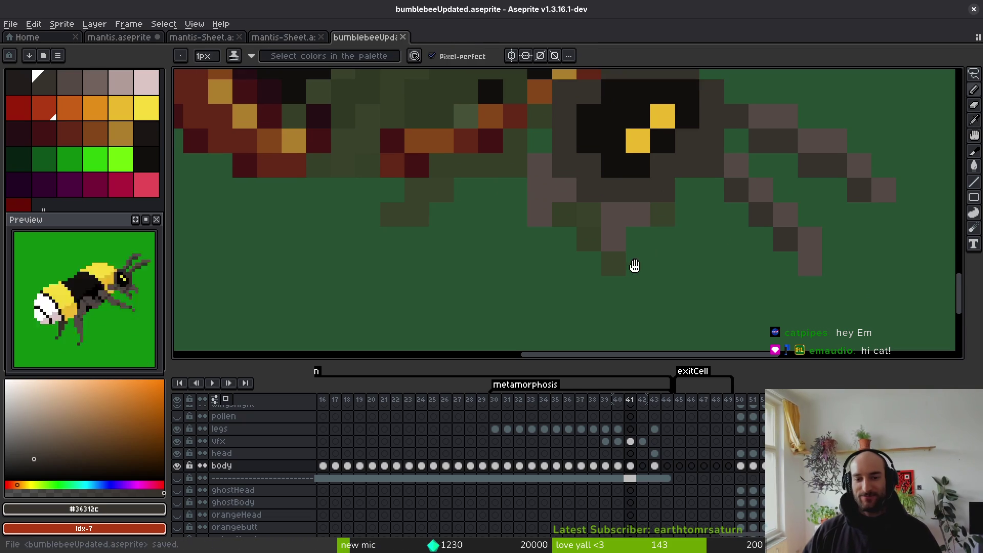
{"action": "left_click", "coordinate": [598, 242], "text": "alt"}
{"action": "left_click", "coordinate": [589, 239]}
{"action": "left_click", "coordinate": [594, 255]}
{"action": "scroll", "coordinate": [595, 255], "scroll_direction": "down", "scroll_amount": 3}
{"action": "key", "text": "ctrl+s"}
Outline the bee's head with a freehand lasso selection.
{"action": "scroll", "coordinate": [621, 278], "scroll_direction": "down", "scroll_amount": 1}
{"action": "key", "text": "alt"}
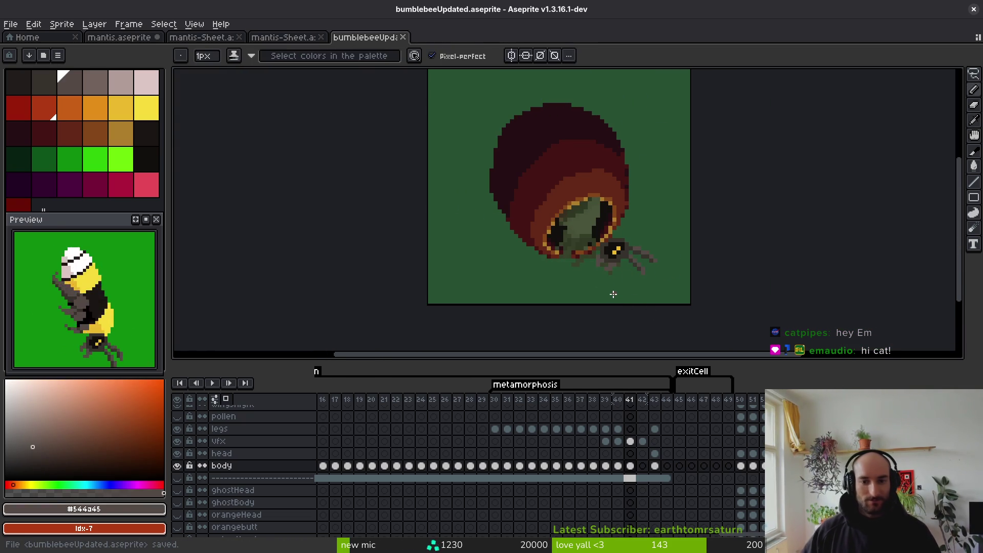
{"action": "scroll", "coordinate": [600, 216], "scroll_direction": "up", "scroll_amount": 2}
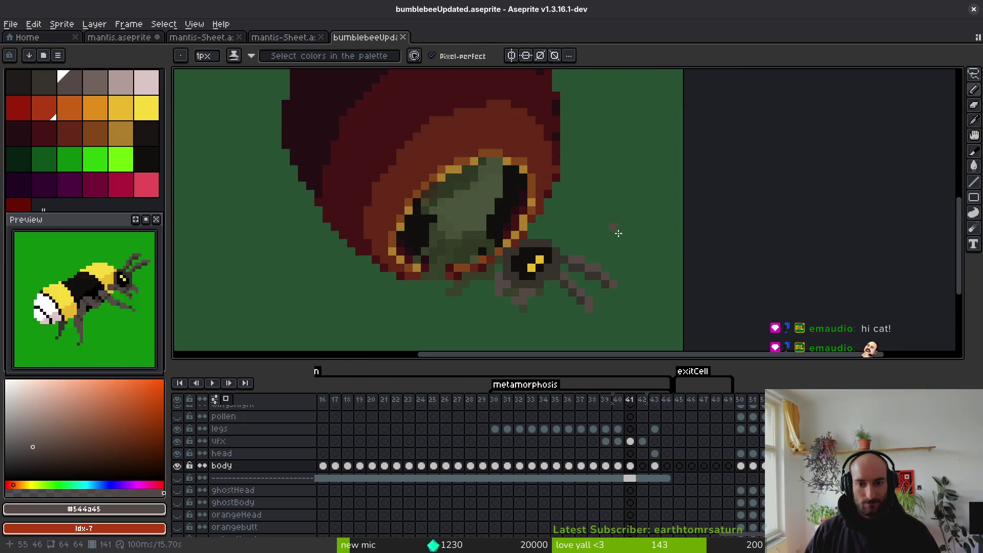
{"action": "key", "text": "q"}
{"action": "scroll", "coordinate": [626, 230], "scroll_direction": "up", "scroll_amount": 1}
{"action": "mouse_move", "coordinate": [593, 209]}
{"action": "left_mouse_down"}
{"action": "mouse_move", "coordinate": [483, 184]}
{"action": "mouse_move", "coordinate": [614, 211]}
{"action": "left_mouse_up"}
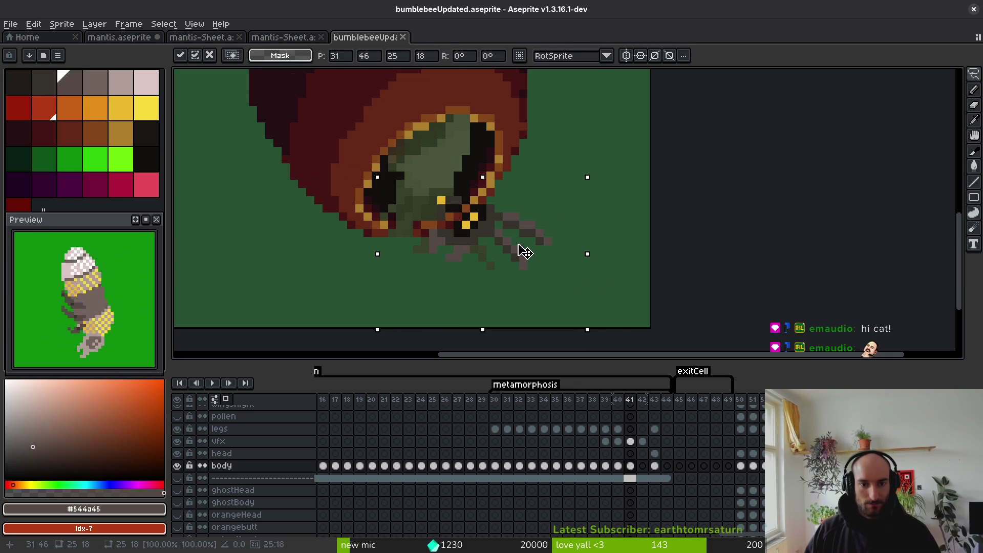
Paint a yellow pixel on the emerging head.
{"action": "scroll", "coordinate": [468, 210], "scroll_direction": "up", "scroll_amount": 2}
{"action": "scroll", "coordinate": [468, 210], "scroll_direction": "down", "scroll_amount": 3}
{"action": "key", "text": "b"}
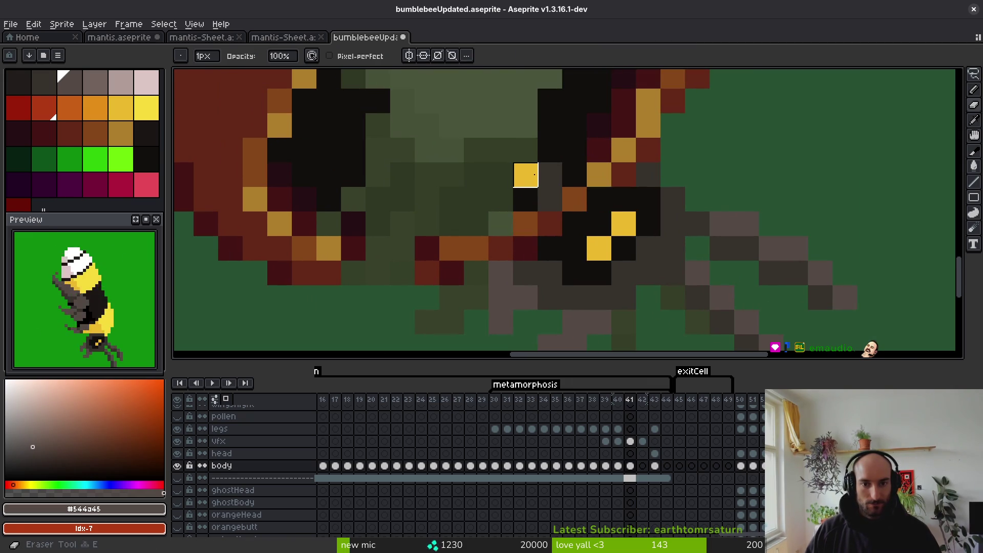
{"action": "scroll", "coordinate": [564, 151], "scroll_direction": "up", "scroll_amount": 1}
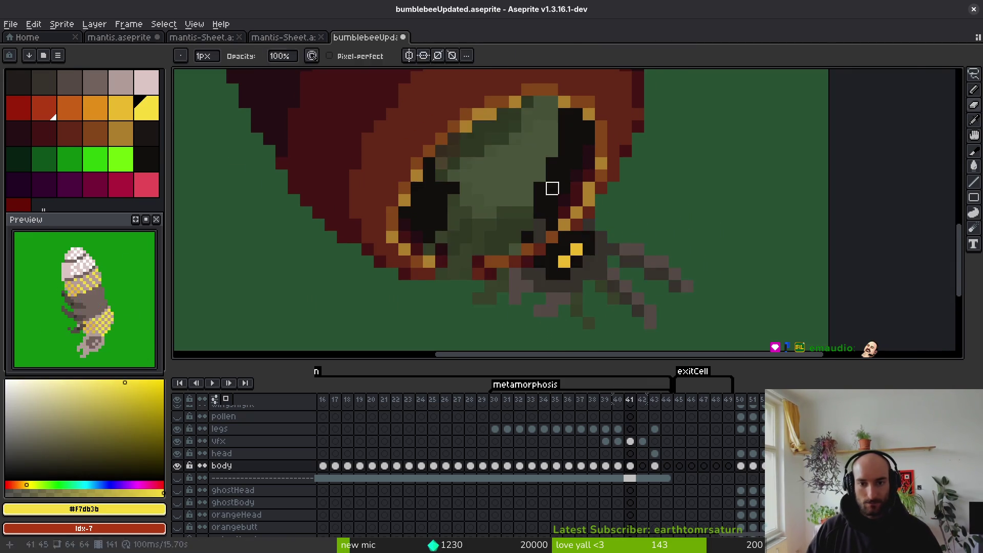
{"action": "scroll", "coordinate": [555, 190], "scroll_direction": "up", "scroll_amount": 1}
{"action": "left_click", "coordinate": [517, 299]}
Erase the vfx cel pixels covering the head on frame 41, then return to the body layer.
{"action": "left_click", "coordinate": [630, 441]}
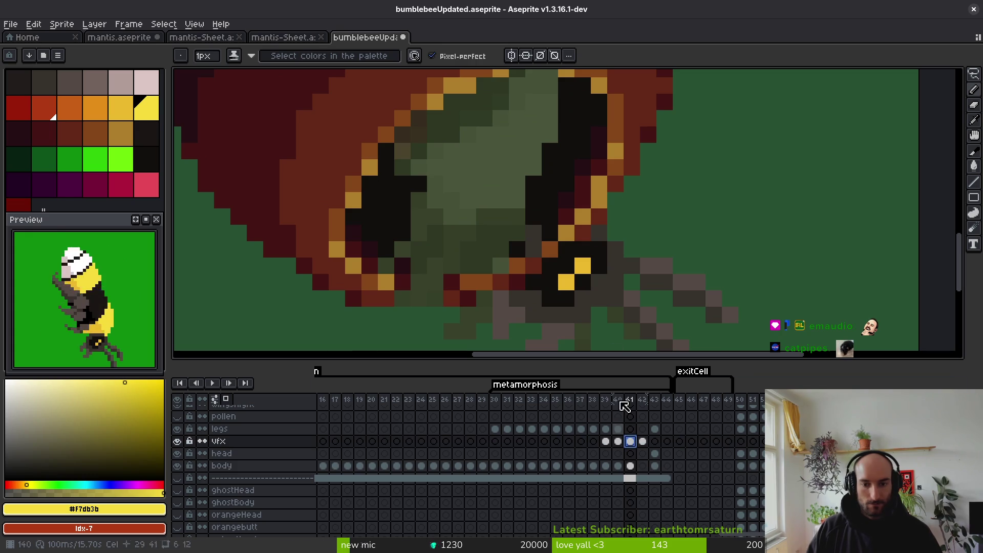
{"action": "key", "text": "e"}
{"action": "mouse_move", "coordinate": [583, 200]}
{"action": "left_mouse_down"}
{"action": "mouse_move", "coordinate": [581, 234]}
{"action": "mouse_move", "coordinate": [535, 233]}
{"action": "mouse_move", "coordinate": [518, 266]}
{"action": "left_mouse_up"}
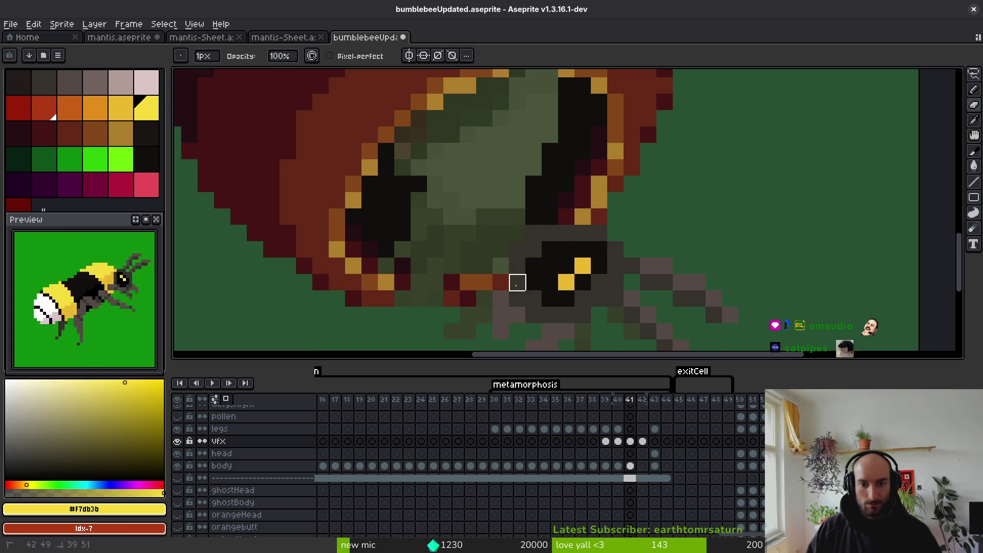
{"action": "left_click_drag", "start_coordinate": [566, 217], "coordinate": [583, 234]}
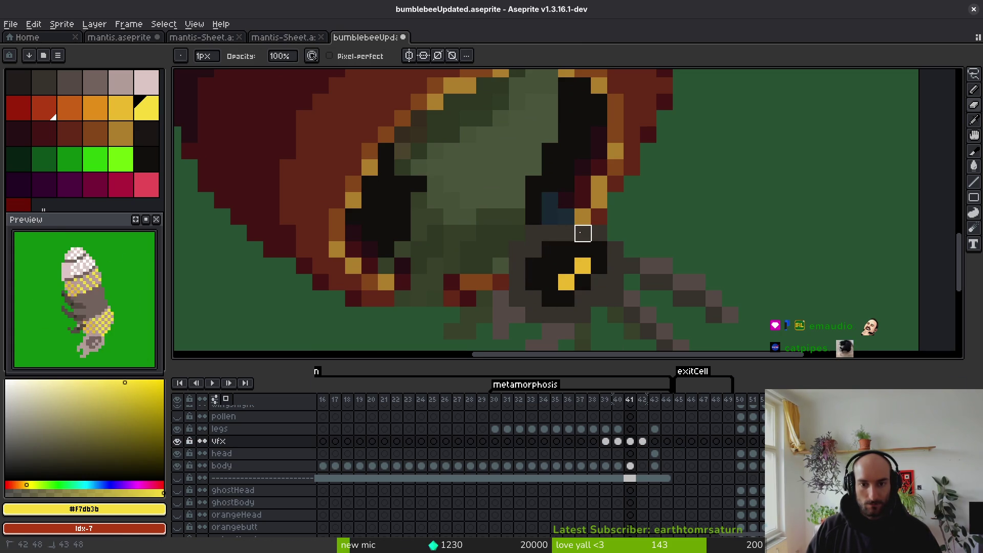
{"action": "mouse_move", "coordinate": [550, 200]}
{"action": "left_mouse_down"}
{"action": "mouse_move", "coordinate": [533, 213]}
{"action": "mouse_move", "coordinate": [543, 184]}
{"action": "left_mouse_up"}
{"action": "left_click", "coordinate": [630, 465]}
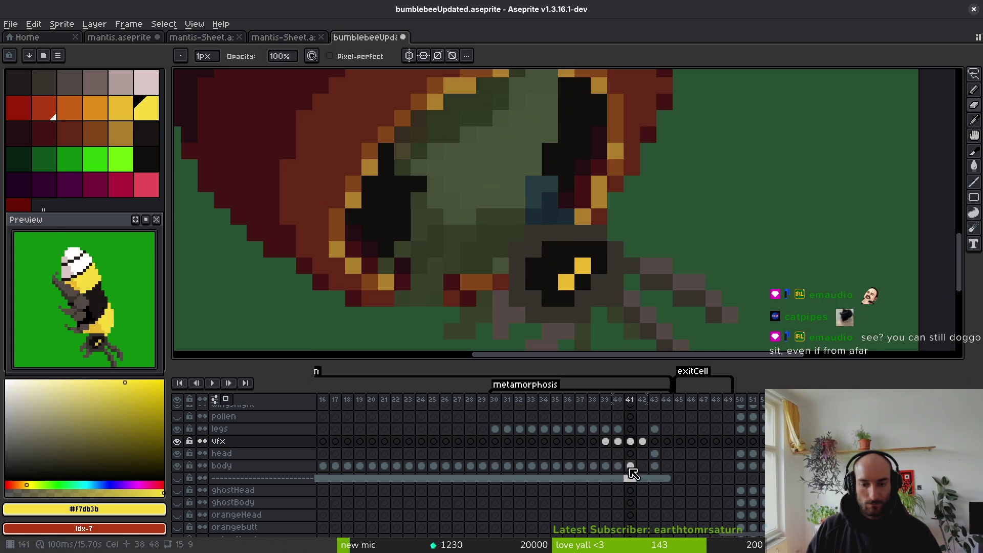
Compare with frame 40, re-pick the yellow, and return to frame 41 with the Pencil.
{"action": "key", "text": "i"}
{"action": "left_click", "coordinate": [581, 267]}
{"action": "key", "text": "comma"}
{"action": "left_click", "coordinate": [509, 139]}
{"action": "key", "text": "period"}
{"action": "key", "text": "b"}
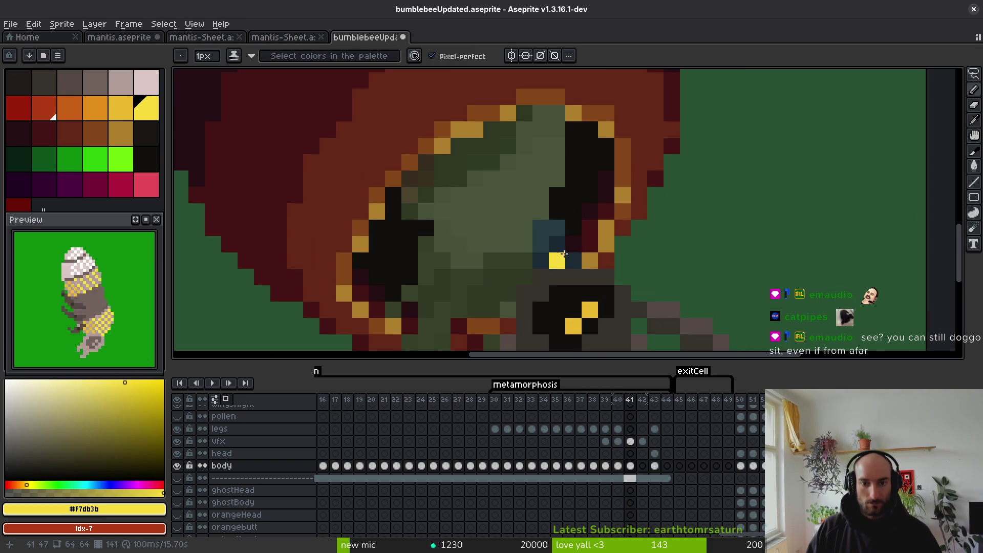
Paint yellow strokes across the head: a downward column, a diagonal stroke and single pixels.
{"action": "left_click_drag", "start_coordinate": [559, 260], "coordinate": [557, 229]}
{"action": "scroll", "coordinate": [548, 181], "scroll_direction": "down", "scroll_amount": 1}
{"action": "scroll", "coordinate": [542, 177], "scroll_direction": "up", "scroll_amount": 1}
{"action": "left_click_drag", "start_coordinate": [515, 162], "coordinate": [523, 150]}
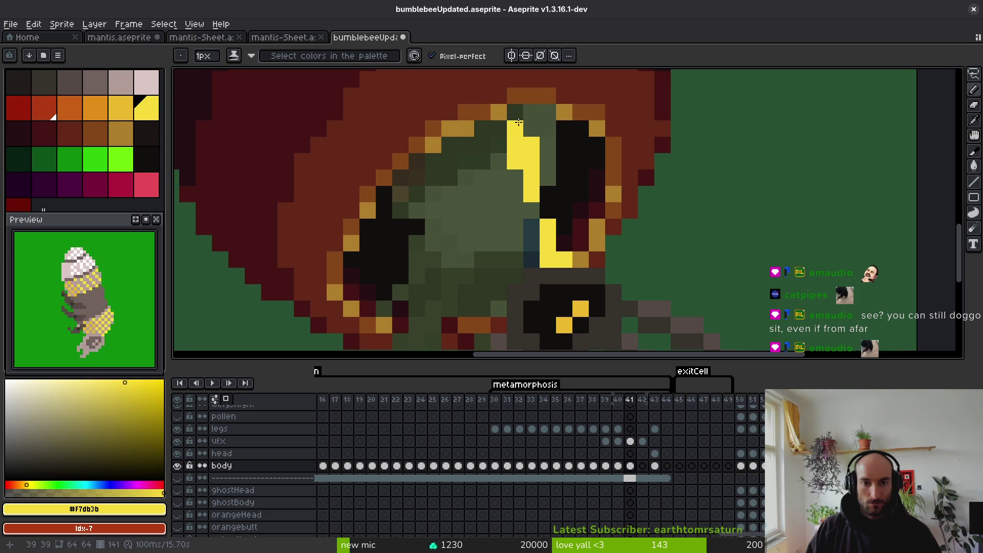
{"action": "mouse_move", "coordinate": [516, 126]}
{"action": "left_mouse_down"}
{"action": "mouse_move", "coordinate": [499, 210]}
{"action": "mouse_move", "coordinate": [453, 271]}
{"action": "mouse_move", "coordinate": [503, 246]}
{"action": "left_mouse_up"}
{"action": "scroll", "coordinate": [454, 271], "scroll_direction": "down", "scroll_amount": 2}
{"action": "scroll", "coordinate": [503, 247], "scroll_direction": "up", "scroll_amount": 2}
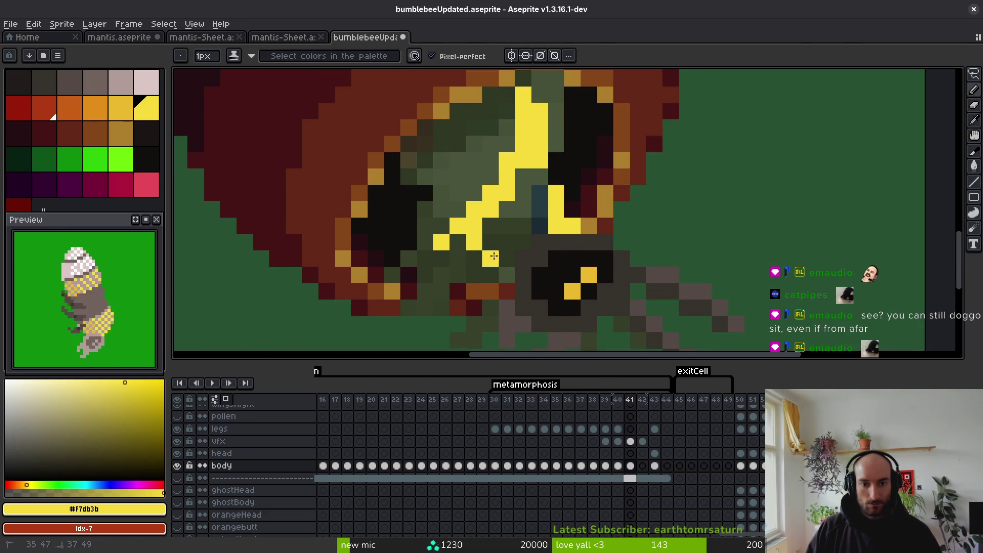
{"action": "left_click", "coordinate": [458, 242]}
Erase a stray yellow pixel and flood-fill the green gap between the yellow strokes.
{"action": "key", "text": "e"}
{"action": "left_click", "coordinate": [442, 242]}
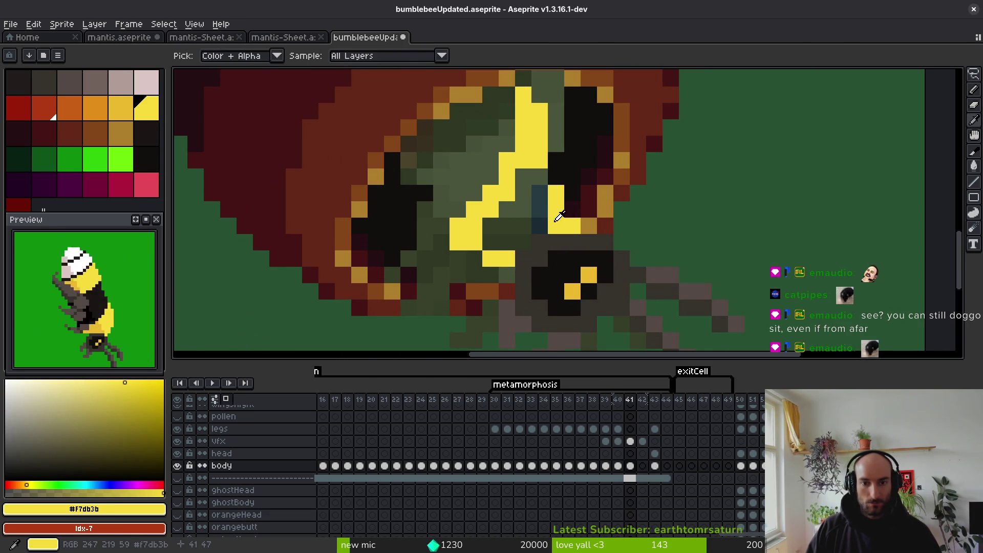
{"action": "key", "text": "b"}
{"action": "key", "text": "g"}
{"action": "left_click", "coordinate": [527, 204]}
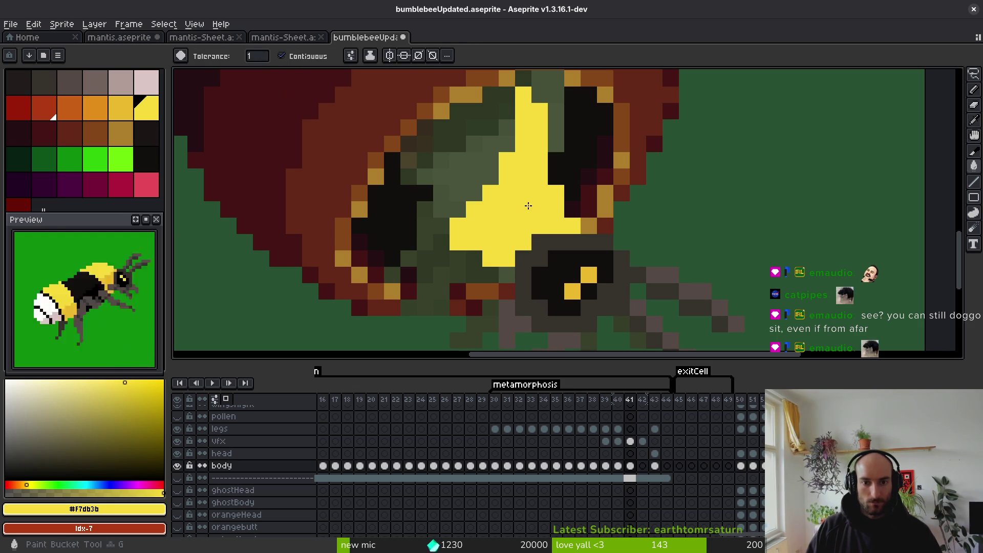
{"action": "scroll", "coordinate": [533, 220], "scroll_direction": "down", "scroll_amount": 3}
{"action": "scroll", "coordinate": [539, 234], "scroll_direction": "up", "scroll_amount": 2}
{"action": "scroll", "coordinate": [537, 223], "scroll_direction": "down", "scroll_amount": 2}
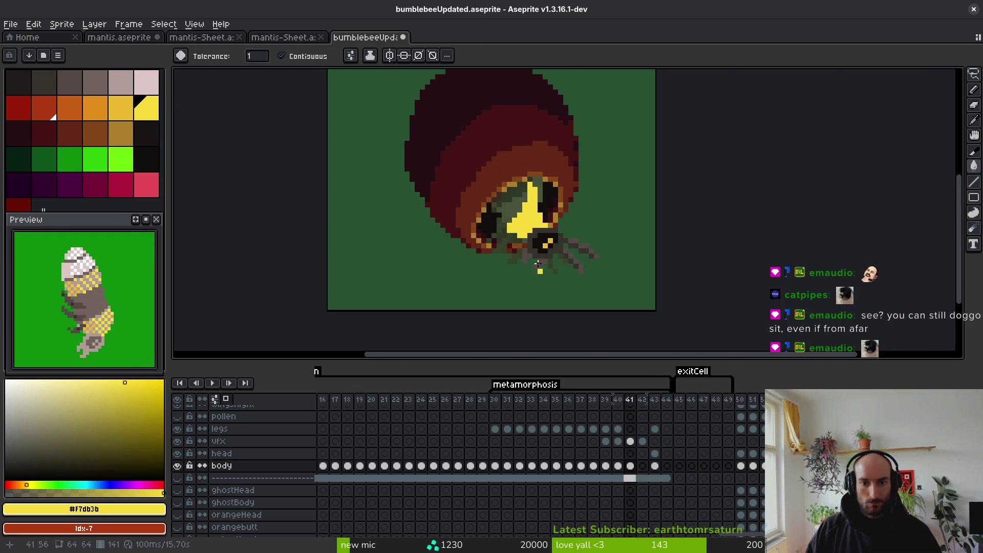
{"action": "scroll", "coordinate": [534, 203], "scroll_direction": "up", "scroll_amount": 3}
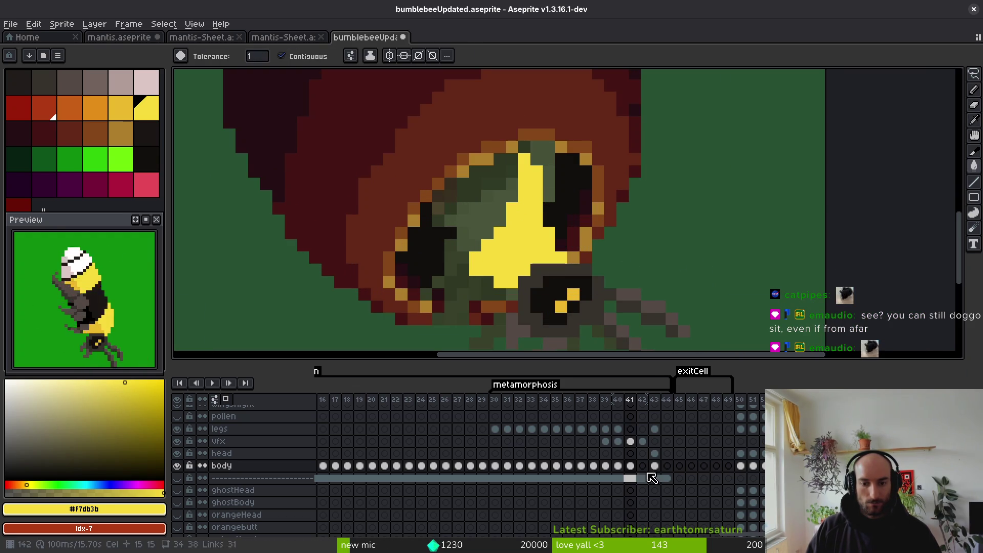
Check the vfx and body cels at frame 41, then save the file.
{"action": "left_click", "coordinate": [631, 442]}
{"action": "key", "text": "b"}
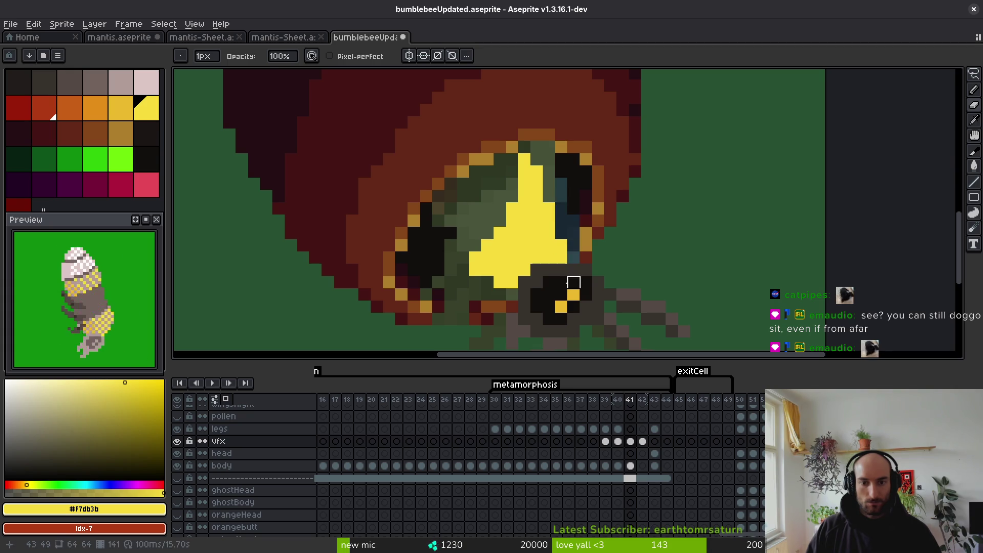
{"action": "key", "text": "i"}
{"action": "left_click", "coordinate": [631, 466]}
{"action": "key", "text": "b"}
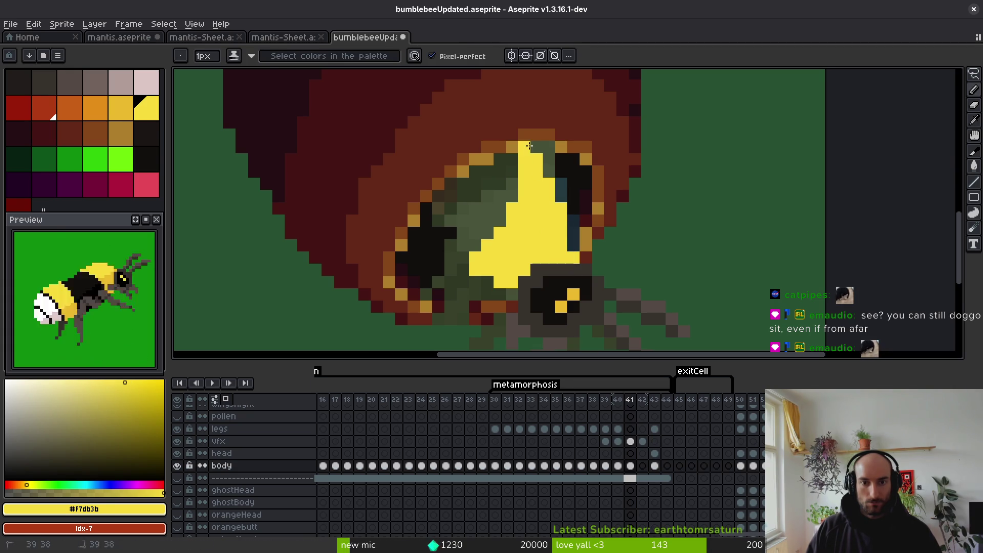
{"action": "scroll", "coordinate": [563, 241], "scroll_direction": "down", "scroll_amount": 3}
{"action": "scroll", "coordinate": [556, 242], "scroll_direction": "up", "scroll_amount": 3}
{"action": "key", "text": "e"}
{"action": "scroll", "coordinate": [555, 243], "scroll_direction": "down", "scroll_amount": 3}
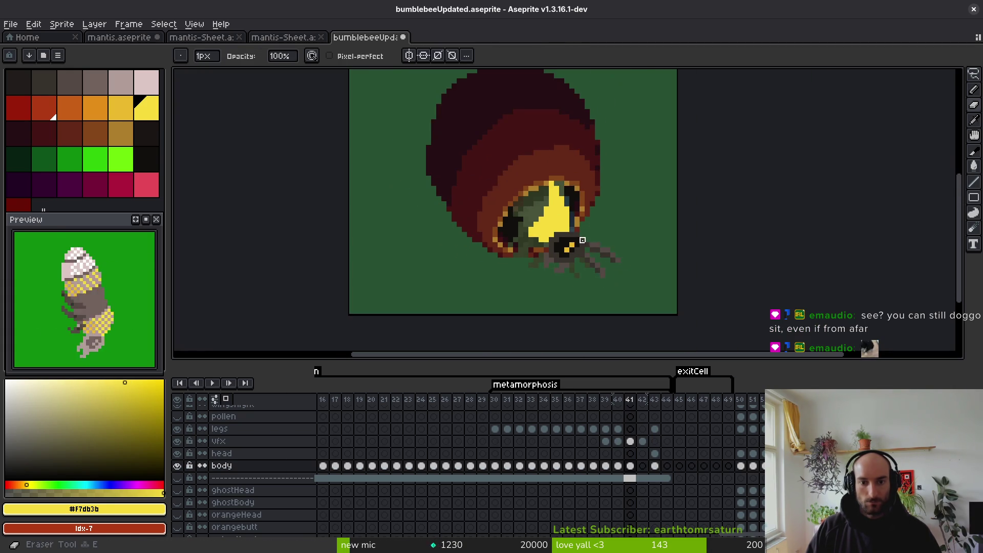
{"action": "scroll", "coordinate": [555, 220], "scroll_direction": "up", "scroll_amount": 3}
{"action": "key", "text": "b"}
{"action": "key", "text": "ctrl+s"}
Save the animation several more times while alternating between Eraser and Pencil.
{"action": "scroll", "coordinate": [528, 195], "scroll_direction": "down", "scroll_amount": 4}
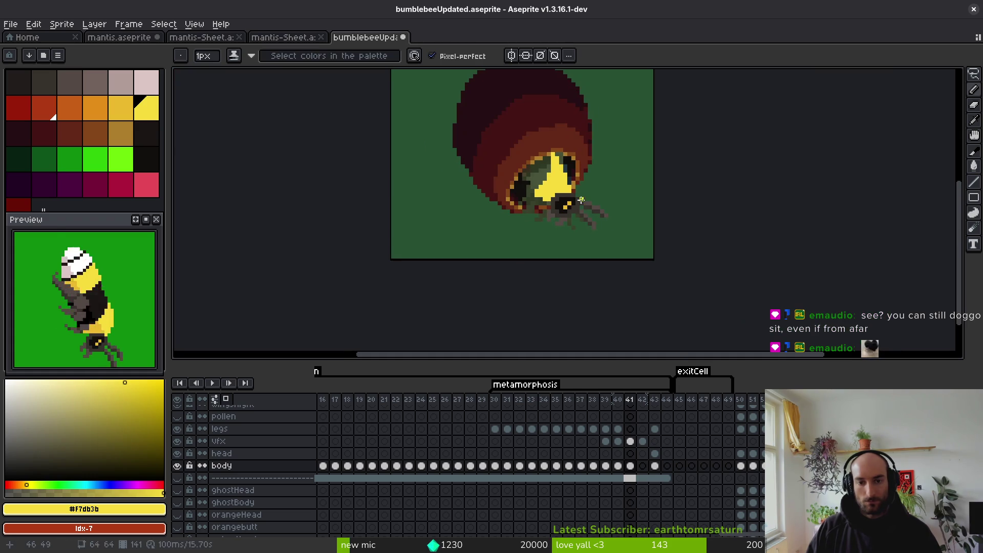
{"action": "scroll", "coordinate": [524, 192], "scroll_direction": "up", "scroll_amount": 1}
{"action": "scroll", "coordinate": [553, 200], "scroll_direction": "up", "scroll_amount": 3}
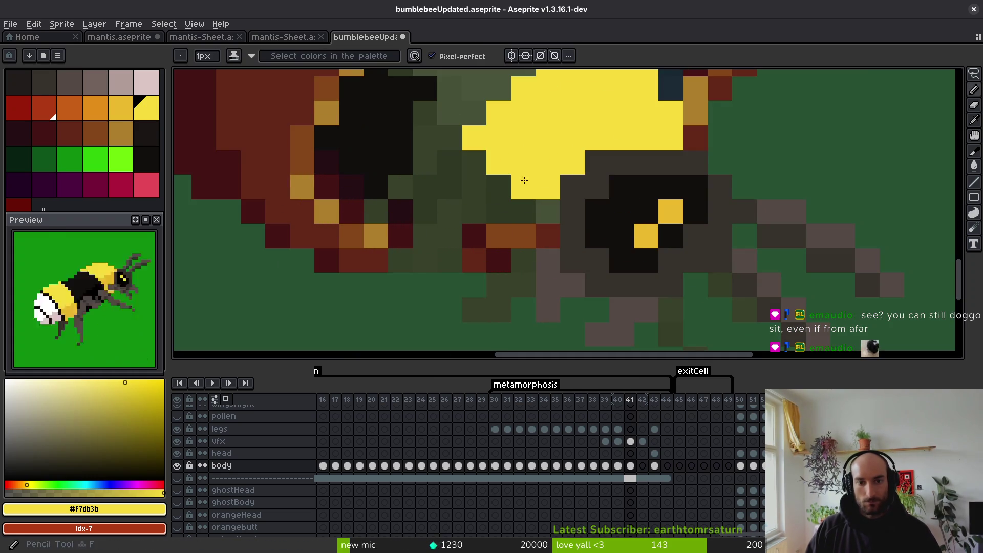
{"action": "key", "text": "e"}
{"action": "key", "text": "ctrl+s"}
{"action": "scroll", "coordinate": [528, 190], "scroll_direction": "down", "scroll_amount": 4}
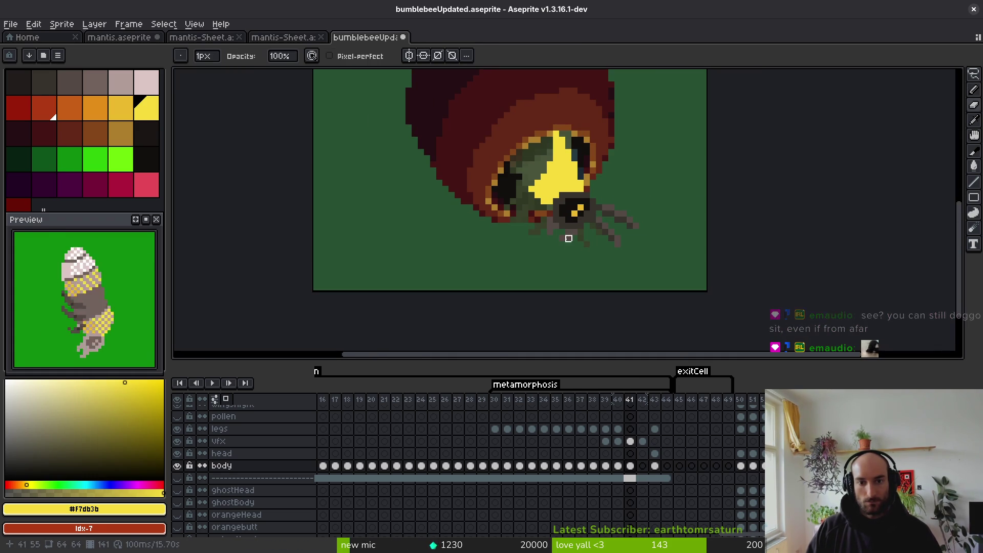
{"action": "scroll", "coordinate": [537, 196], "scroll_direction": "up", "scroll_amount": 3}
{"action": "key", "text": "b"}
{"action": "scroll", "coordinate": [527, 195], "scroll_direction": "down", "scroll_amount": 4}
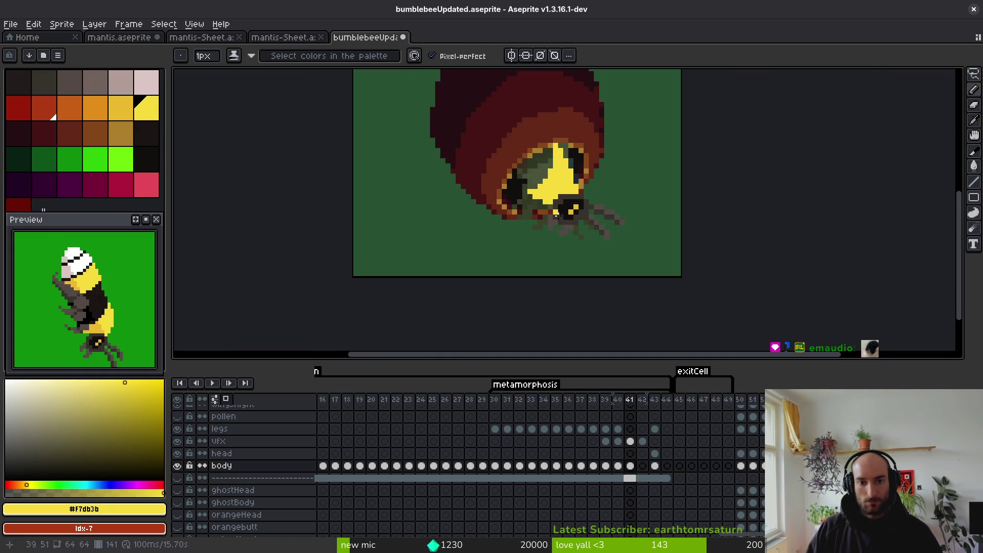
{"action": "key", "text": "ctrl+s"}
{"action": "scroll", "coordinate": [584, 179], "scroll_direction": "up", "scroll_amount": 1}
{"action": "key", "text": "e"}
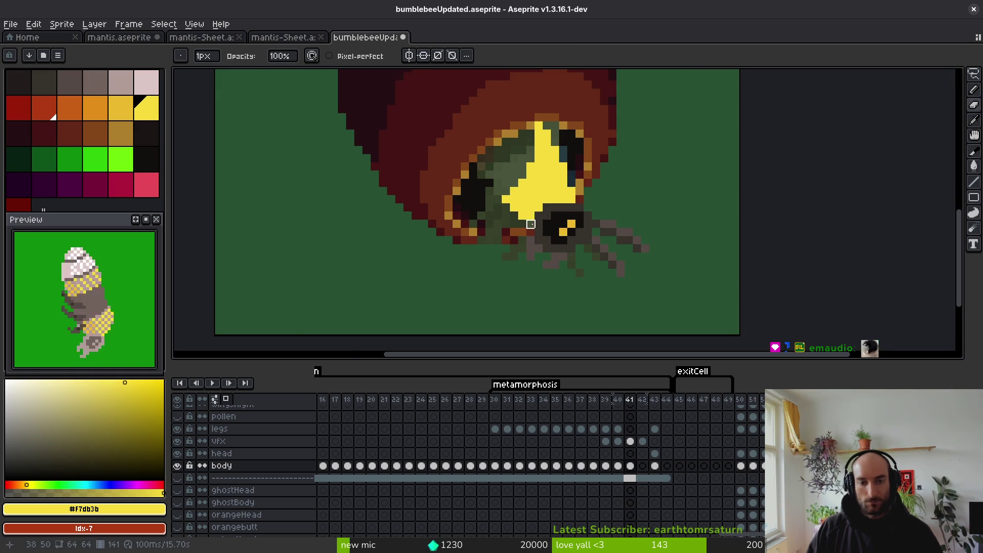
{"action": "scroll", "coordinate": [532, 224], "scroll_direction": "down", "scroll_amount": 1}
{"action": "key", "text": "ctrl+s"}
{"action": "scroll", "coordinate": [573, 223], "scroll_direction": "up", "scroll_amount": 2}
{"action": "scroll", "coordinate": [573, 224], "scroll_direction": "down", "scroll_amount": 1}
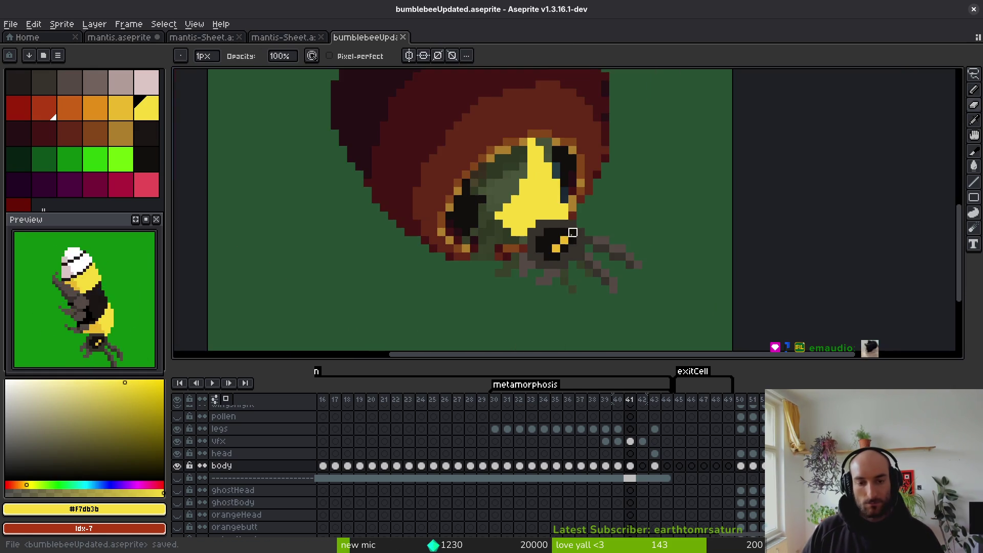
Flip between frames 39 and 40 to compare, then return to frame 41.
{"action": "key", "text": "i"}
{"action": "key", "text": "comma"}
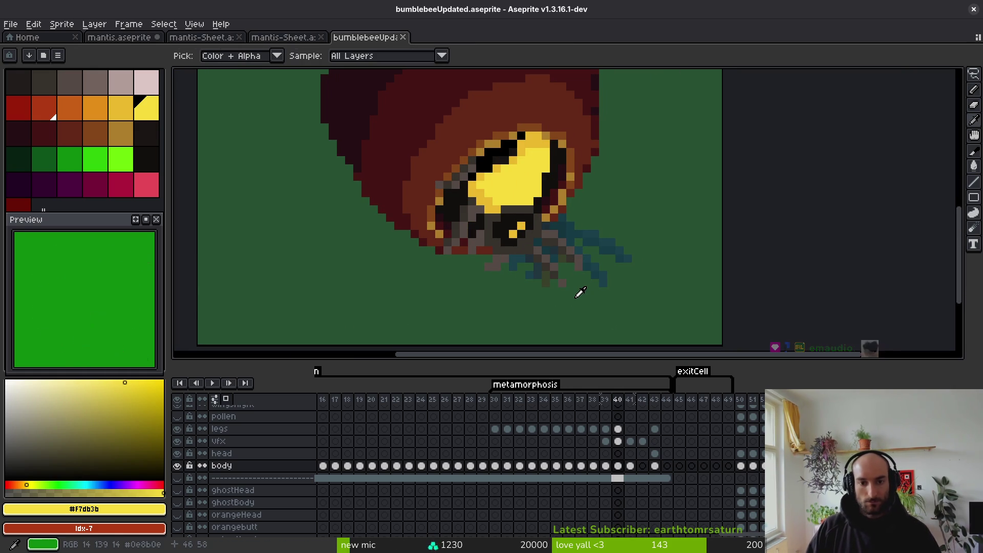
{"action": "key", "text": "period"}
{"action": "key", "text": "period"}
{"action": "key", "text": "comma"}
{"action": "key", "text": "comma"}
{"action": "key", "text": "comma"}
{"action": "key", "text": "period"}
{"action": "key", "text": "period"}
{"action": "key", "text": "b"}
{"action": "scroll", "coordinate": [602, 215], "scroll_direction": "up", "scroll_amount": 1}
Lasso the bee's legs and rotate them to about 21°, nudged up-right, then commit.
{"action": "key", "text": "m"}
{"action": "mouse_move", "coordinate": [489, 217]}
{"action": "left_mouse_down"}
{"action": "mouse_move", "coordinate": [622, 306]}
{"action": "mouse_move", "coordinate": [562, 185]}
{"action": "left_mouse_up"}
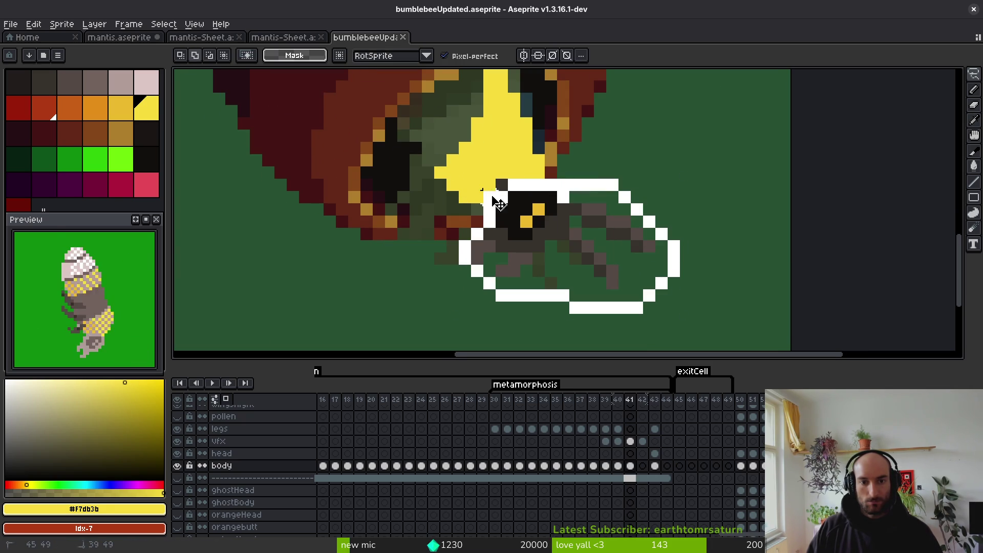
{"action": "left_click_drag", "start_coordinate": [483, 191], "coordinate": [489, 194]}
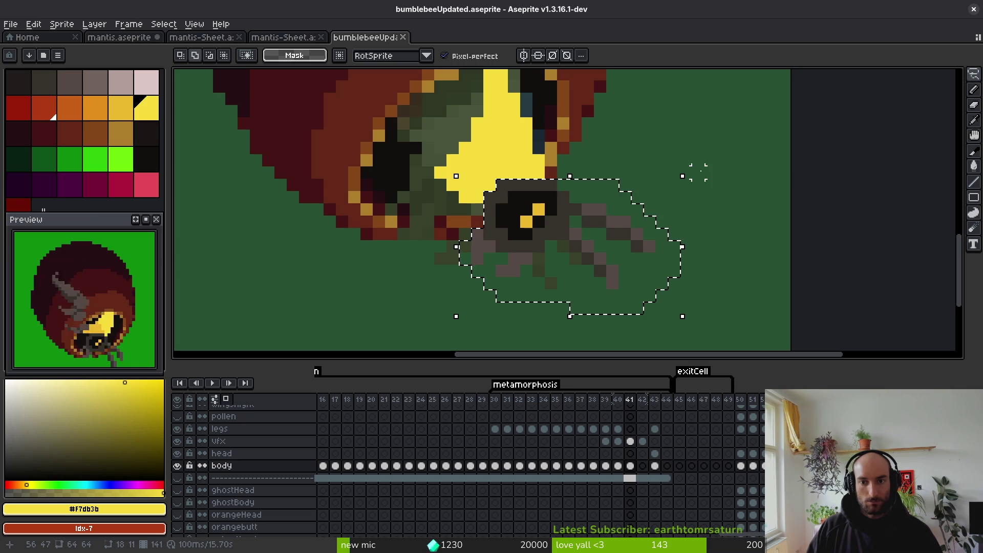
{"action": "mouse_move", "coordinate": [687, 169]}
{"action": "left_mouse_down"}
{"action": "mouse_move", "coordinate": [648, 112]}
{"action": "mouse_move", "coordinate": [652, 125]}
{"action": "left_mouse_up"}
{"action": "left_click_drag", "start_coordinate": [553, 226], "coordinate": [548, 226]}
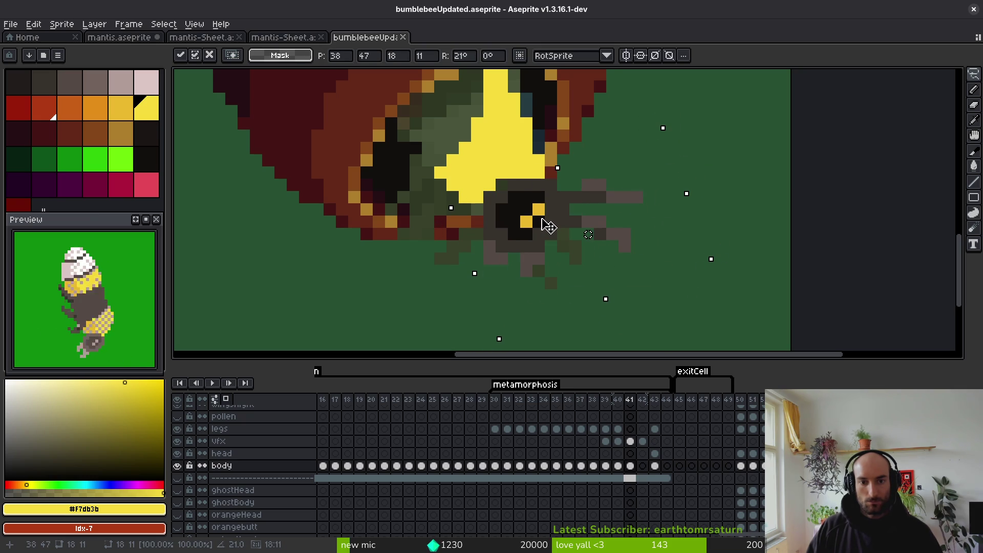
{"action": "key", "text": "b"}
Pick the grey-brown #544a45 and erase two stray leg pixels.
{"action": "scroll", "coordinate": [548, 225], "scroll_direction": "up", "scroll_amount": 2}
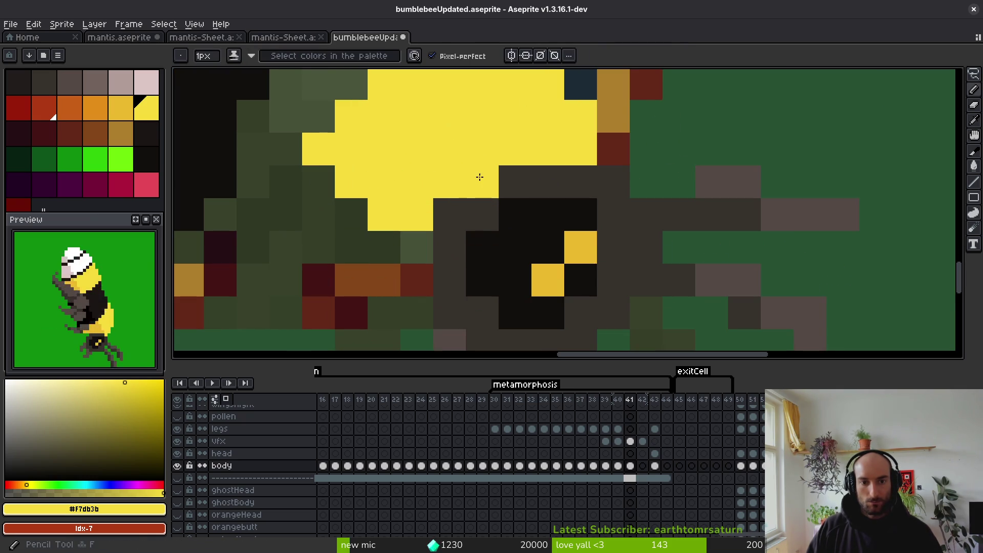
{"action": "scroll", "coordinate": [560, 241], "scroll_direction": "down", "scroll_amount": 3}
{"action": "scroll", "coordinate": [560, 240], "scroll_direction": "up", "scroll_amount": 3}
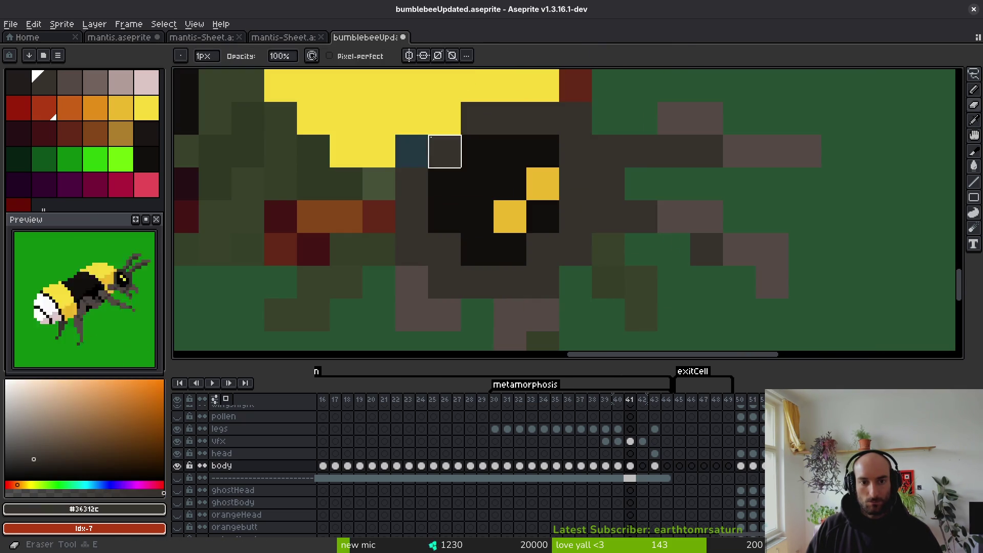
{"action": "scroll", "coordinate": [465, 212], "scroll_direction": "down", "scroll_amount": 2}
{"action": "scroll", "coordinate": [484, 227], "scroll_direction": "up", "scroll_amount": 3}
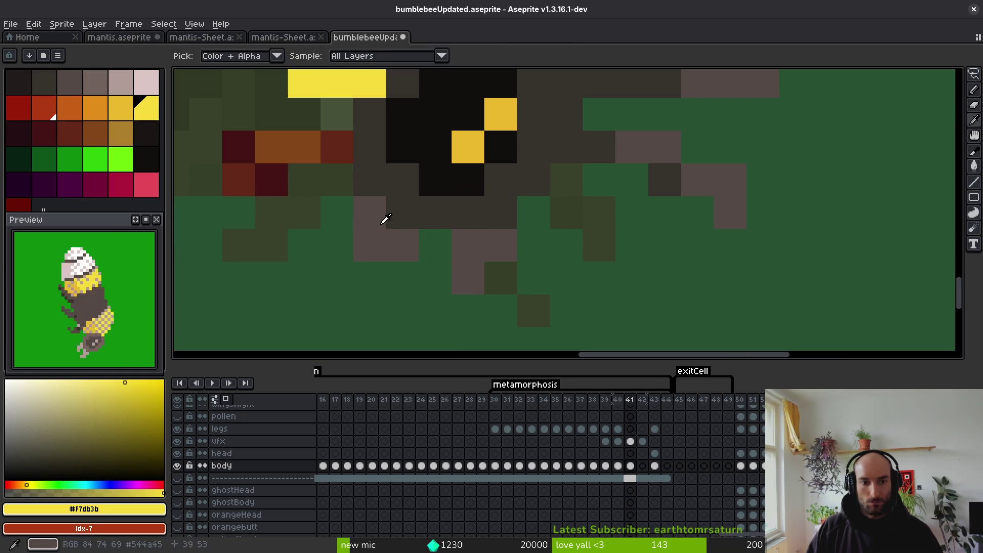
{"action": "left_click", "coordinate": [344, 213], "text": "alt"}
{"action": "key", "text": "e"}
{"action": "left_click_drag", "start_coordinate": [367, 241], "coordinate": [401, 246]}
Recolour a grey-brown leg pixel with the dark #36312c.
{"action": "key", "text": "f"}
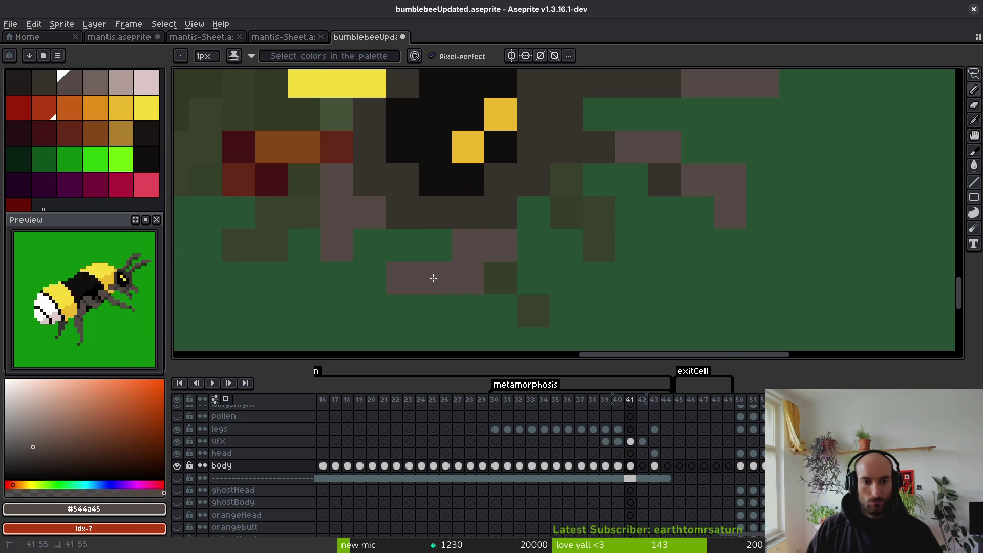
{"action": "key", "text": "e"}
{"action": "left_click", "coordinate": [500, 244]}
{"action": "scroll", "coordinate": [523, 237], "scroll_direction": "down", "scroll_amount": 2}
{"action": "scroll", "coordinate": [494, 242], "scroll_direction": "up", "scroll_amount": 2}
{"action": "left_click", "coordinate": [495, 242], "text": "alt"}
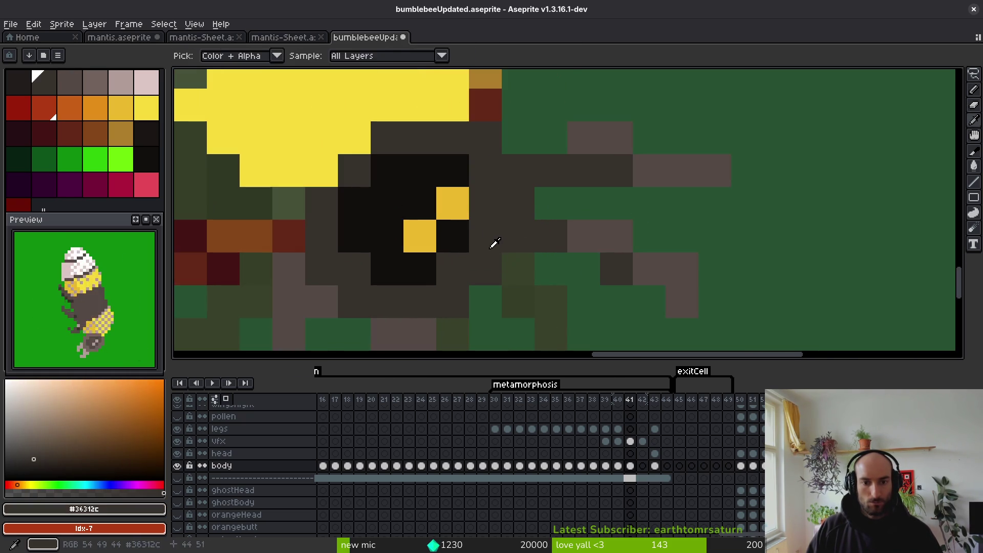
Paint grey-brown #544a45 along a leg and extend the dark #36312c leg row.
{"action": "scroll", "coordinate": [650, 233], "scroll_direction": "down", "scroll_amount": 2}
{"action": "scroll", "coordinate": [467, 220], "scroll_direction": "up", "scroll_amount": 2}
{"action": "left_click", "coordinate": [467, 220], "text": "alt"}
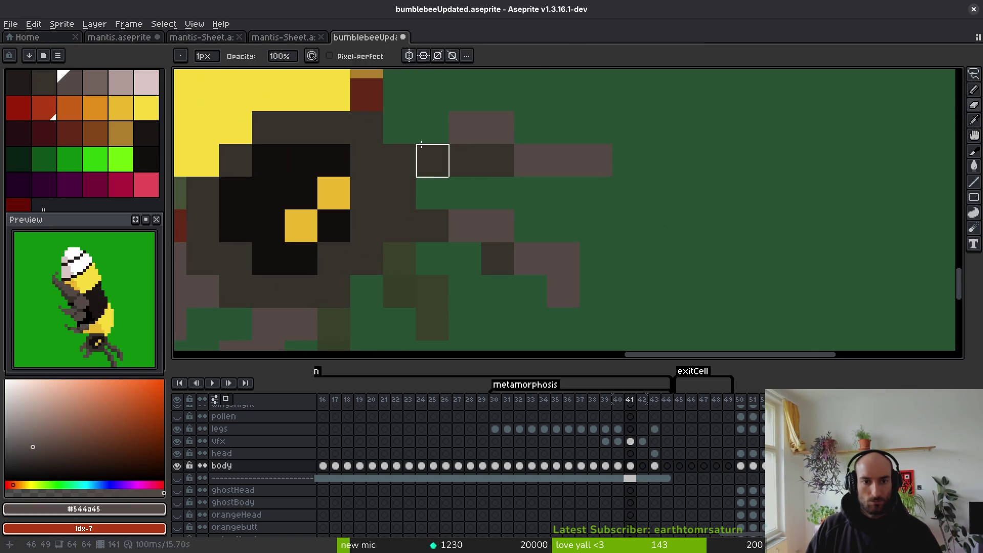
{"action": "key", "text": "b"}
{"action": "mouse_move", "coordinate": [432, 128]}
{"action": "left_mouse_down"}
{"action": "mouse_move", "coordinate": [520, 117]}
{"action": "mouse_move", "coordinate": [613, 128]}
{"action": "mouse_move", "coordinate": [562, 193]}
{"action": "mouse_move", "coordinate": [570, 125]}
{"action": "left_mouse_up"}
{"action": "left_click", "coordinate": [498, 154], "text": "alt"}
{"action": "key", "text": "e"}
{"action": "left_click_drag", "start_coordinate": [497, 161], "coordinate": [505, 202]}
Paint two more leg pixels in the dark #36312c.
{"action": "scroll", "coordinate": [503, 200], "scroll_direction": "down", "scroll_amount": 1}
{"action": "scroll", "coordinate": [500, 195], "scroll_direction": "up", "scroll_amount": 1}
{"action": "left_click", "coordinate": [415, 163], "text": "alt"}
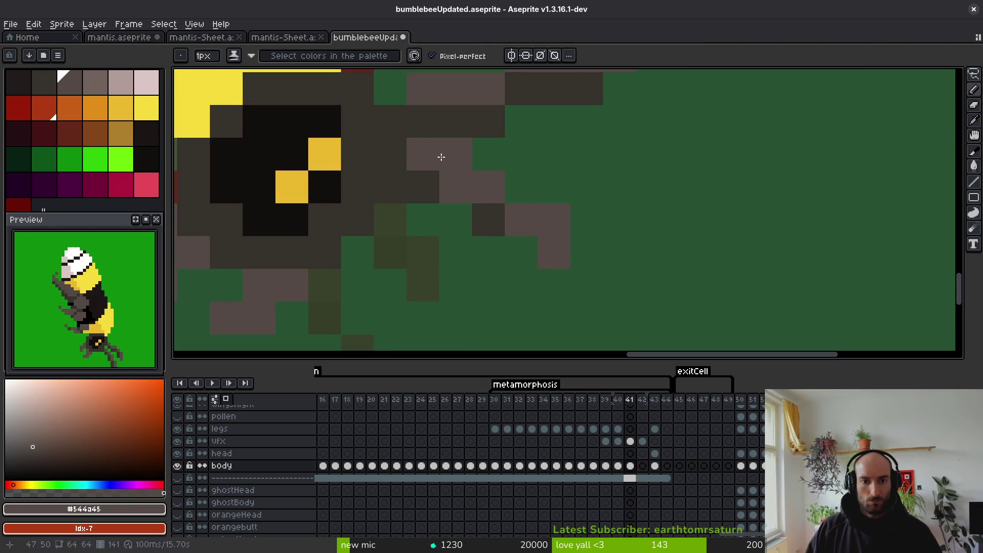
{"action": "key", "text": "e"}
{"action": "scroll", "coordinate": [671, 235], "scroll_direction": "down", "scroll_amount": 1}
{"action": "scroll", "coordinate": [659, 248], "scroll_direction": "up", "scroll_amount": 1}
{"action": "left_click", "coordinate": [624, 254]}
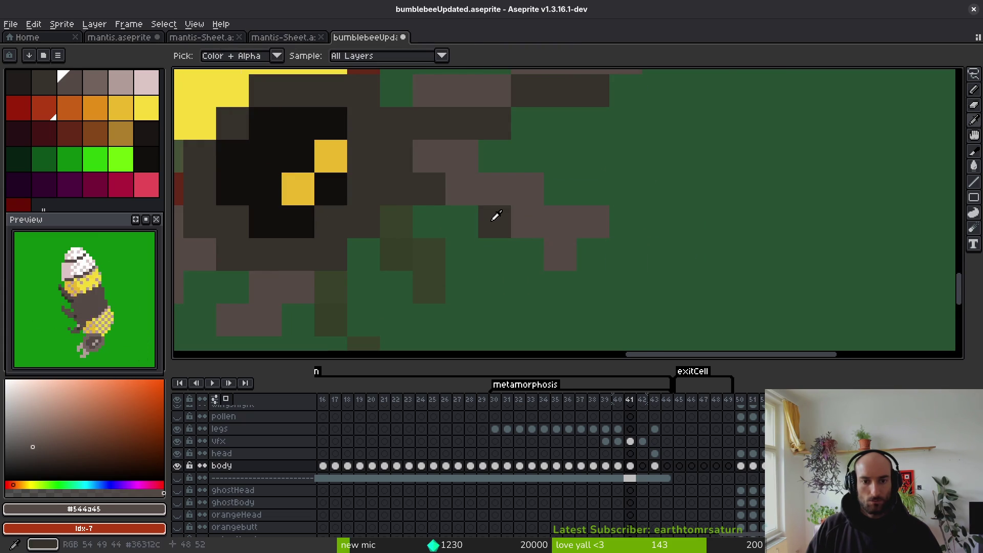
{"action": "left_click", "coordinate": [496, 216], "text": "alt"}
{"action": "left_click", "coordinate": [456, 189]}
{"action": "left_click", "coordinate": [528, 221]}
Erase a stray brown leg pixel, paint a dark one, and save.
{"action": "key", "text": "e"}
{"action": "left_click", "coordinate": [561, 250]}
{"action": "key", "text": "b"}
{"action": "scroll", "coordinate": [507, 213], "scroll_direction": "down", "scroll_amount": 1}
{"action": "scroll", "coordinate": [507, 213], "scroll_direction": "up", "scroll_amount": 1}
{"action": "left_click", "coordinate": [564, 224]}
{"action": "left_click", "coordinate": [557, 197], "text": "alt"}
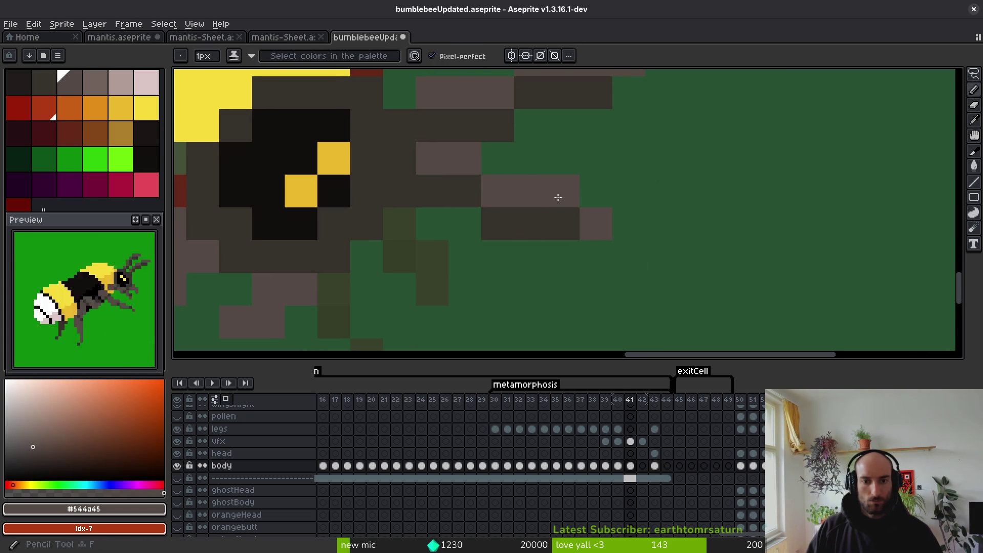
{"action": "key", "text": "ctrl+s"}
Paint two more grey-brown #544a45 leg pixels.
{"action": "scroll", "coordinate": [558, 197], "scroll_direction": "down", "scroll_amount": 1}
{"action": "scroll", "coordinate": [578, 235], "scroll_direction": "up", "scroll_amount": 1}
{"action": "left_click", "coordinate": [597, 224]}
{"action": "left_click", "coordinate": [542, 202], "text": "alt"}
{"action": "left_click", "coordinate": [568, 221]}
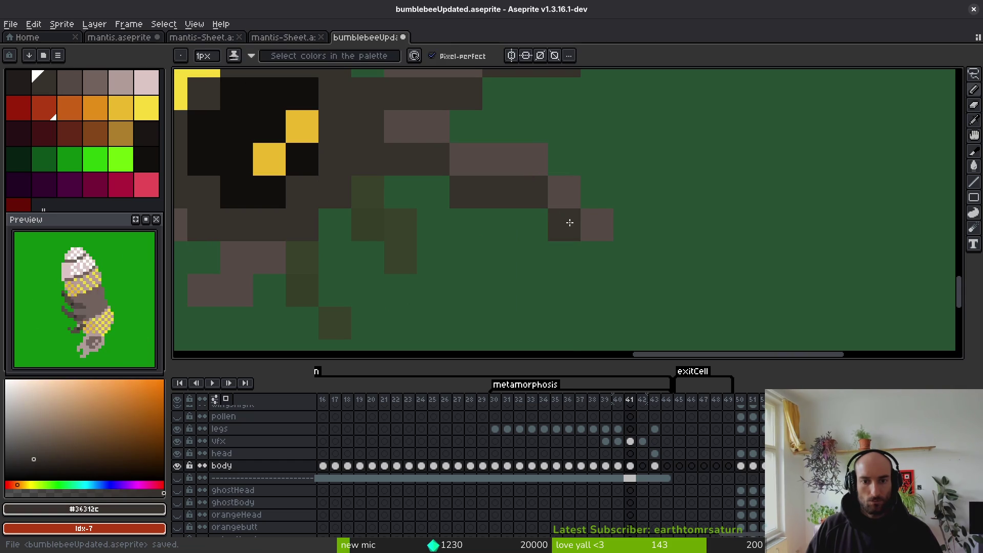
{"action": "scroll", "coordinate": [567, 221], "scroll_direction": "down", "scroll_amount": 1}
{"action": "scroll", "coordinate": [568, 222], "scroll_direction": "up", "scroll_amount": 1}
Move a 1x2 block of leg pixels down one pixel and save.
{"action": "key", "text": "m"}
{"action": "left_click_drag", "start_coordinate": [533, 189], "coordinate": [546, 210]}
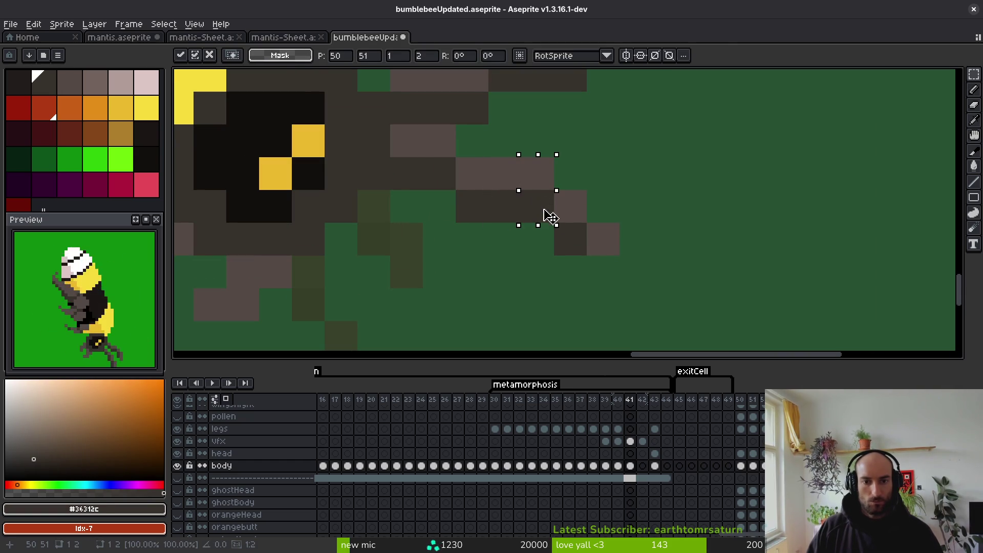
{"action": "key", "text": "Down"}
{"action": "key", "text": "ctrl+s"}
Paint the lighter leg grey along the upper leg.
{"action": "scroll", "coordinate": [551, 235], "scroll_direction": "down", "scroll_amount": 2}
{"action": "scroll", "coordinate": [577, 259], "scroll_direction": "up", "scroll_amount": 1}
{"action": "scroll", "coordinate": [557, 230], "scroll_direction": "down", "scroll_amount": 2}
{"action": "scroll", "coordinate": [586, 237], "scroll_direction": "up", "scroll_amount": 1}
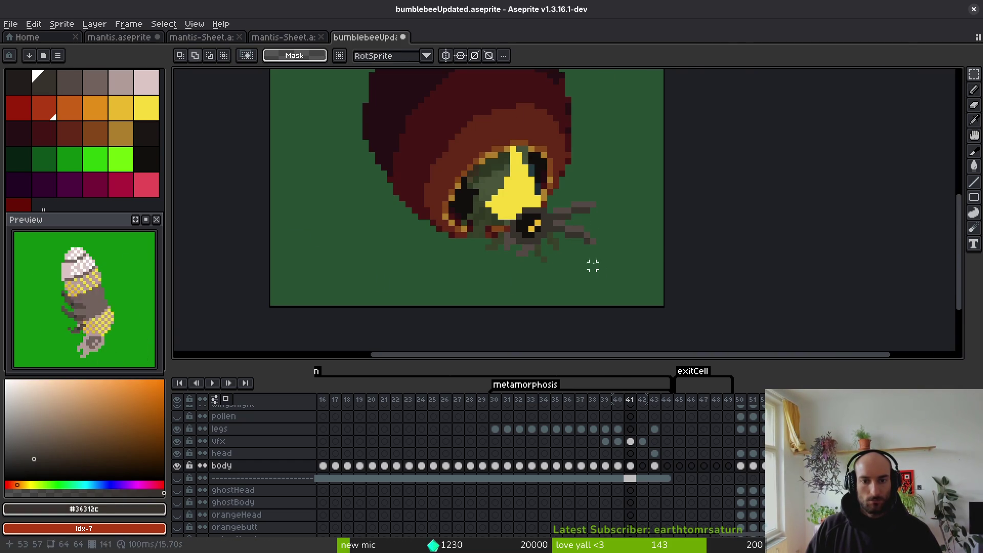
{"action": "scroll", "coordinate": [571, 230], "scroll_direction": "up", "scroll_amount": 3}
{"action": "key", "text": "i"}
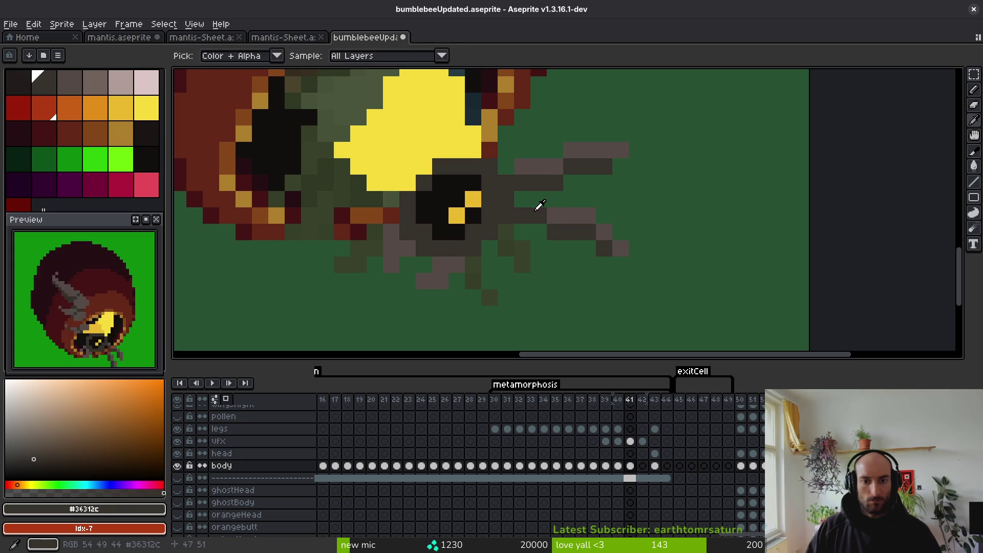
{"action": "left_click", "coordinate": [559, 213], "text": "alt"}
{"action": "left_click_drag", "start_coordinate": [546, 216], "coordinate": [515, 216]}
{"action": "left_click", "coordinate": [553, 221], "text": "alt"}
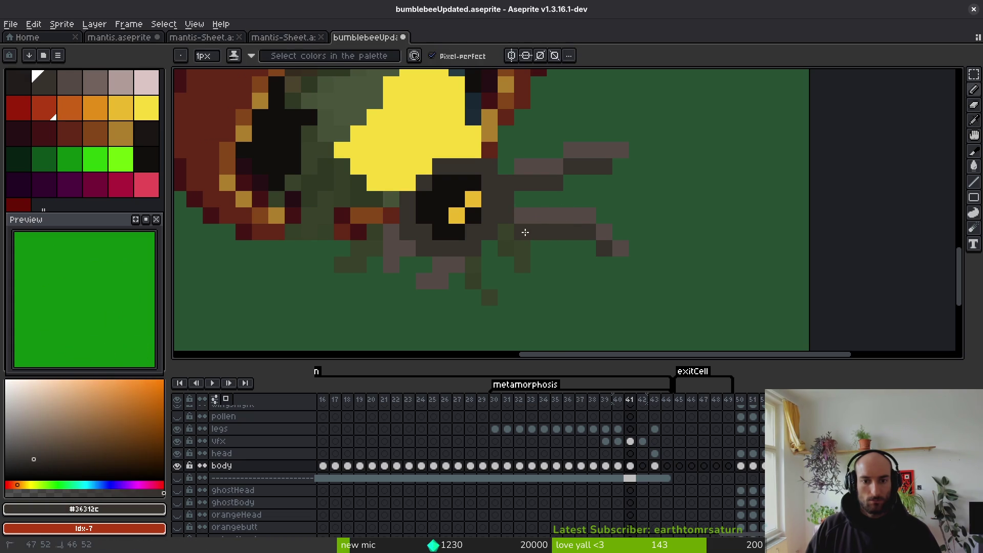
Touch up a final leg pixel in grey-brown #544a45 and save the file.
{"action": "left_click", "coordinate": [588, 213], "text": "alt"}
{"action": "left_click", "coordinate": [591, 237], "text": "alt"}
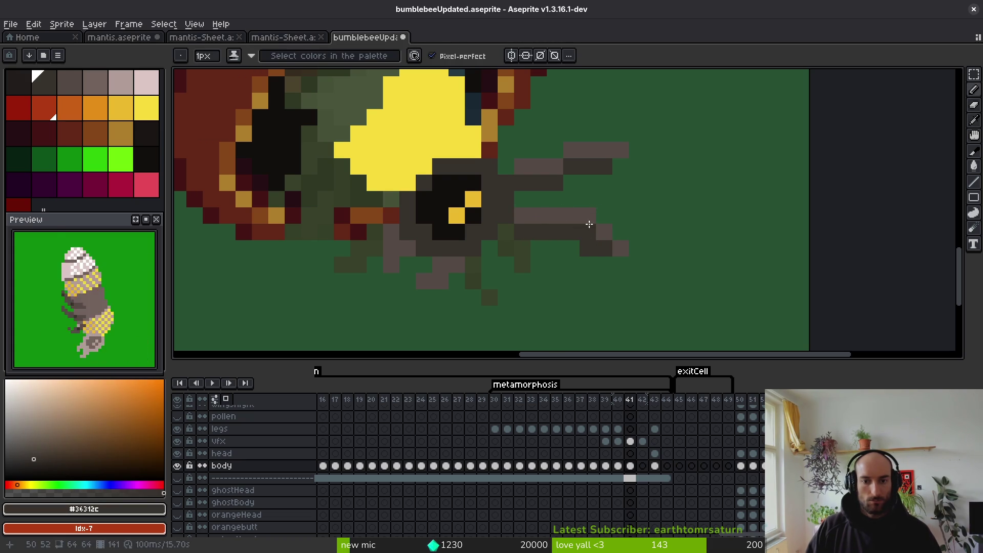
{"action": "left_click", "coordinate": [588, 221], "text": "alt"}
{"action": "key", "text": "ctrl+s"}
{"action": "scroll", "coordinate": [544, 245], "scroll_direction": "down", "scroll_amount": 5}
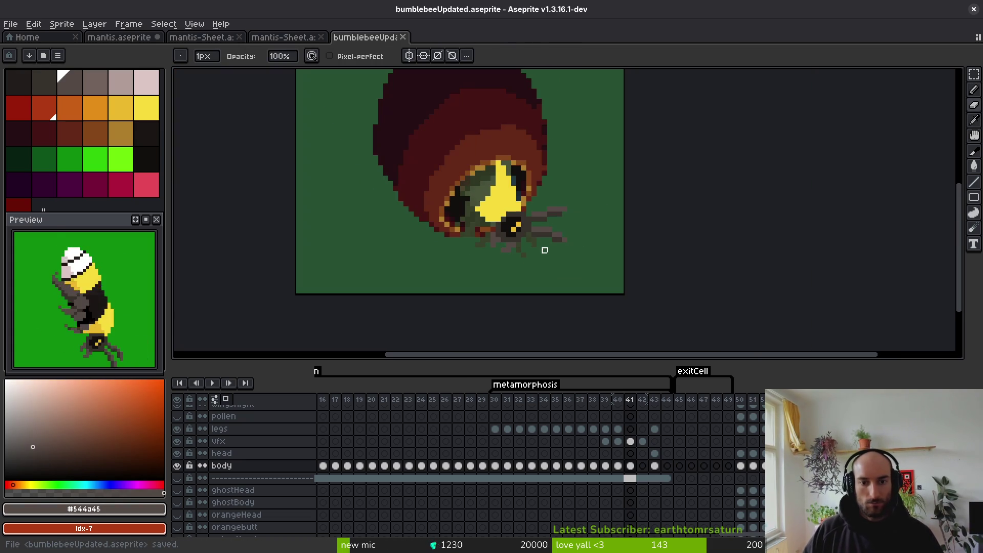
{"action": "scroll", "coordinate": [545, 246], "scroll_direction": "up", "scroll_amount": 5}
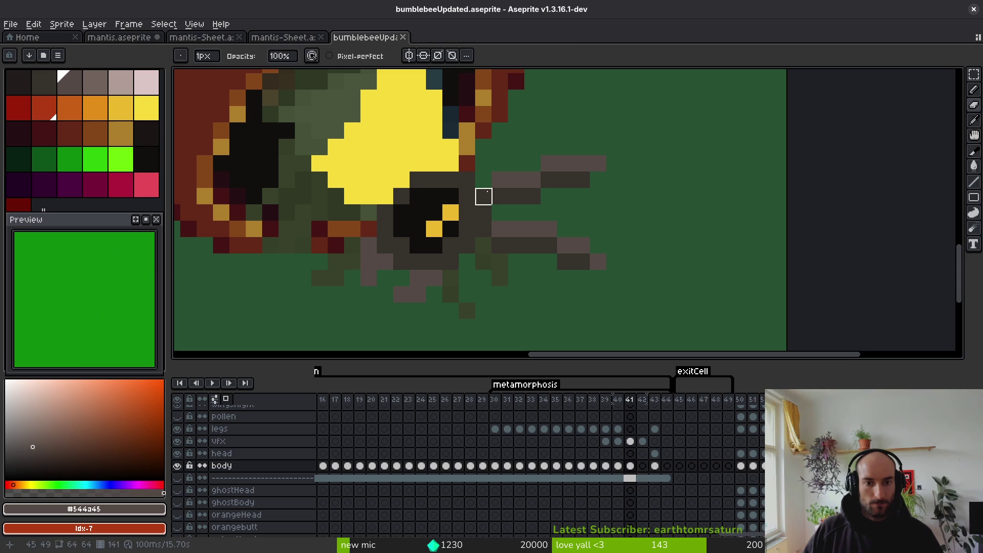
{"action": "left_click", "coordinate": [499, 192]}
{"action": "scroll", "coordinate": [567, 229], "scroll_direction": "down", "scroll_amount": 5}
{"action": "key", "text": "ctrl+s"}
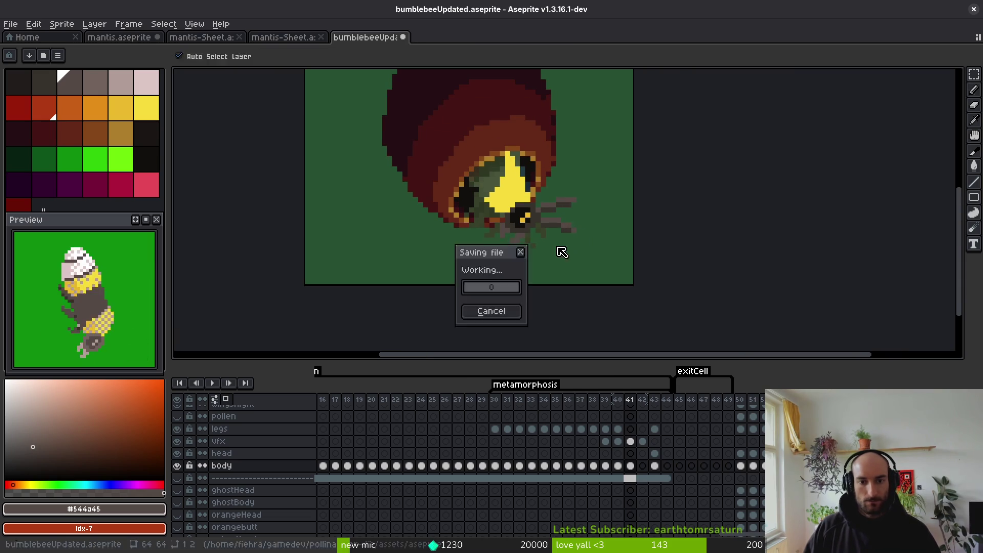
{"action": "scroll", "coordinate": [563, 236], "scroll_direction": "down", "scroll_amount": 1}
{"action": "key", "text": "alt"}
{"action": "key", "text": "alt"}
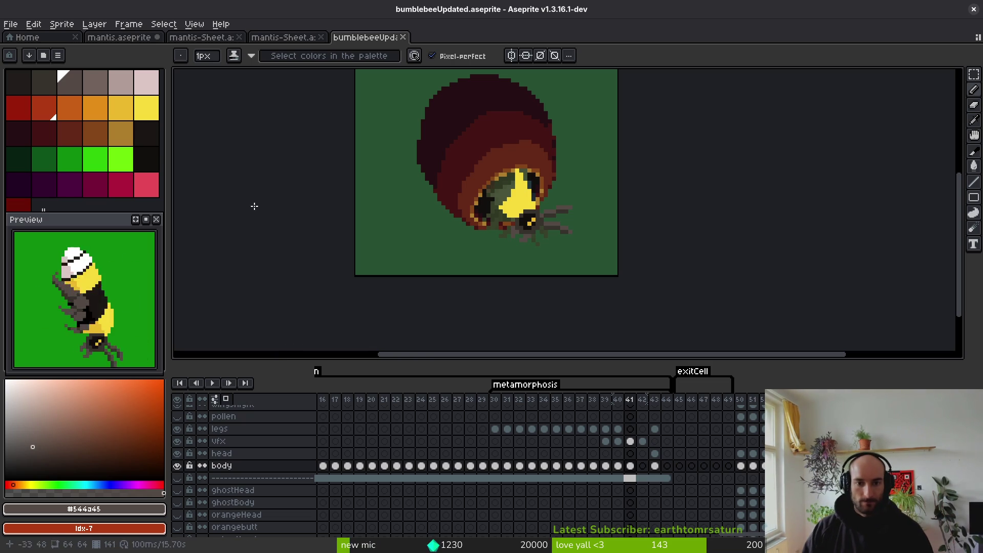
Go back to frame 40, sample black from the bee's face, and play the emergence animation.
{"action": "key", "text": "comma"}
{"action": "scroll", "coordinate": [637, 246], "scroll_direction": "up", "scroll_amount": 3}
{"action": "scroll", "coordinate": [637, 245], "scroll_direction": "up", "scroll_amount": 3}
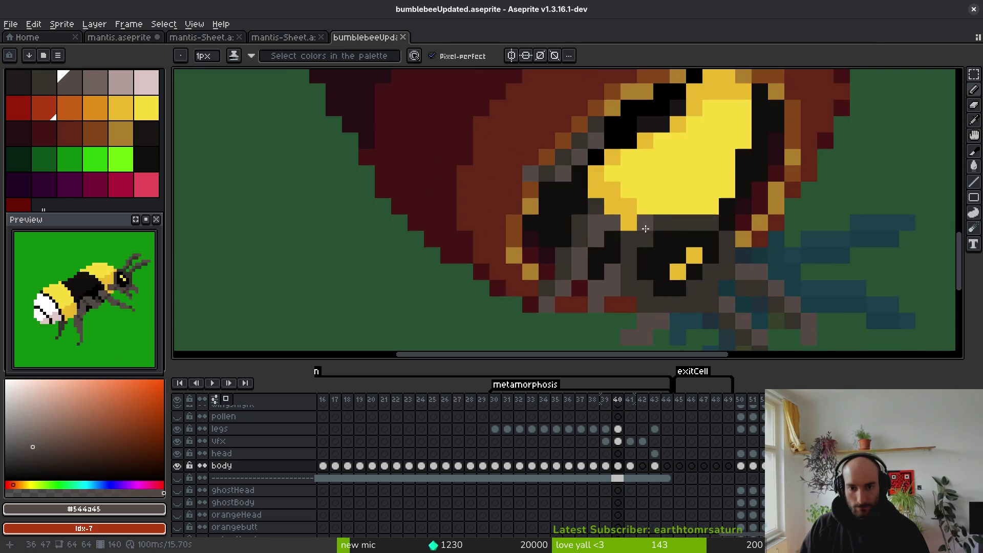
{"action": "key", "text": "i"}
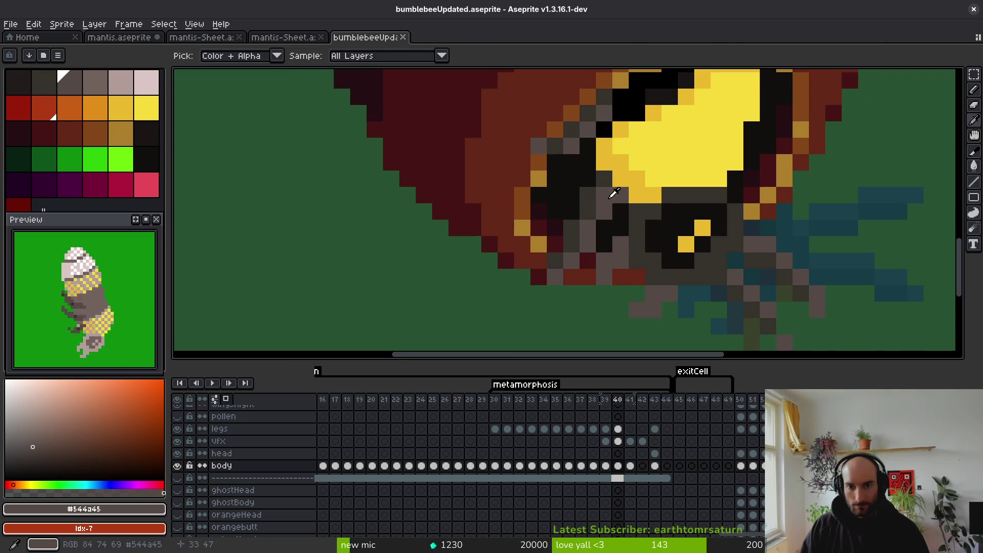
{"action": "scroll", "coordinate": [615, 196], "scroll_direction": "up", "scroll_amount": 1}
{"action": "scroll", "coordinate": [600, 263], "scroll_direction": "down", "scroll_amount": 1}
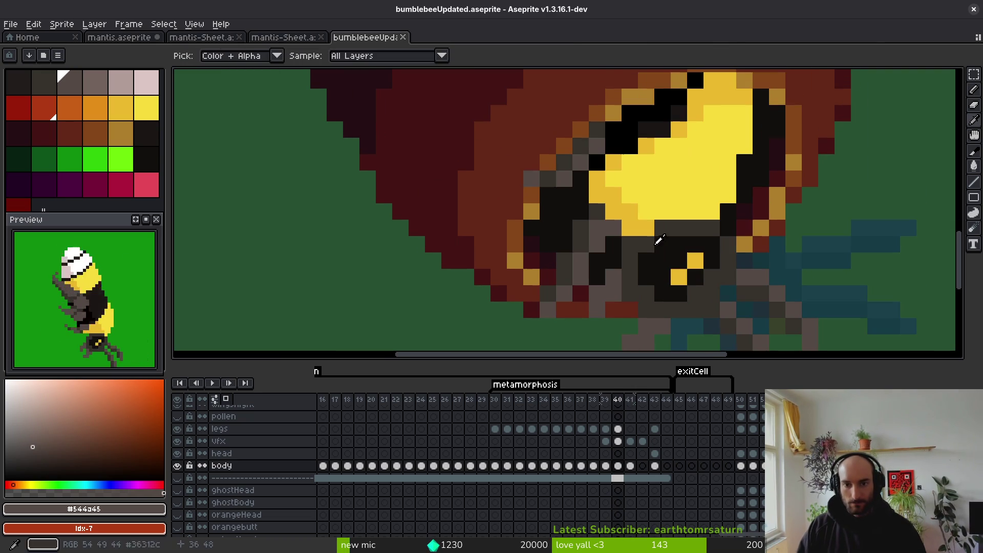
{"action": "left_click", "coordinate": [629, 130]}
{"action": "key", "text": "Return"}
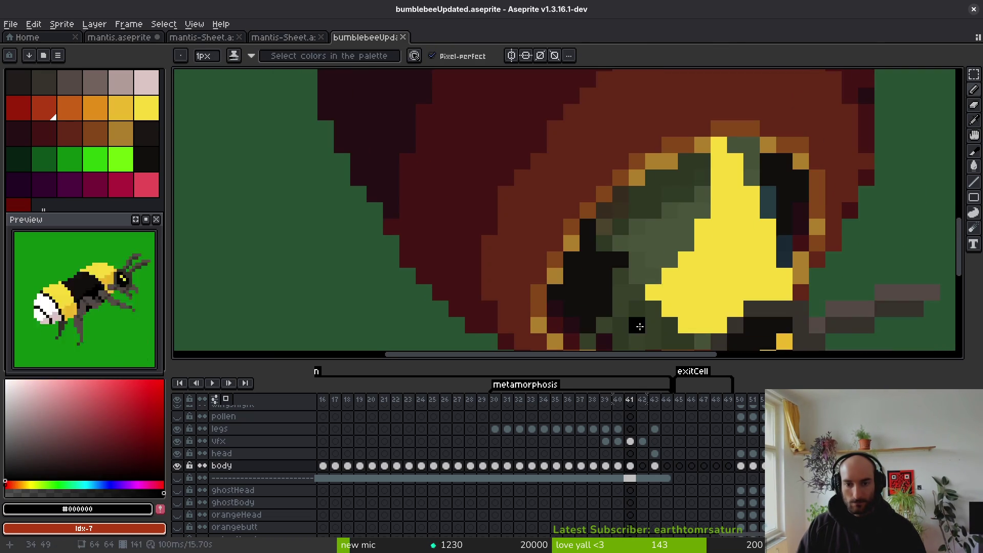
{"action": "key", "text": "Return"}
Erase the column of black pixels on the vfx layer's frame 41 cel and save.
{"action": "left_click", "coordinate": [630, 441]}
{"action": "key", "text": "e"}
{"action": "mouse_move", "coordinate": [613, 234]}
{"action": "left_mouse_down"}
{"action": "mouse_move", "coordinate": [612, 182]}
{"action": "mouse_move", "coordinate": [595, 182]}
{"action": "mouse_move", "coordinate": [581, 232]}
{"action": "left_mouse_up"}
{"action": "scroll", "coordinate": [611, 214], "scroll_direction": "up", "scroll_amount": 2}
{"action": "key", "text": "ctrl+s"}
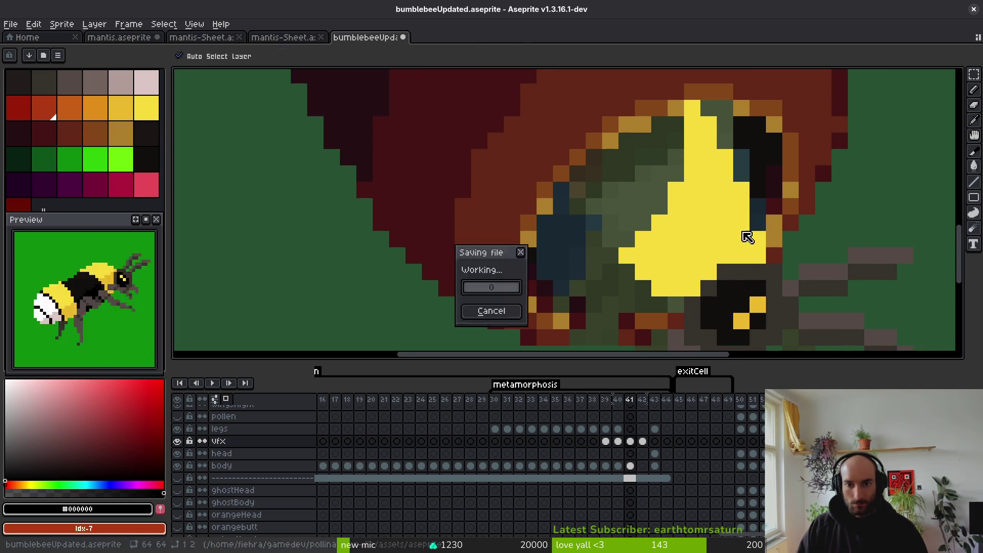
On the body layer, paint the green block beside the eye in the dark eye colour.
{"action": "key", "text": "Down"}
{"action": "key", "text": "Down"}
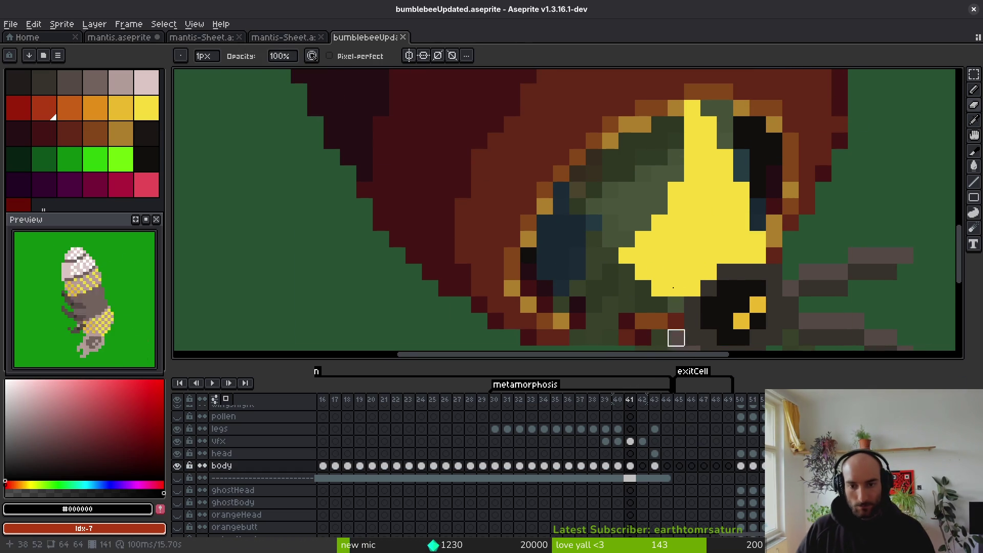
{"action": "key", "text": "i"}
{"action": "left_click", "coordinate": [674, 141]}
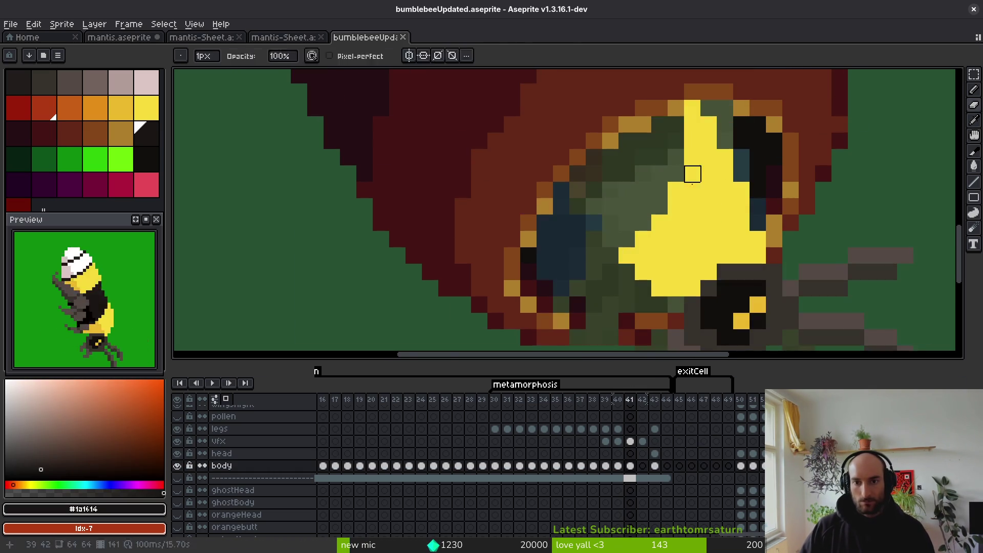
{"action": "key", "text": "b"}
{"action": "left_click", "coordinate": [673, 176]}
{"action": "scroll", "coordinate": [674, 175], "scroll_direction": "up", "scroll_amount": 1}
{"action": "scroll", "coordinate": [674, 174], "scroll_direction": "up", "scroll_amount": 1}
{"action": "mouse_move", "coordinate": [666, 174]}
{"action": "left_mouse_down"}
{"action": "mouse_move", "coordinate": [652, 198]}
{"action": "mouse_move", "coordinate": [630, 185]}
{"action": "mouse_move", "coordinate": [661, 139]}
{"action": "mouse_move", "coordinate": [658, 199]}
{"action": "left_mouse_up"}
{"action": "left_click_drag", "start_coordinate": [680, 123], "coordinate": [655, 148]}
{"action": "scroll", "coordinate": [656, 220], "scroll_direction": "down", "scroll_amount": 2}
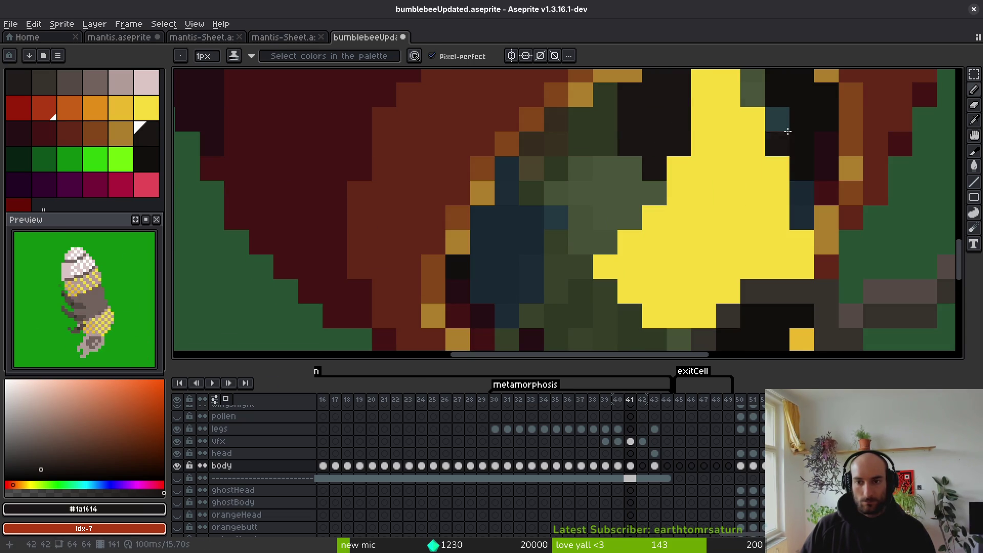
Compare frames 40 and 41, then draw a black outline up the bee's left side.
{"action": "key", "text": "comma"}
{"action": "key", "text": "period"}
{"action": "key", "text": "period"}
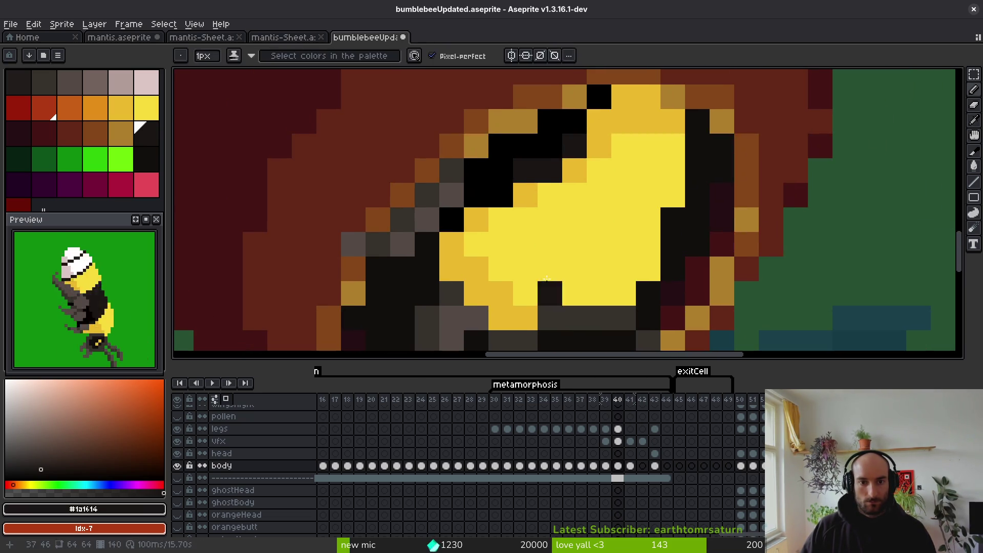
{"action": "left_click", "coordinate": [494, 158], "text": "alt"}
{"action": "key", "text": "comma"}
{"action": "left_click", "coordinate": [478, 297]}
{"action": "mouse_move", "coordinate": [478, 297]}
{"action": "left_mouse_down"}
{"action": "mouse_move", "coordinate": [452, 219]}
{"action": "mouse_move", "coordinate": [451, 174]}
{"action": "mouse_move", "coordinate": [428, 220]}
{"action": "mouse_move", "coordinate": [505, 146]}
{"action": "mouse_move", "coordinate": [435, 198]}
{"action": "mouse_move", "coordinate": [456, 198]}
{"action": "mouse_move", "coordinate": [567, 125]}
{"action": "mouse_move", "coordinate": [573, 138]}
{"action": "mouse_move", "coordinate": [474, 190]}
{"action": "left_mouse_up"}
Bucket-fill the green eye area with the dark eye colour #1a1614.
{"action": "key", "text": "g"}
{"action": "left_click", "coordinate": [517, 197], "text": "alt"}
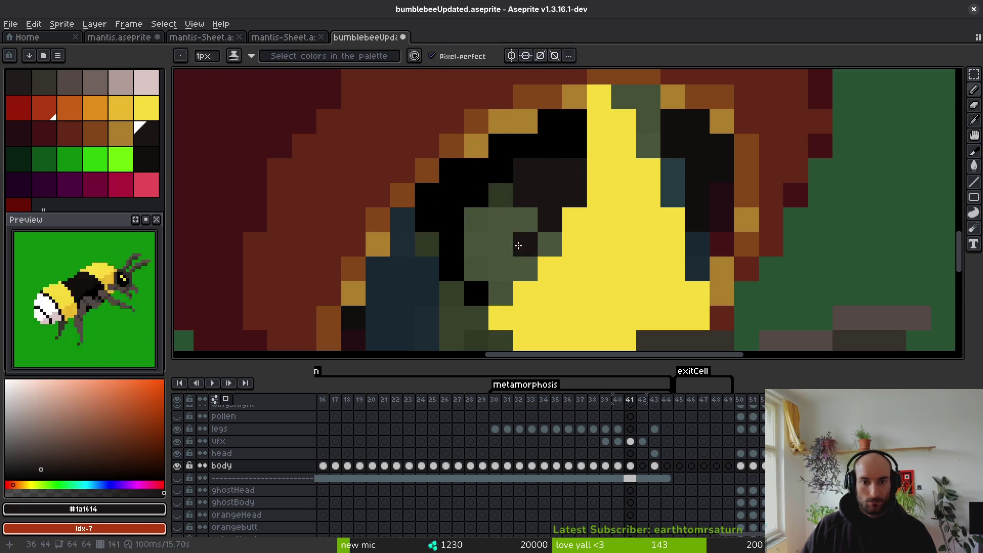
{"action": "left_click", "coordinate": [527, 231]}
{"action": "scroll", "coordinate": [527, 231], "scroll_direction": "down", "scroll_amount": 3}
{"action": "scroll", "coordinate": [546, 220], "scroll_direction": "up", "scroll_amount": 2}
{"action": "scroll", "coordinate": [546, 220], "scroll_direction": "up", "scroll_amount": 1}
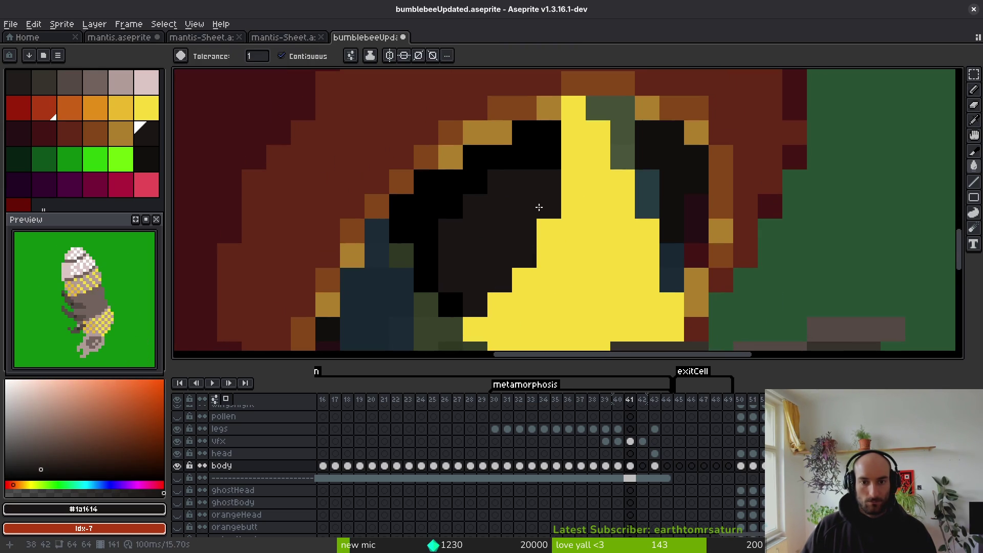
Add three darker gold pixels at the top of the face and save.
{"action": "left_click", "coordinate": [590, 147], "text": "alt"}
{"action": "key", "text": "b"}
{"action": "left_click", "coordinate": [574, 109]}
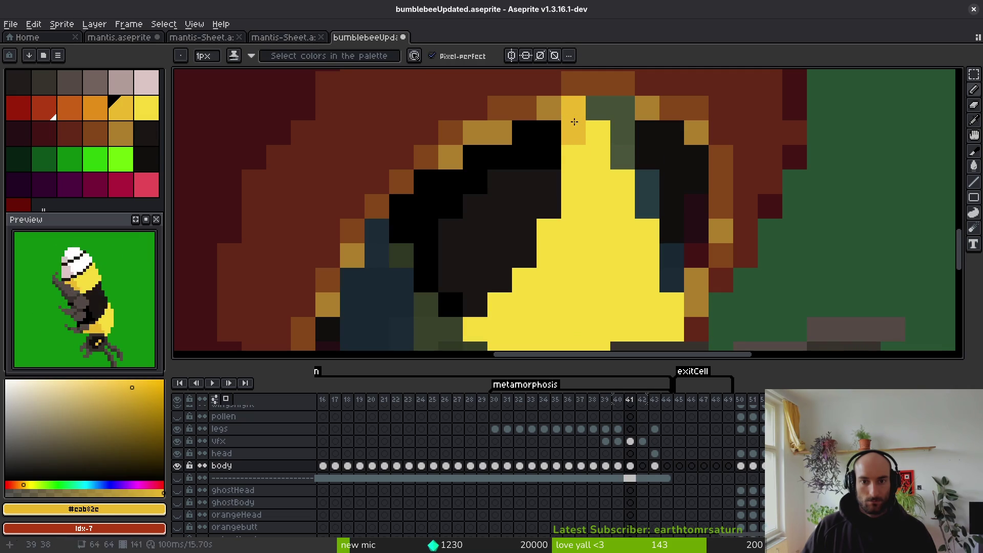
{"action": "left_click", "coordinate": [595, 132]}
{"action": "left_click", "coordinate": [574, 156]}
{"action": "scroll", "coordinate": [601, 230], "scroll_direction": "down", "scroll_amount": 3}
{"action": "scroll", "coordinate": [602, 230], "scroll_direction": "up", "scroll_amount": 2}
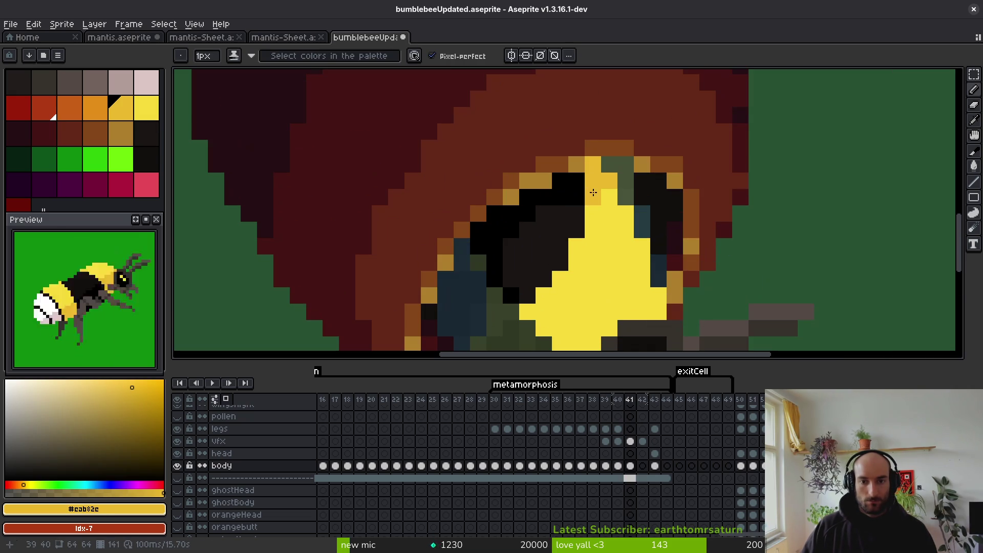
{"action": "left_click", "coordinate": [558, 213], "text": "alt"}
{"action": "scroll", "coordinate": [576, 249], "scroll_direction": "down", "scroll_amount": 3}
{"action": "key", "text": "ctrl+s"}
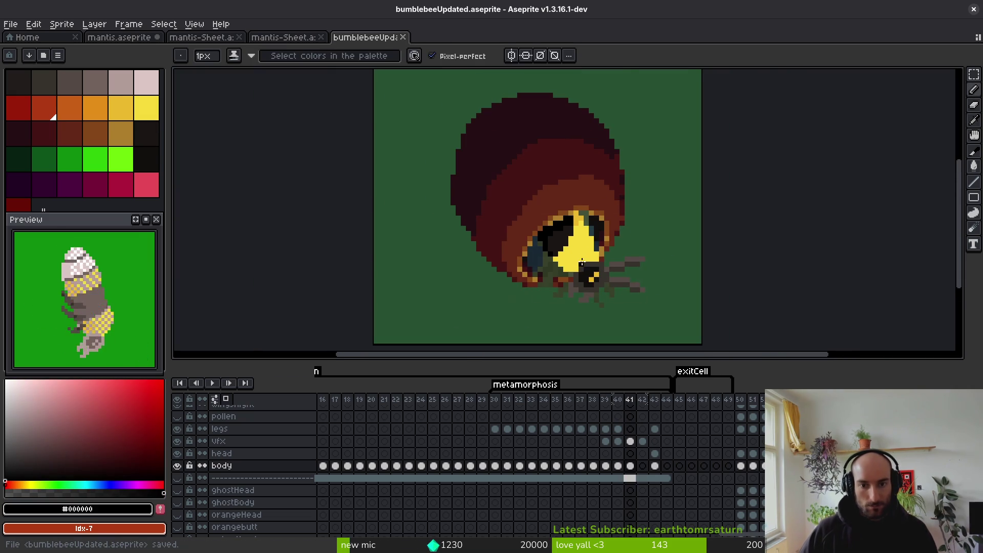
Shade three bottom pixels of the yellow face gold and darken a pixel on its left edge.
{"action": "scroll", "coordinate": [576, 249], "scroll_direction": "up", "scroll_amount": 2}
{"action": "scroll", "coordinate": [577, 246], "scroll_direction": "down", "scroll_amount": 1}
{"action": "left_click", "coordinate": [575, 207], "text": "alt"}
{"action": "scroll", "coordinate": [586, 254], "scroll_direction": "up", "scroll_amount": 3}
{"action": "left_click", "coordinate": [556, 290]}
{"action": "left_click", "coordinate": [572, 290]}
{"action": "left_click", "coordinate": [587, 290]}
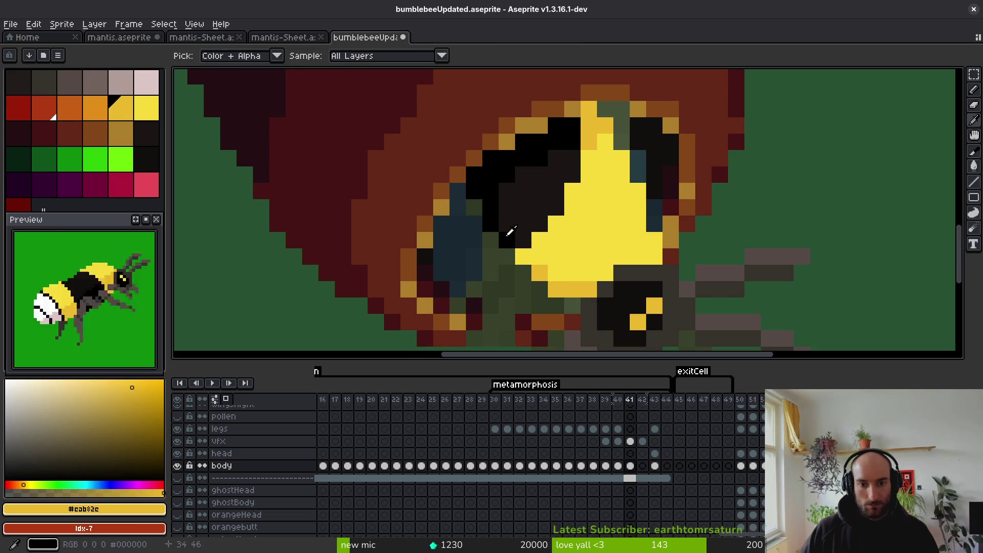
{"action": "left_click", "coordinate": [523, 257]}
Paint two stacked pixels black with black sampled from the artwork, then save.
{"action": "scroll", "coordinate": [564, 270], "scroll_direction": "up", "scroll_amount": 1}
{"action": "scroll", "coordinate": [564, 270], "scroll_direction": "down", "scroll_amount": 1}
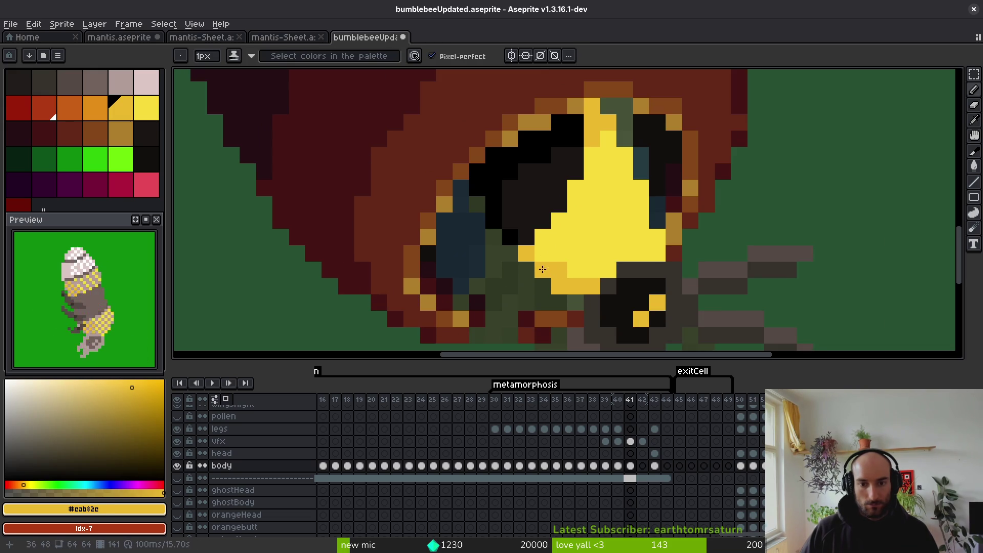
{"action": "scroll", "coordinate": [543, 269], "scroll_direction": "down", "scroll_amount": 3}
{"action": "scroll", "coordinate": [555, 236], "scroll_direction": "up", "scroll_amount": 3}
{"action": "left_click", "coordinate": [492, 198], "text": "alt"}
{"action": "left_click", "coordinate": [490, 189]}
{"action": "left_click", "coordinate": [489, 179]}
{"action": "scroll", "coordinate": [512, 215], "scroll_direction": "down", "scroll_amount": 5}
{"action": "key", "text": "ctrl+s"}
Touch up face pixels with sampled bright yellow and darker gold, recolouring olive pixels yellow.
{"action": "key", "text": "alt"}
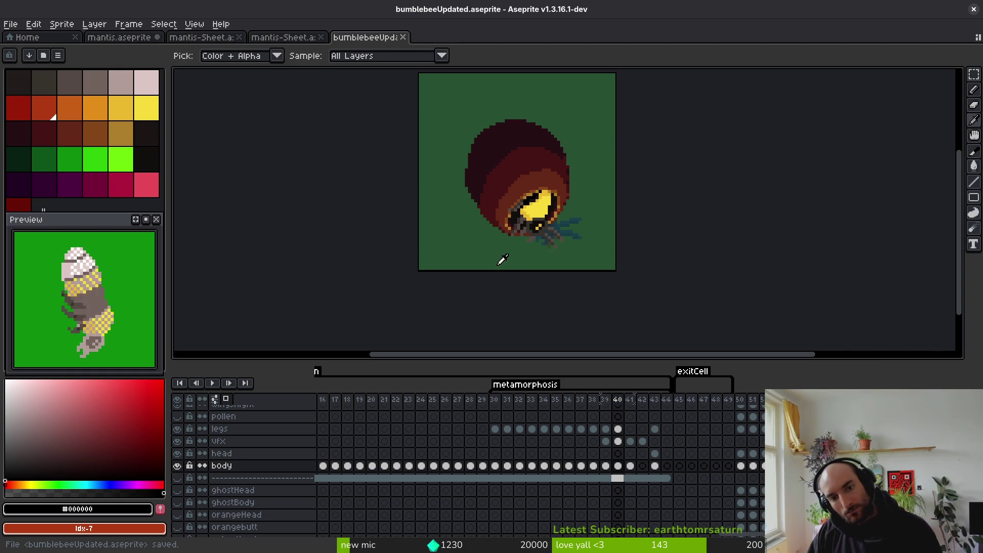
{"action": "scroll", "coordinate": [551, 278], "scroll_direction": "up", "scroll_amount": 4}
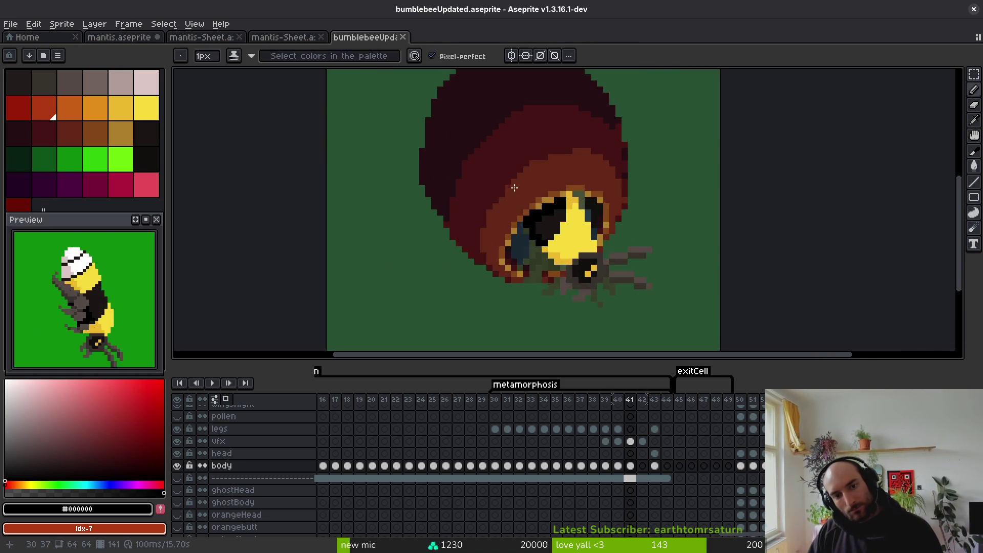
{"action": "left_click", "coordinate": [583, 236], "text": "alt"}
{"action": "left_click", "coordinate": [583, 191]}
{"action": "left_click", "coordinate": [566, 158]}
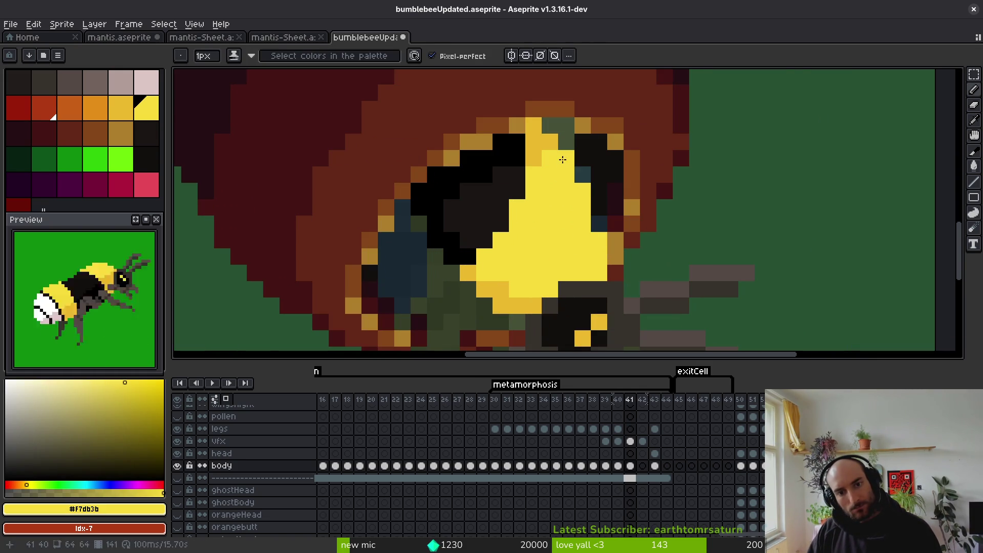
{"action": "left_click", "coordinate": [534, 126], "text": "alt"}
{"action": "left_click", "coordinate": [550, 125]}
{"action": "left_click", "coordinate": [559, 135]}
{"action": "left_click", "coordinate": [550, 125]}
Brighten one more face pixel with the sampled bright yellow.
{"action": "scroll", "coordinate": [579, 241], "scroll_direction": "down", "scroll_amount": 3}
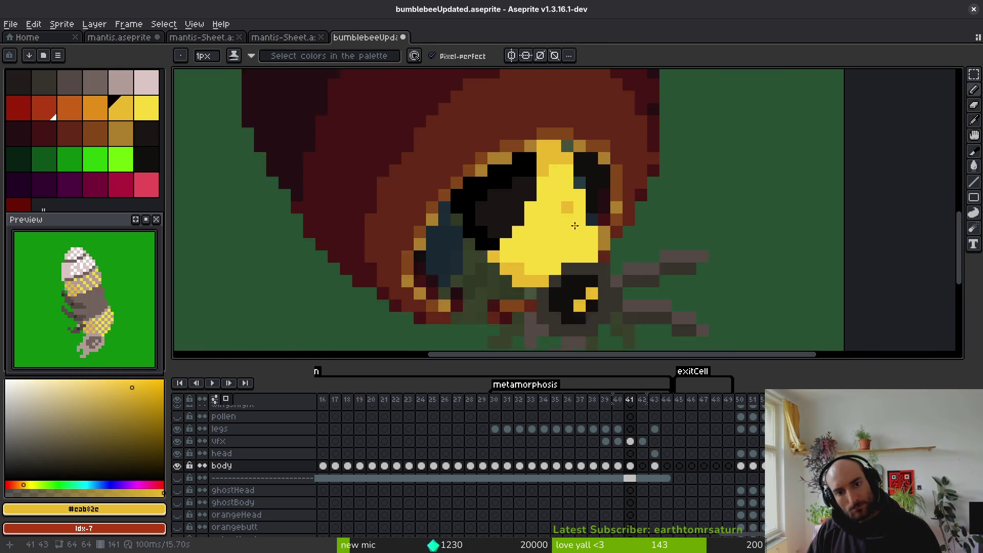
{"action": "scroll", "coordinate": [576, 231], "scroll_direction": "up", "scroll_amount": 2}
{"action": "scroll", "coordinate": [576, 221], "scroll_direction": "down", "scroll_amount": 2}
{"action": "left_click", "coordinate": [582, 181], "text": "alt"}
{"action": "left_click", "coordinate": [582, 181]}
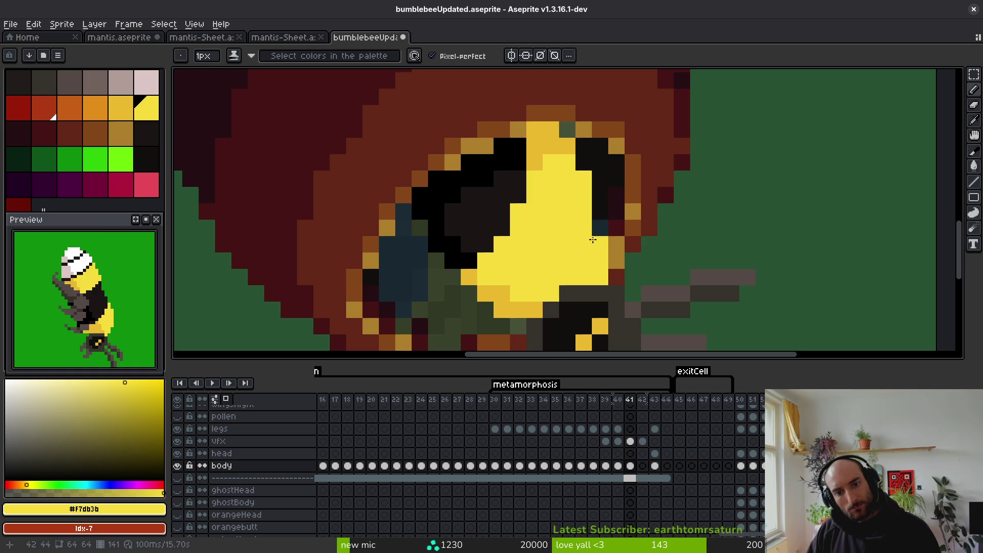
{"action": "scroll", "coordinate": [604, 308], "scroll_direction": "down", "scroll_amount": 1}
{"action": "scroll", "coordinate": [595, 264], "scroll_direction": "up", "scroll_amount": 3}
{"action": "scroll", "coordinate": [597, 312], "scroll_direction": "down", "scroll_amount": 4}
{"action": "scroll", "coordinate": [597, 294], "scroll_direction": "up", "scroll_amount": 3}
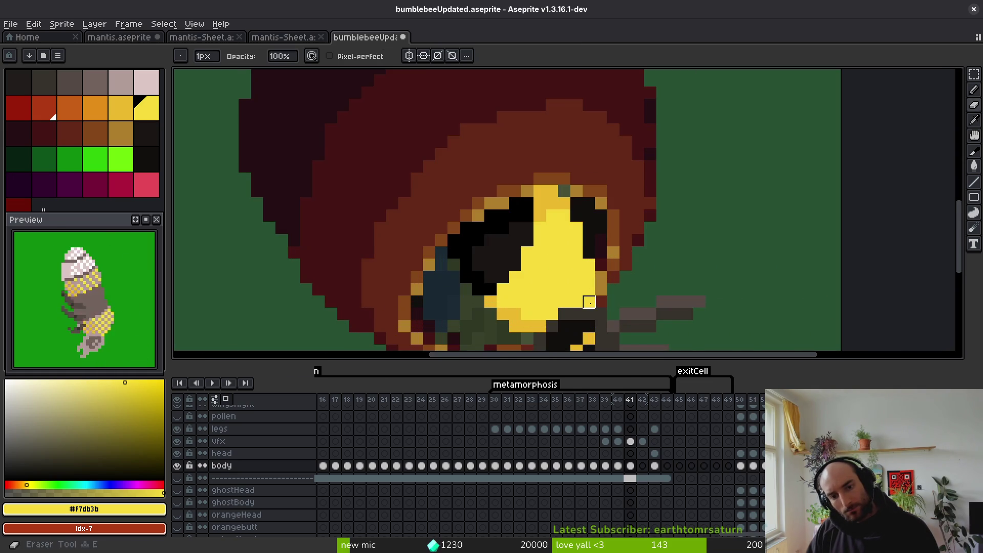
{"action": "scroll", "coordinate": [612, 291], "scroll_direction": "down", "scroll_amount": 3}
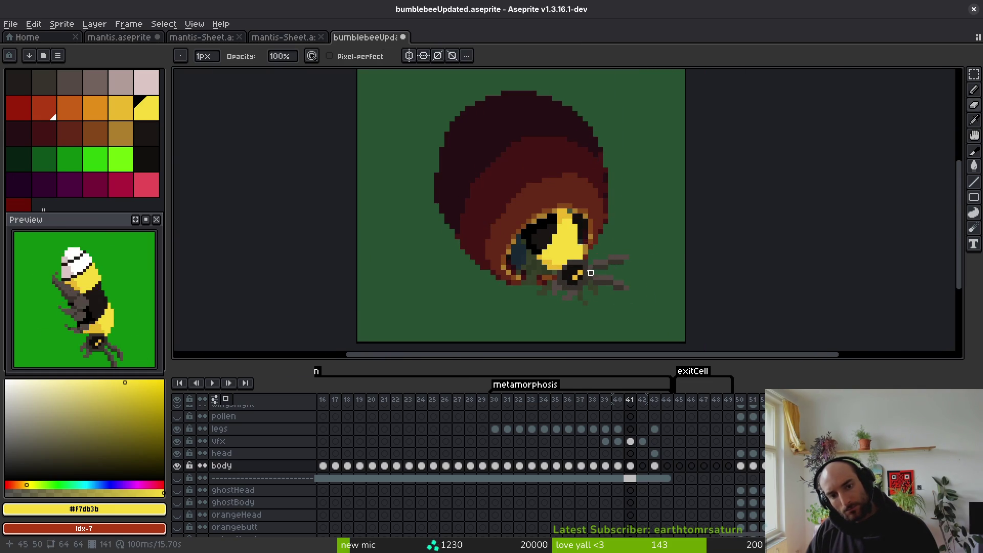
{"action": "scroll", "coordinate": [591, 273], "scroll_direction": "up", "scroll_amount": 3}
Paint a face pixel darker yellow, pick bright yellow again, and save the file.
{"action": "key", "text": "f"}
{"action": "left_click", "coordinate": [480, 252], "text": "alt"}
{"action": "left_click", "coordinate": [499, 247]}
{"action": "scroll", "coordinate": [523, 290], "scroll_direction": "down", "scroll_amount": 3}
{"action": "scroll", "coordinate": [531, 269], "scroll_direction": "up", "scroll_amount": 2}
{"action": "left_click", "coordinate": [519, 215], "text": "alt"}
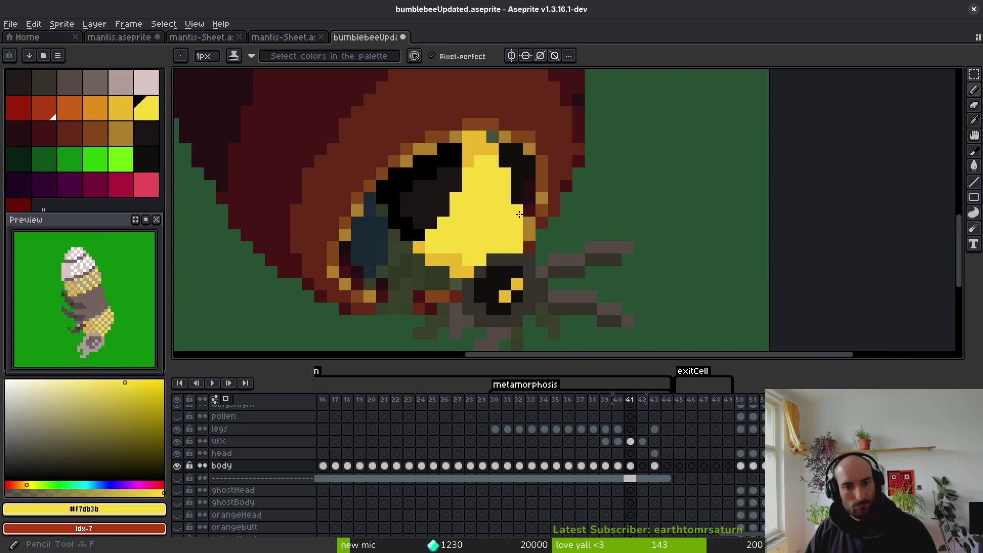
{"action": "scroll", "coordinate": [533, 277], "scroll_direction": "down", "scroll_amount": 4}
{"action": "key", "text": "ctrl+s"}
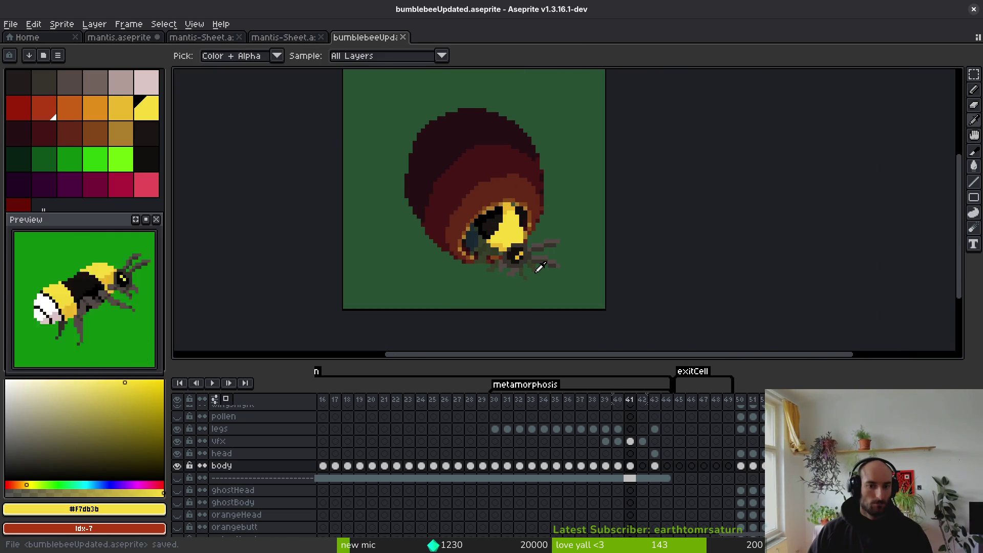
Recolour a black pixel on the face gold, saving before and after.
{"action": "scroll", "coordinate": [499, 215], "scroll_direction": "up", "scroll_amount": 2}
{"action": "left_click", "coordinate": [509, 209]}
{"action": "scroll", "coordinate": [509, 208], "scroll_direction": "up", "scroll_amount": 2}
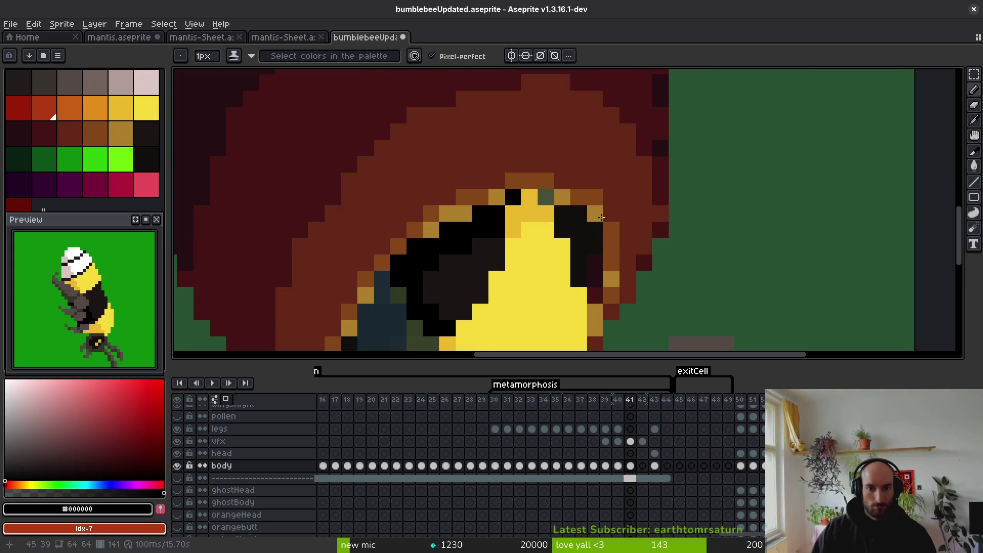
{"action": "scroll", "coordinate": [511, 212], "scroll_direction": "down", "scroll_amount": 1}
{"action": "scroll", "coordinate": [523, 222], "scroll_direction": "down", "scroll_amount": 2}
{"action": "key", "text": "ctrl+s"}
{"action": "scroll", "coordinate": [533, 176], "scroll_direction": "up", "scroll_amount": 2}
{"action": "left_click", "coordinate": [532, 200], "text": "alt"}
{"action": "left_click", "coordinate": [533, 184]}
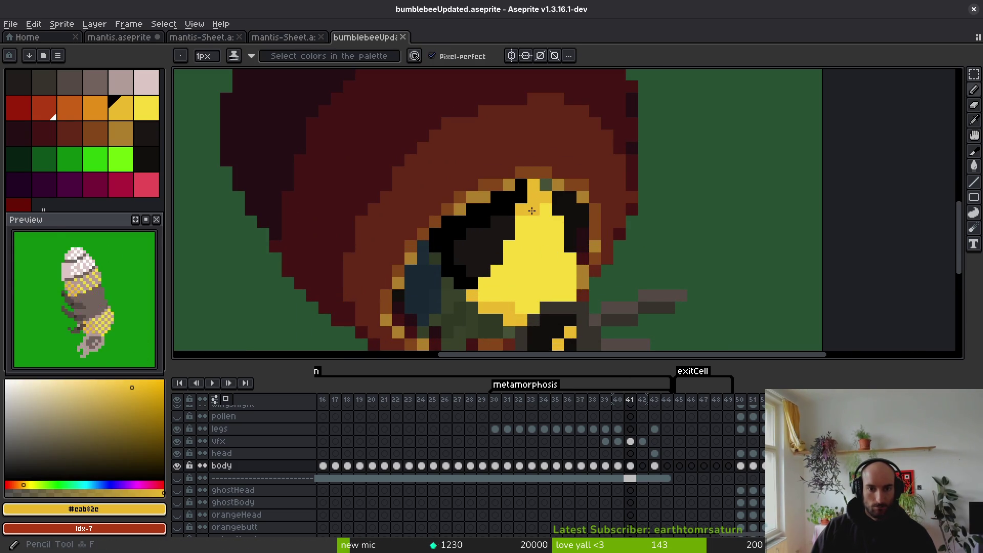
{"action": "scroll", "coordinate": [563, 235], "scroll_direction": "down", "scroll_amount": 3}
{"action": "key", "text": "ctrl+s"}
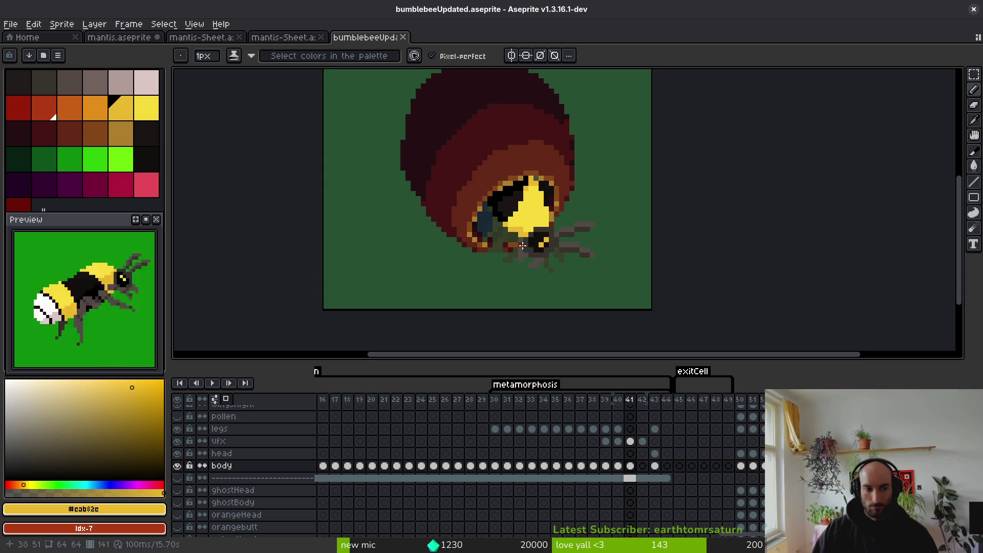
Compare with frame 42, then add a yellow pixel near the bee's legs on frame 41.
{"action": "key", "text": "Right"}
{"action": "key", "text": "Left"}
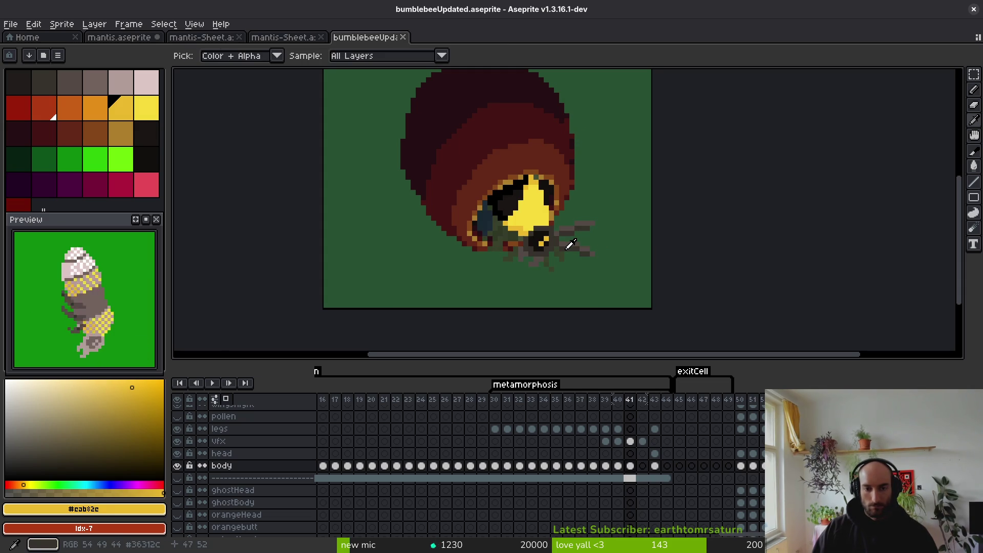
{"action": "key", "text": "b"}
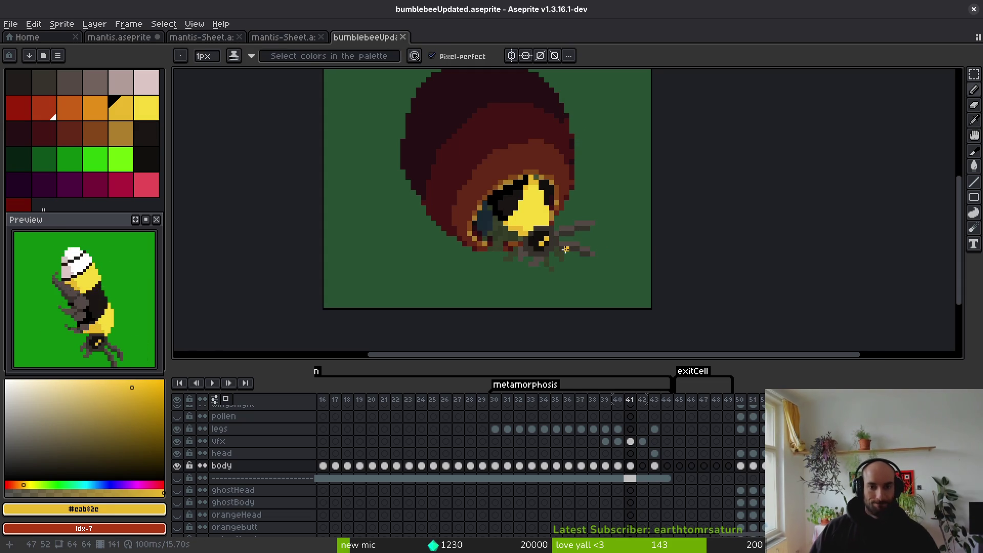
{"action": "left_click", "coordinate": [582, 208]}
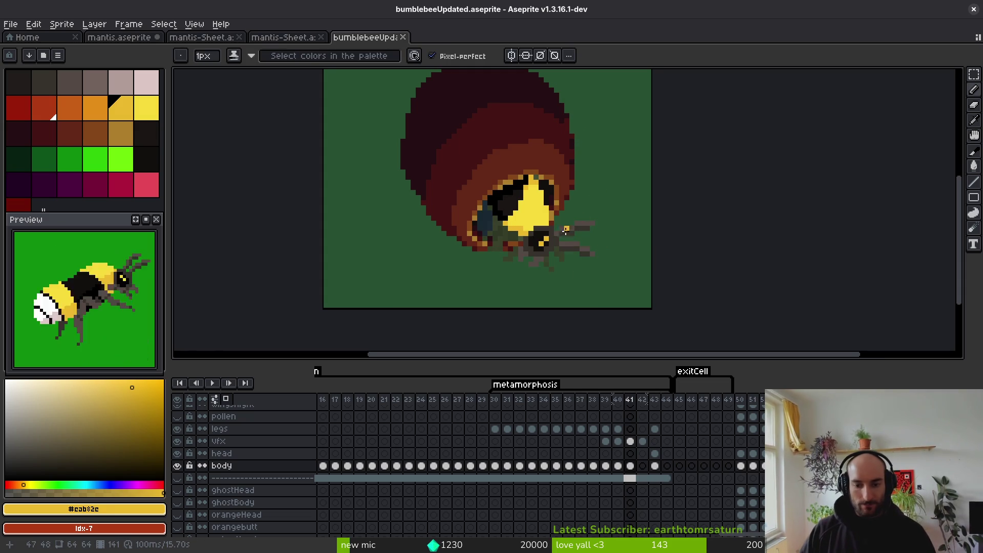
{"action": "scroll", "coordinate": [560, 288], "scroll_direction": "down", "scroll_amount": 1}
{"action": "mouse_move", "coordinate": [513, 248]}
{"action": "left_mouse_down"}
{"action": "mouse_move", "coordinate": [485, 296]}
{"action": "mouse_move", "coordinate": [471, 261]}
{"action": "left_mouse_up"}
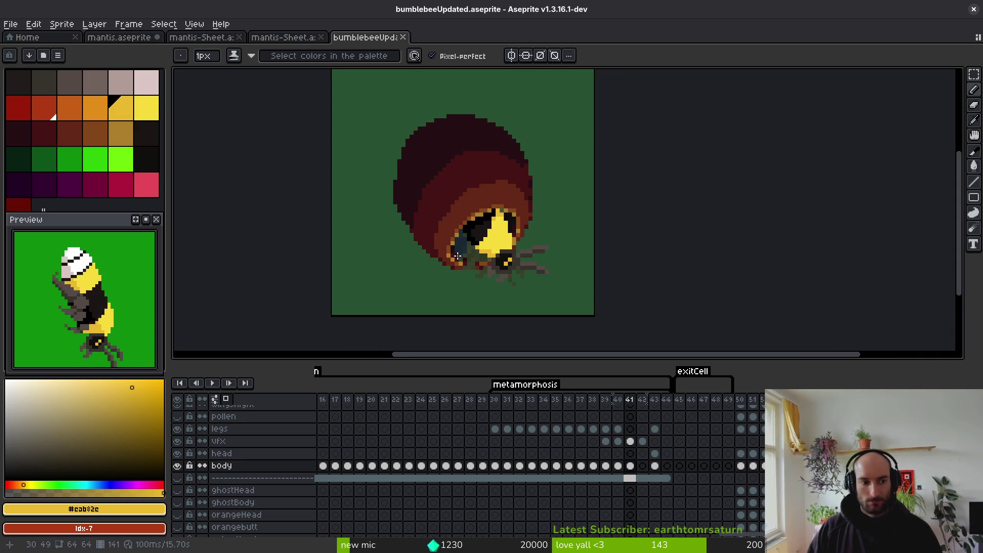